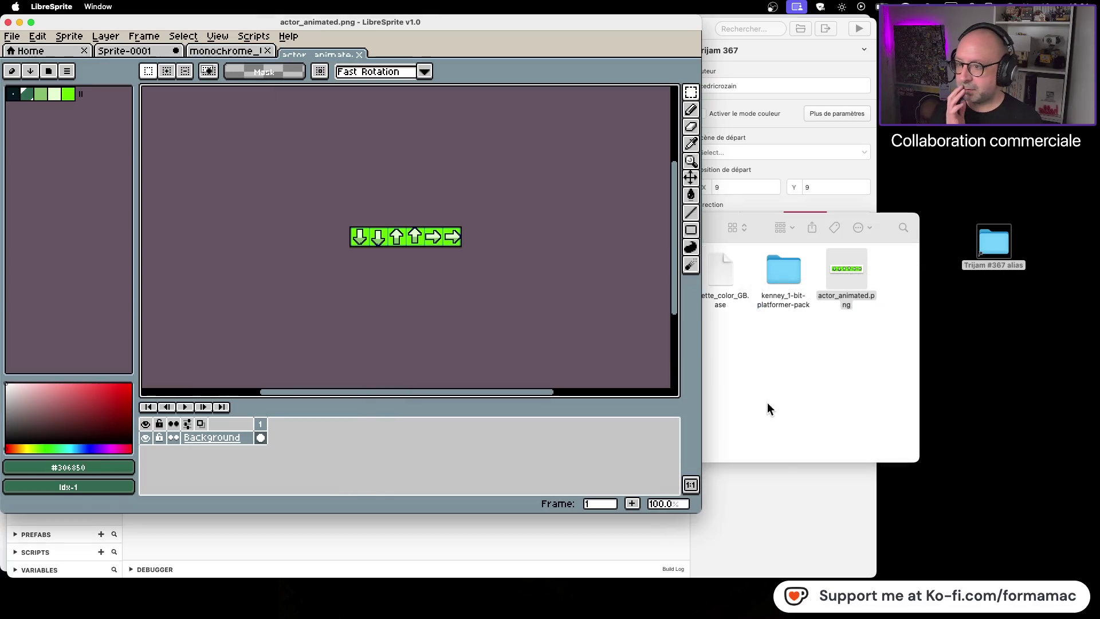
# Try the gameboy palette preset, undo it to keep the original greens, then show the monochrome tilemap
pyautogui.scroll(1, 283, 162)
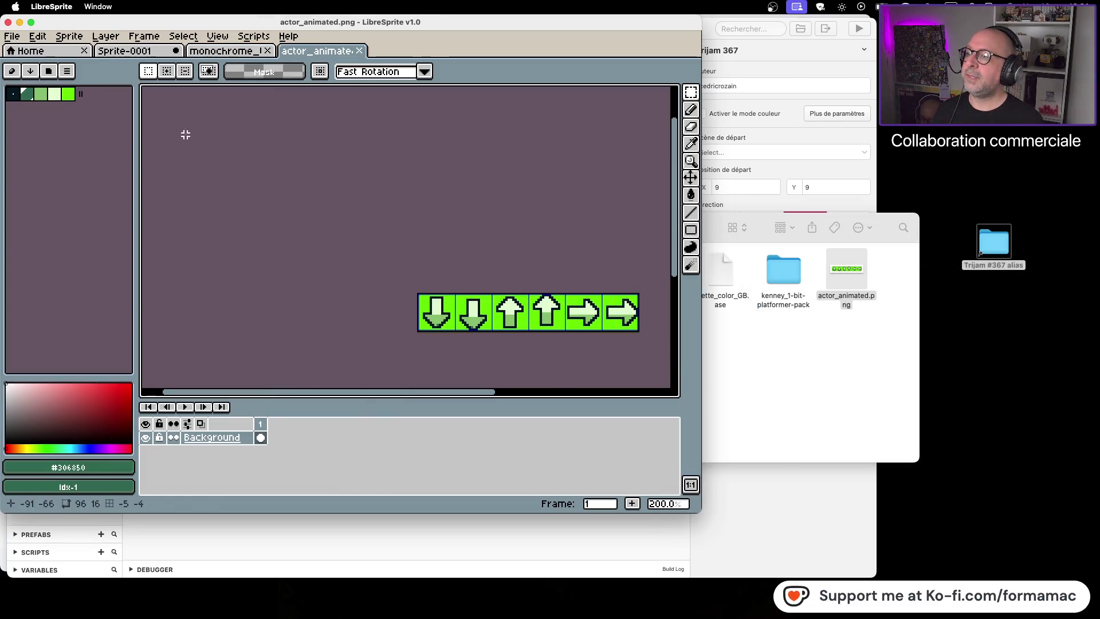
pyautogui.click(48, 70)
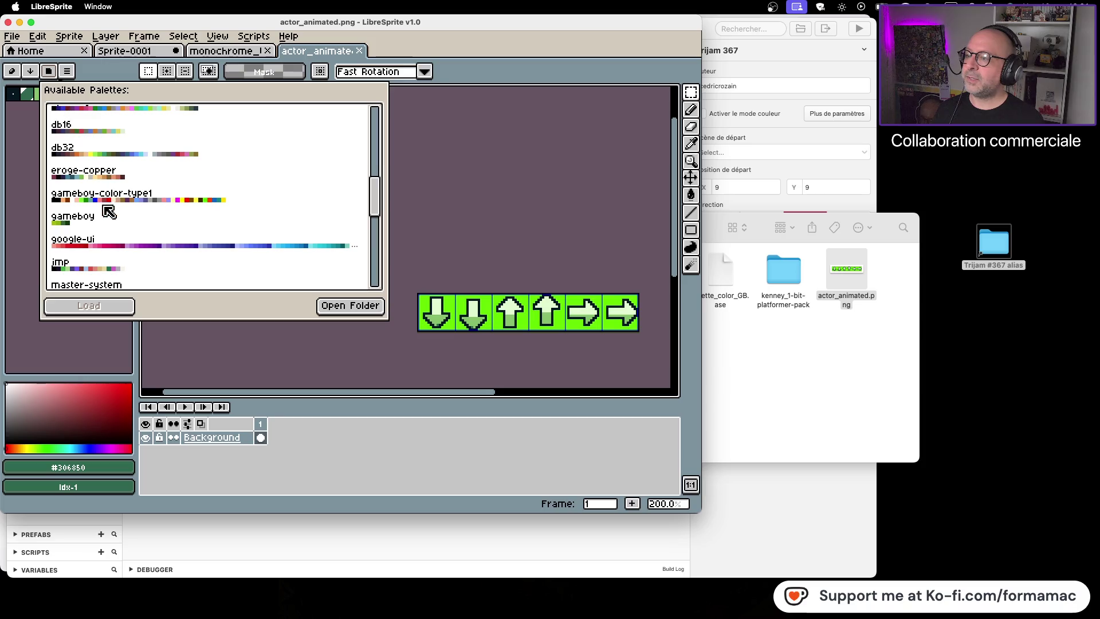
pyautogui.click(101, 224)
pyautogui.click(100, 307)
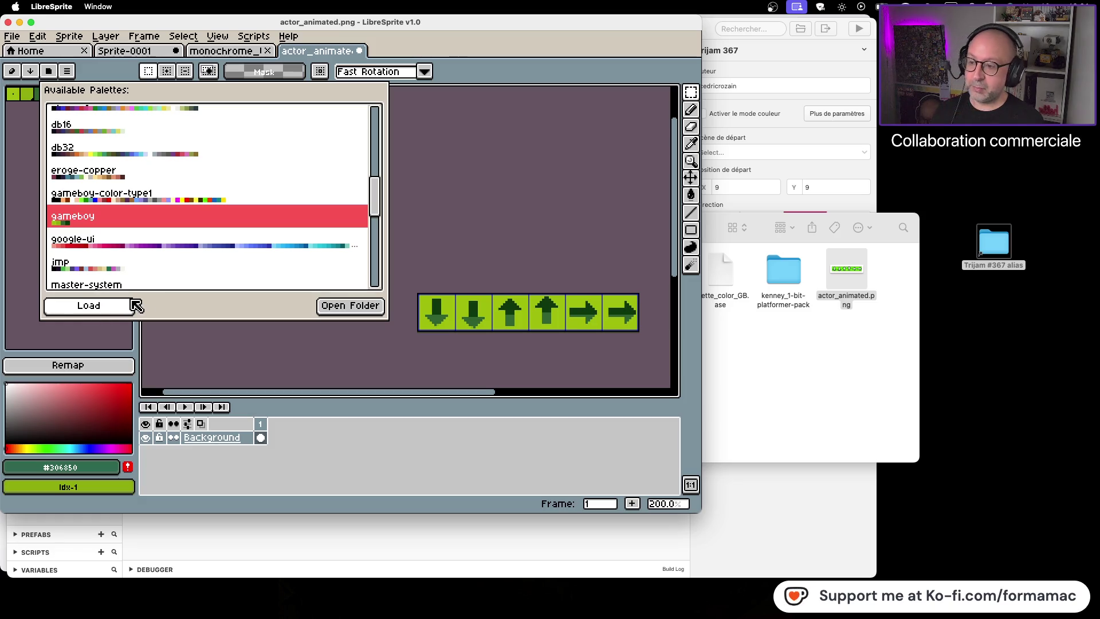
pyautogui.click(365, 326)
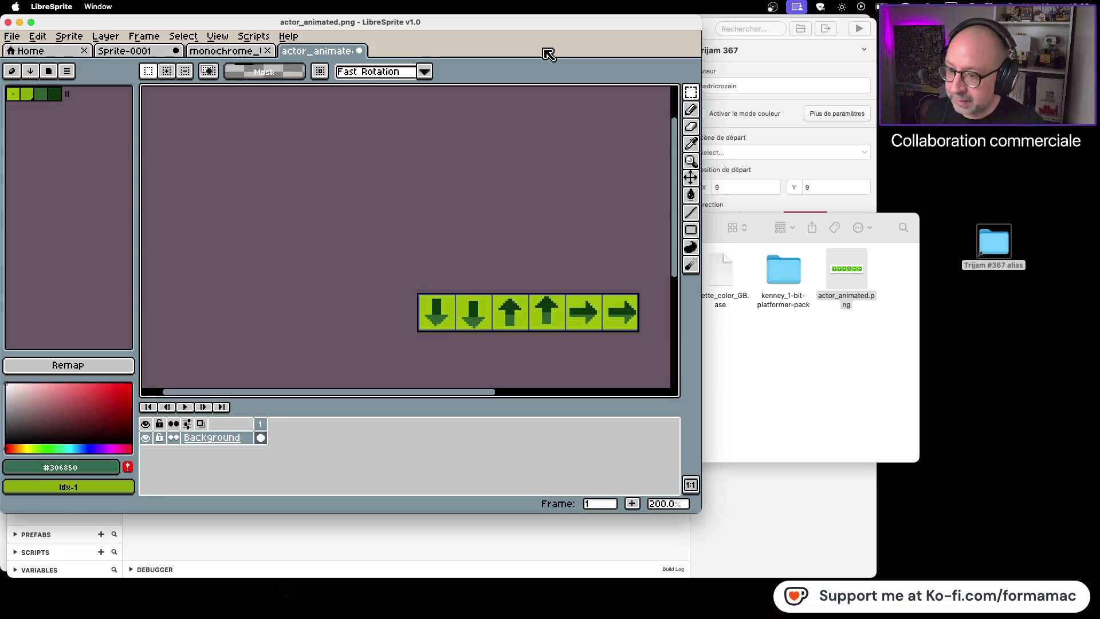
pyautogui.press('super+z')
pyautogui.press('super+z')
pyautogui.press('super+z')
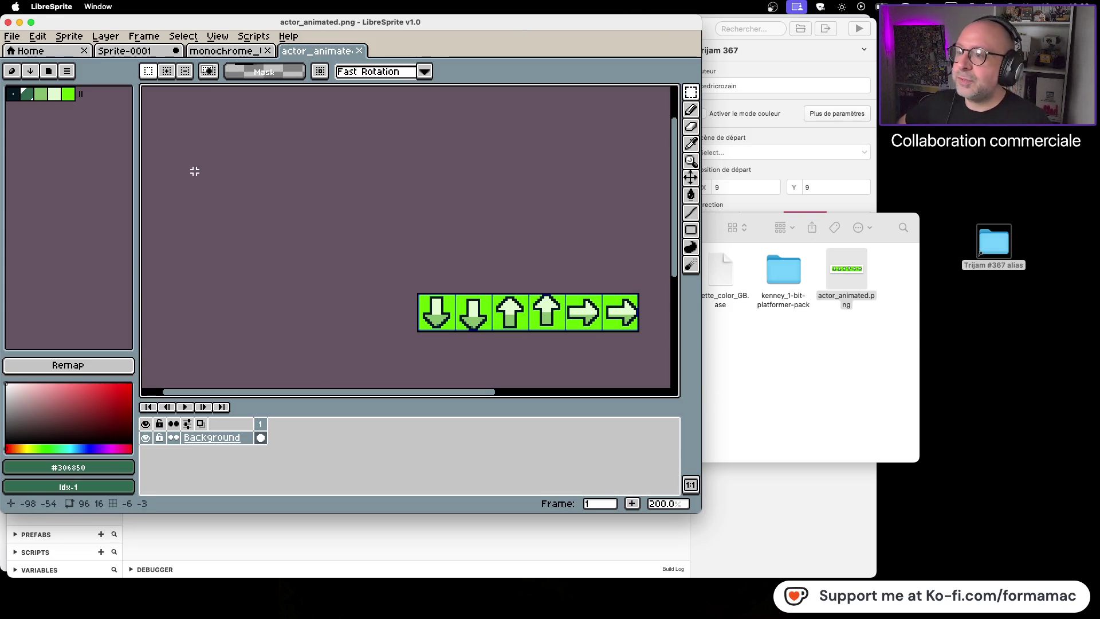
pyautogui.click(229, 50)
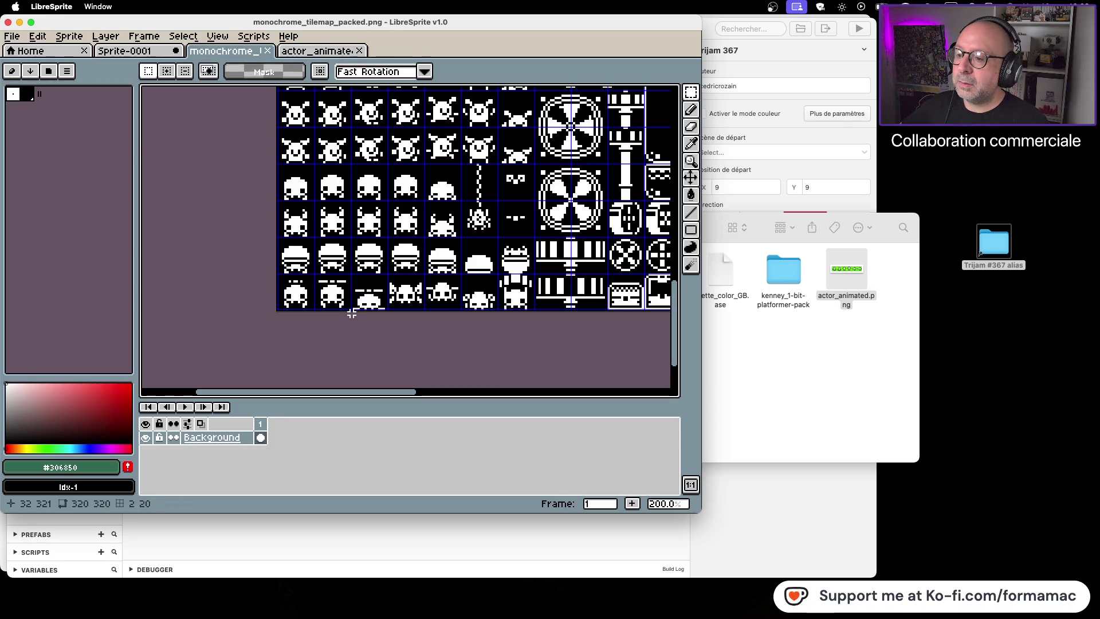
# Copy a 16x16 skull tile from the tilemap and paste copies over the first arrow frames
pyautogui.moveTo(339, 301); pyautogui.dragTo(348, 315)
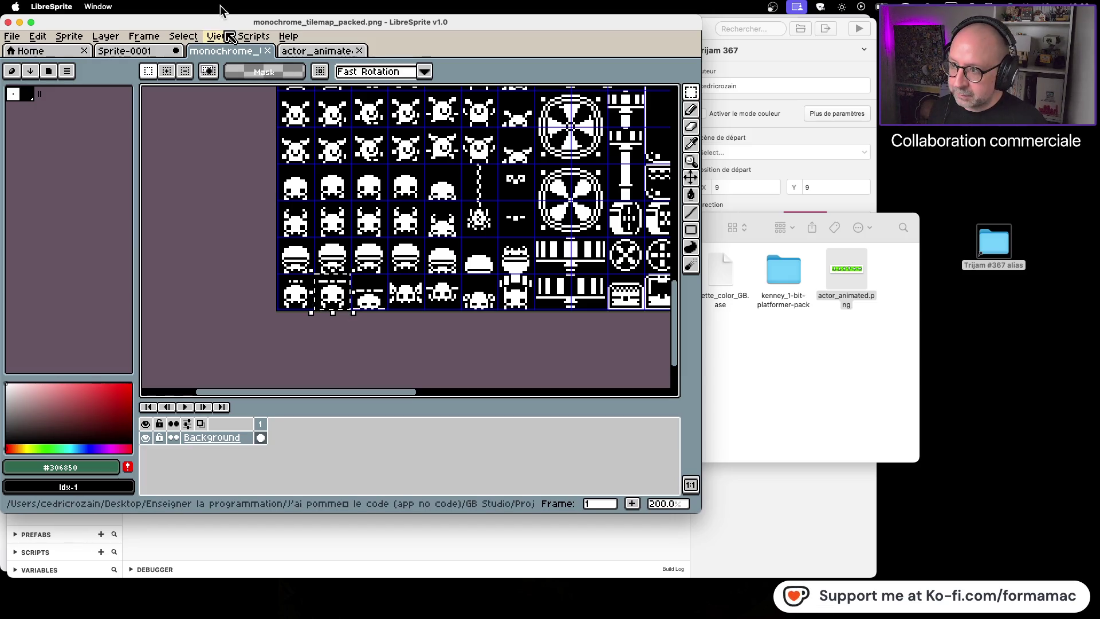
pyautogui.click(332, 53)
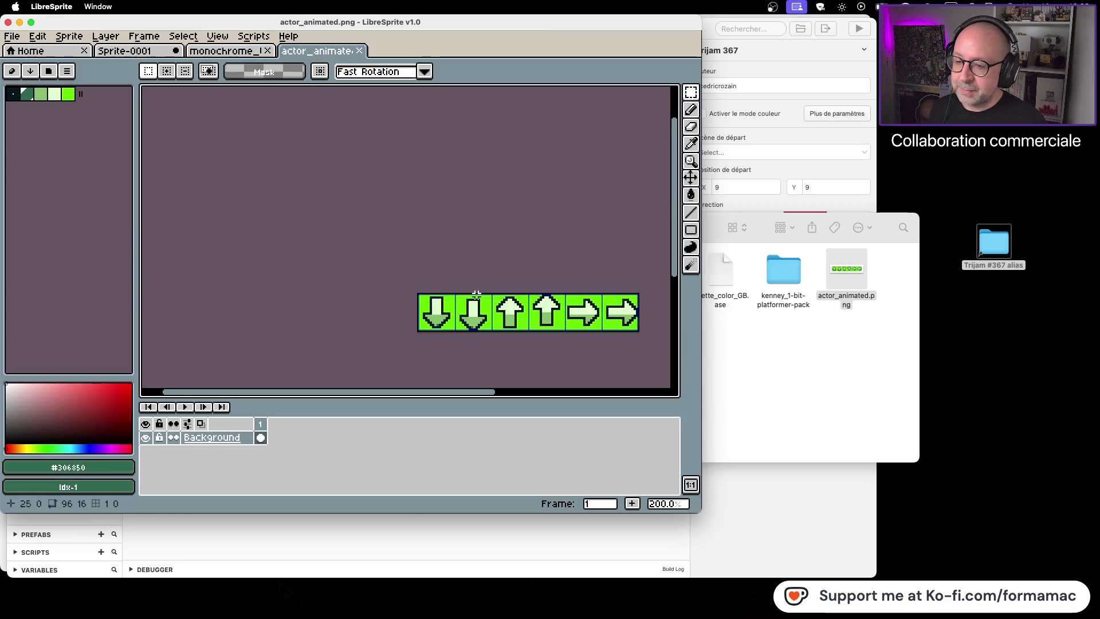
pyautogui.scroll(3, 463, 269)
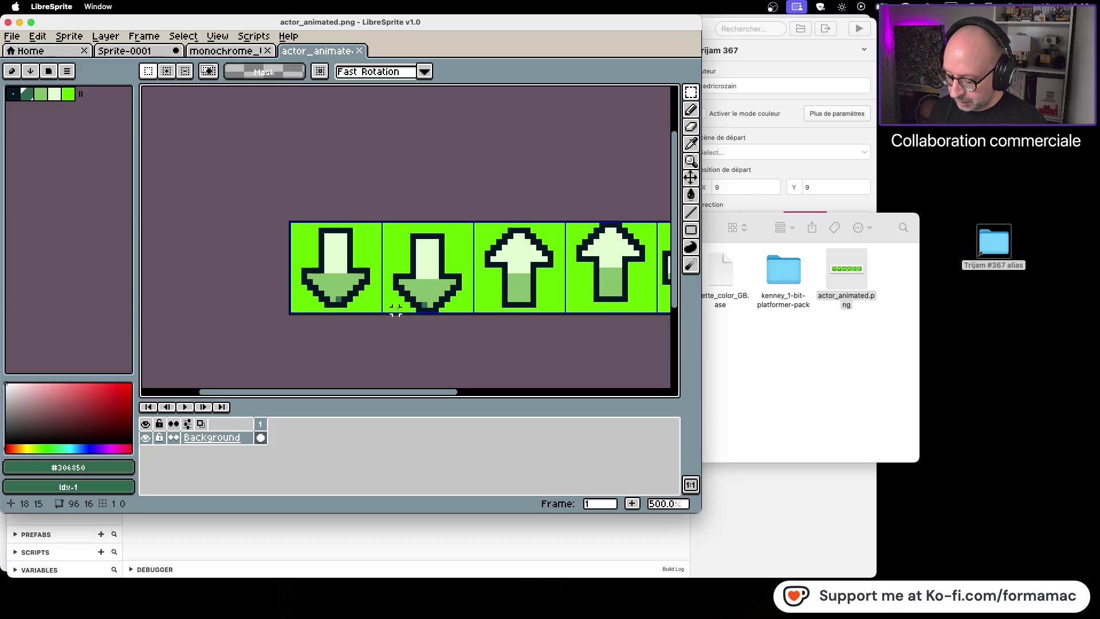
pyautogui.press('super+v')
pyautogui.moveTo(473, 285); pyautogui.dragTo(324, 285)
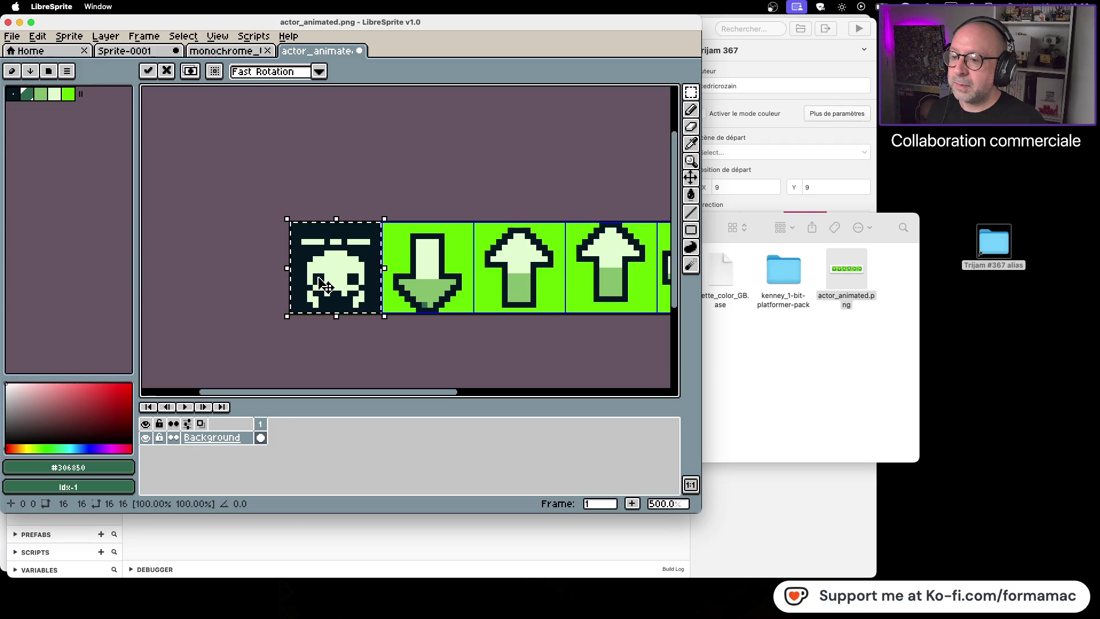
pyautogui.press('super+v')
pyautogui.moveTo(530, 273); pyautogui.dragTo(570, 273)
pyautogui.moveTo(596, 130); pyautogui.dragTo(392, 141)
pyautogui.moveTo(363, 288); pyautogui.dragTo(540, 289)
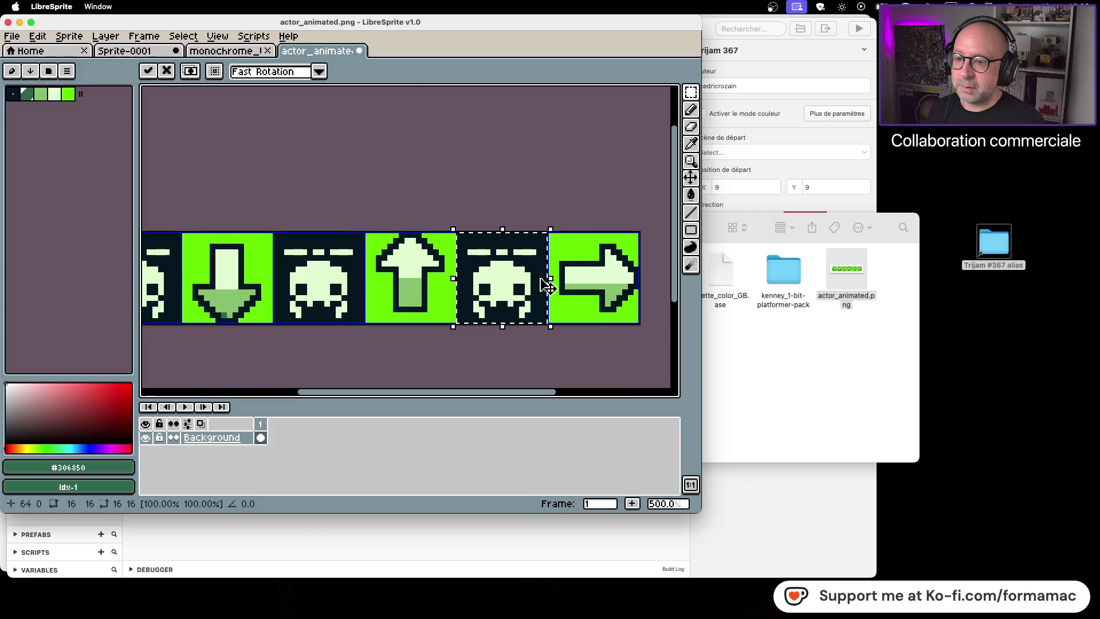
# Copy a skull tile from the sheet's bottom row and place it over the remaining arrow frames
pyautogui.click(222, 50)
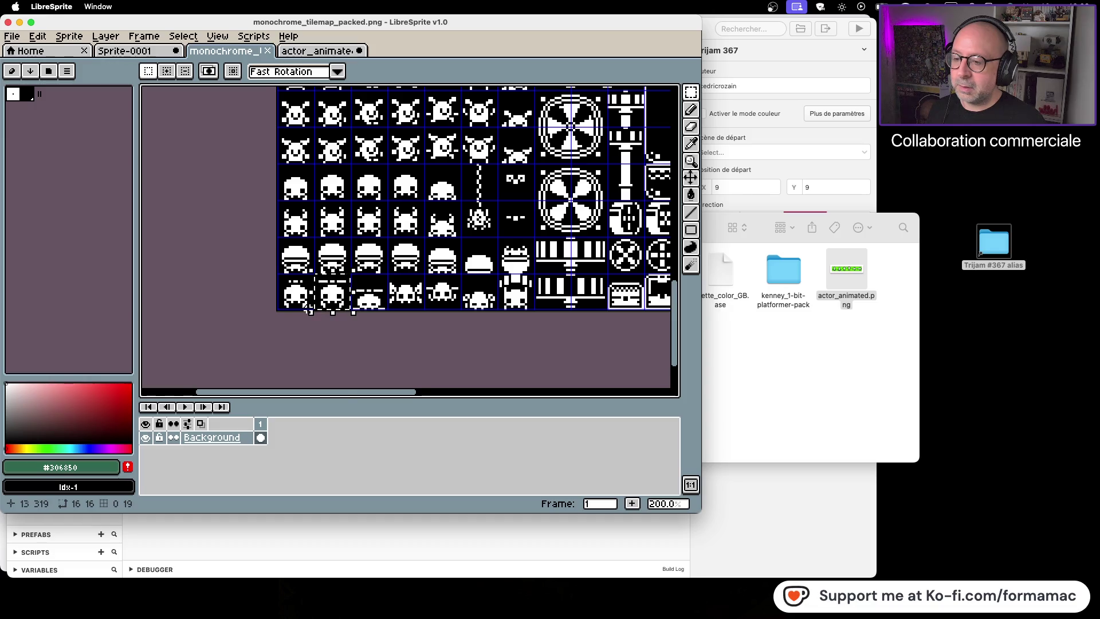
pyautogui.scroll(2, 355, 290)
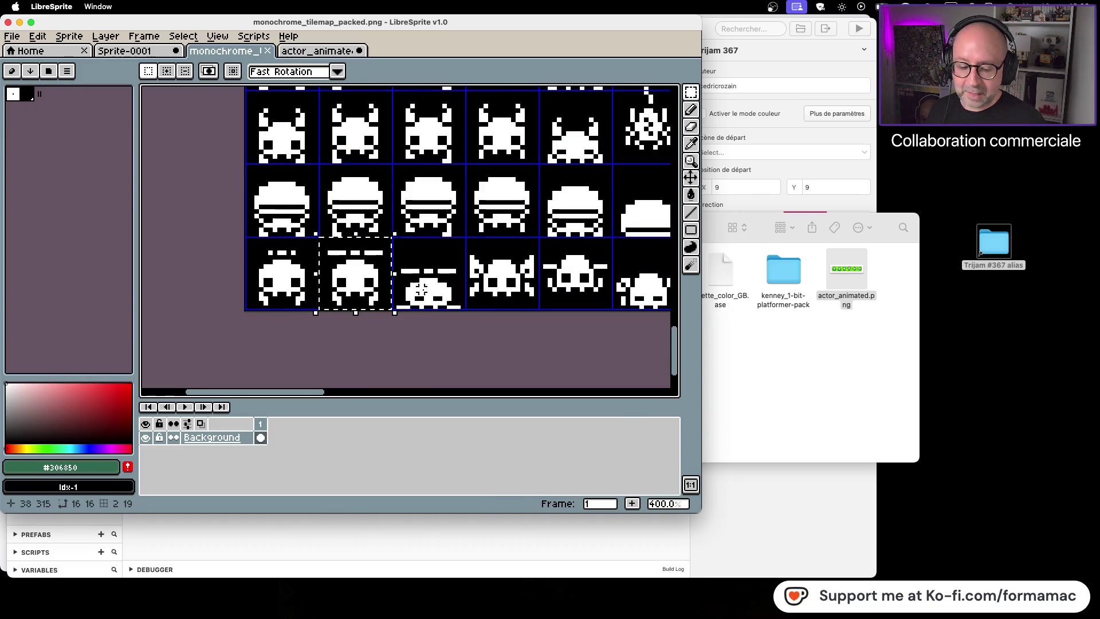
pyautogui.moveTo(291, 276); pyautogui.dragTo(298, 282)
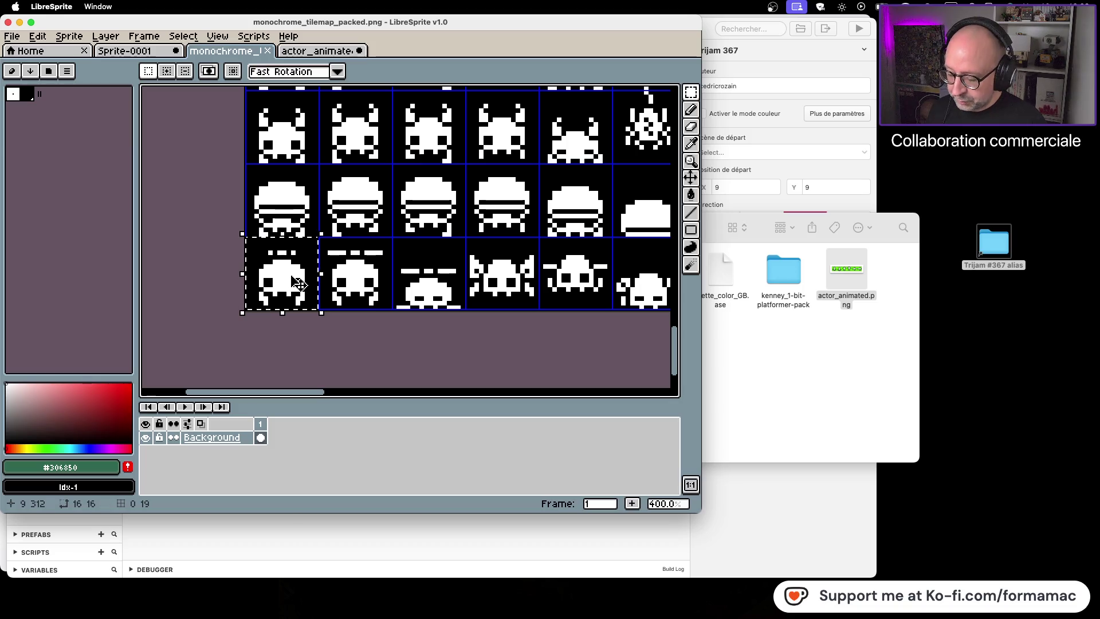
pyautogui.click(319, 55)
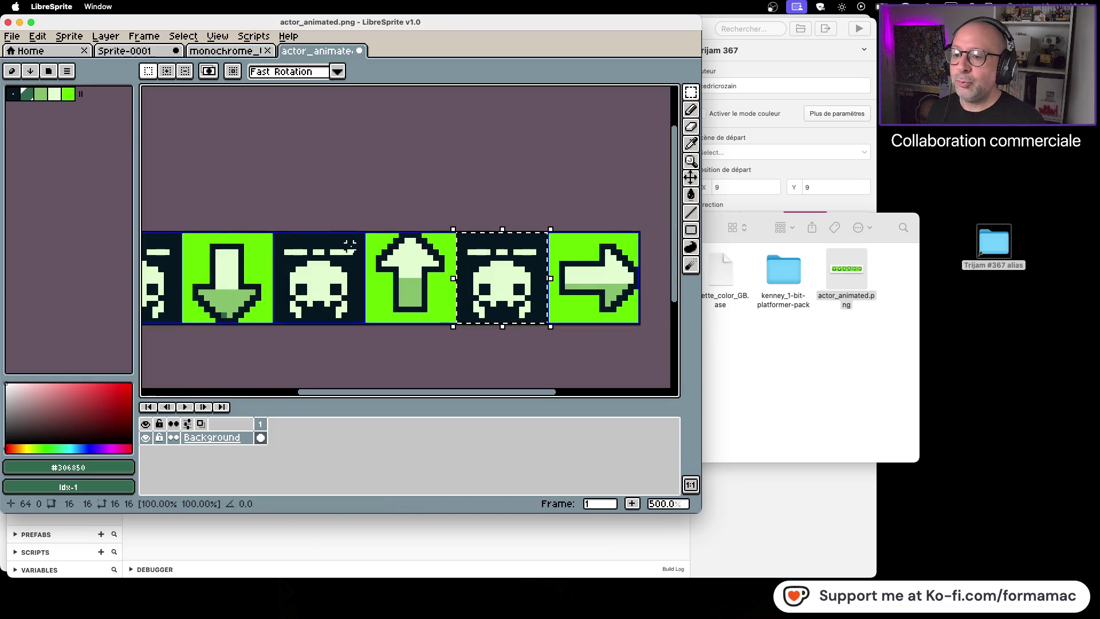
pyautogui.hscroll(-3, 401, 275)
pyautogui.moveTo(630, 252)
pyautogui.mouseDown()
pyautogui.moveTo(351, 262)
pyautogui.moveTo(429, 287)
pyautogui.moveTo(528, 290)
pyautogui.moveTo(504, 290)
pyautogui.moveTo(513, 287)
pyautogui.mouseUp()
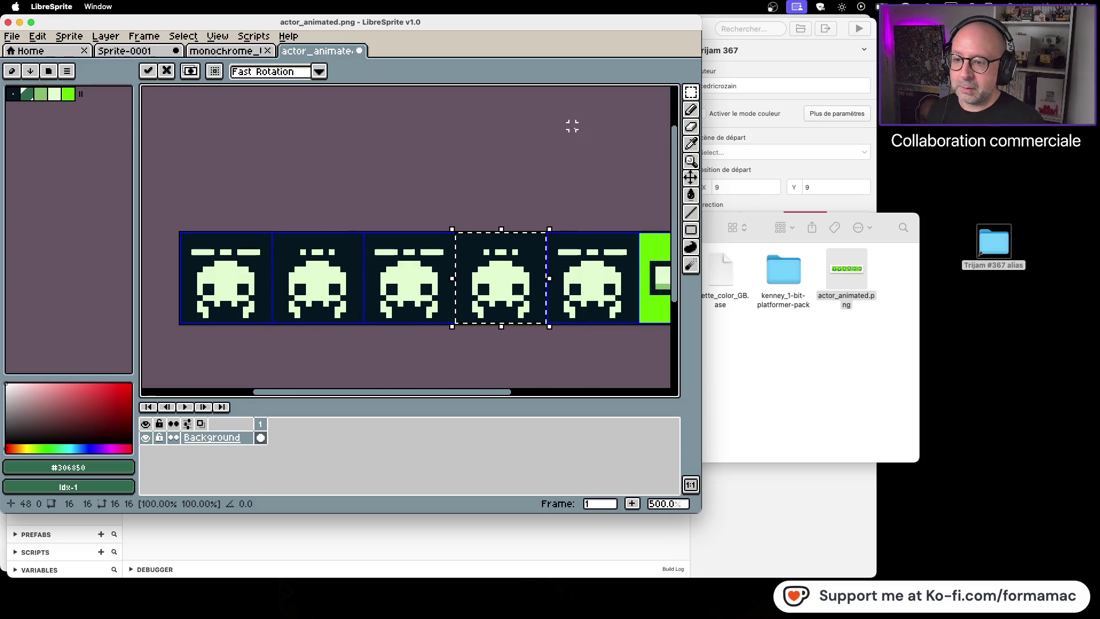
pyautogui.scroll(1, 509, 208)
pyautogui.hscroll(3, 509, 208)
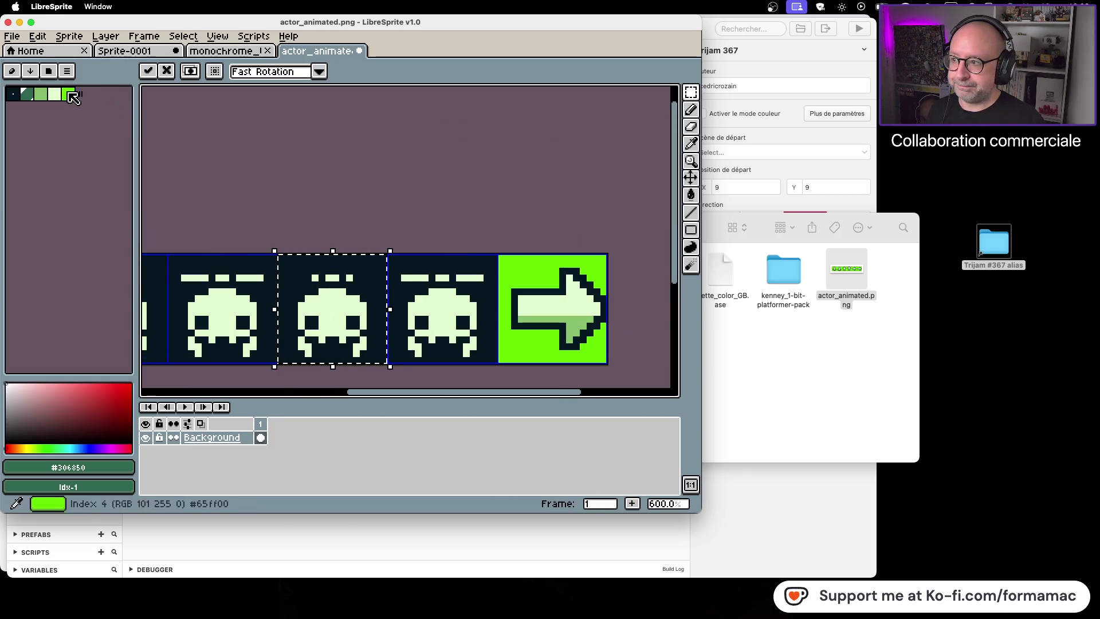
pyautogui.moveTo(334, 312); pyautogui.dragTo(557, 312)
pyautogui.click(418, 187)
pyautogui.hscroll(-3, 314, 155)
pyautogui.scroll(-1, 314, 155)
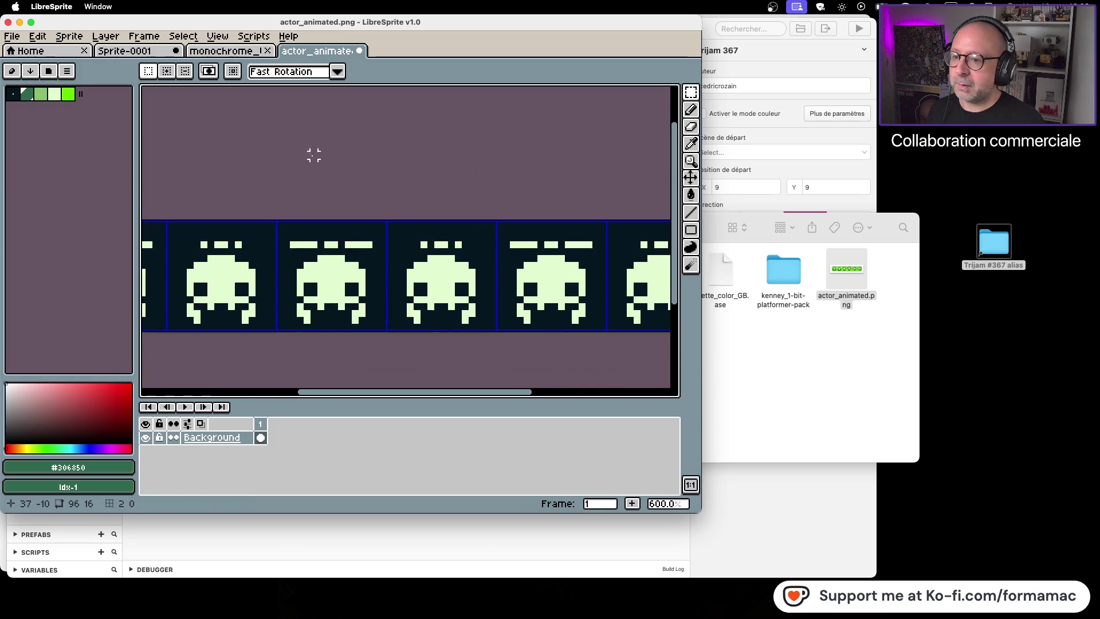
# Fill the dark tile backgrounds with bright green using the Paint Bucket
pyautogui.click(68, 93)
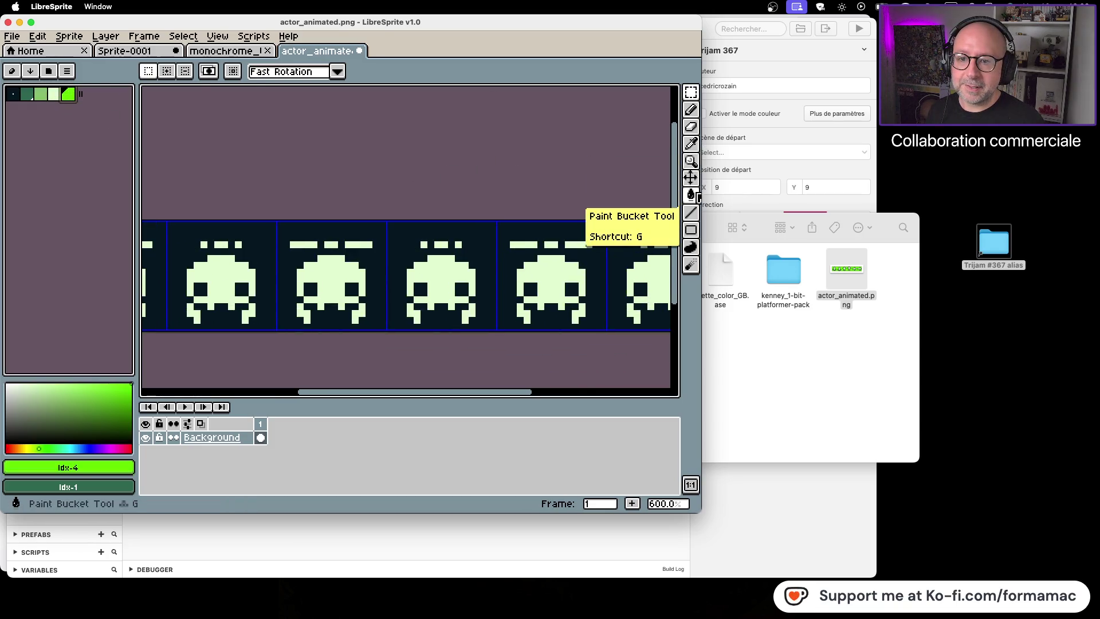
pyautogui.click(691, 194)
pyautogui.click(622, 236)
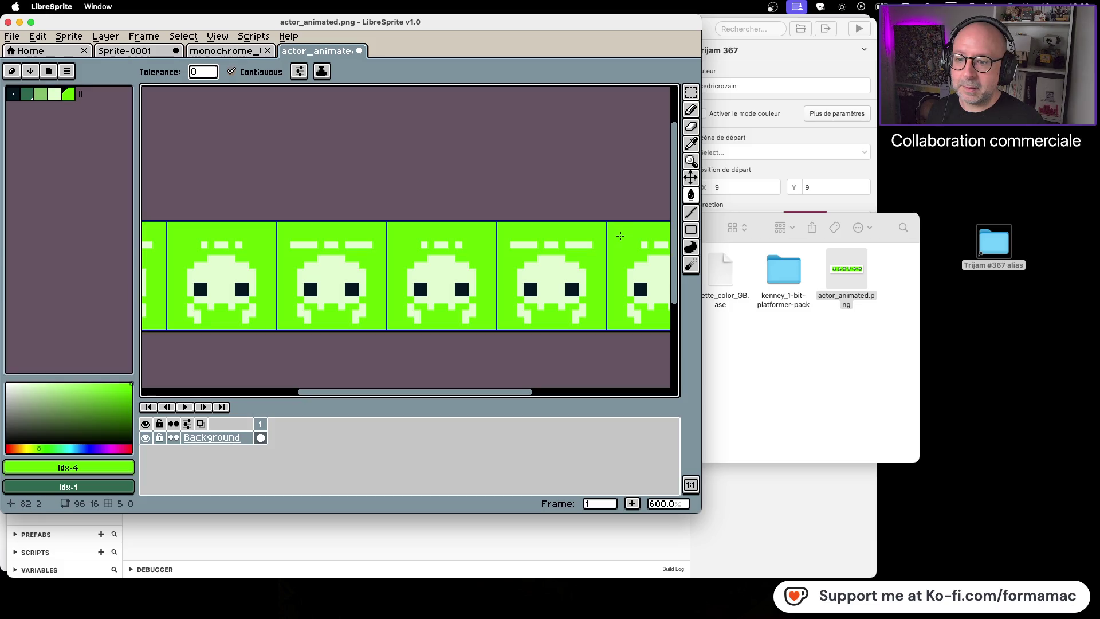
# Fill the eyes of each skull frame with dark green
pyautogui.click(31, 98)
pyautogui.scroll(4, 316, 286)
pyautogui.click(367, 269)
pyautogui.click(496, 269)
pyautogui.scroll(-5, 504, 263)
pyautogui.scroll(4, 383, 250)
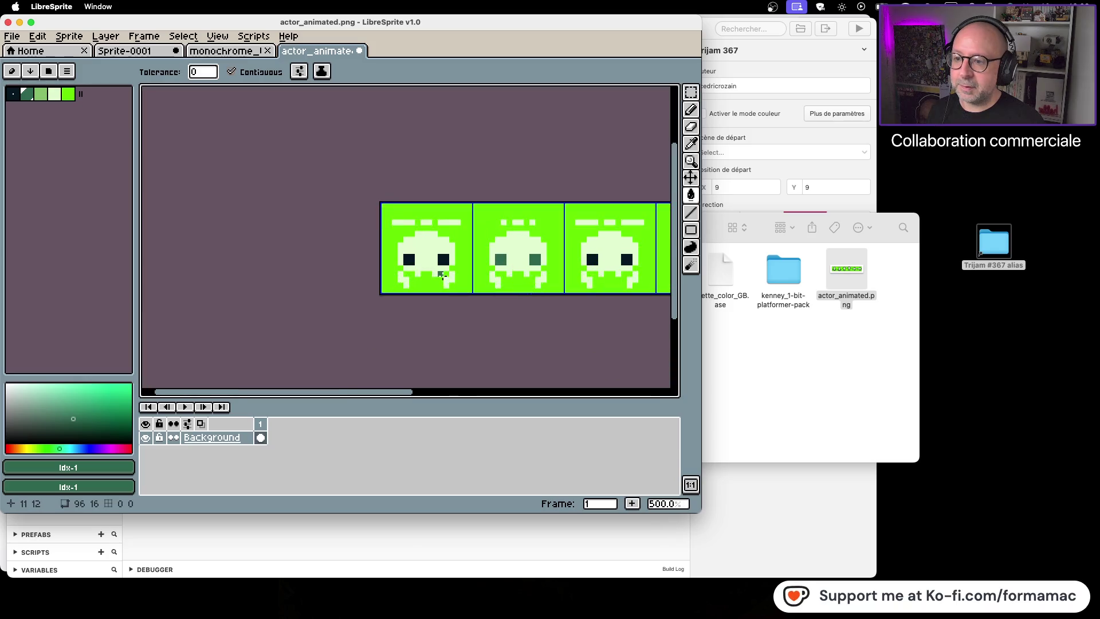
pyautogui.click(347, 235)
pyautogui.click(456, 235)
pyautogui.hscroll(5, 445, 221)
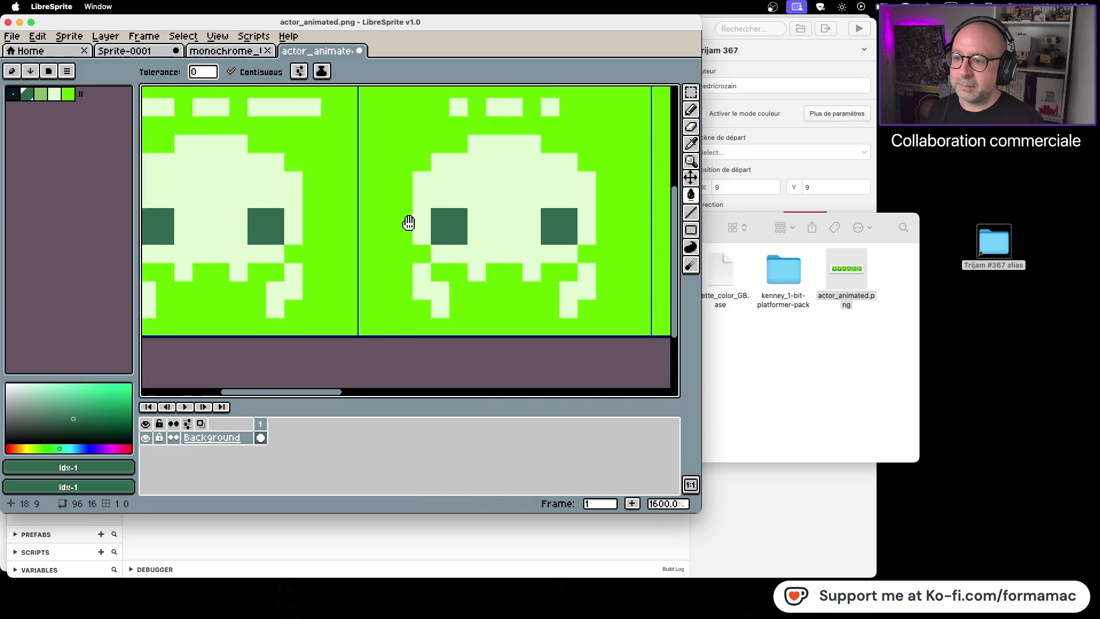
pyautogui.hscroll(3, 580, 233)
pyautogui.click(471, 223)
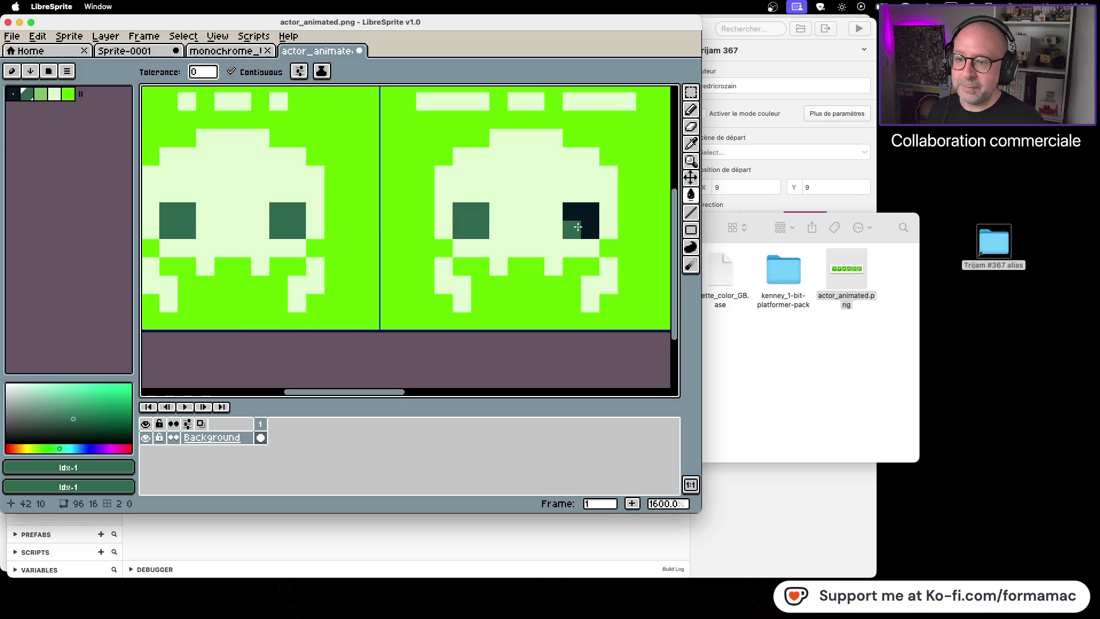
pyautogui.click(581, 222)
pyautogui.scroll(-1, 582, 224)
pyautogui.scroll(-3, 583, 224)
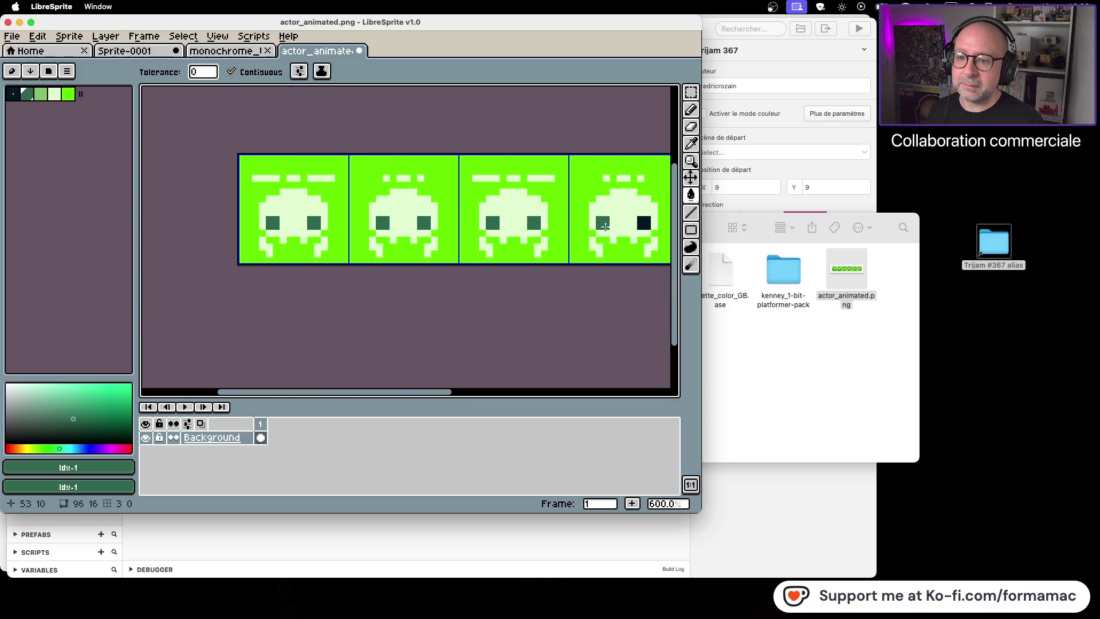
pyautogui.click(644, 223)
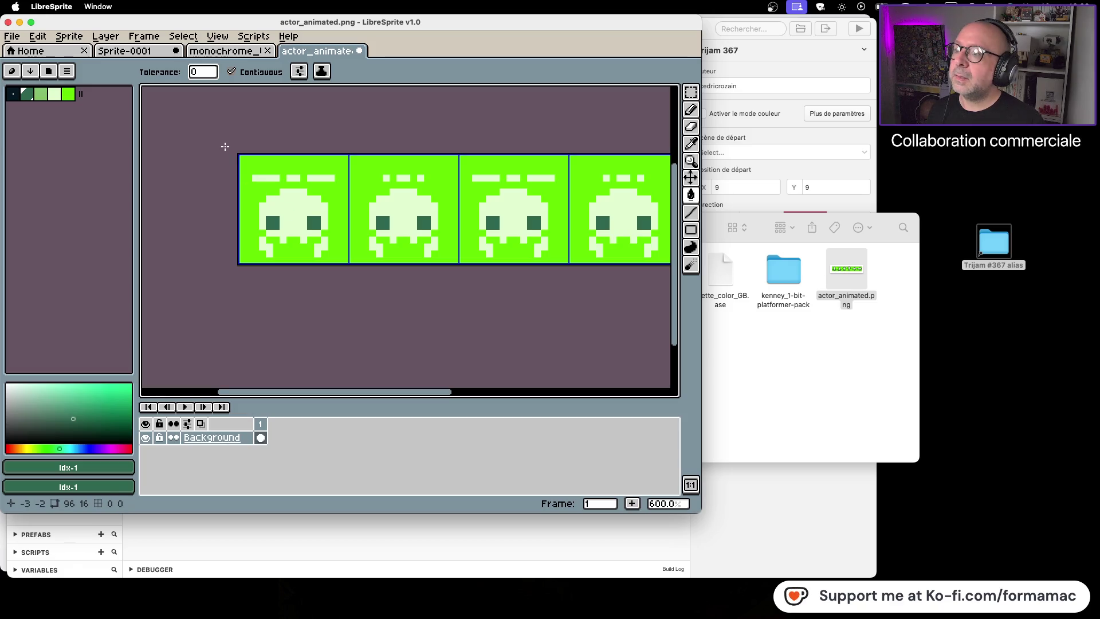
# Start Save As and navigate to the Trijam #367 Assets > Graphismes folder
pyautogui.click(12, 36)
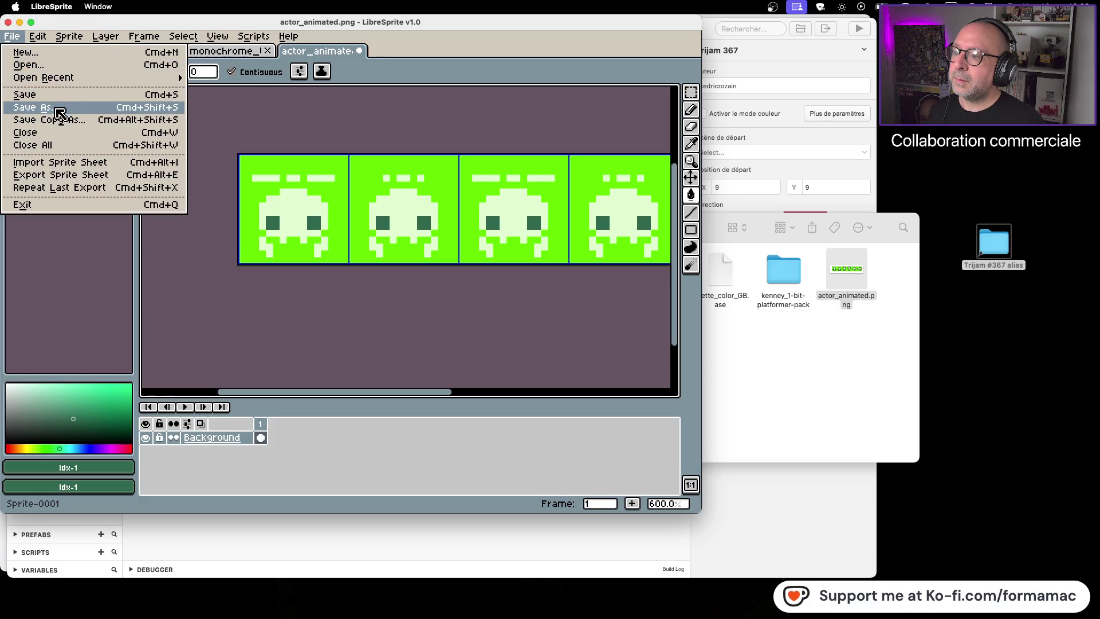
pyautogui.click(51, 108)
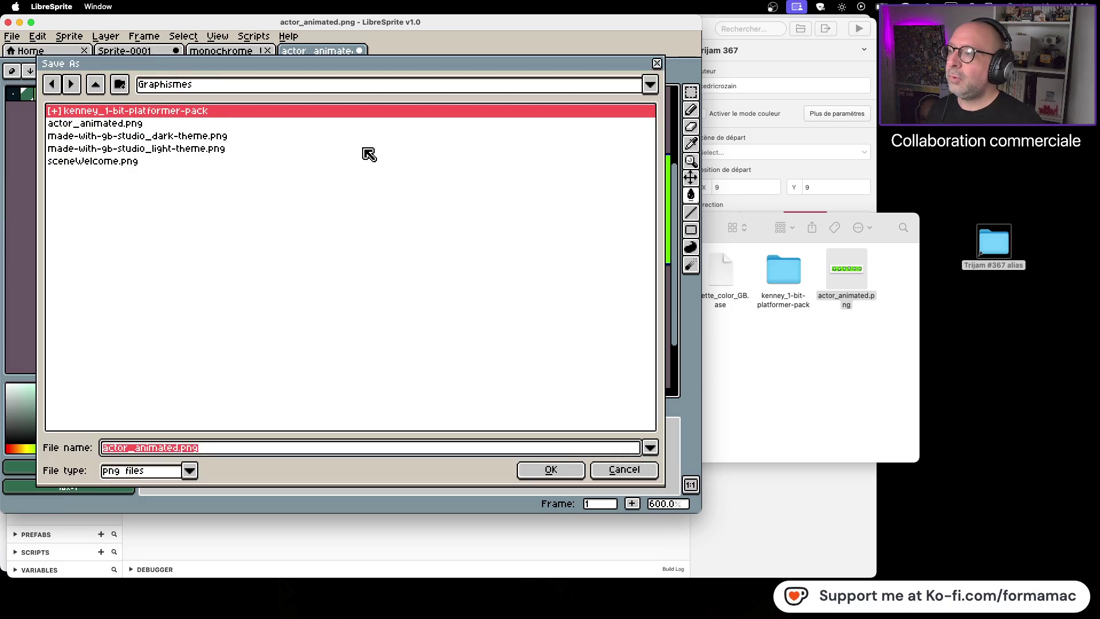
pyautogui.click(96, 86)
pyautogui.click(97, 87)
pyautogui.doubleClick(119, 124)
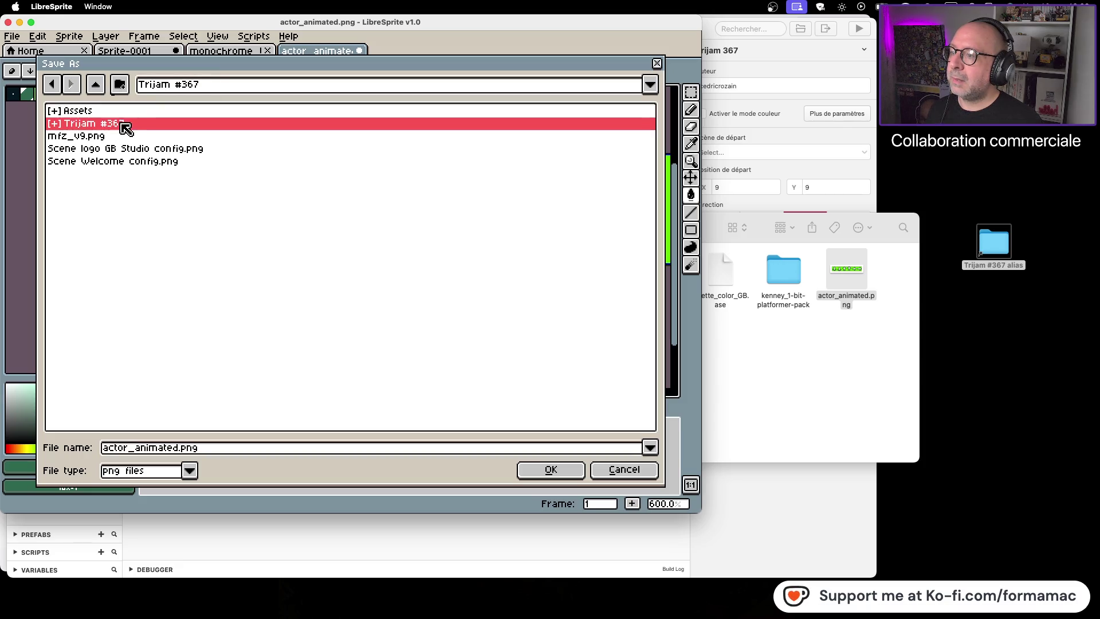
pyautogui.doubleClick(132, 113)
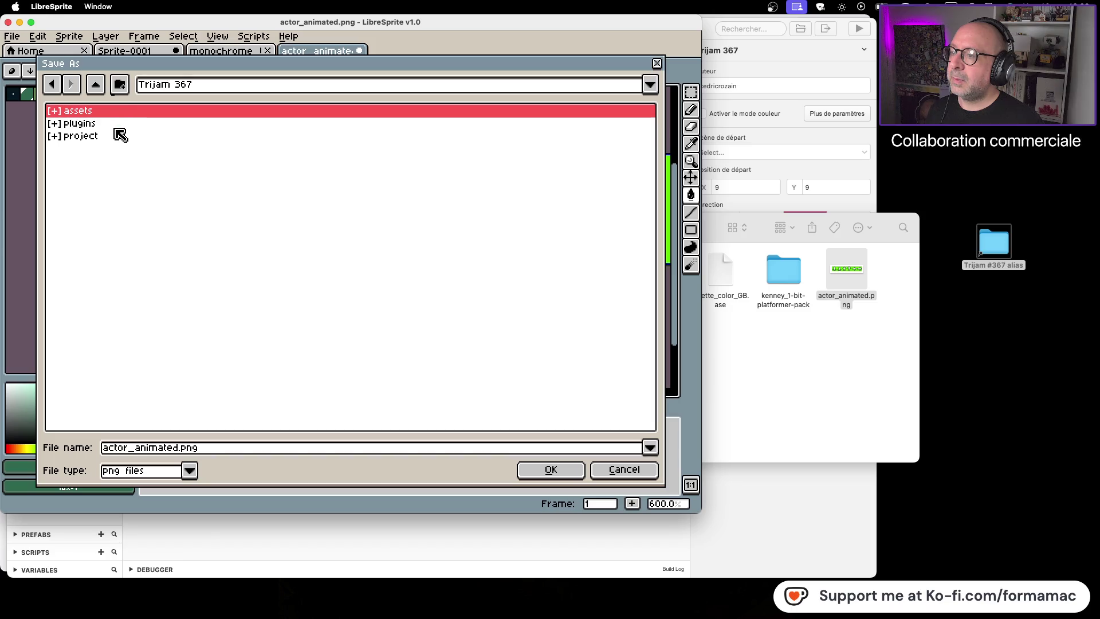
pyautogui.doubleClick(114, 116)
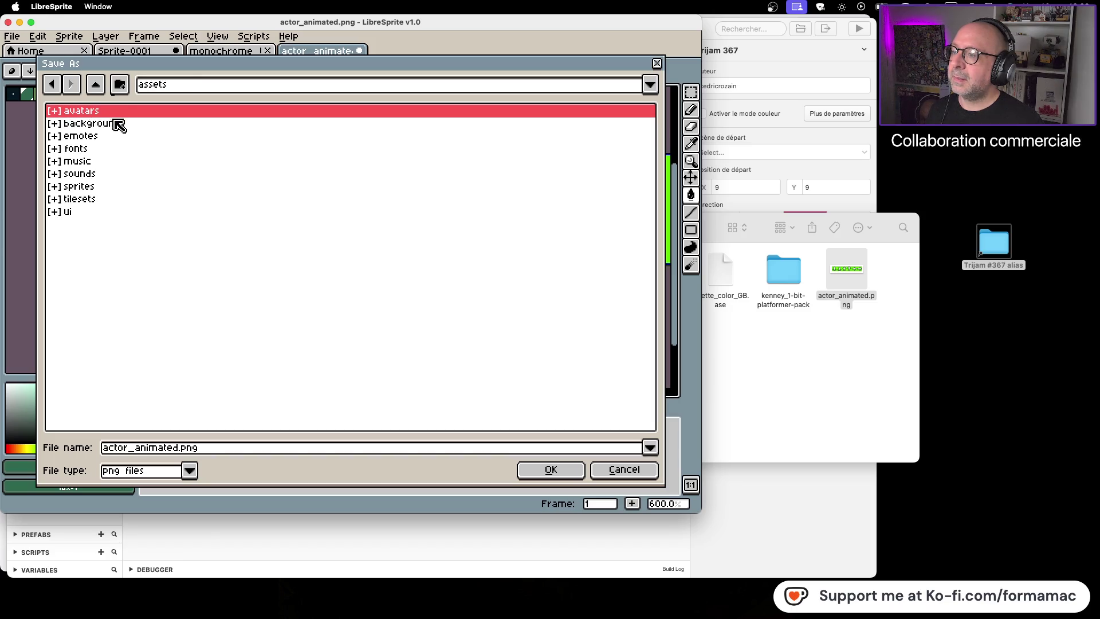
pyautogui.doubleClick(96, 85)
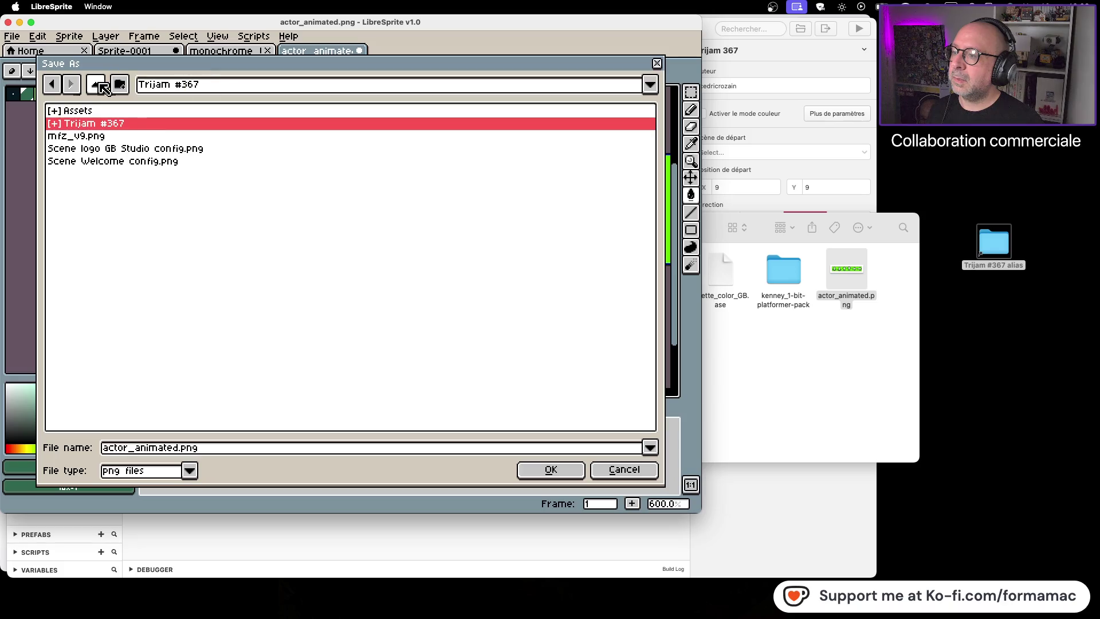
pyautogui.click(96, 84)
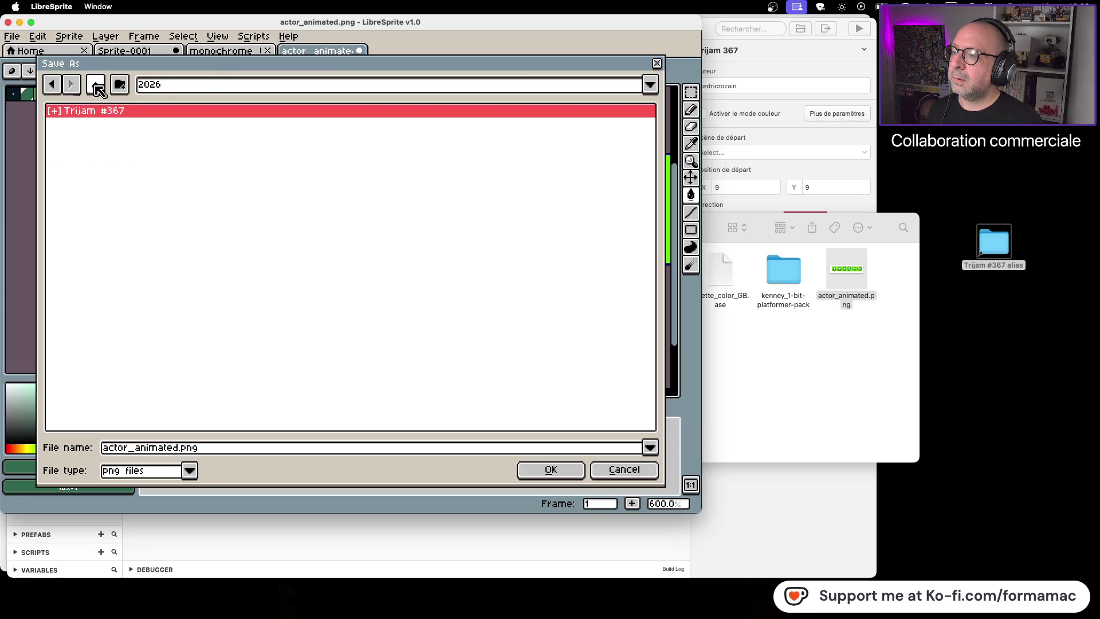
pyautogui.doubleClick(139, 114)
pyautogui.doubleClick(120, 112)
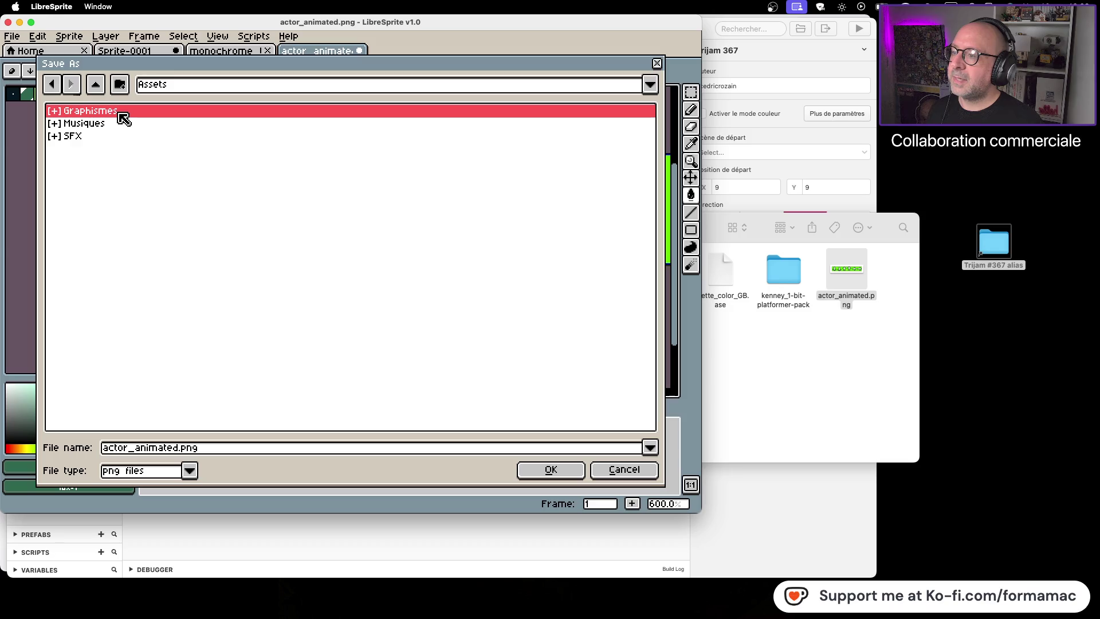
pyautogui.doubleClick(117, 112)
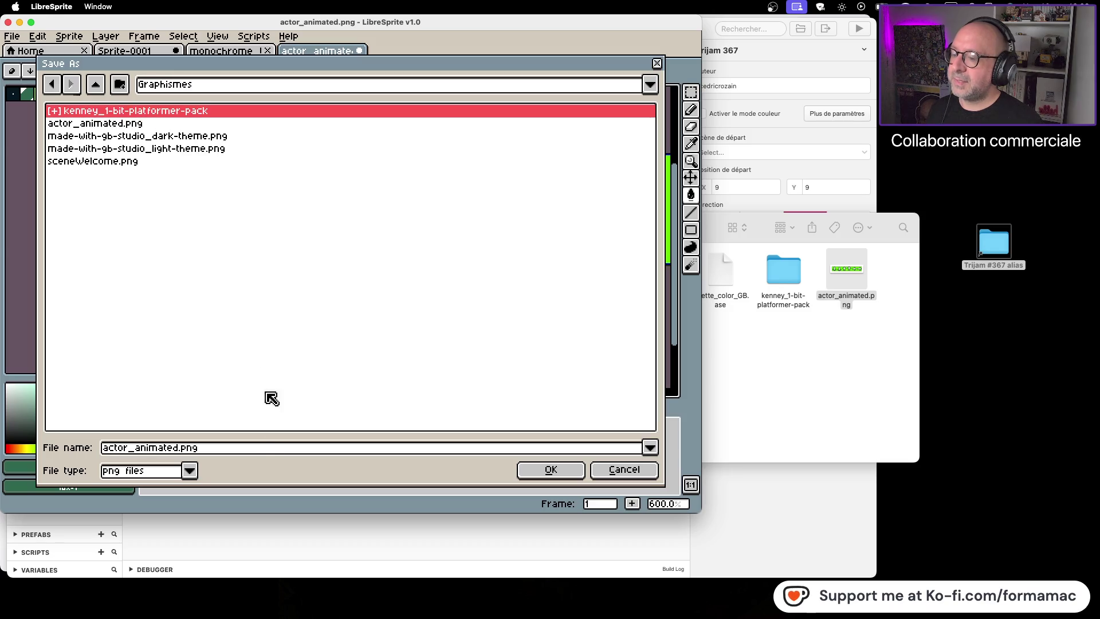
# Save the sprite as actor_animated_hero.png in Graphismes
pyautogui.click(229, 452)
pyautogui.press('Left')
pyautogui.press('Left')
pyautogui.press('Left')
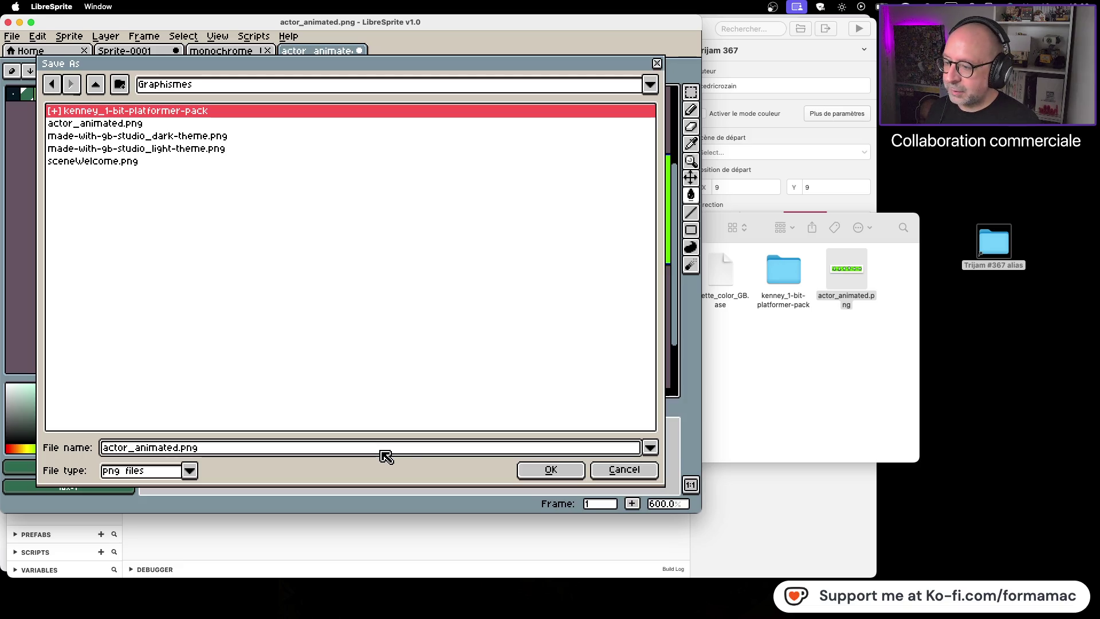
pyautogui.press('Left')
pyautogui.press('Left')
pyautogui.press('Left')
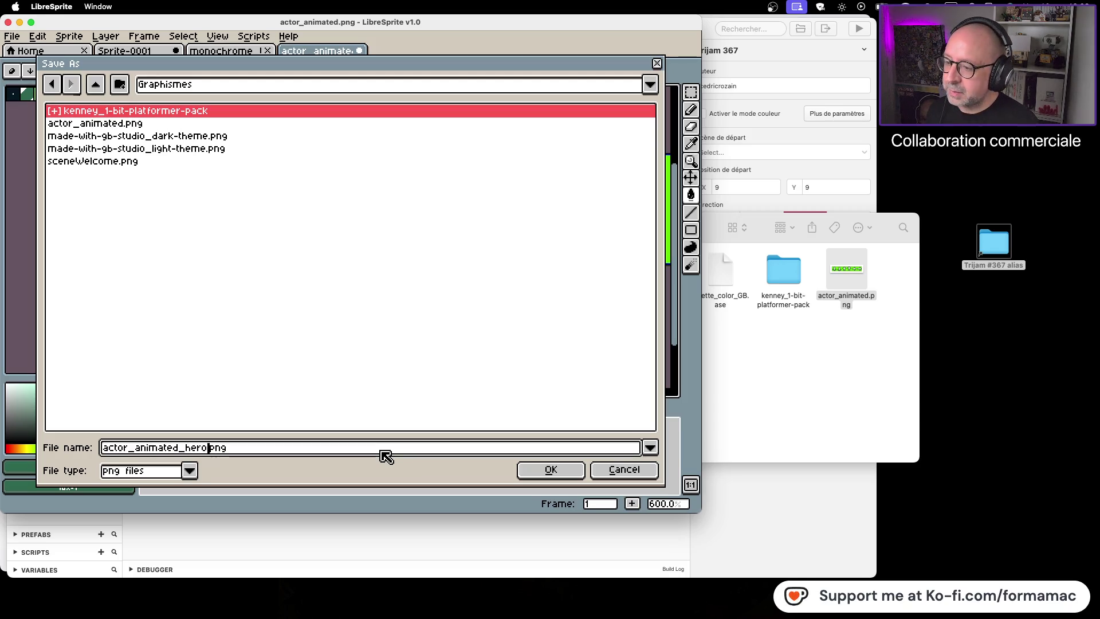
pyautogui.press('Return')
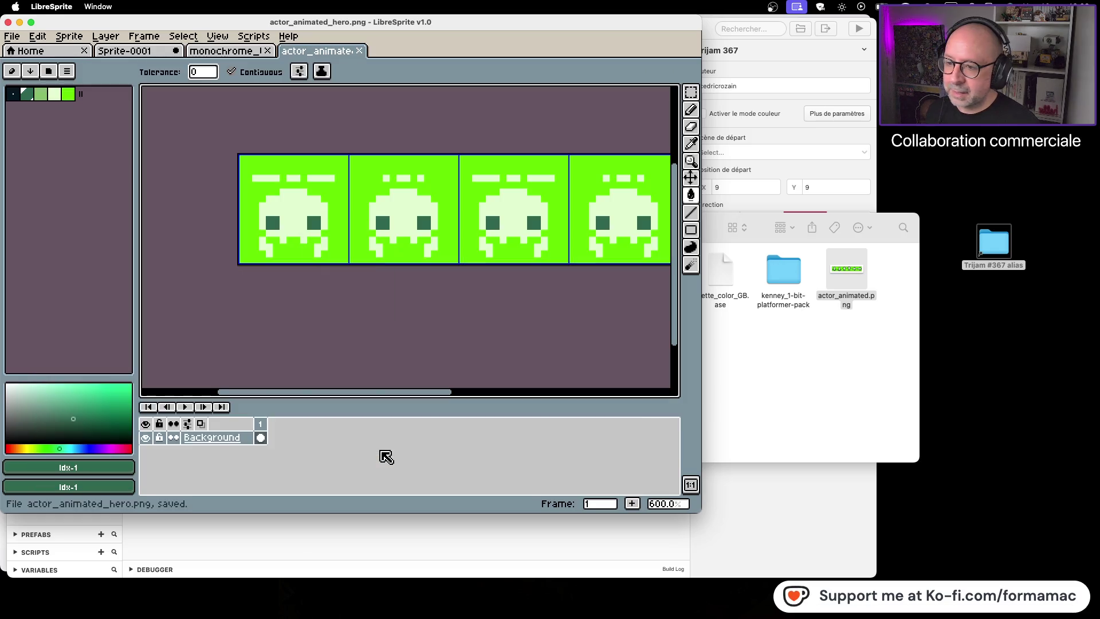
pyautogui.click(800, 384)
# In Finder, go back up to Trijam #367 and open Trijam 367 > assets > sprites
pyautogui.click(522, 339)
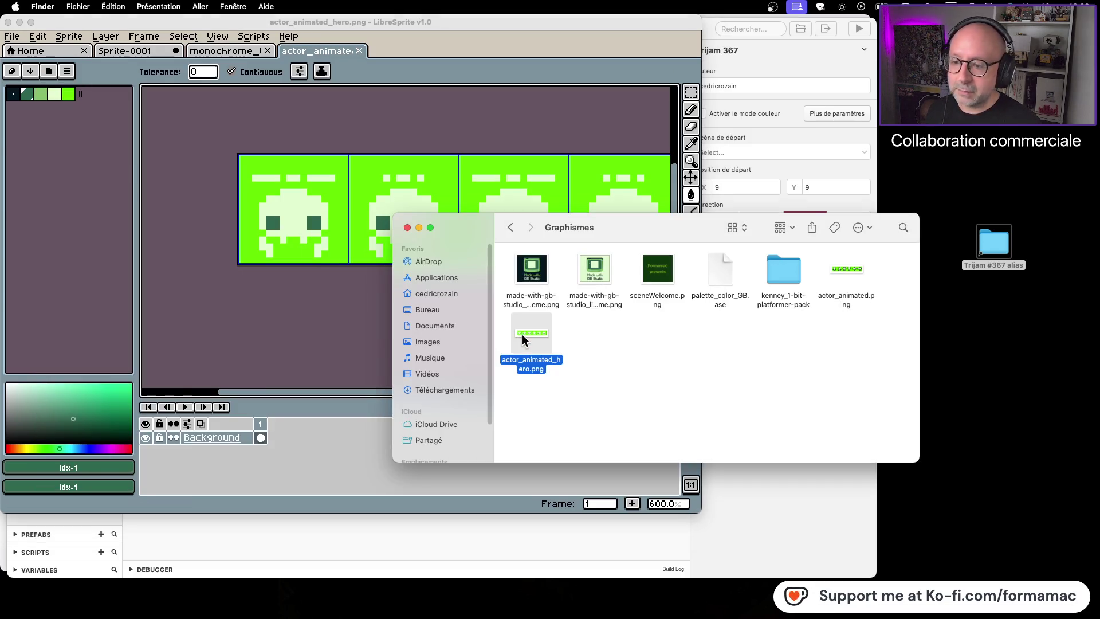
pyautogui.click(657, 333)
pyautogui.click(508, 232)
pyautogui.click(508, 231)
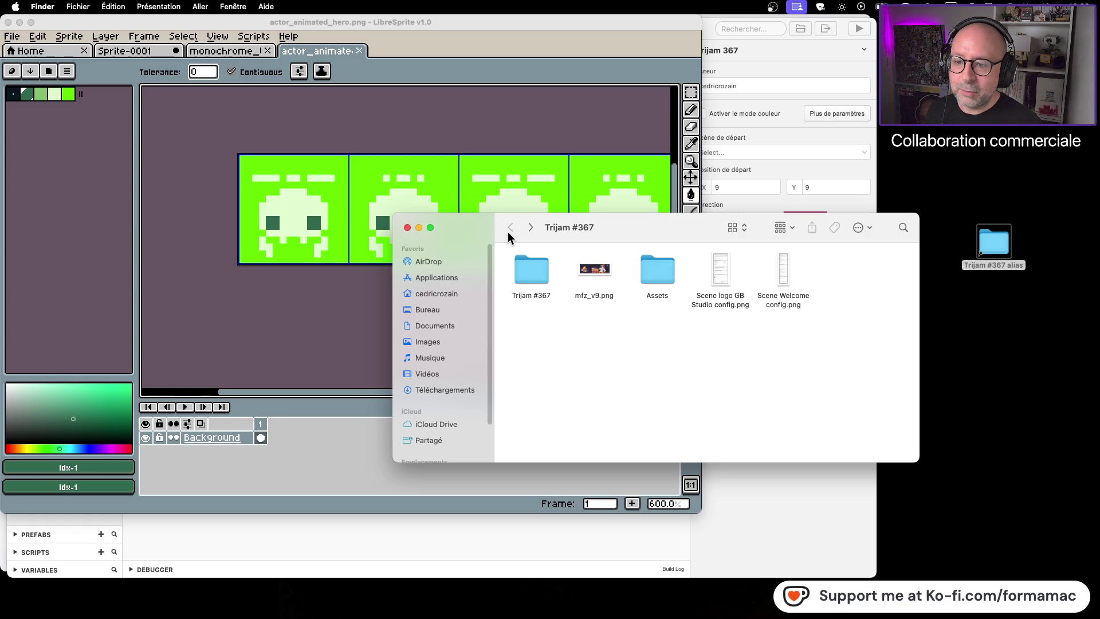
pyautogui.doubleClick(523, 270)
pyautogui.doubleClick(535, 275)
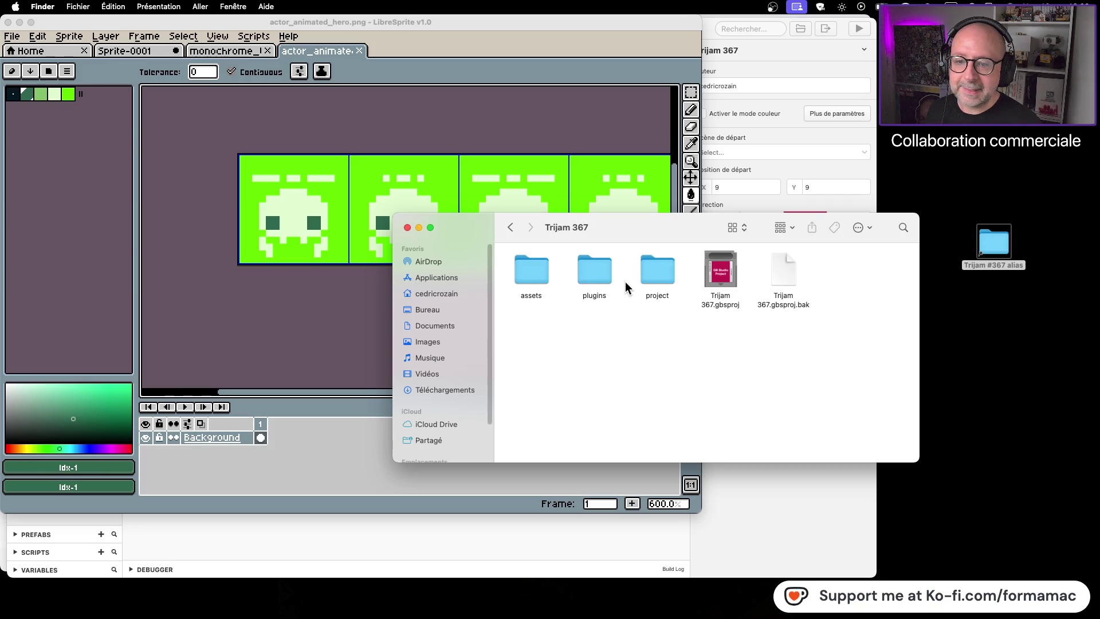
pyautogui.doubleClick(538, 270)
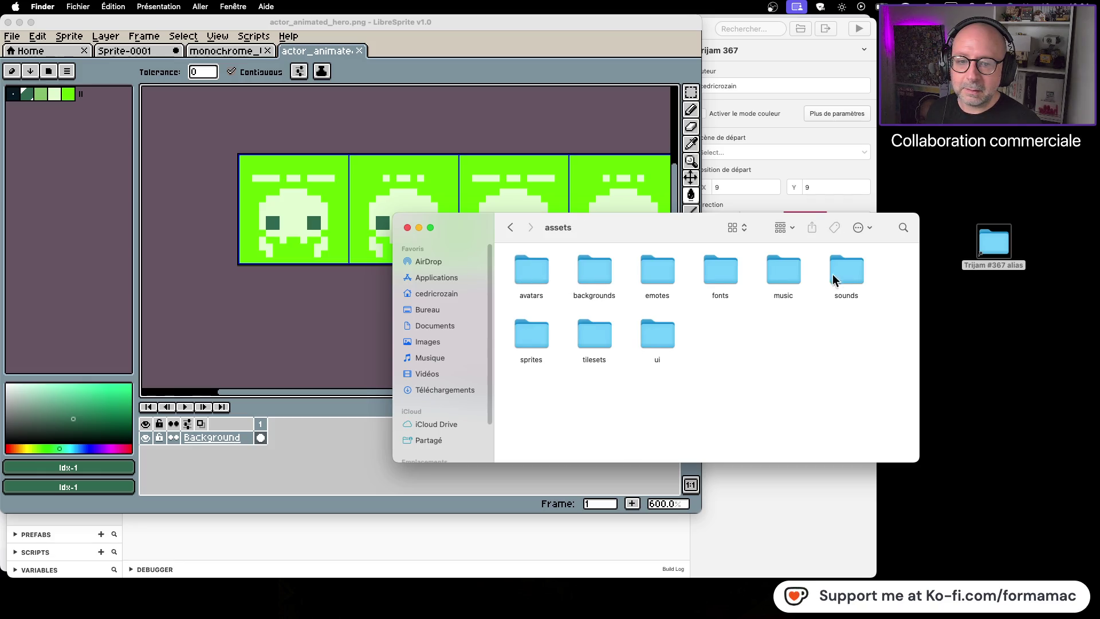
pyautogui.doubleClick(534, 337)
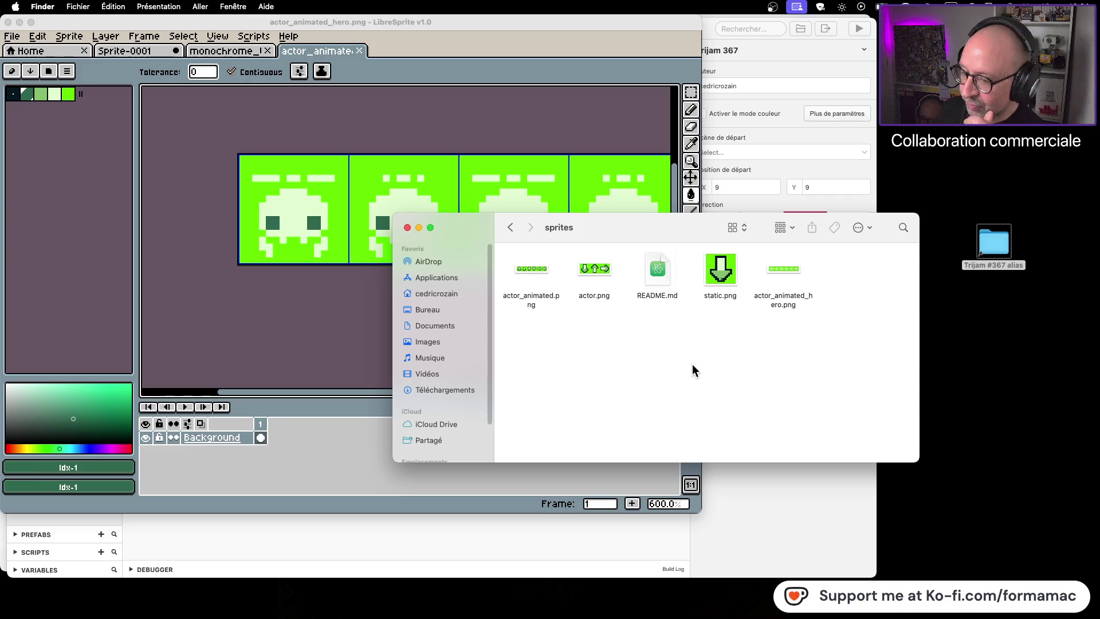
pyautogui.click(746, 494)
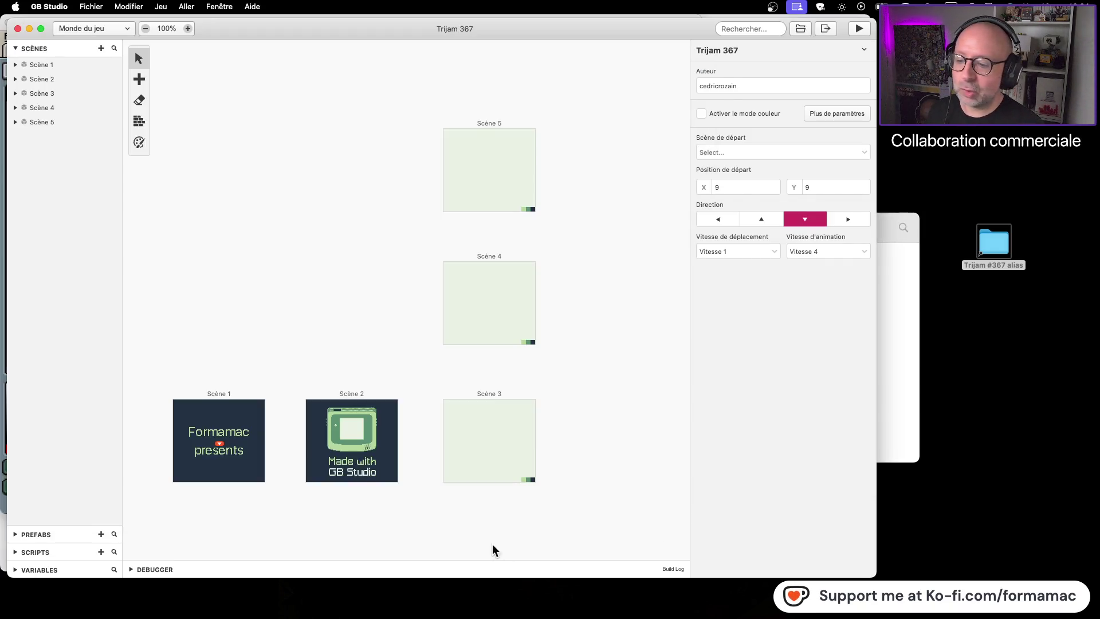
# Close GB Studio and reopen the Trijam 367 project from Finder
pyautogui.click(17, 28)
pyautogui.click(510, 228)
pyautogui.click(510, 228)
pyautogui.doubleClick(725, 283)
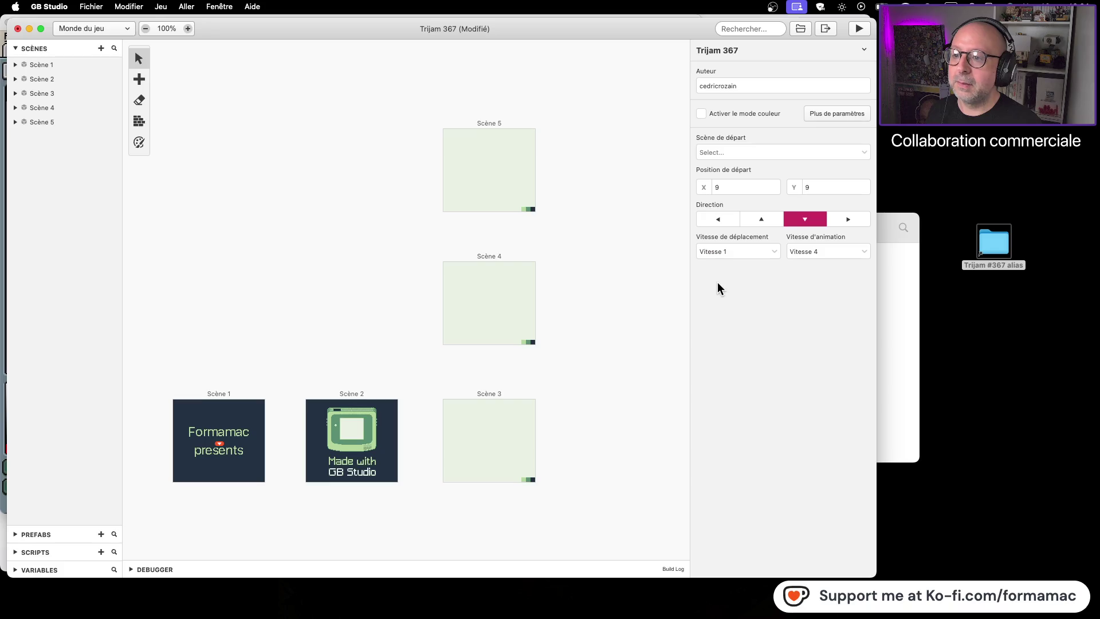
# Choose actor_animated_hero as the player sprite sheet for Scène 1, Scène 2 and Scène 3
pyautogui.click(259, 404)
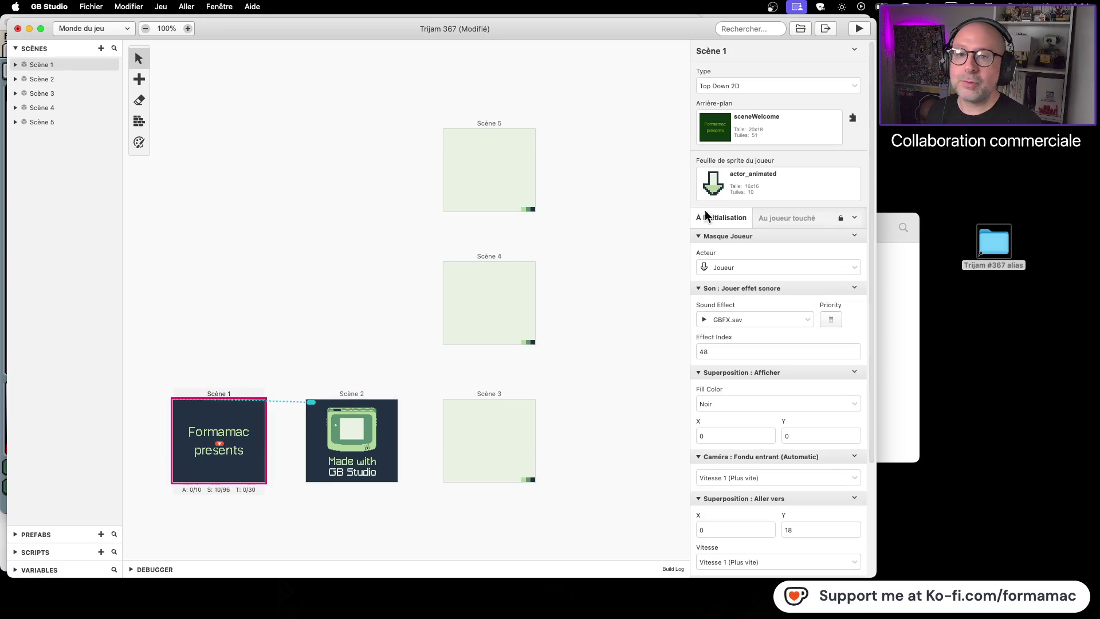
pyautogui.click(746, 197)
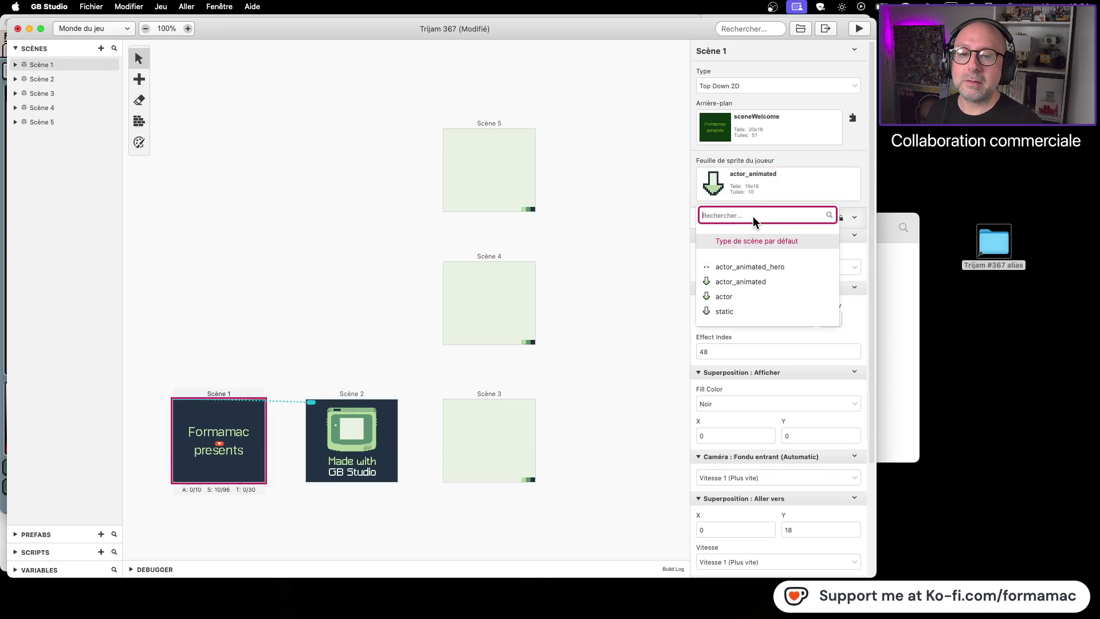
pyautogui.click(760, 268)
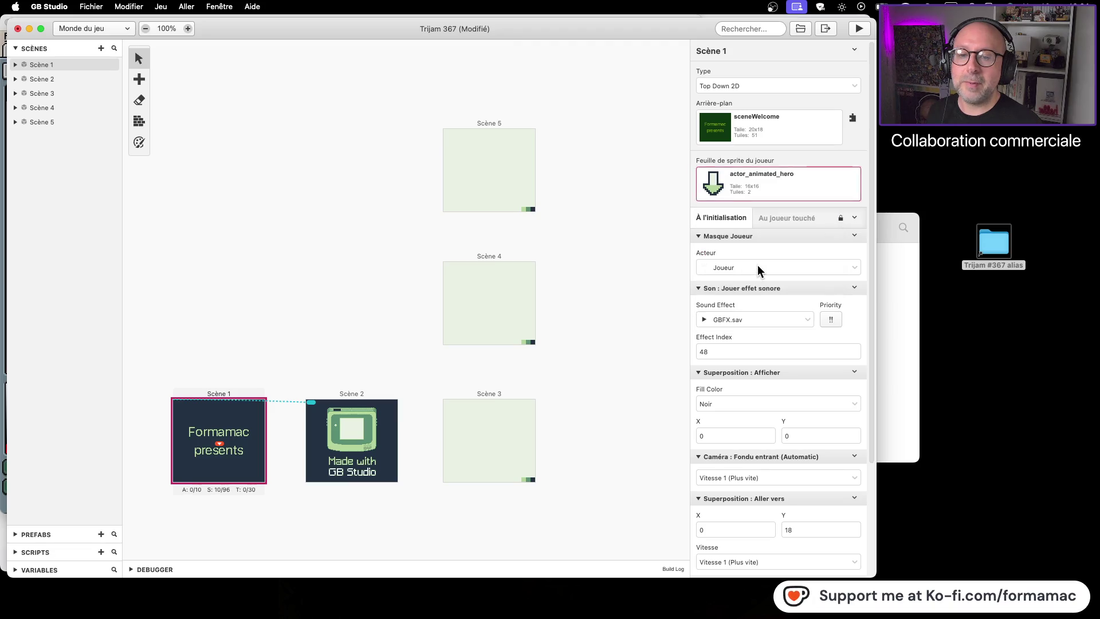
pyautogui.click(381, 402)
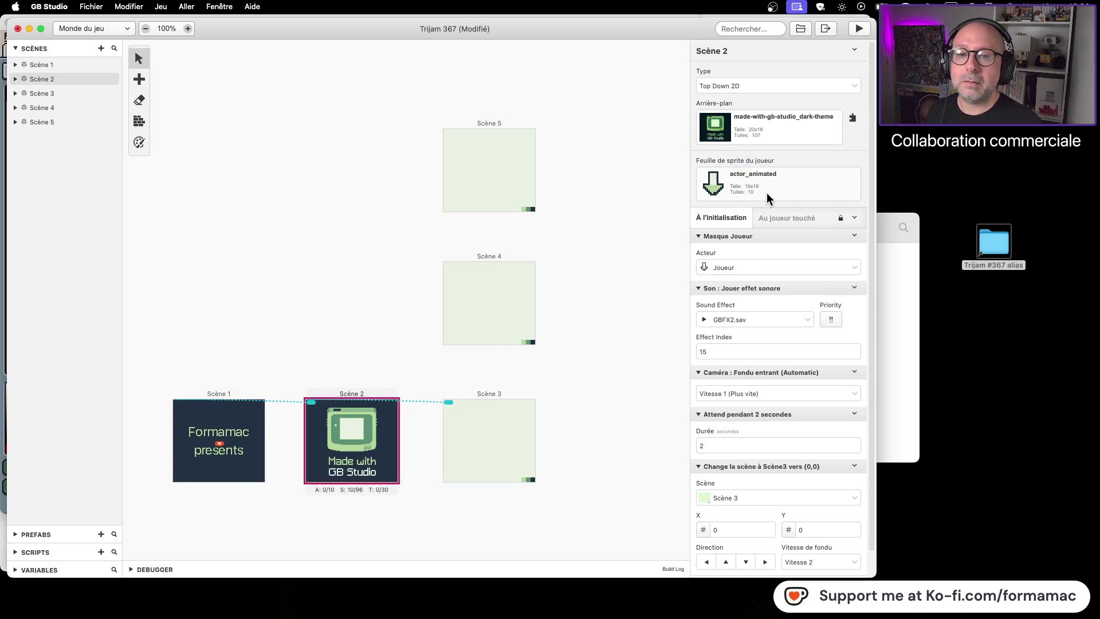
pyautogui.click(713, 186)
pyautogui.click(750, 268)
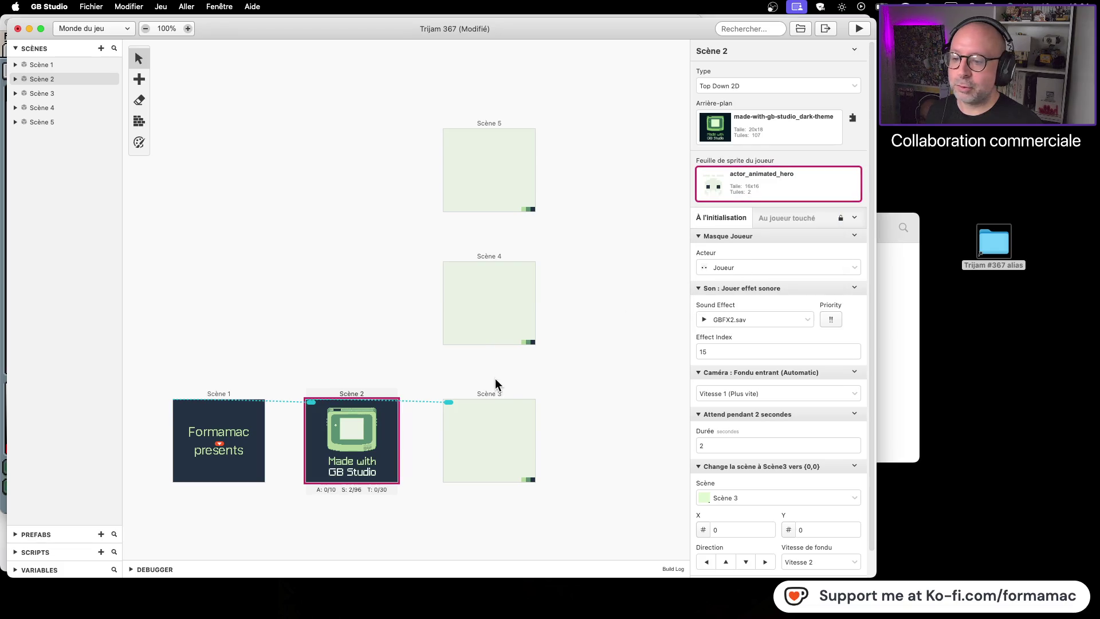
pyautogui.click(507, 396)
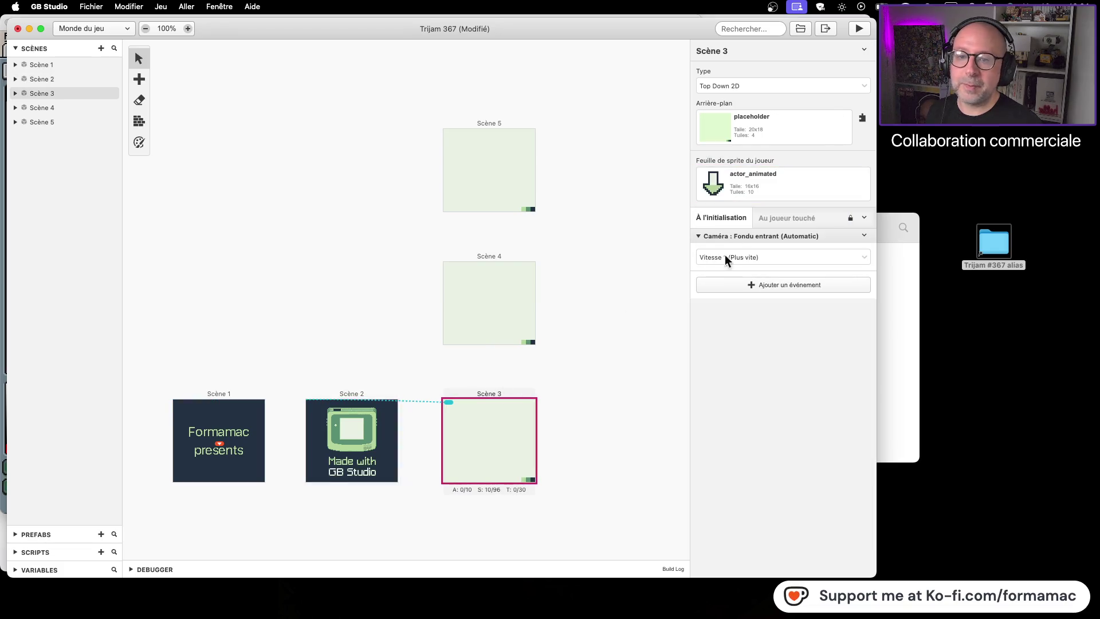
pyautogui.click(770, 191)
pyautogui.click(742, 267)
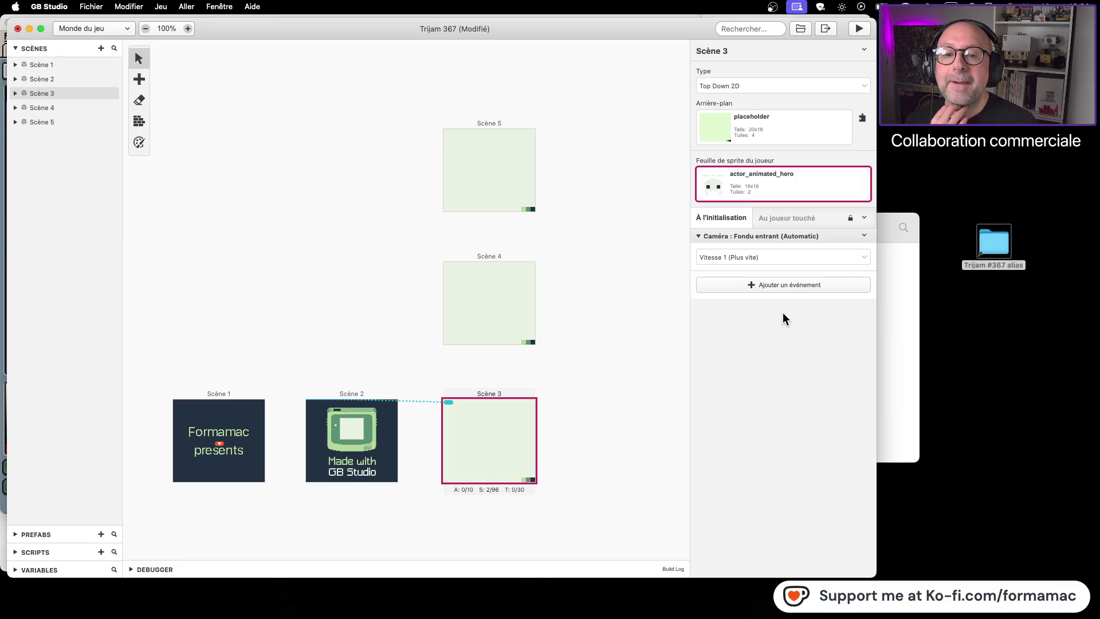
pyautogui.click(880, 400)
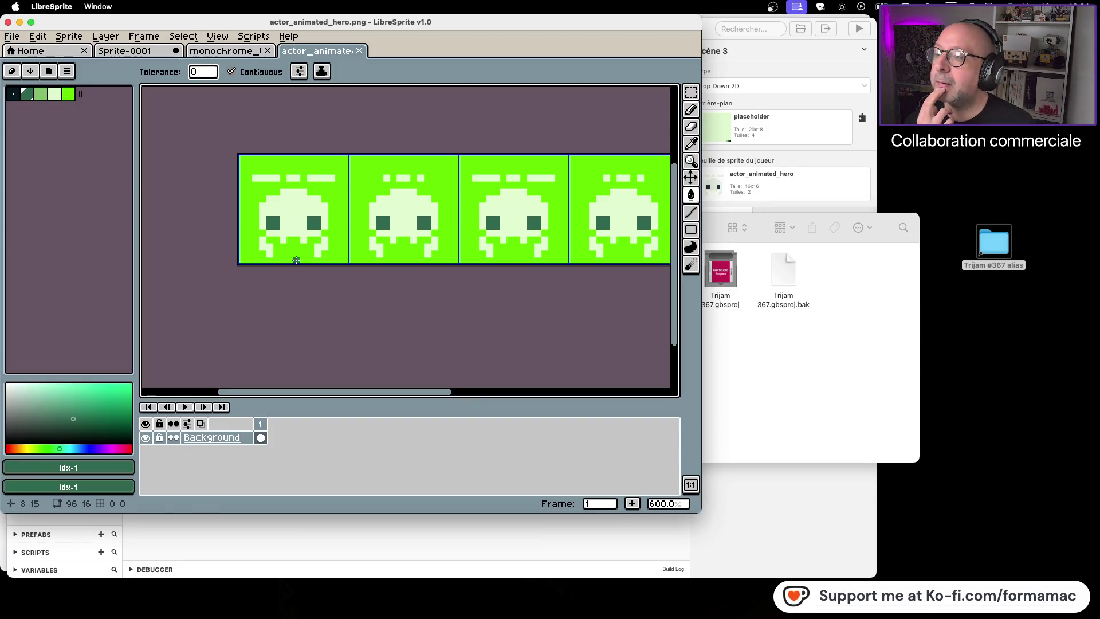
# Pick the mid-green swatch and flood-fill the bodies of all six hero sprites
pyautogui.click(42, 96)
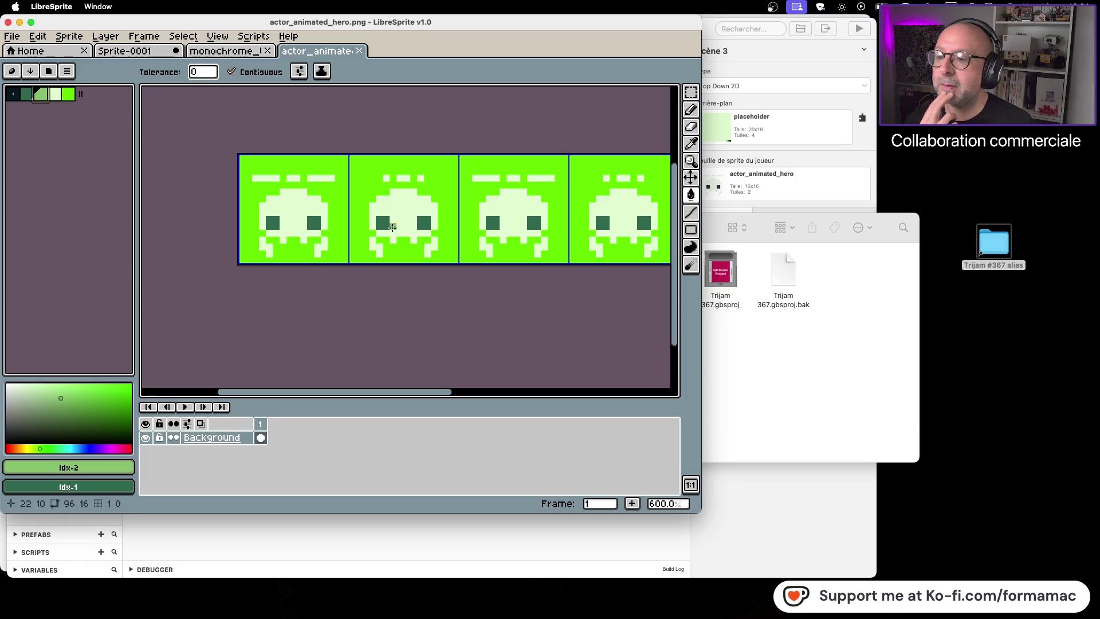
pyautogui.scroll(4, 243, 184)
pyautogui.scroll(-5, 243, 184)
pyautogui.click(218, 172)
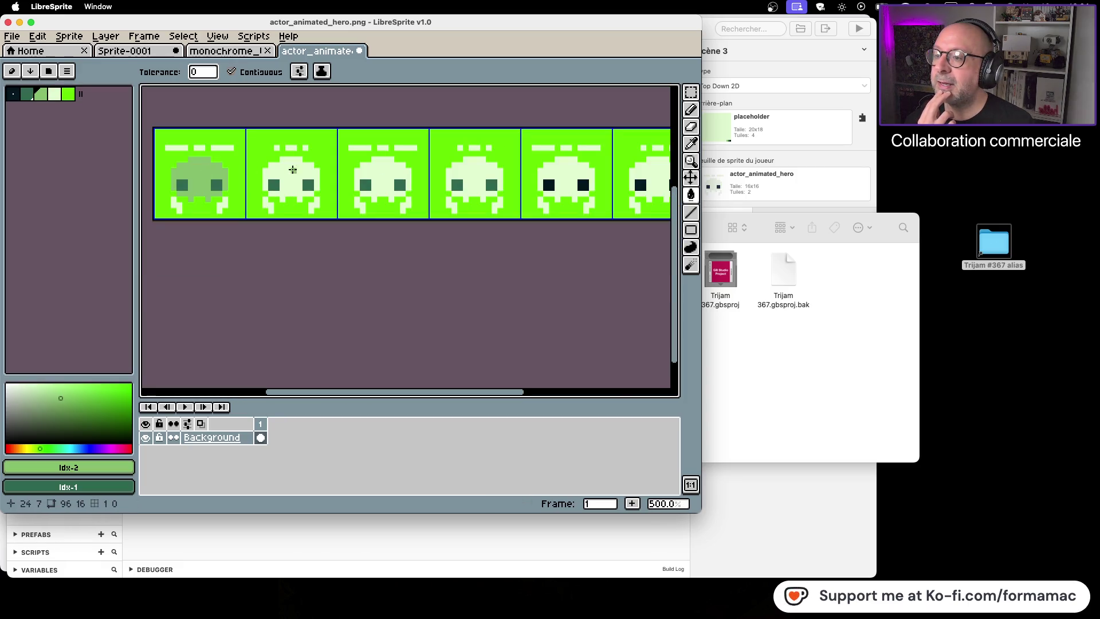
pyautogui.click(301, 170)
pyautogui.click(380, 179)
pyautogui.click(467, 174)
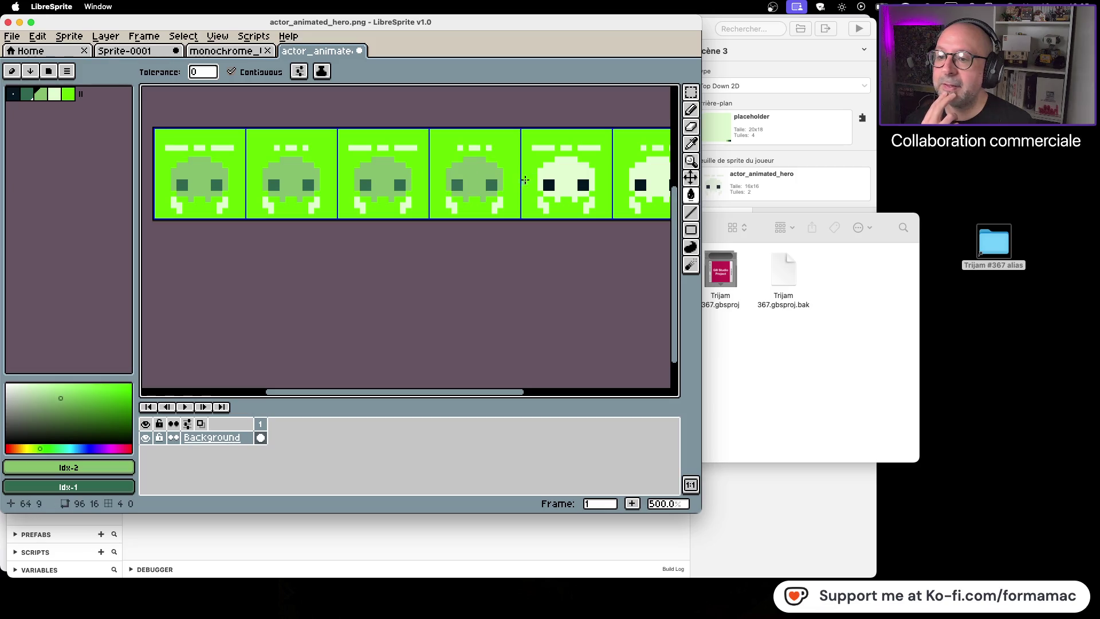
pyautogui.click(562, 170)
pyautogui.click(659, 170)
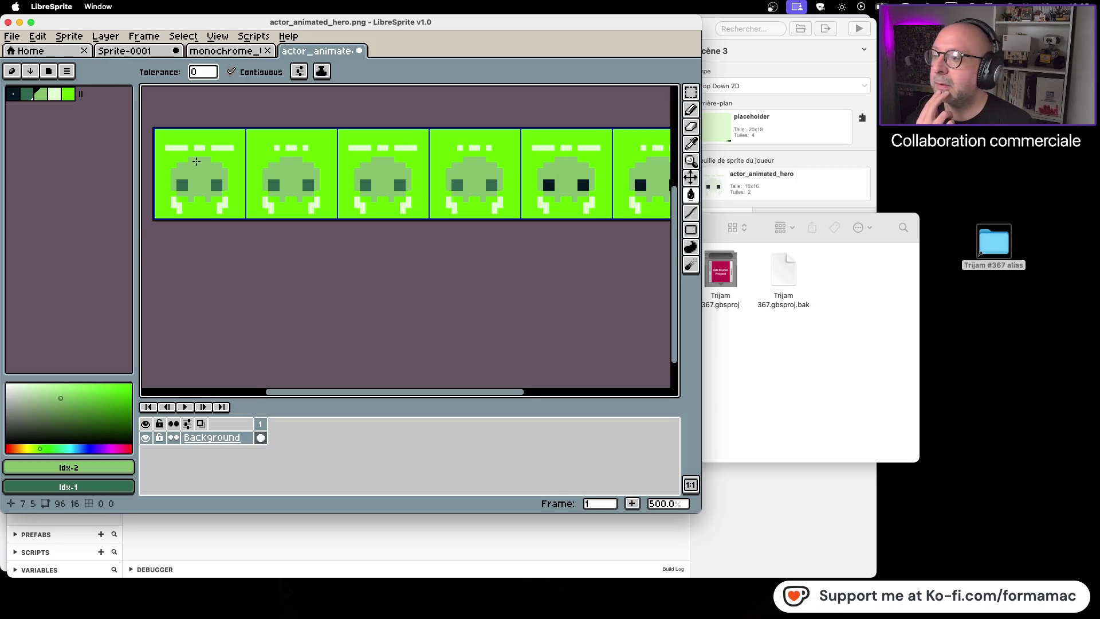
# Recolour the pale top-bar and foot pixels of the first frames mid-green
pyautogui.scroll(2, 346, 178)
pyautogui.scroll(2, 346, 177)
pyautogui.click(375, 180)
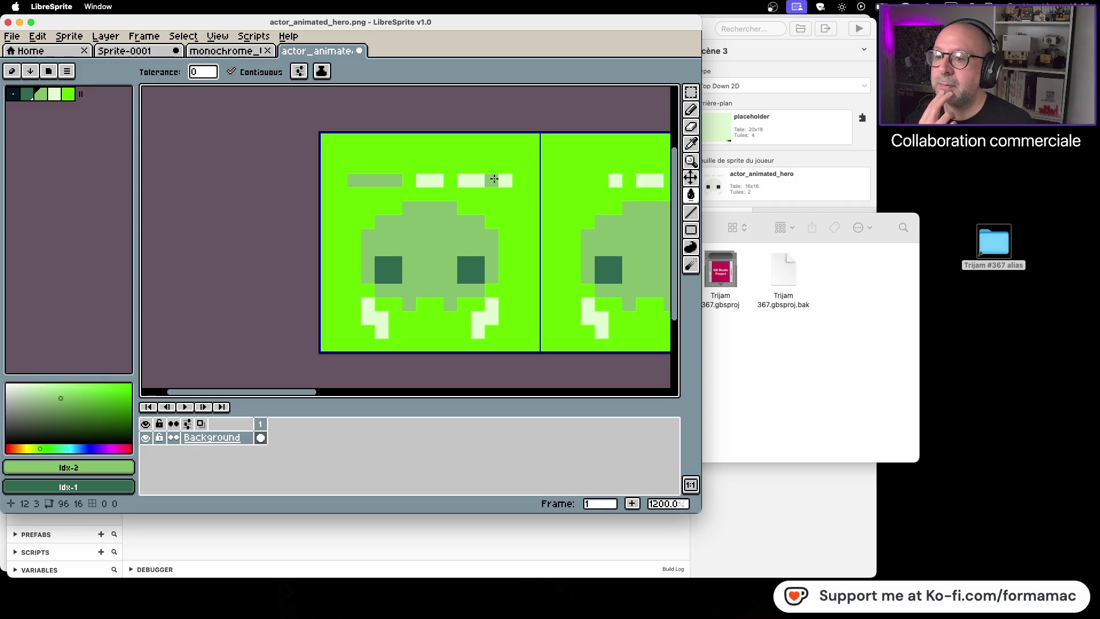
pyautogui.click(478, 180)
pyautogui.click(369, 322)
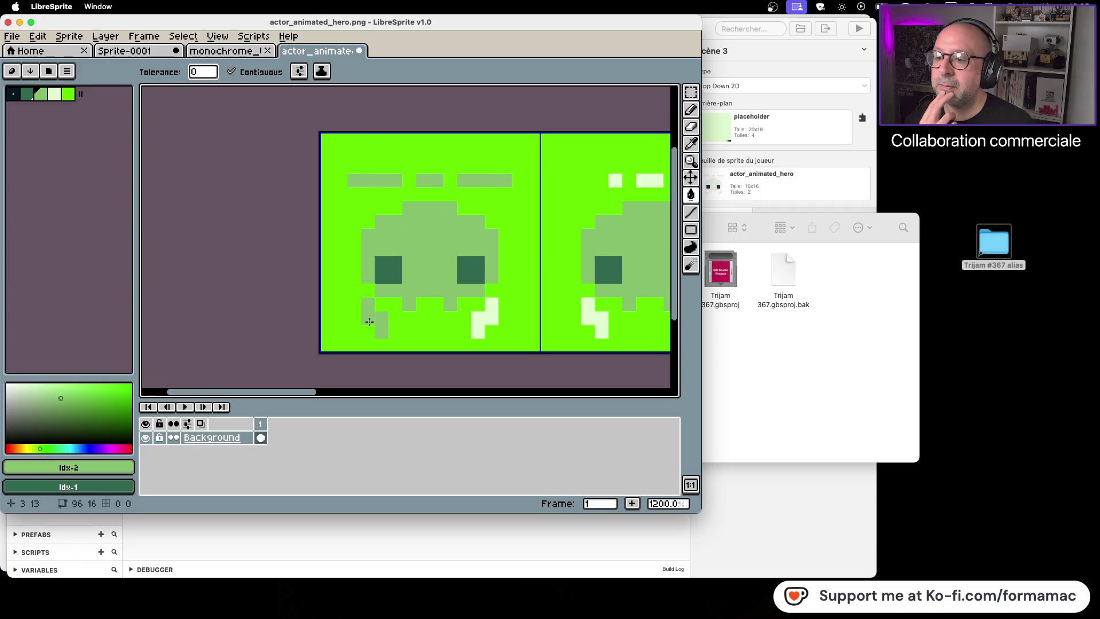
pyautogui.click(478, 325)
pyautogui.click(492, 304)
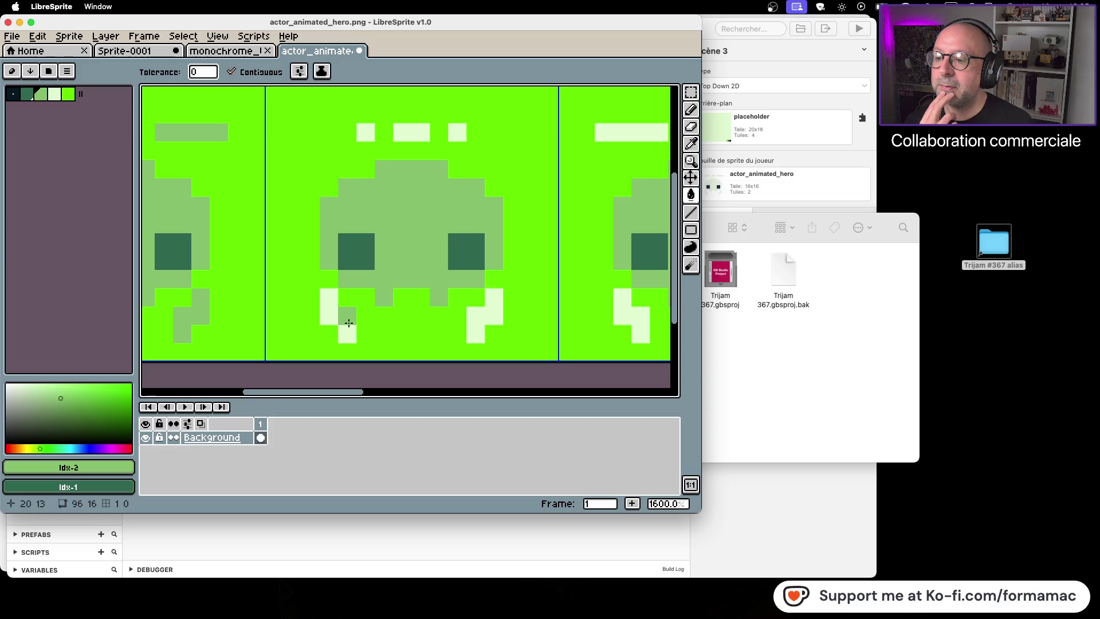
pyautogui.click(347, 309)
pyautogui.click(487, 310)
pyautogui.click(452, 135)
pyautogui.click(418, 133)
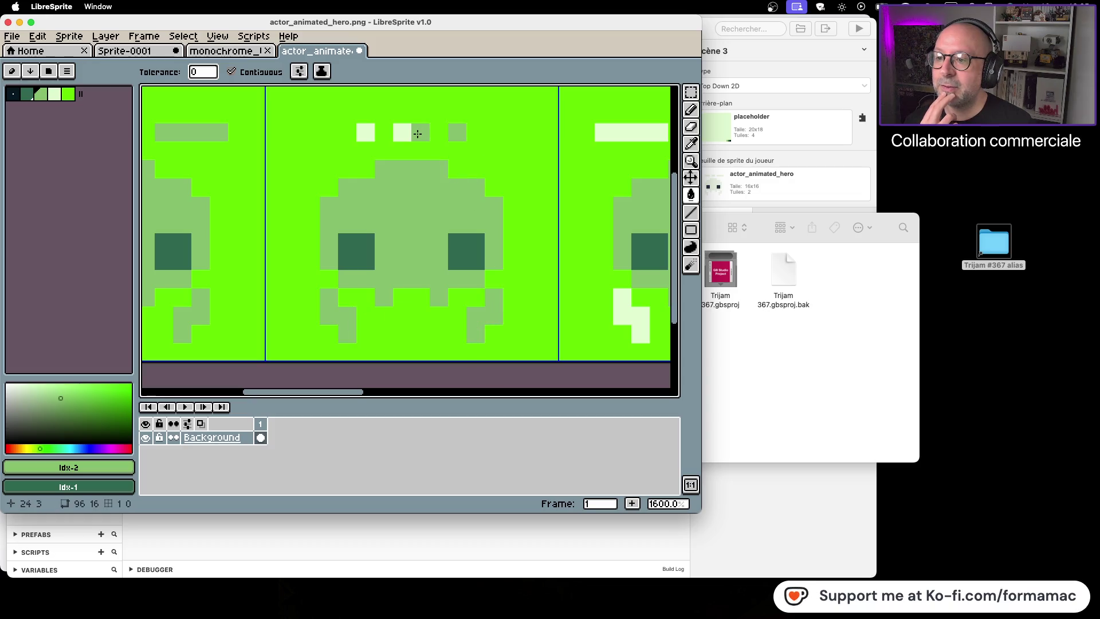
pyautogui.click(375, 134)
# Turn the pale top bars and feet of the middle and right sprites mid-green
pyautogui.hscroll(5, 372, 222)
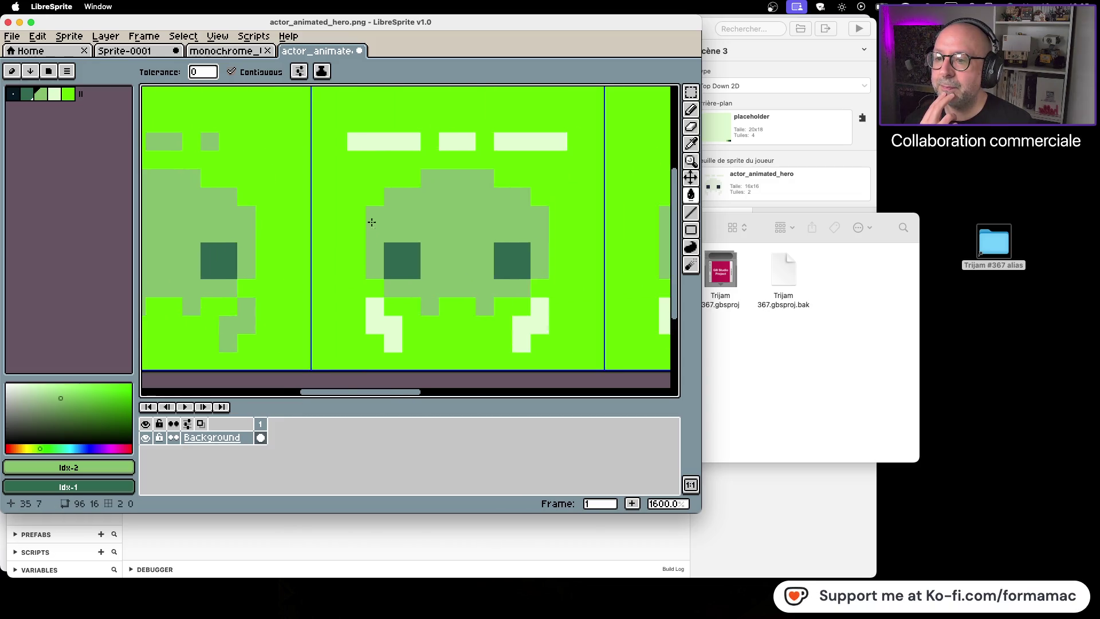
pyautogui.click(388, 143)
pyautogui.click(458, 142)
pyautogui.click(531, 143)
pyautogui.click(392, 346)
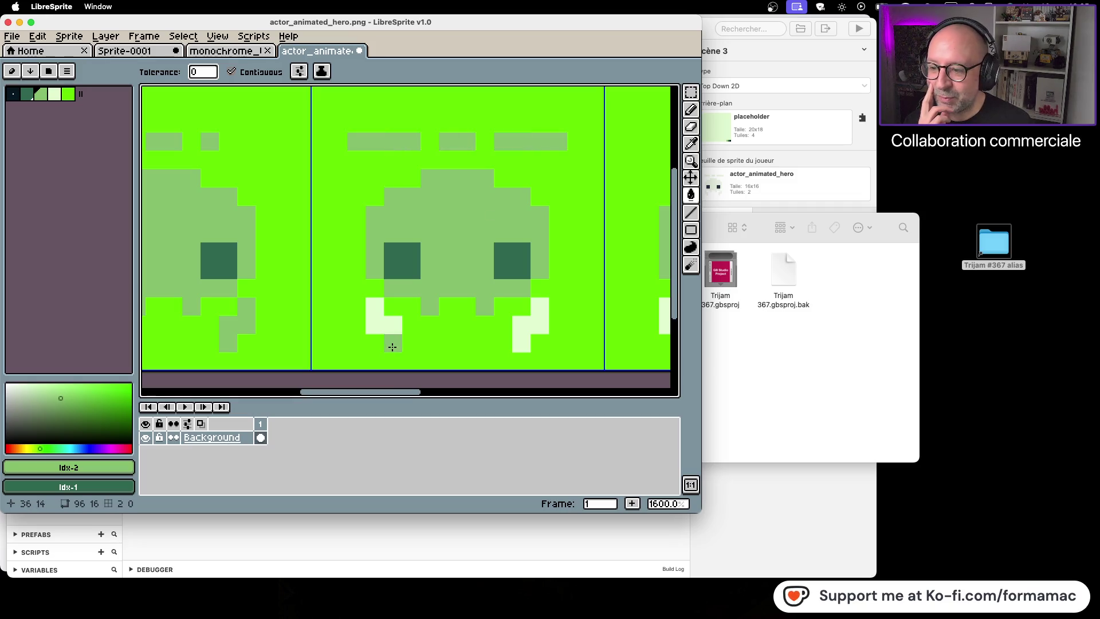
pyautogui.click(393, 325)
pyautogui.click(538, 325)
pyautogui.hscroll(5, 631, 319)
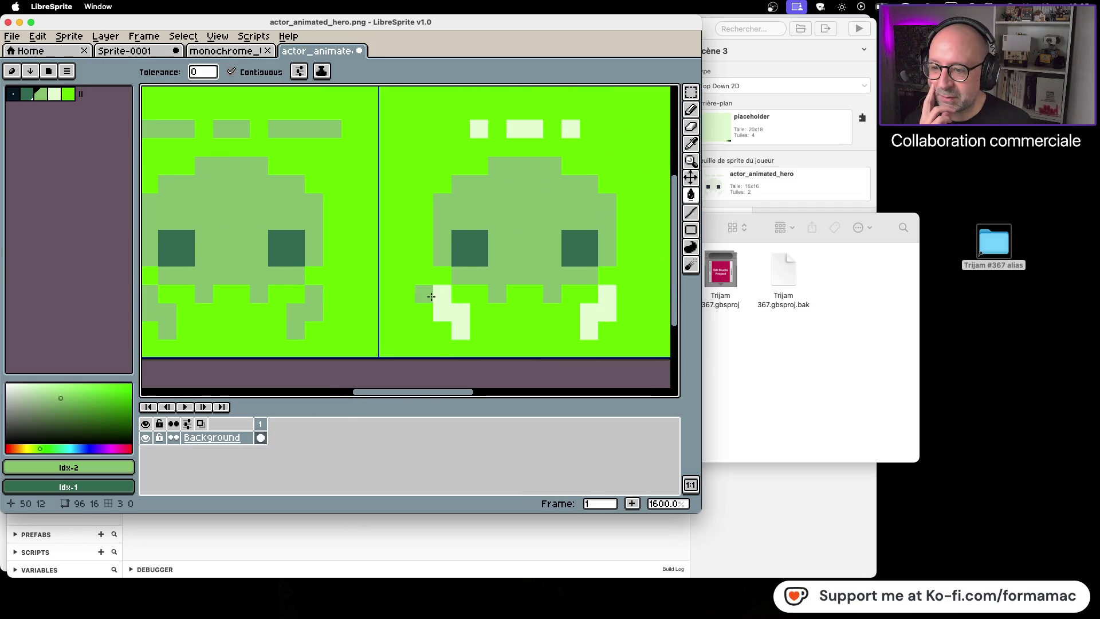
pyautogui.click(461, 324)
pyautogui.click(590, 312)
pyautogui.click(570, 128)
pyautogui.click(511, 135)
pyautogui.click(534, 130)
pyautogui.click(484, 131)
# Fill the next frame's remaining pale top-bar and foot pixels with mid-green
pyautogui.hscroll(5, 652, 223)
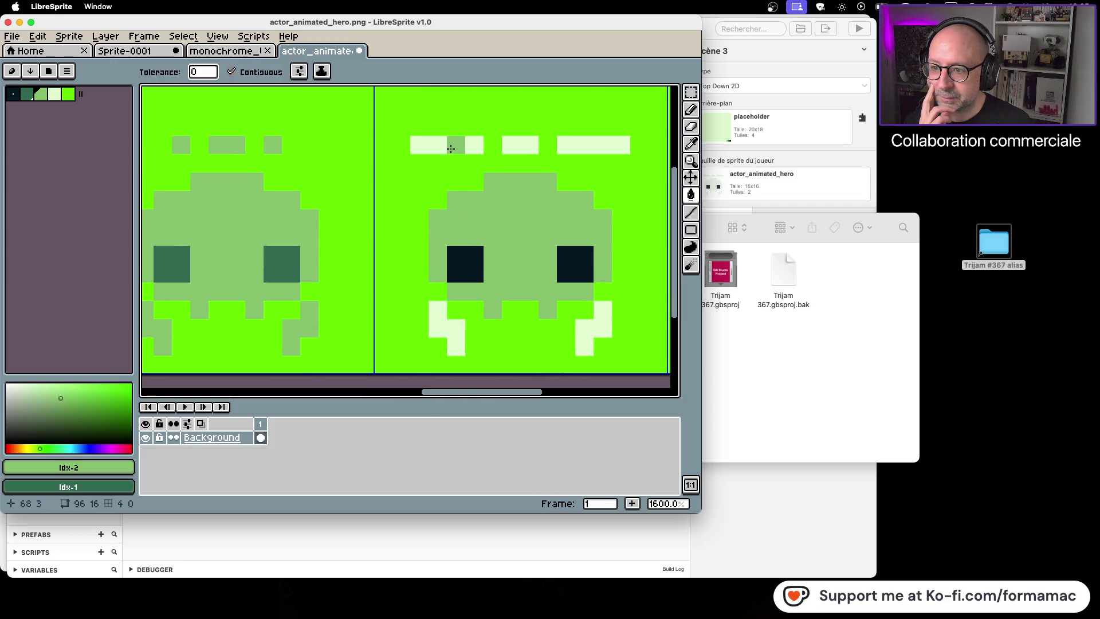
pyautogui.click(429, 145)
pyautogui.click(474, 145)
pyautogui.click(521, 145)
pyautogui.click(596, 145)
pyautogui.click(601, 309)
pyautogui.click(585, 341)
pyautogui.click(457, 347)
pyautogui.click(439, 320)
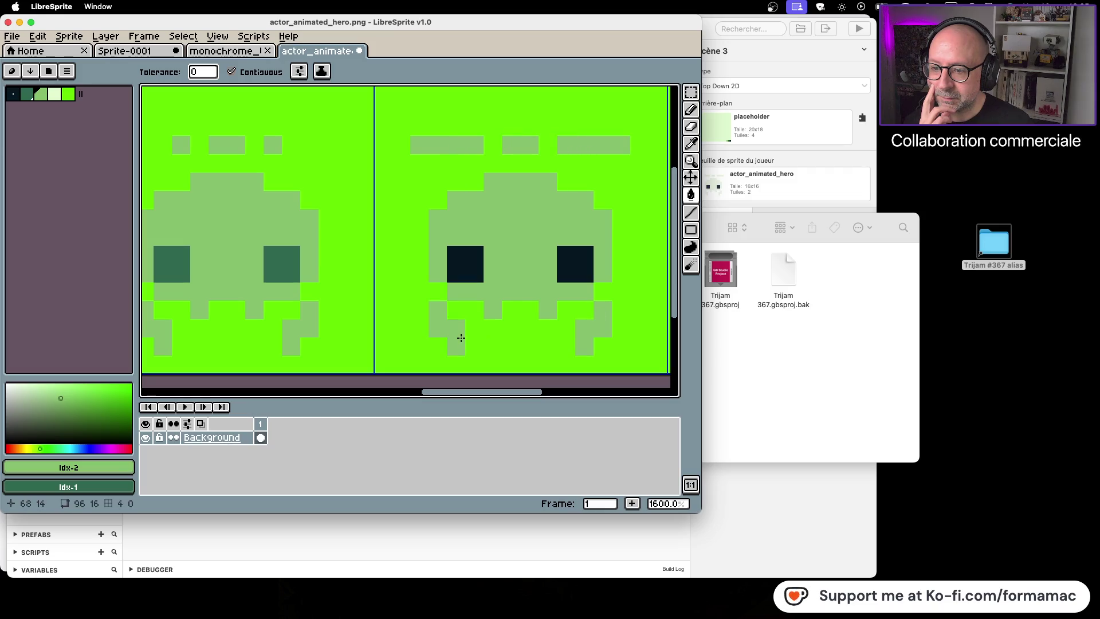
pyautogui.scroll(-5, 461, 338)
pyautogui.scroll(2, 559, 291)
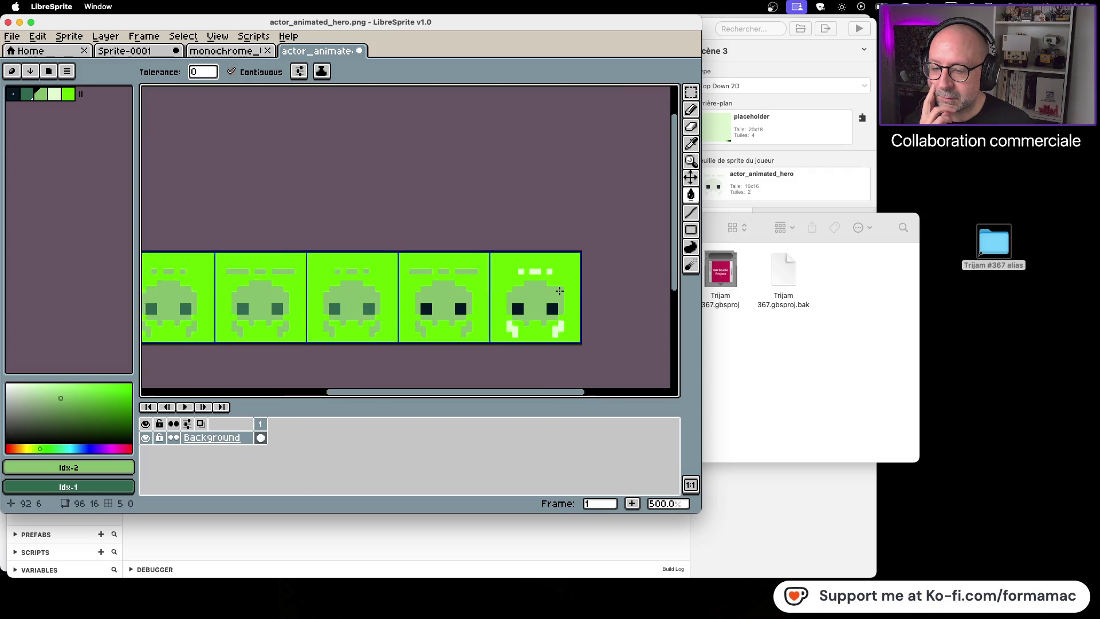
pyautogui.scroll(3, 561, 283)
pyautogui.scroll(-4, 493, 258)
pyautogui.scroll(1, 413, 247)
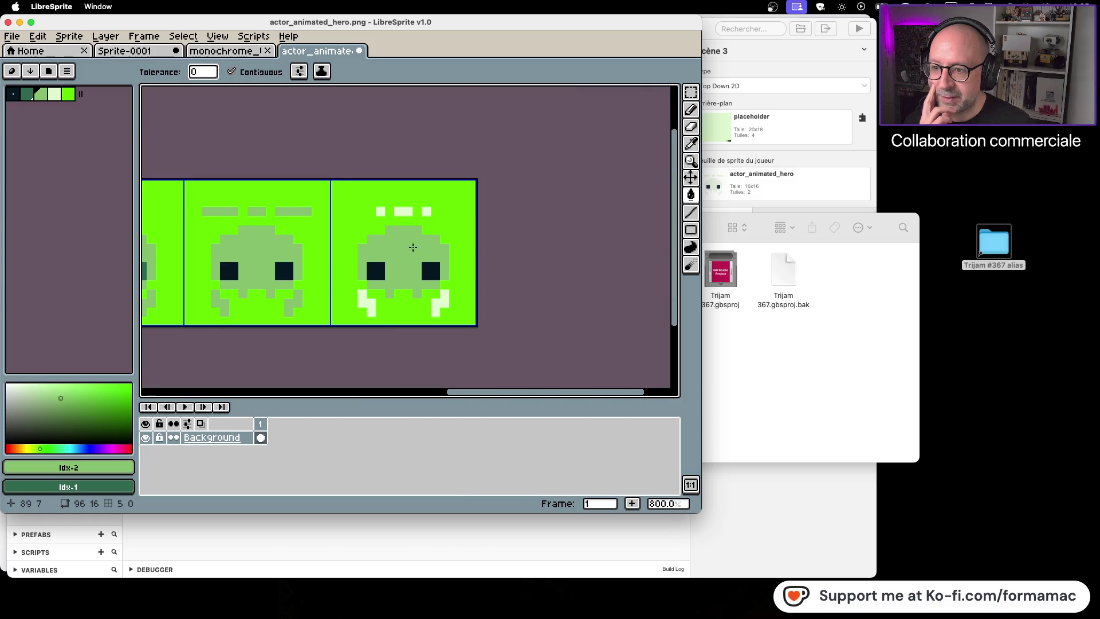
pyautogui.scroll(1, 414, 247)
# Recolour the last frame's pale top and foot pixels, undoing an accidental background fill
pyautogui.click(346, 173)
pyautogui.click(414, 174)
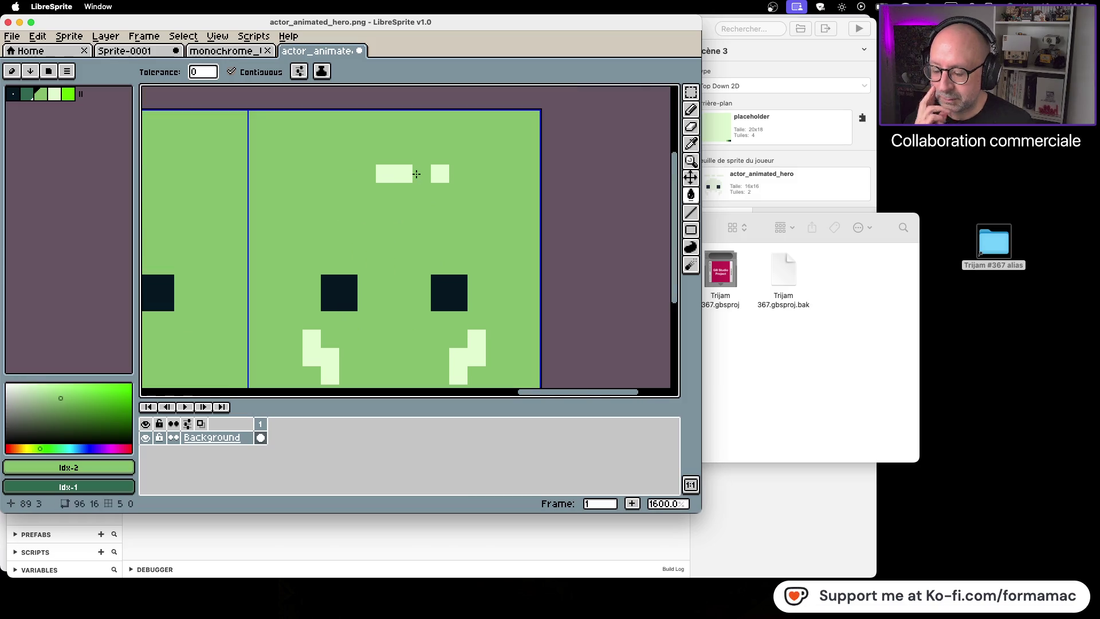
pyautogui.hotkey('ctrl', 'z')
pyautogui.click(385, 174)
pyautogui.click(440, 173)
pyautogui.click(481, 350)
pyautogui.click(477, 338)
pyautogui.click(458, 367)
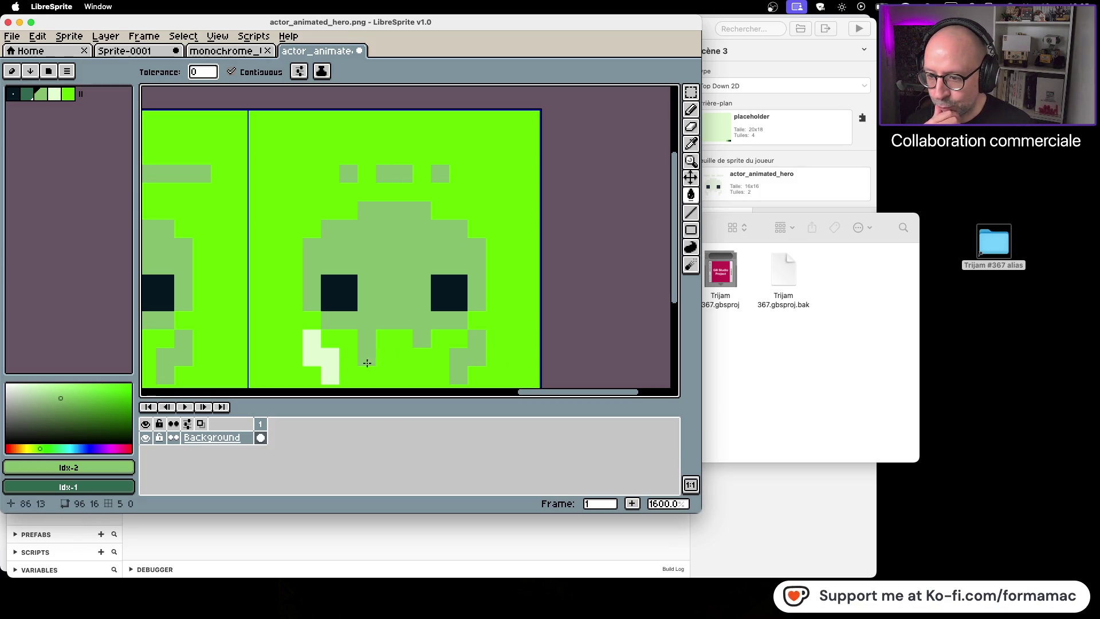
pyautogui.click(330, 371)
pyautogui.hscroll(-5, 261, 246)
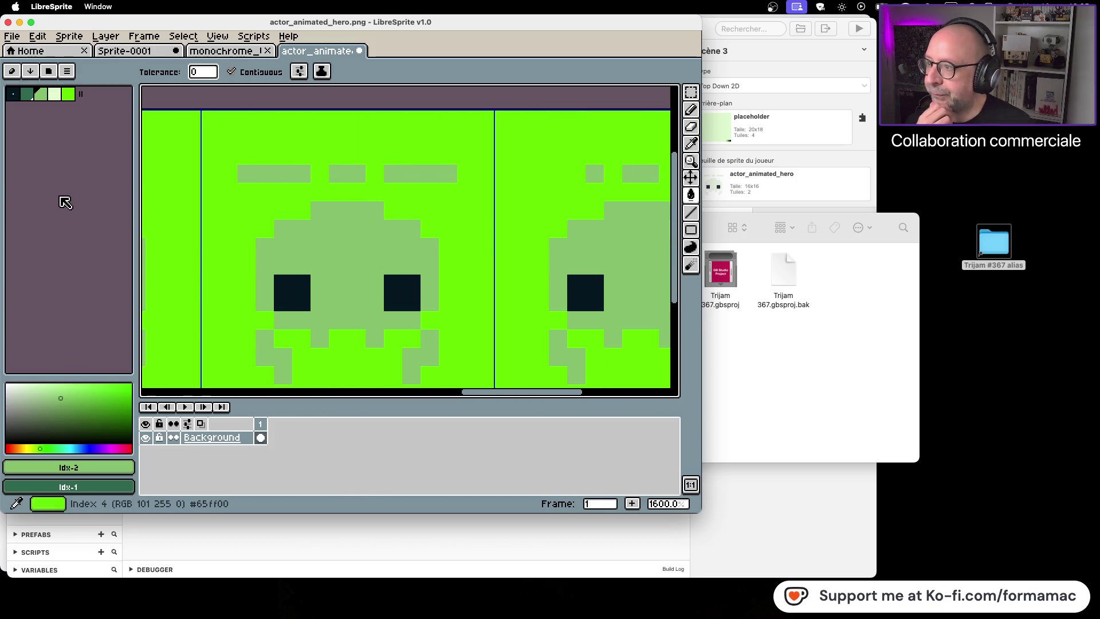
pyautogui.click(55, 94)
pyautogui.click(298, 290)
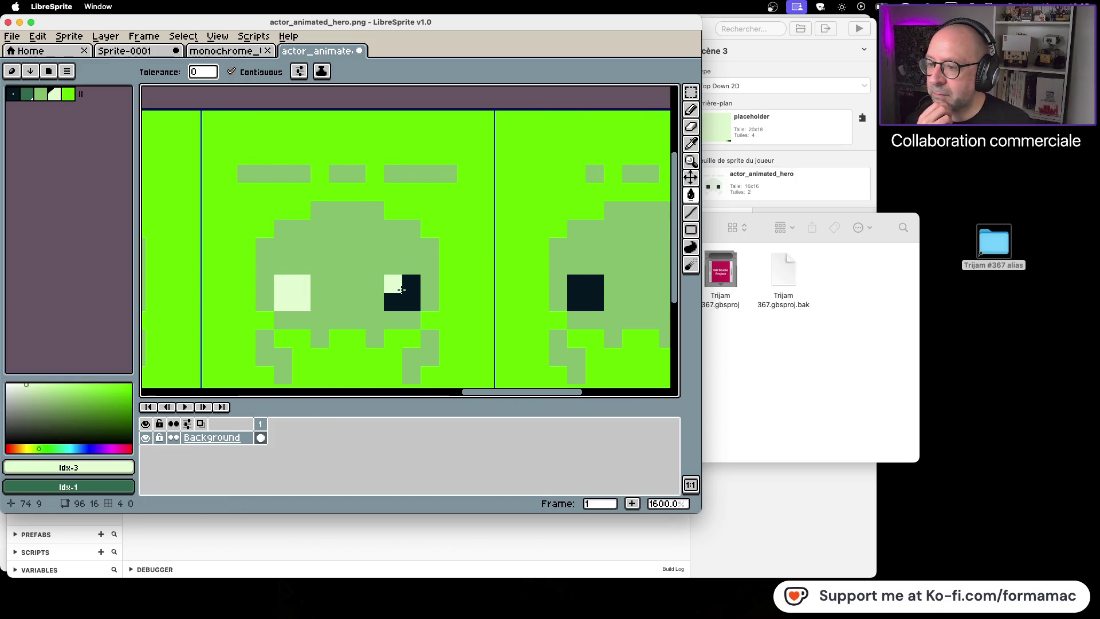
pyautogui.click(401, 291)
pyautogui.click(583, 293)
pyautogui.hscroll(5, 402, 298)
pyautogui.click(417, 298)
pyautogui.hotkey('ctrl', 'z')
pyautogui.hotkey('ctrl', 'z')
pyautogui.hotkey('ctrl', 'z')
pyautogui.scroll(-4, 344, 287)
pyautogui.scroll(2, 285, 265)
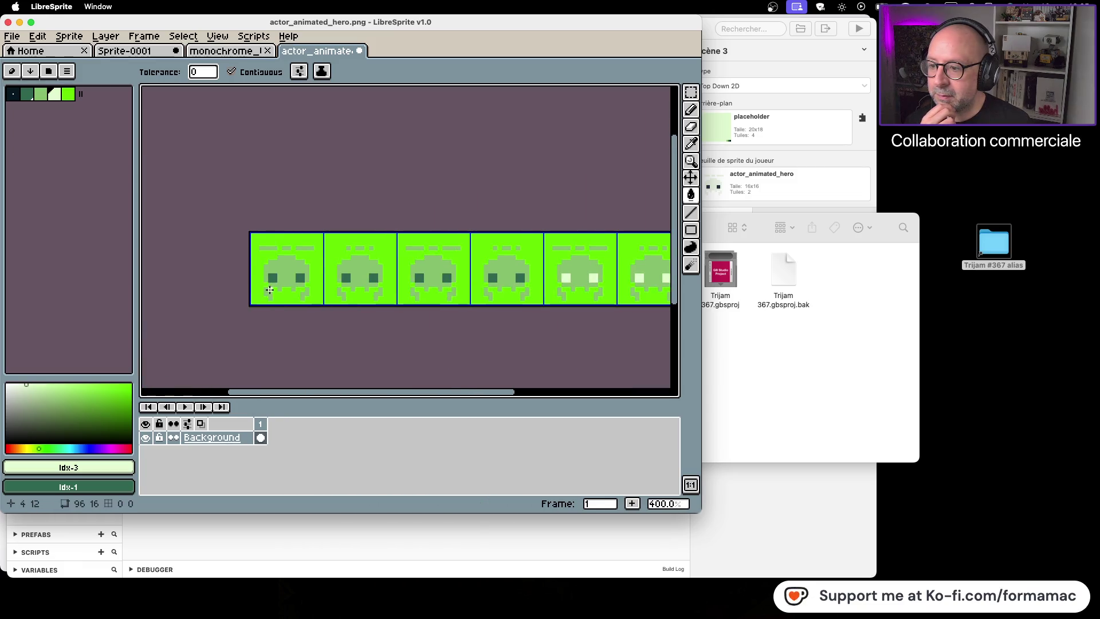
pyautogui.click(283, 274)
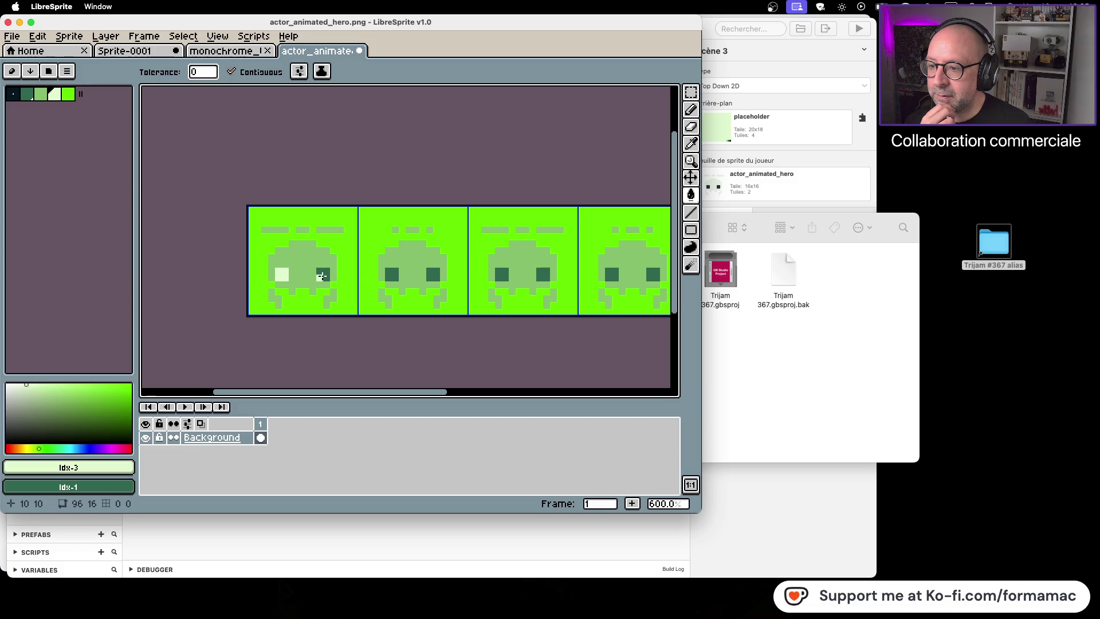
pyautogui.click(504, 277)
pyautogui.click(537, 275)
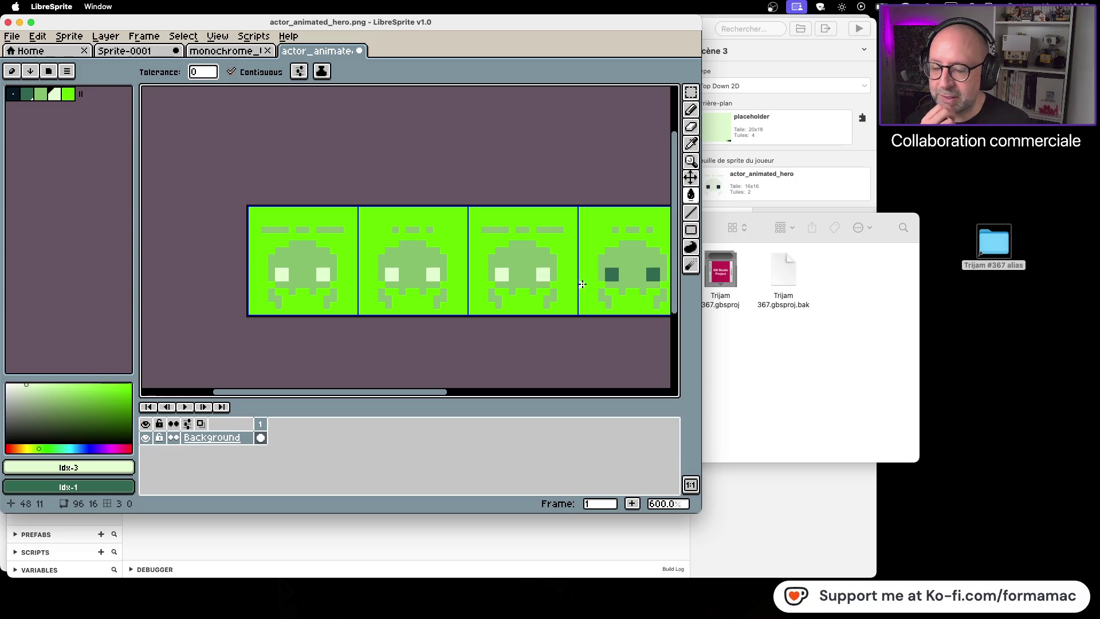
pyautogui.hotkey('ctrl', 'z')
pyautogui.hotkey('ctrl', 'z')
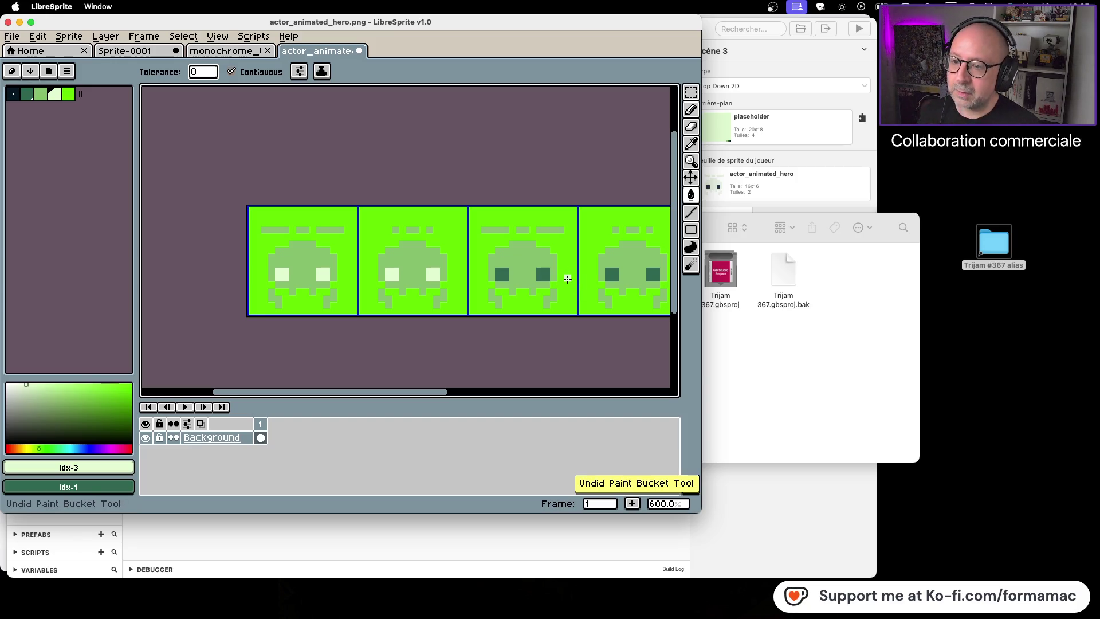
pyautogui.scroll(-2, 567, 279)
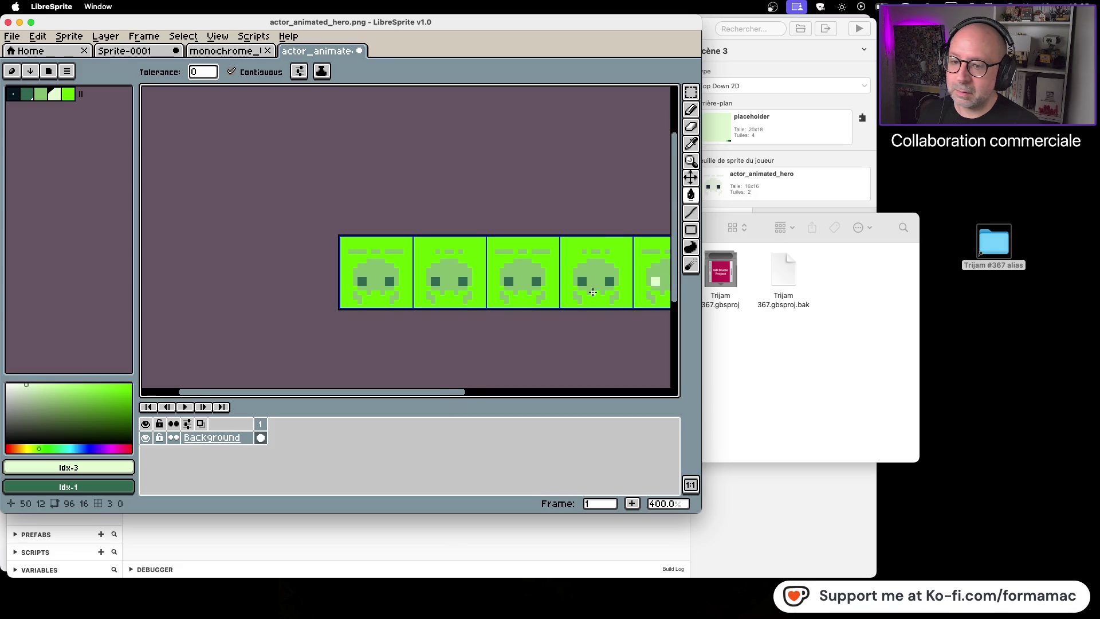
pyautogui.hscroll(3, 435, 253)
pyautogui.hotkey('ctrl', 'z')
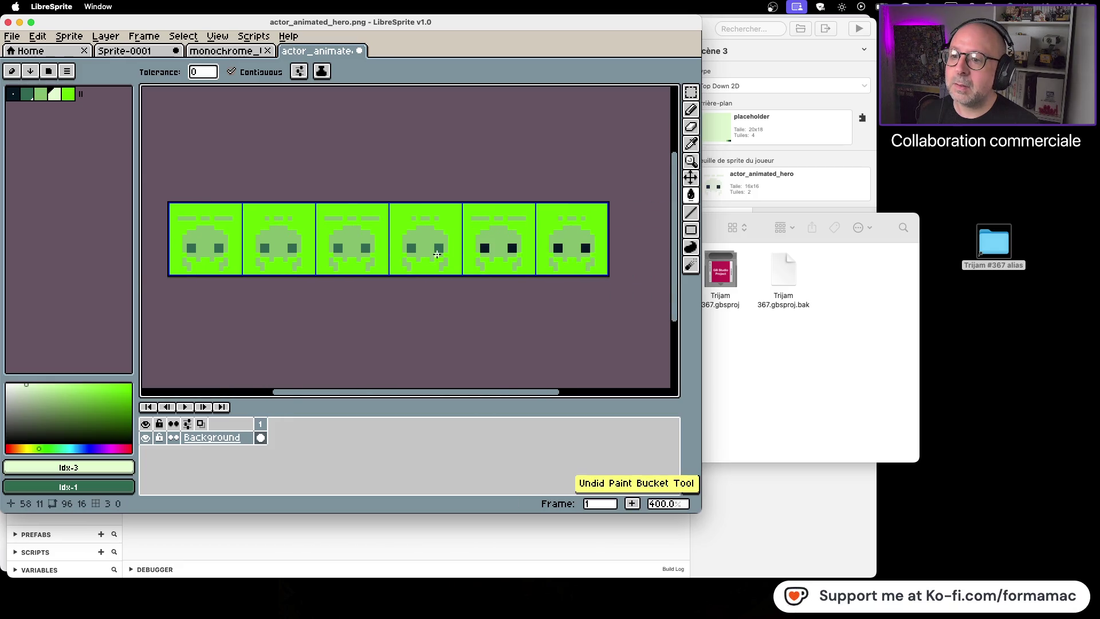
pyautogui.scroll(5, 438, 251)
pyautogui.scroll(-3, 562, 246)
pyautogui.scroll(2, 573, 246)
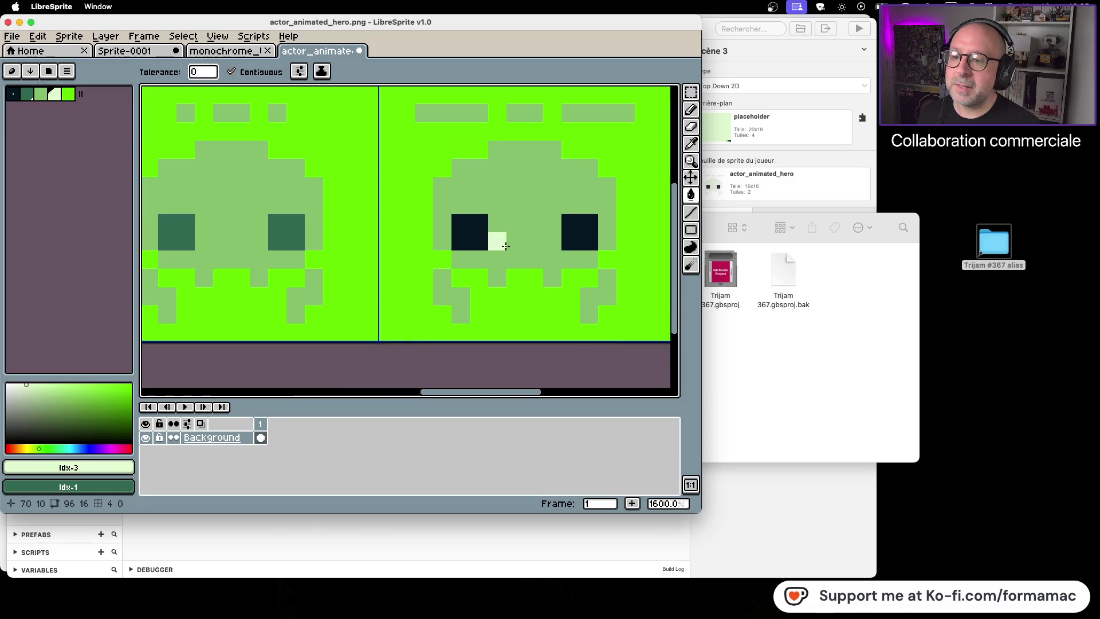
# Select the darkest colour (Idx-0) and fill both eyes in each of four frames
pyautogui.click(12, 94)
pyautogui.click(284, 232)
pyautogui.click(177, 234)
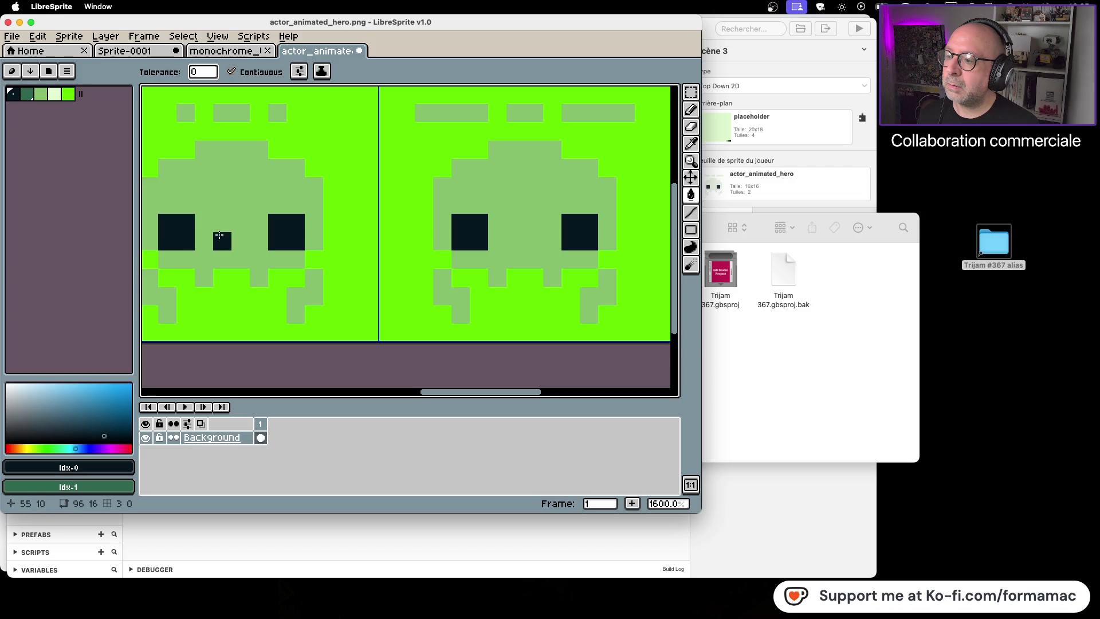
pyautogui.hscroll(-5, 220, 234)
pyautogui.click(327, 226)
pyautogui.click(228, 232)
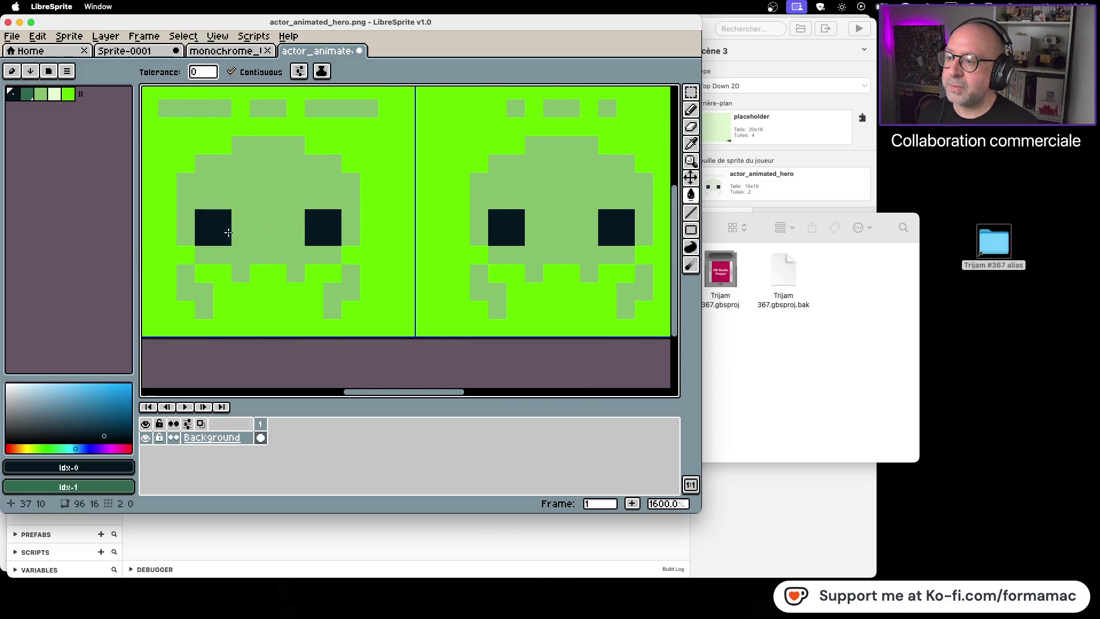
pyautogui.hscroll(-5, 228, 232)
pyautogui.click(366, 233)
pyautogui.click(252, 233)
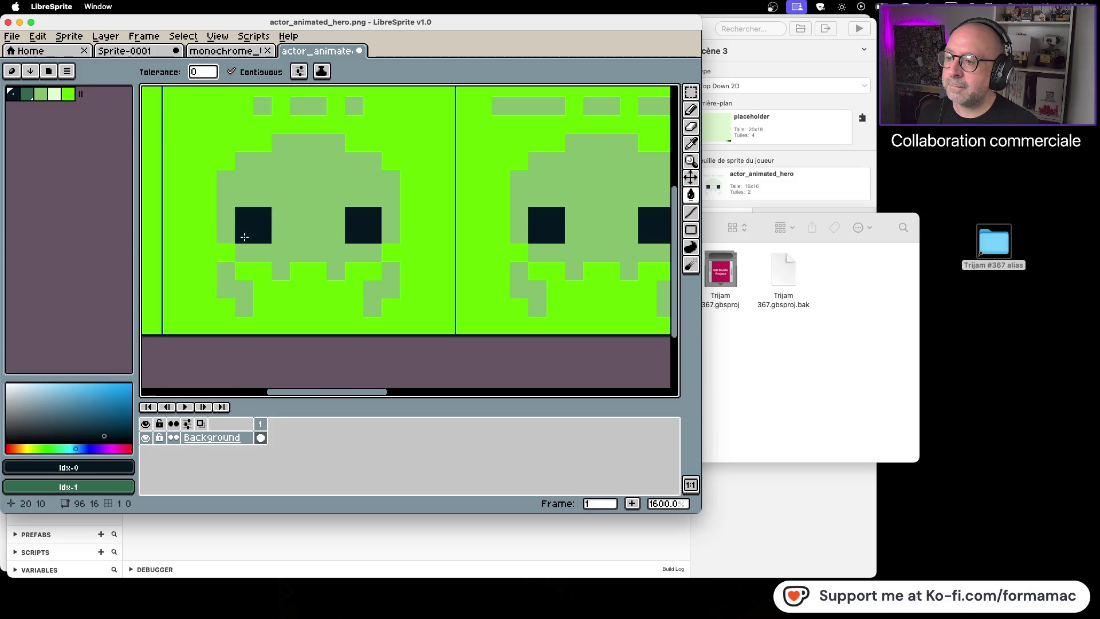
pyautogui.hscroll(-5, 251, 233)
pyautogui.click(343, 209)
pyautogui.click(241, 206)
# Darken a few top-bar and head pixels in the first two frames
pyautogui.hscroll(-5, 512, 228)
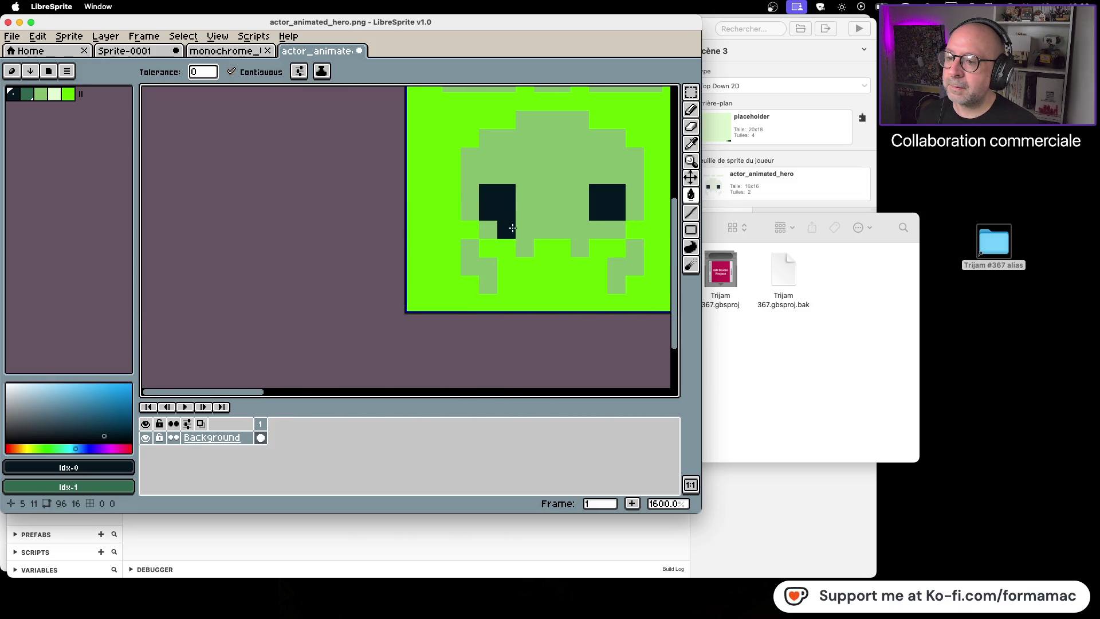
pyautogui.scroll(-2, 512, 228)
pyautogui.hscroll(-3, 393, 246)
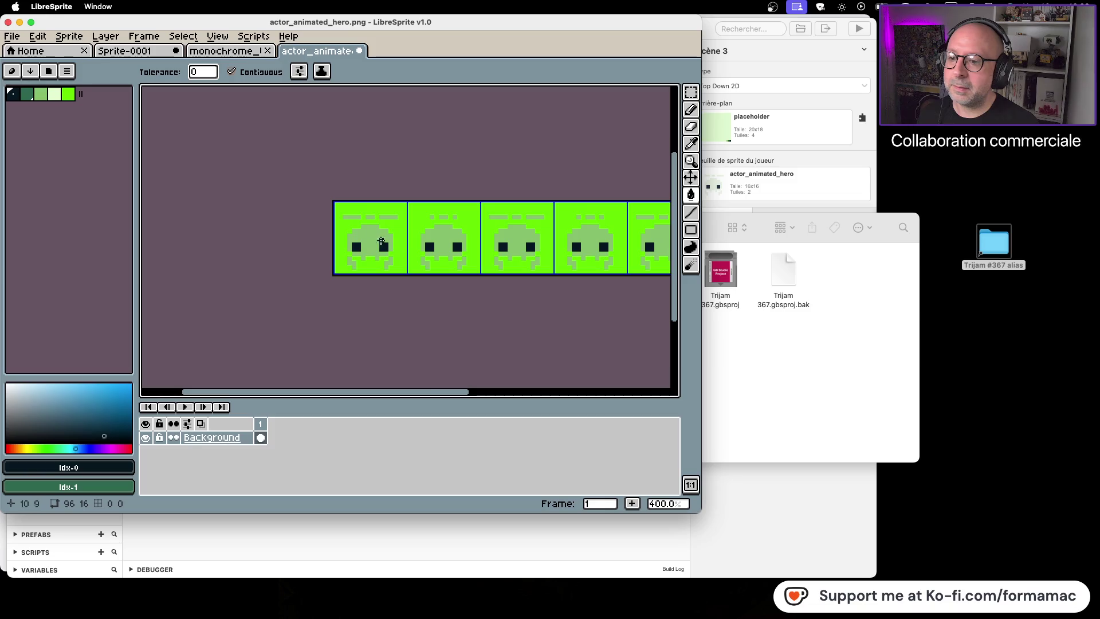
pyautogui.scroll(5, 384, 241)
pyautogui.click(356, 218)
pyautogui.click(343, 204)
pyautogui.click(565, 207)
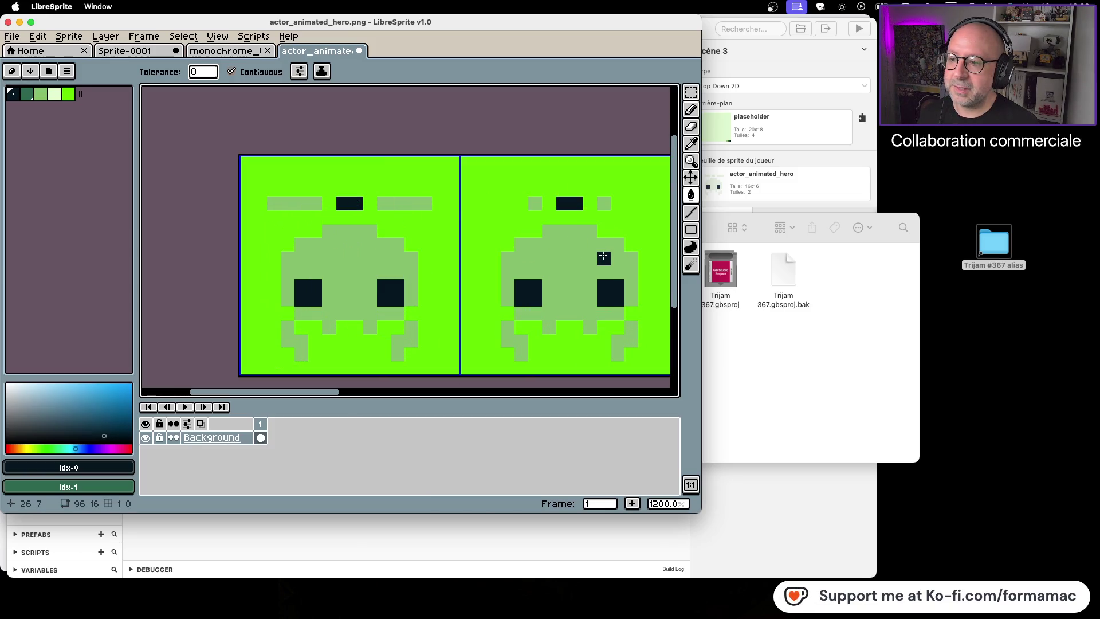
pyautogui.hscroll(5, 456, 241)
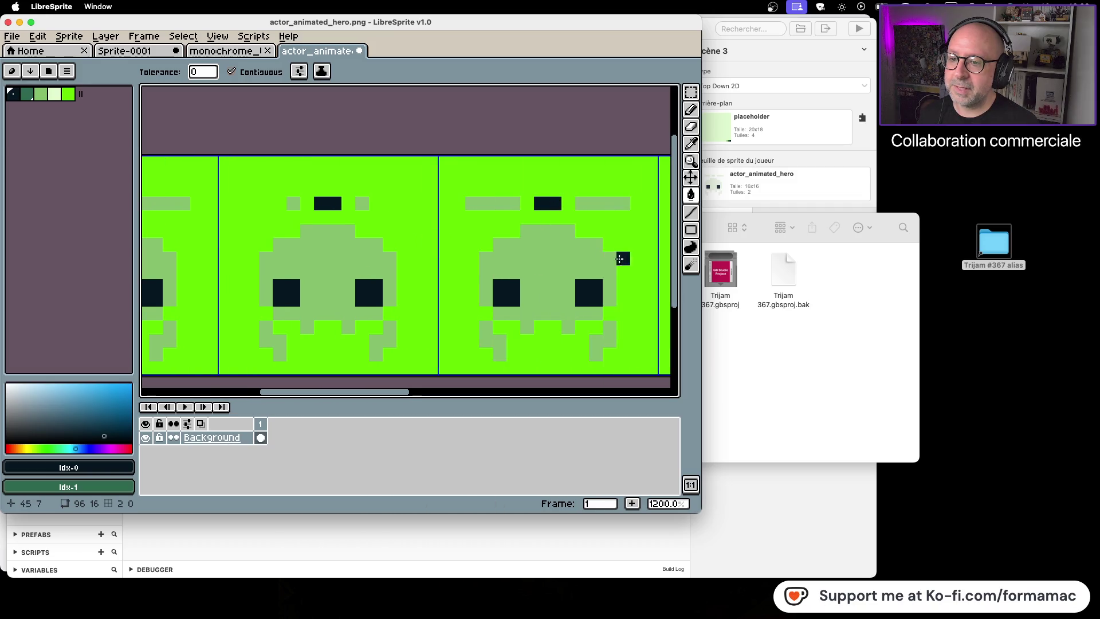
pyautogui.hscroll(4, 621, 252)
pyautogui.scroll(2, 358, 286)
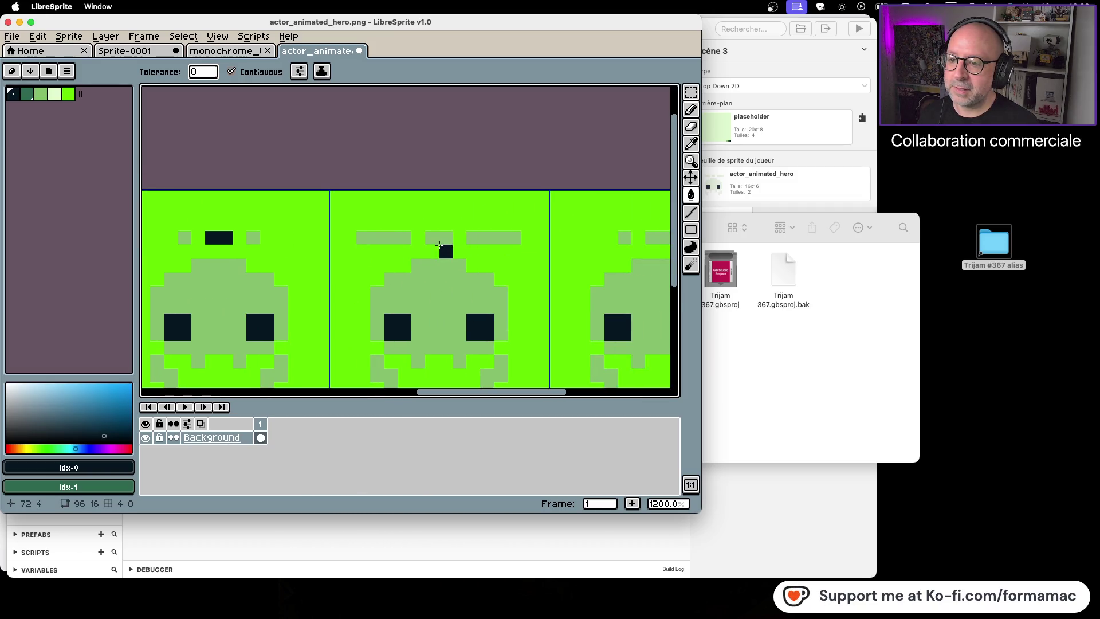
pyautogui.hscroll(4, 633, 260)
pyautogui.scroll(1, 633, 261)
# Save actor_animated_hero.png and preview it in the Assets > Graphismes folder in Finder
pyautogui.press('super+s')
pyautogui.click(745, 350)
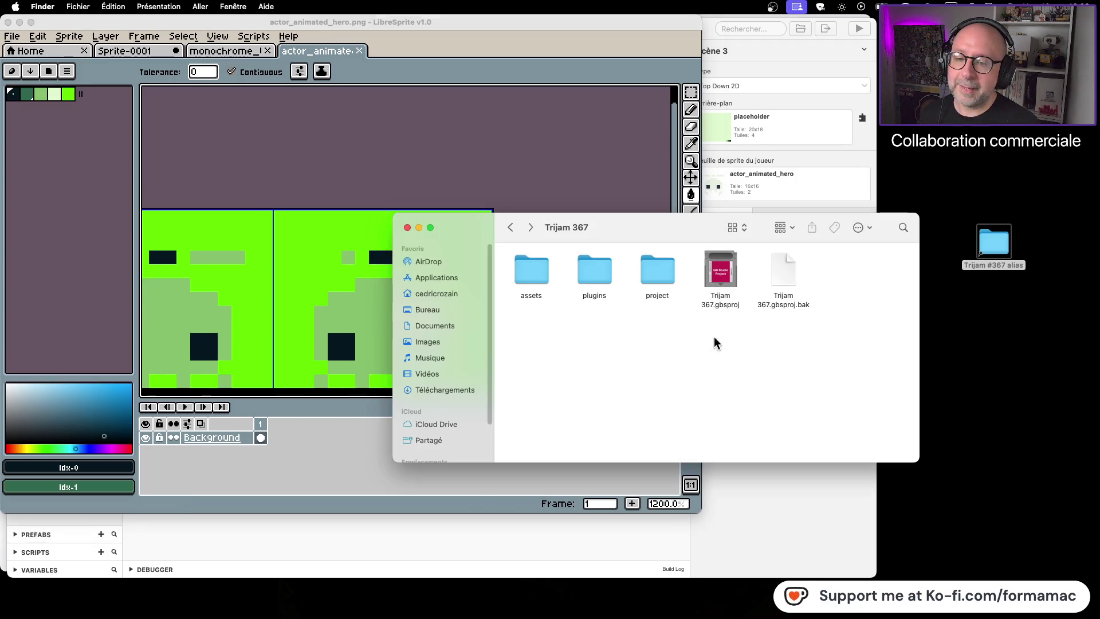
pyautogui.click(504, 229)
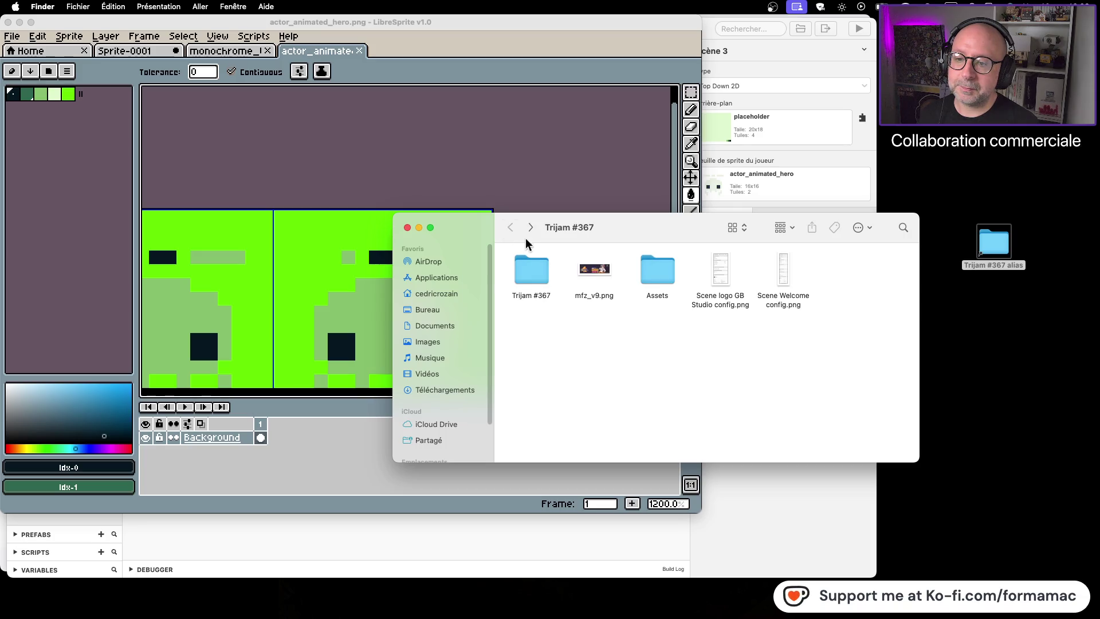
pyautogui.click(660, 272)
pyautogui.doubleClick(660, 272)
pyautogui.doubleClick(531, 270)
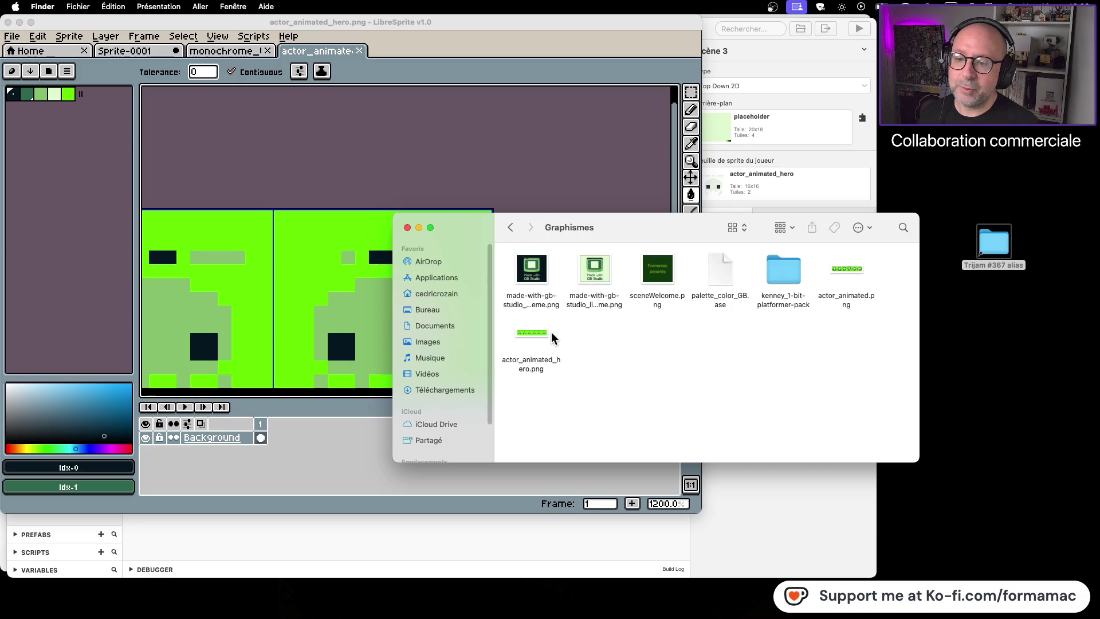
pyautogui.press('space')
pyautogui.press('space')
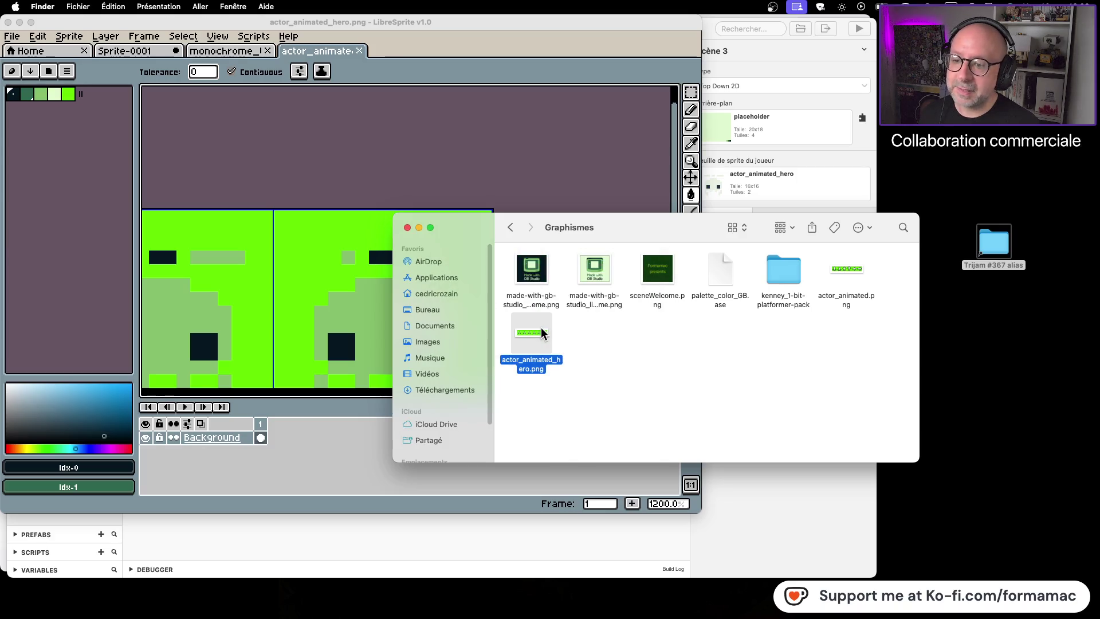
# Paste the hero sprite file into Trijam 367 > assets > sprites
pyautogui.click(510, 227)
pyautogui.click(510, 227)
pyautogui.doubleClick(530, 266)
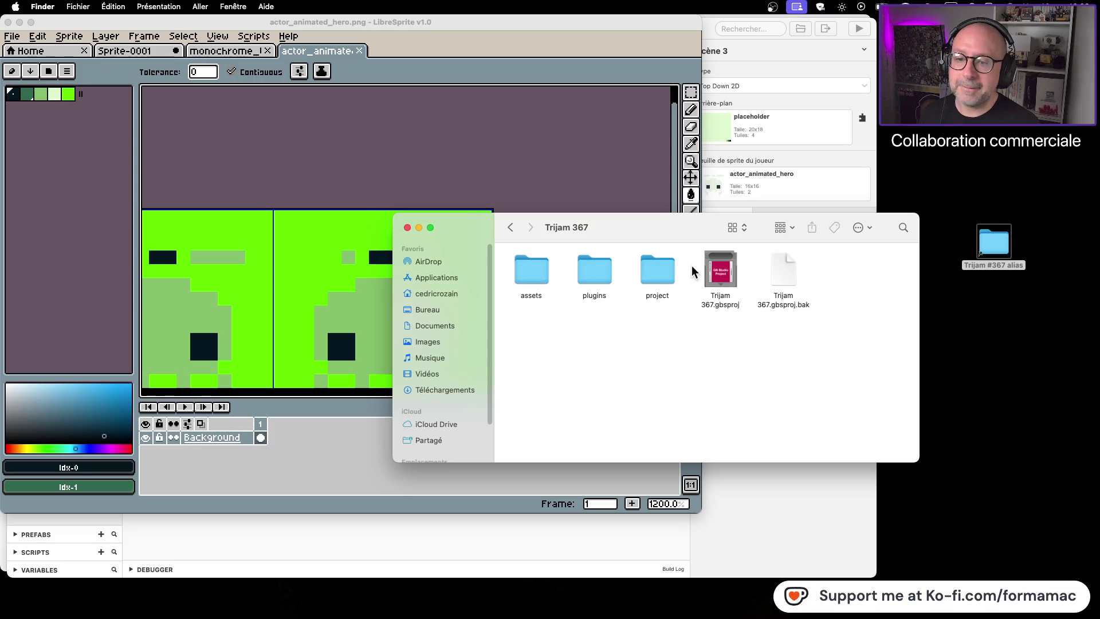
pyautogui.doubleClick(534, 280)
pyautogui.click(541, 344)
pyautogui.doubleClick(541, 343)
pyautogui.press('super+v')
# Replace the old actor_animated_hero.png and reopen the Trijam 367 project in GB Studio
pyautogui.click(1040, 204)
pyautogui.click(855, 488)
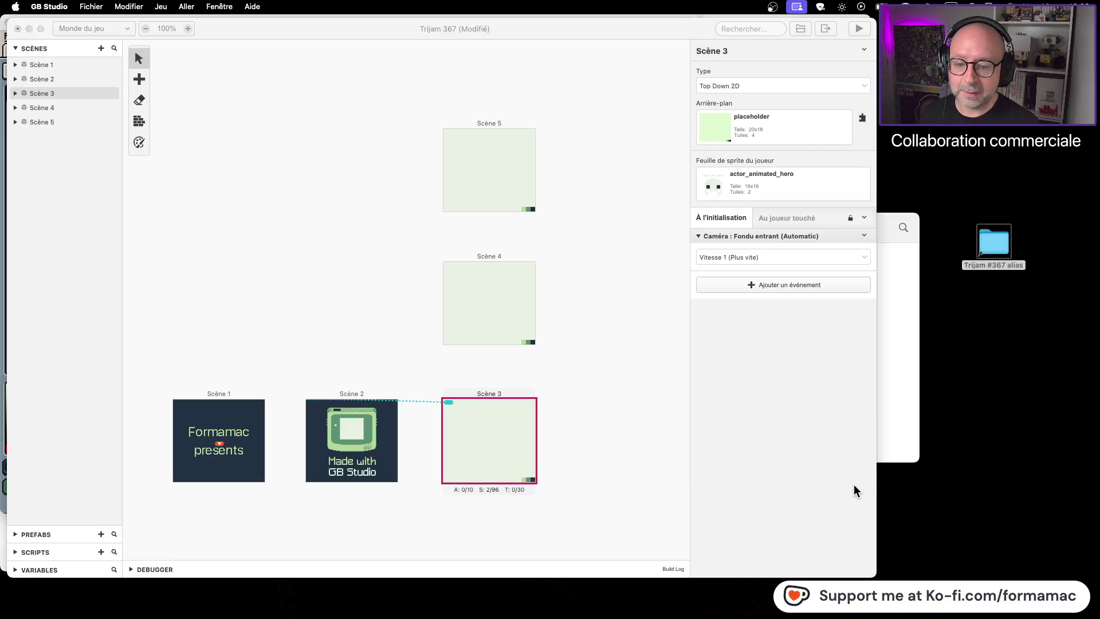
pyautogui.click(570, 480)
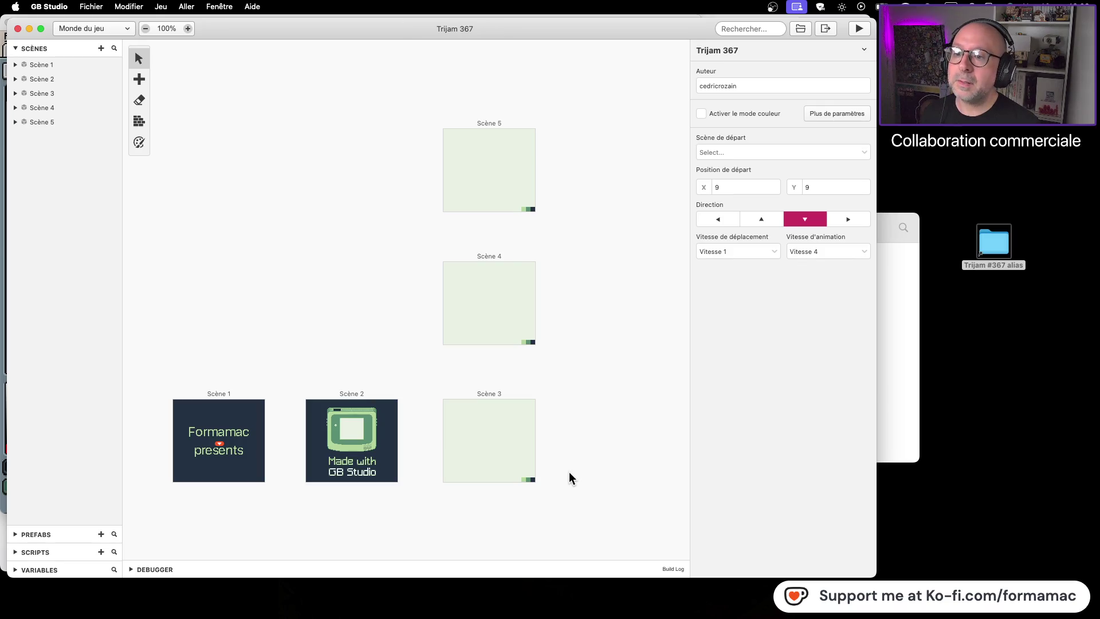
pyautogui.press('super+h')
pyautogui.click(511, 228)
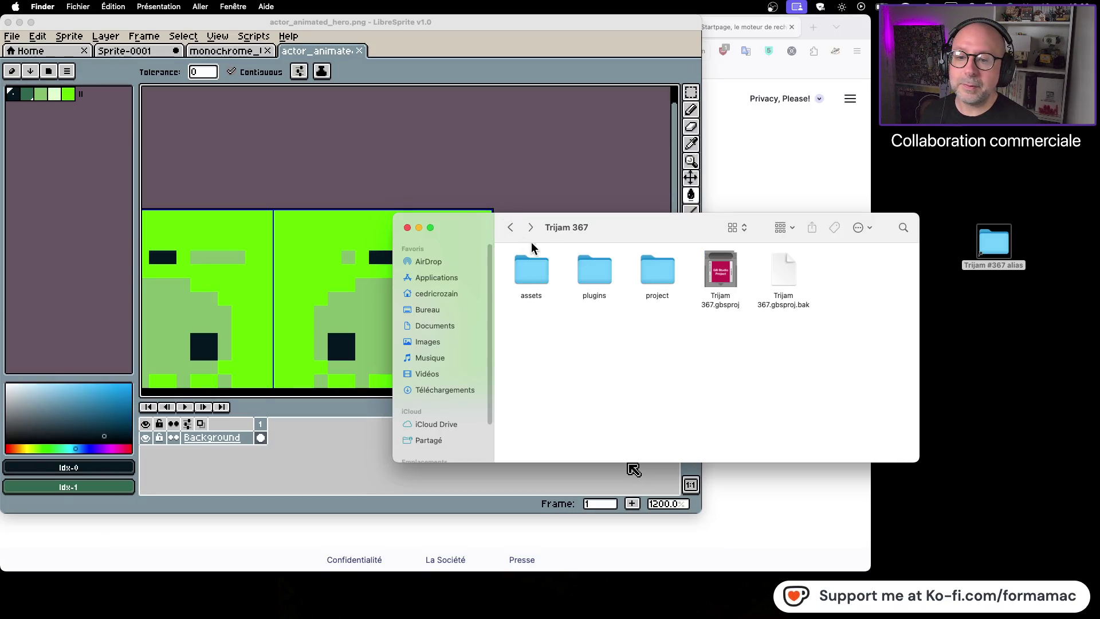
pyautogui.doubleClick(734, 283)
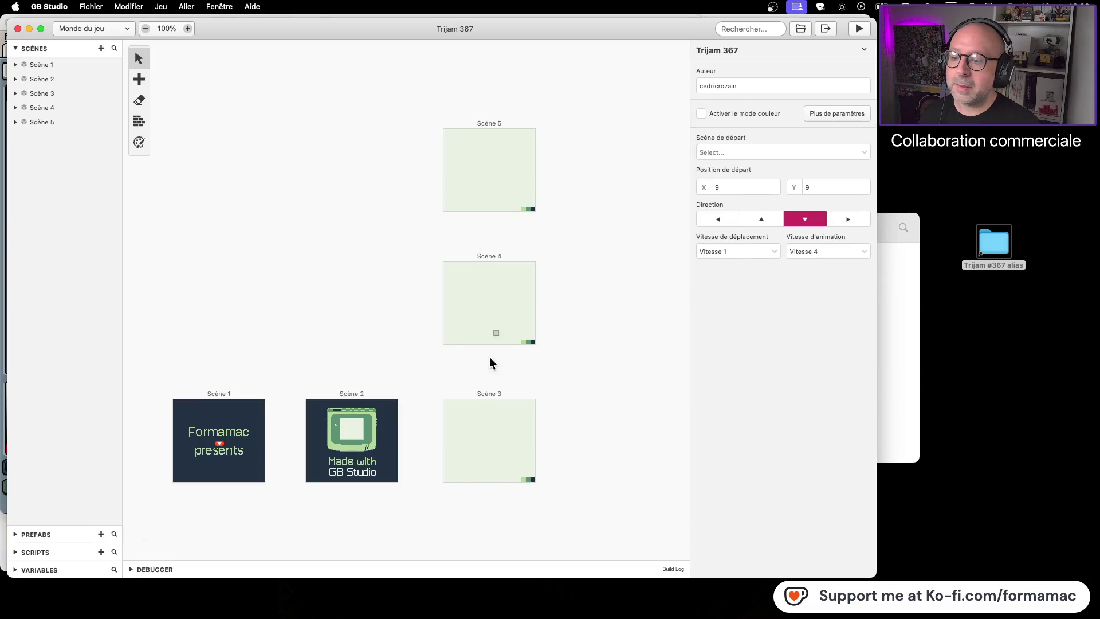
# Move the player start from Scène 1 into Scène 3 at X 7, Y 6, then run the game
pyautogui.click(240, 399)
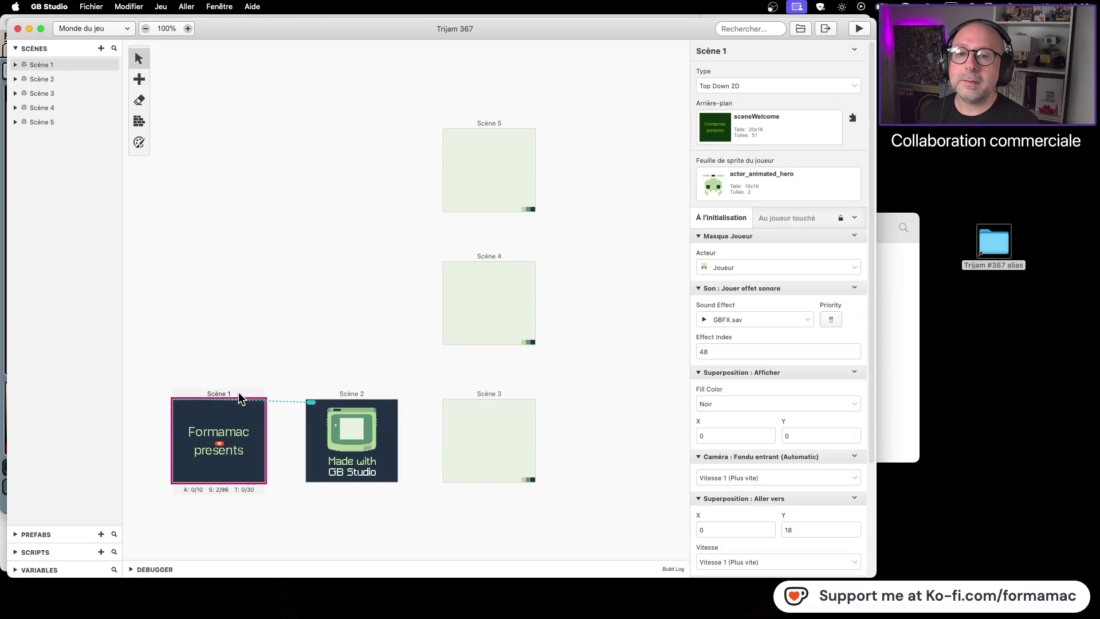
pyautogui.click(352, 399)
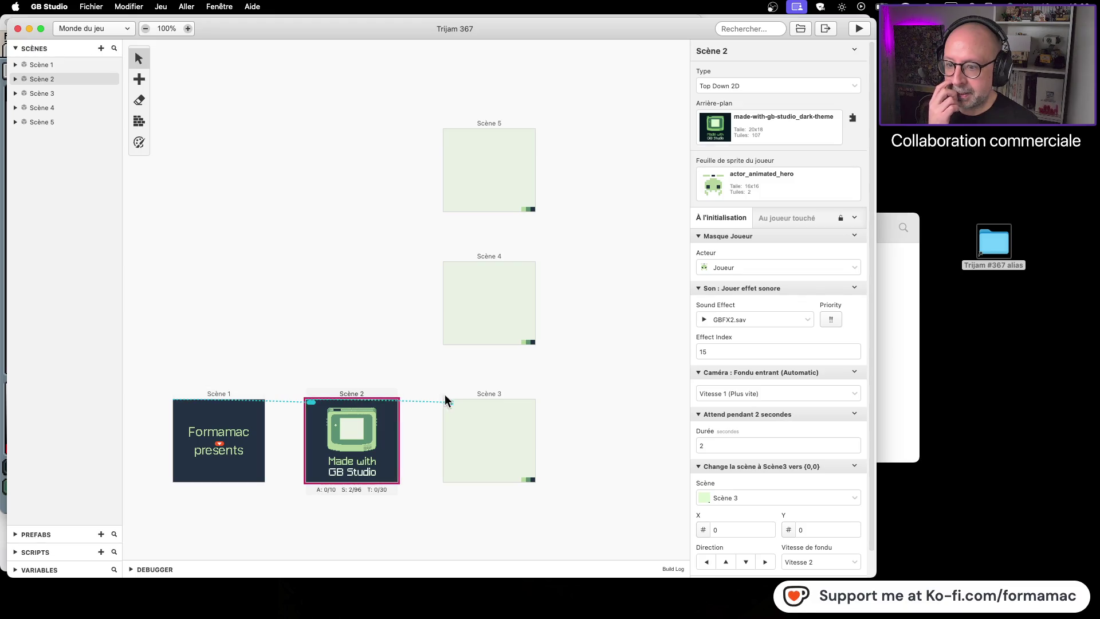
pyautogui.click(466, 396)
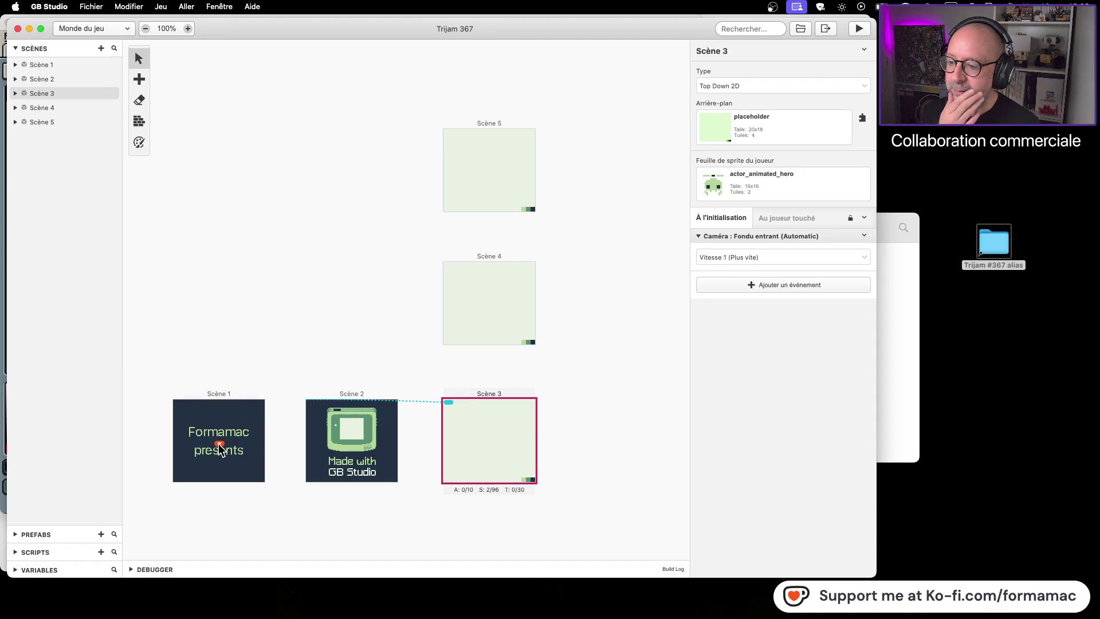
pyautogui.moveTo(220, 449); pyautogui.dragTo(481, 430)
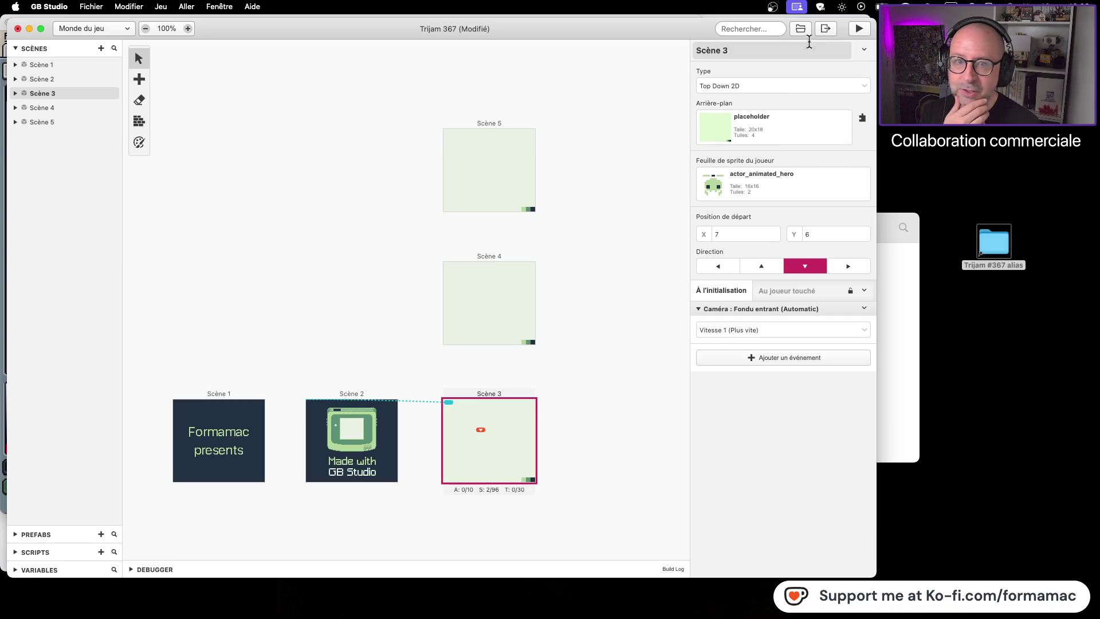
pyautogui.click(858, 31)
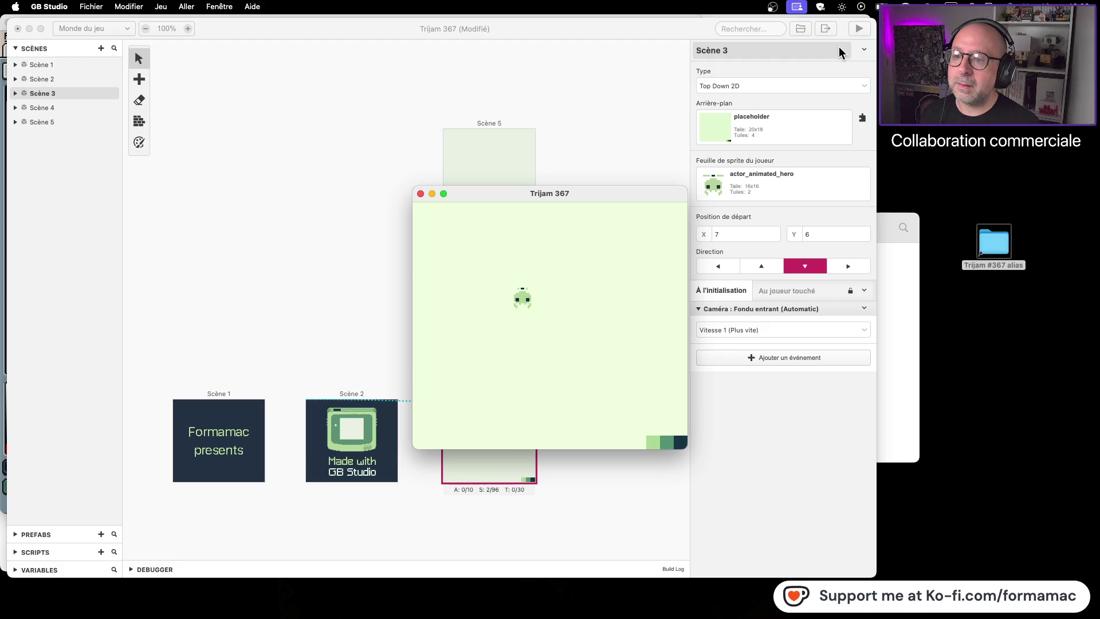
pyautogui.press('Down')
pyautogui.press('Up')
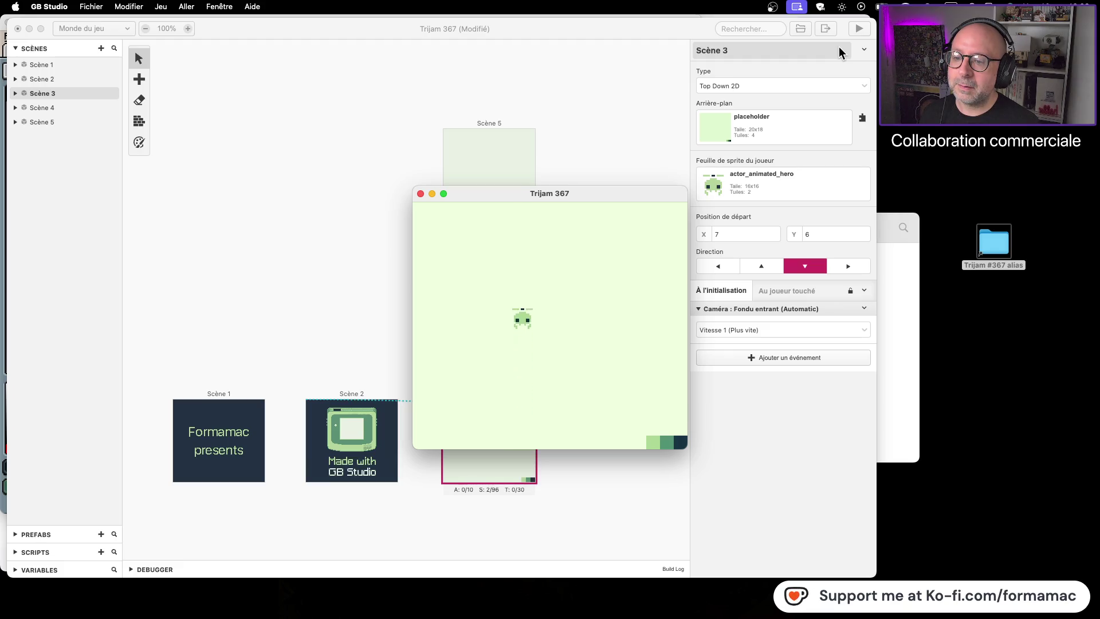
pyautogui.press('Left')
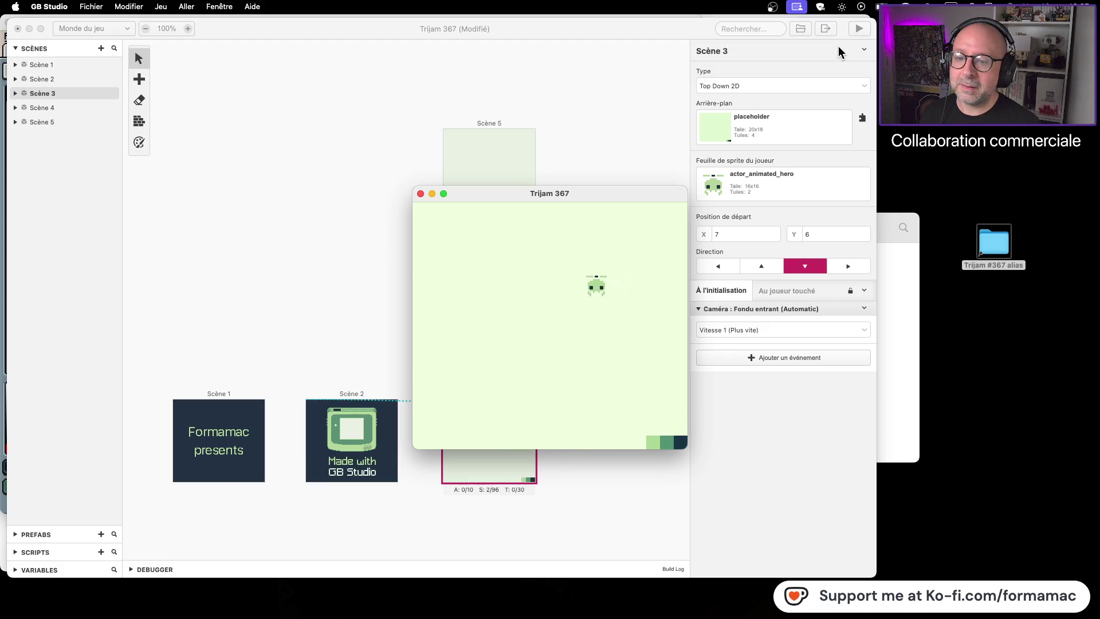
pyautogui.press('Up')
pyautogui.press('Left')
pyautogui.press('Down')
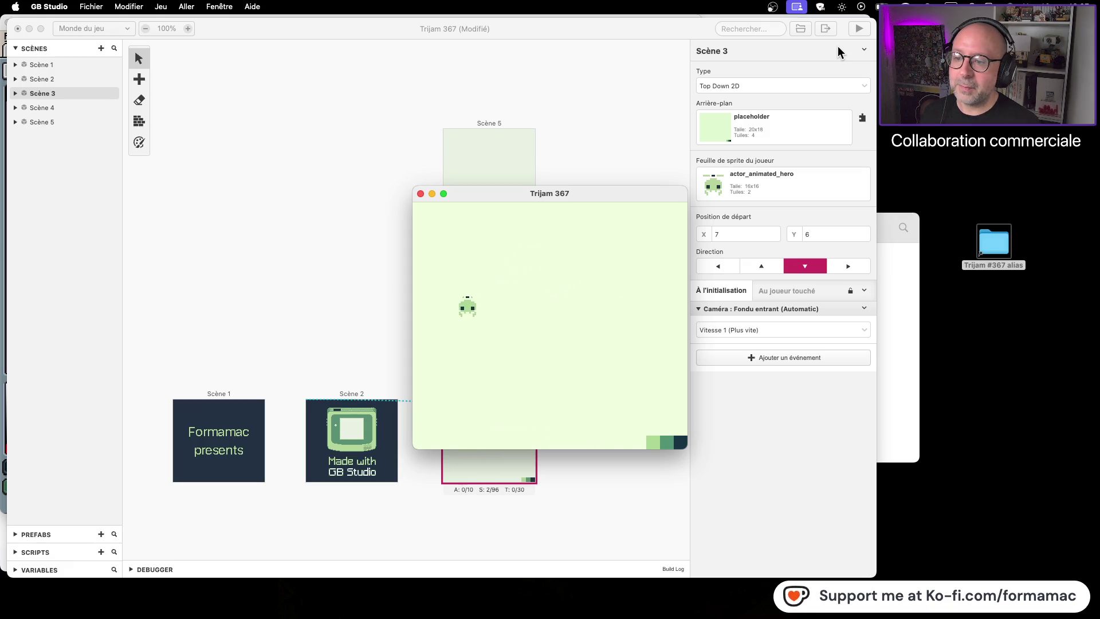
pyautogui.press('Right')
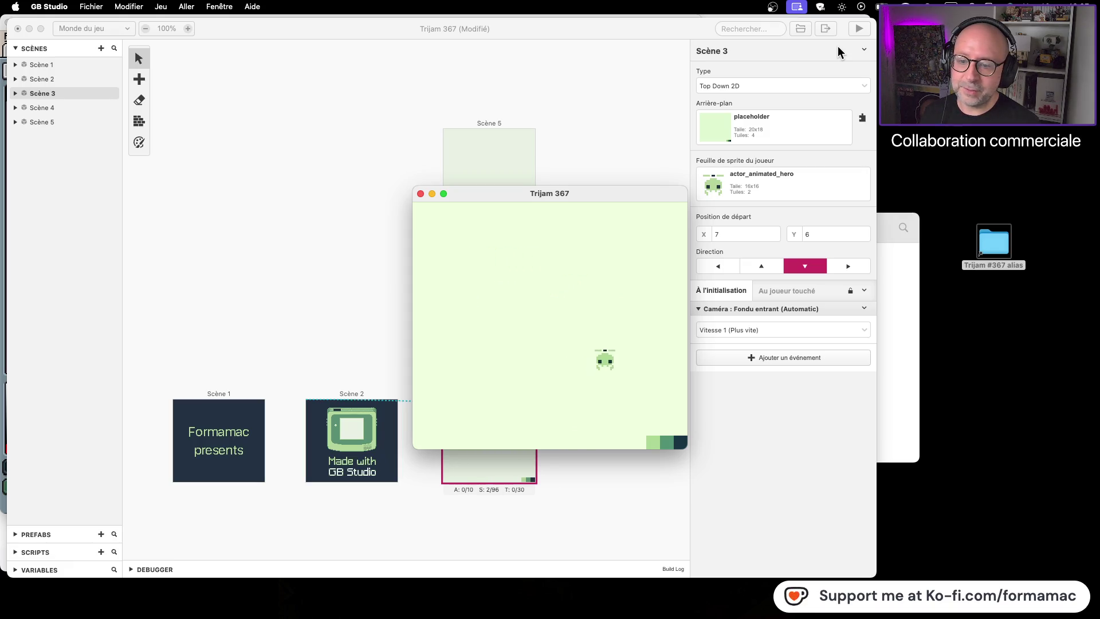
pyautogui.press('Left')
pyautogui.press('Down')
pyautogui.press('Right')
pyautogui.press('Right')
pyautogui.press('Down')
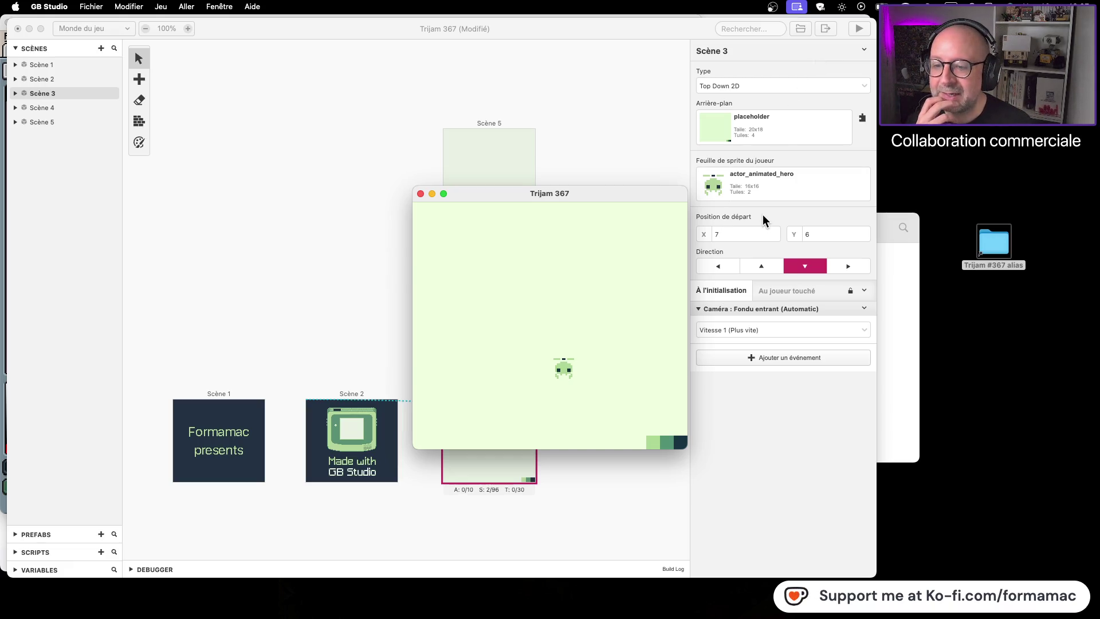
pyautogui.press('Up')
pyautogui.press('Left')
pyautogui.press('Down')
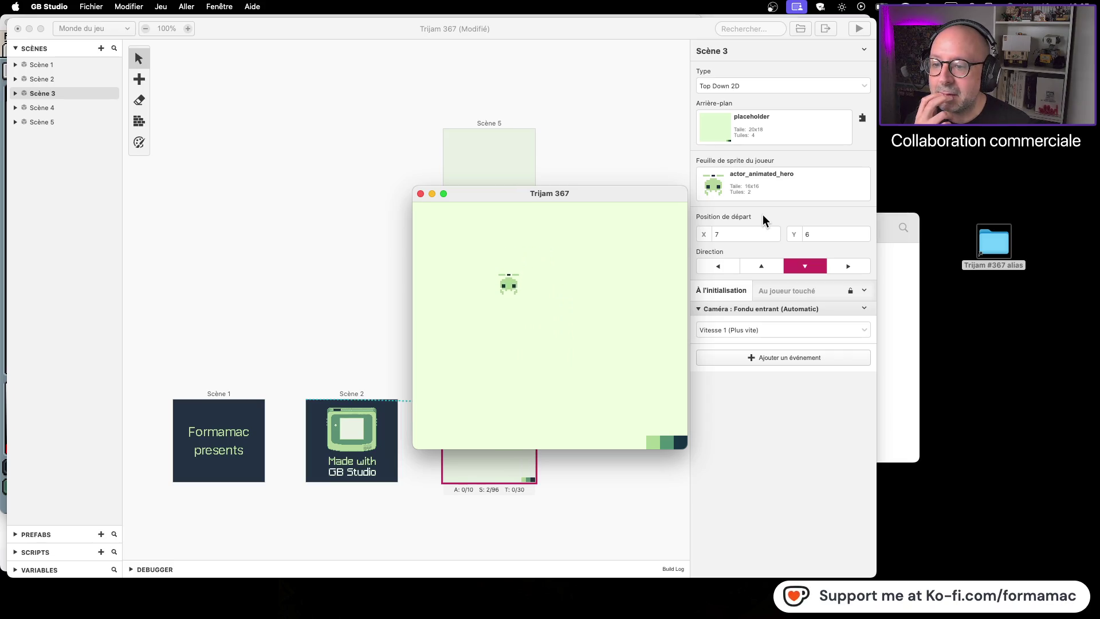
pyautogui.press('Right')
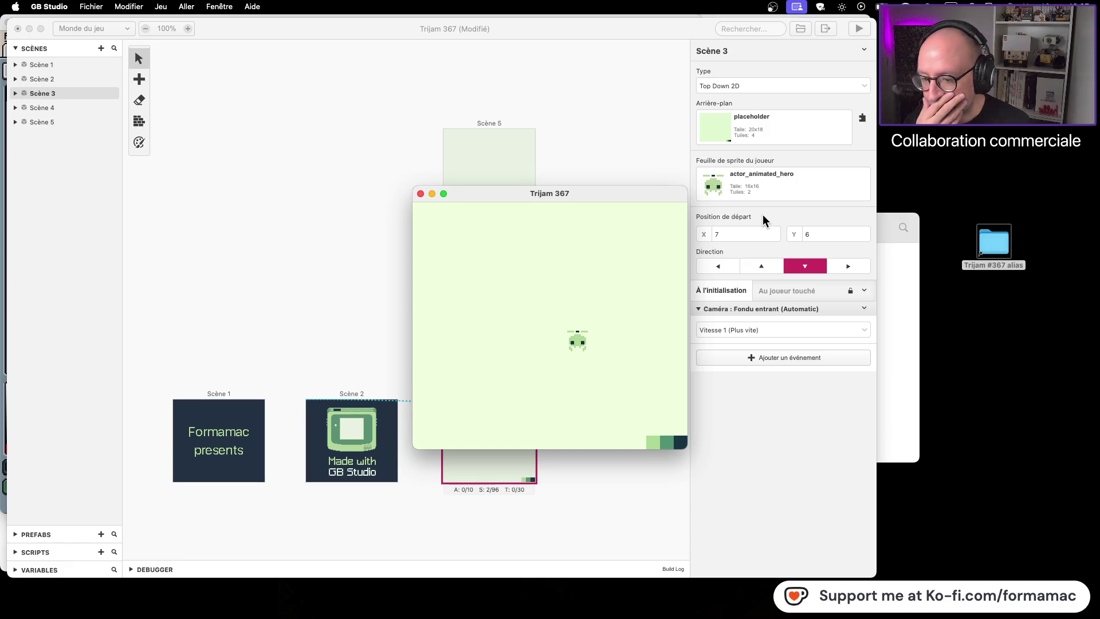
pyautogui.press('Down')
pyautogui.press('Left')
pyautogui.press('Up')
pyautogui.press('Left')
pyautogui.press('Down')
pyautogui.press('Down')
pyautogui.press('Left')
pyautogui.press('Up')
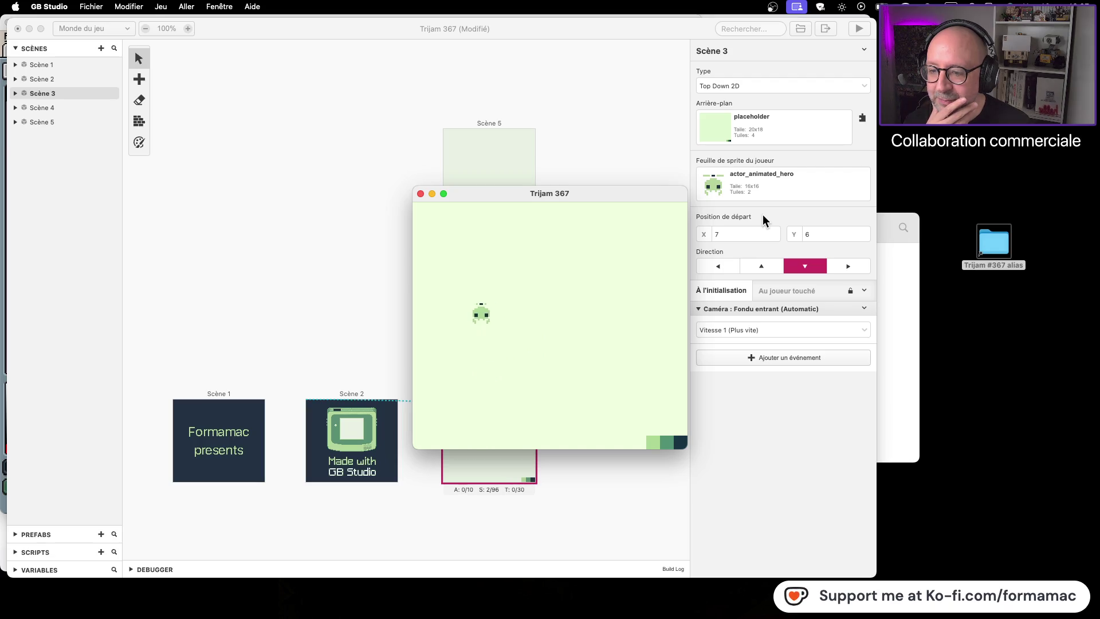
pyautogui.click(420, 195)
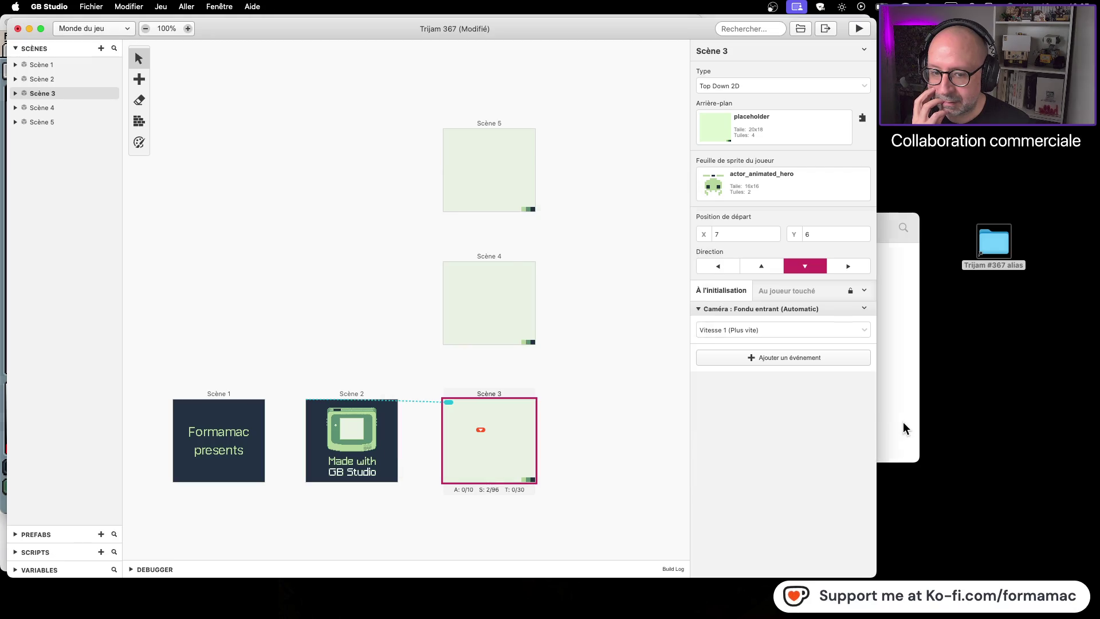
# Browse the Trijam 367 folder and its Assets folder in Finder
pyautogui.click(903, 429)
pyautogui.click(508, 229)
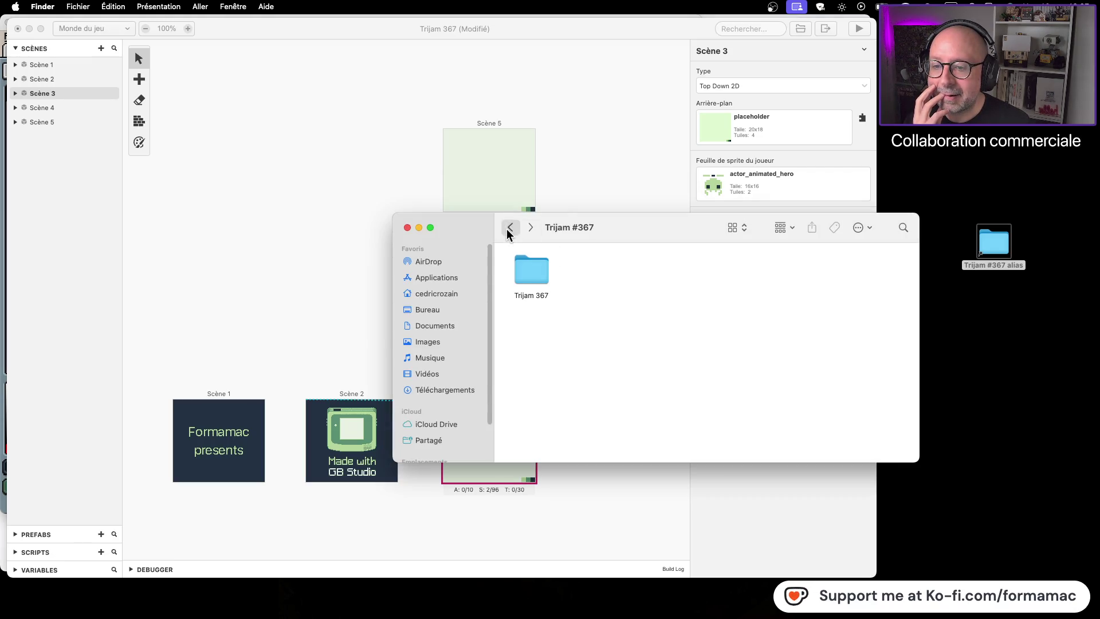
pyautogui.doubleClick(531, 270)
pyautogui.doubleClick(659, 272)
pyautogui.click(509, 228)
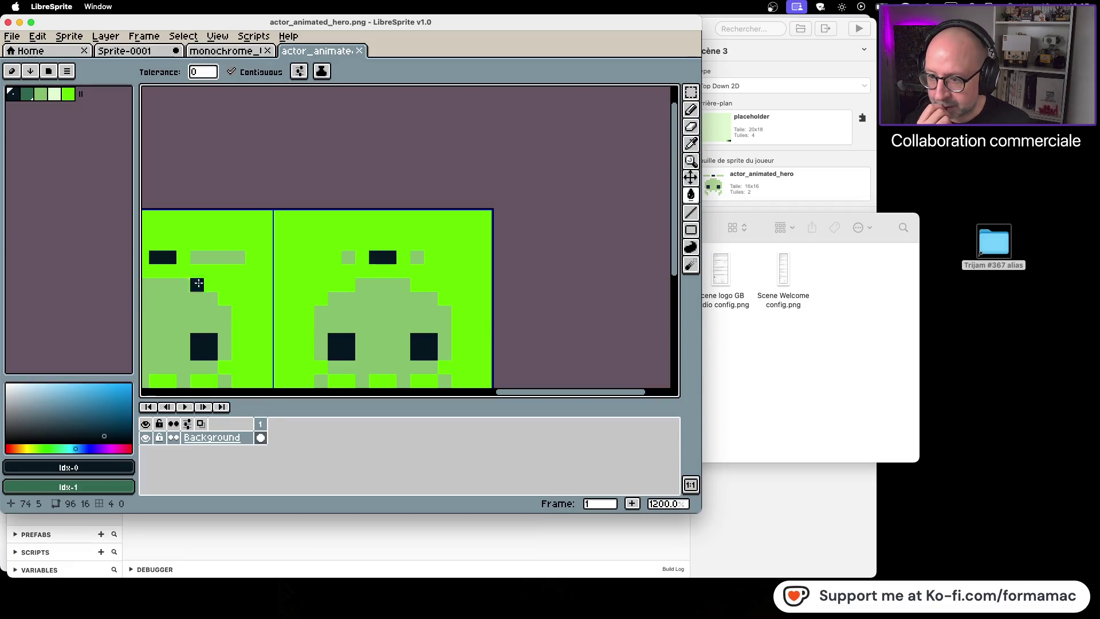
# Paint frame 1's eye pixel and frame 2's eyes and top pixel the lightest green
pyautogui.scroll(-1, 321, 257)
pyautogui.moveTo(242, 273); pyautogui.dragTo(441, 275)
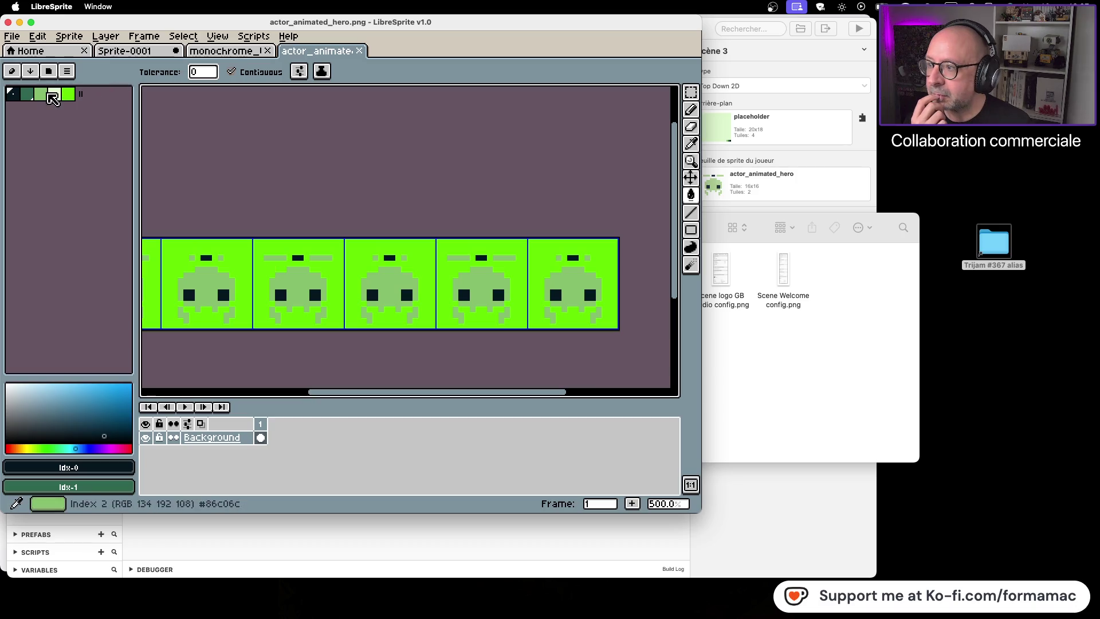
pyautogui.click(54, 94)
pyautogui.scroll(5, 244, 259)
pyautogui.scroll(-6, 245, 259)
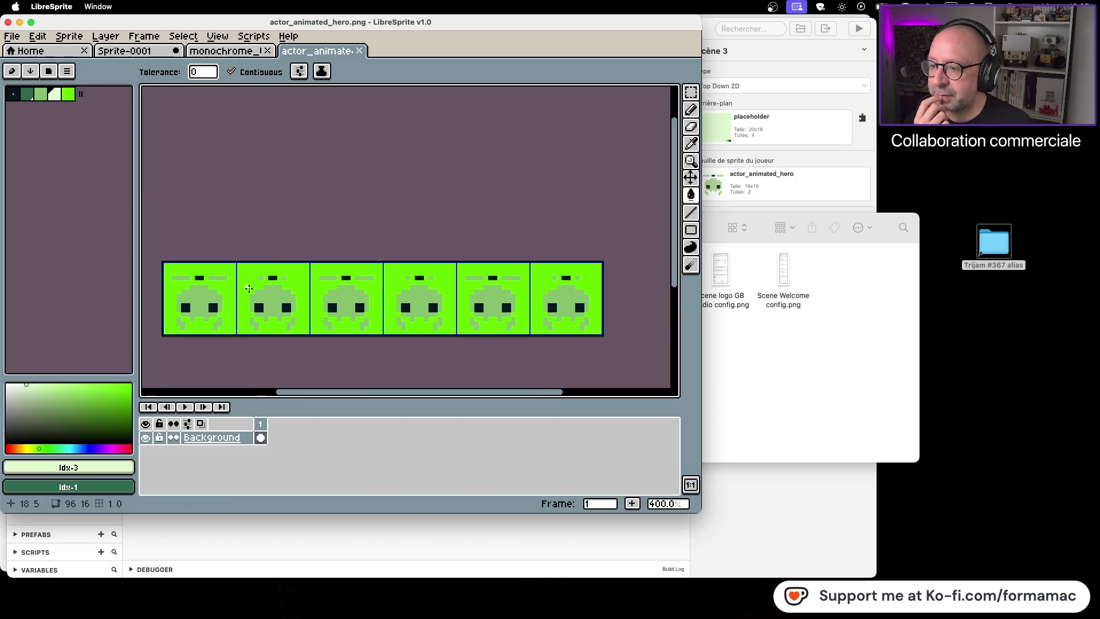
pyautogui.hscroll(-5, 344, 275)
pyautogui.scroll(2, 371, 281)
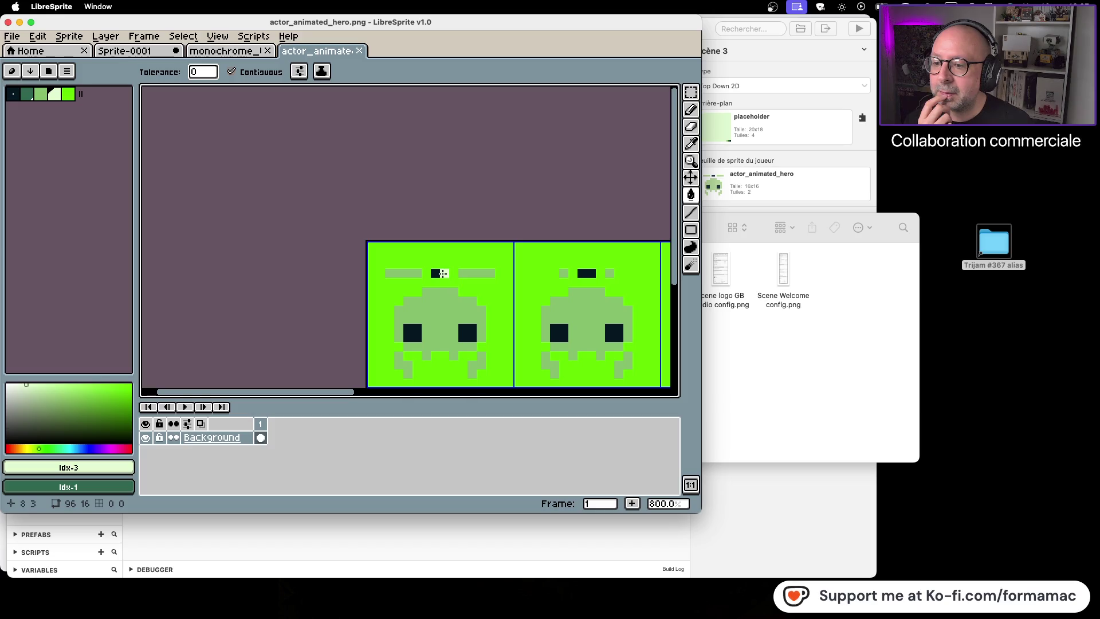
pyautogui.click(437, 273)
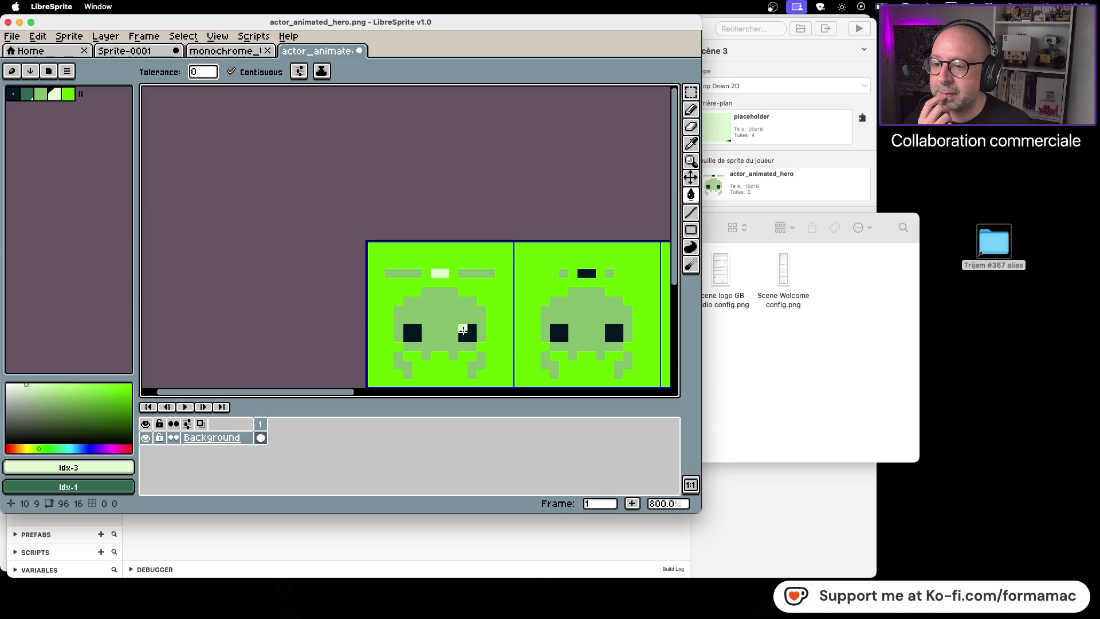
pyautogui.click(559, 333)
pyautogui.click(614, 333)
pyautogui.click(587, 274)
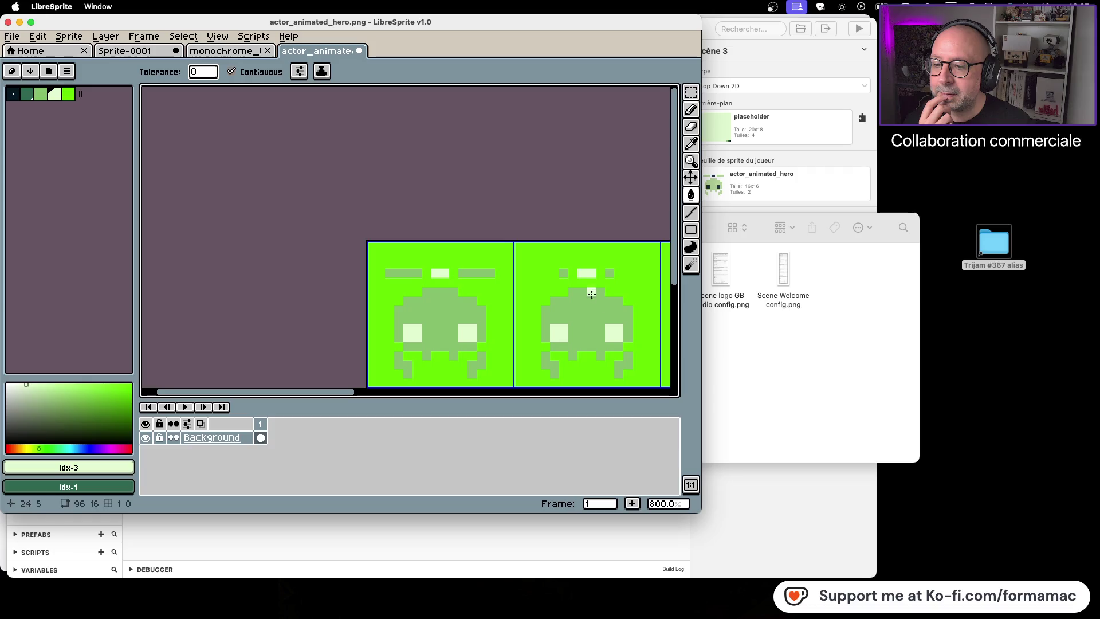
pyautogui.moveTo(590, 290); pyautogui.dragTo(376, 272)
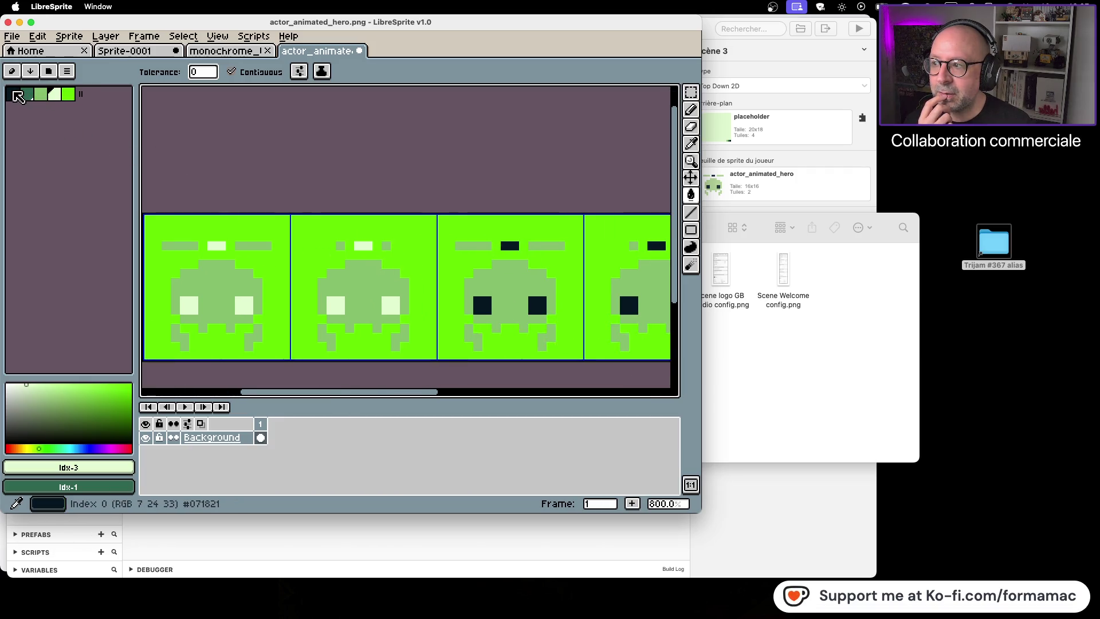
# Fill both frames' bodies, legs and top-bar pixels with the darkest palette shade
pyautogui.click(13, 94)
pyautogui.click(222, 282)
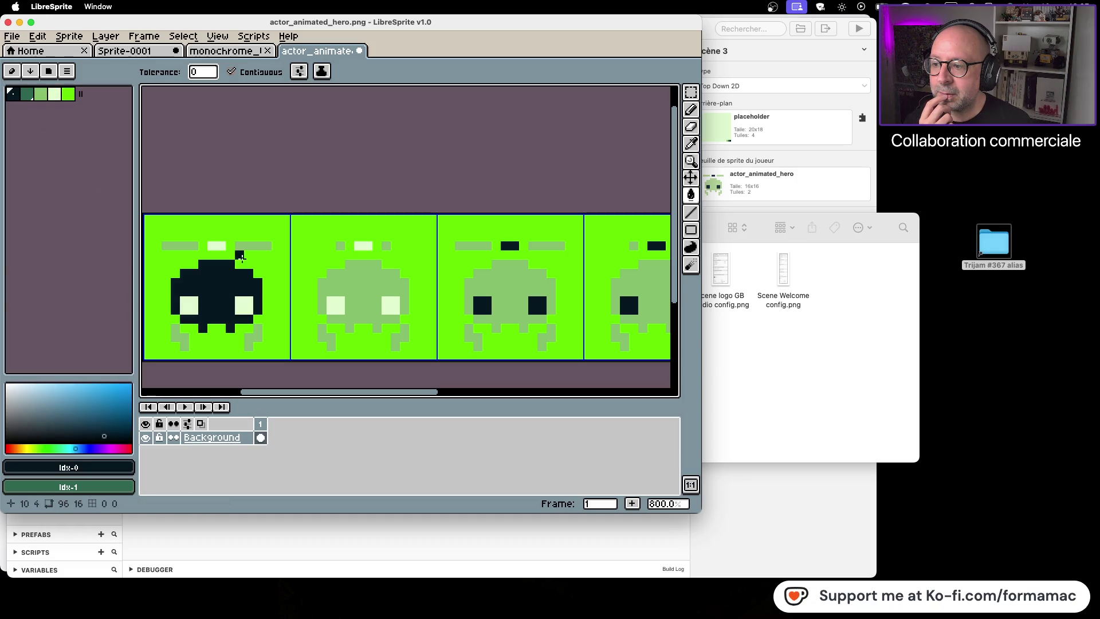
pyautogui.click(250, 246)
pyautogui.click(184, 341)
pyautogui.click(250, 341)
pyautogui.click(364, 290)
pyautogui.click(332, 336)
pyautogui.click(395, 338)
pyautogui.click(387, 247)
pyautogui.click(331, 248)
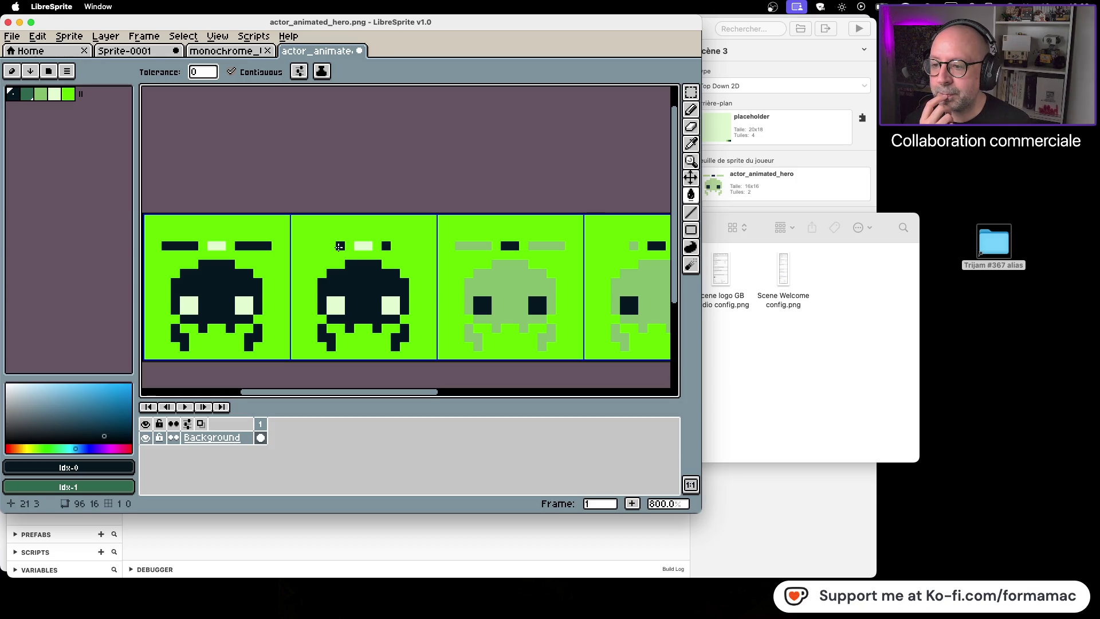
# Recolour the eyes in frames 1 and 2 medium green, undoing a stray body fill
pyautogui.click(44, 96)
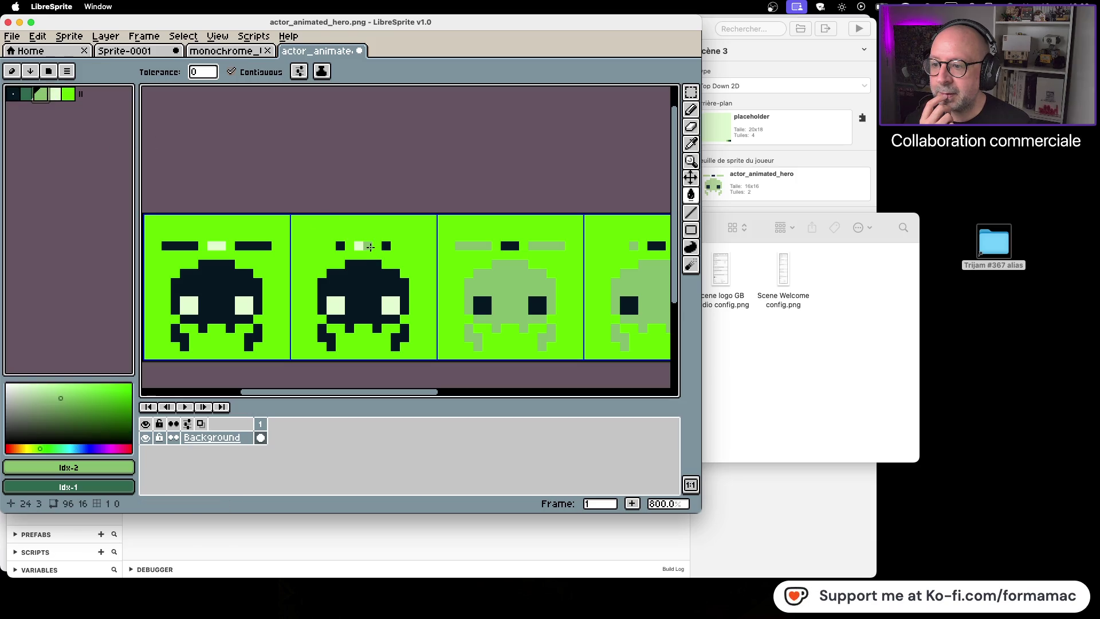
pyautogui.click(369, 247)
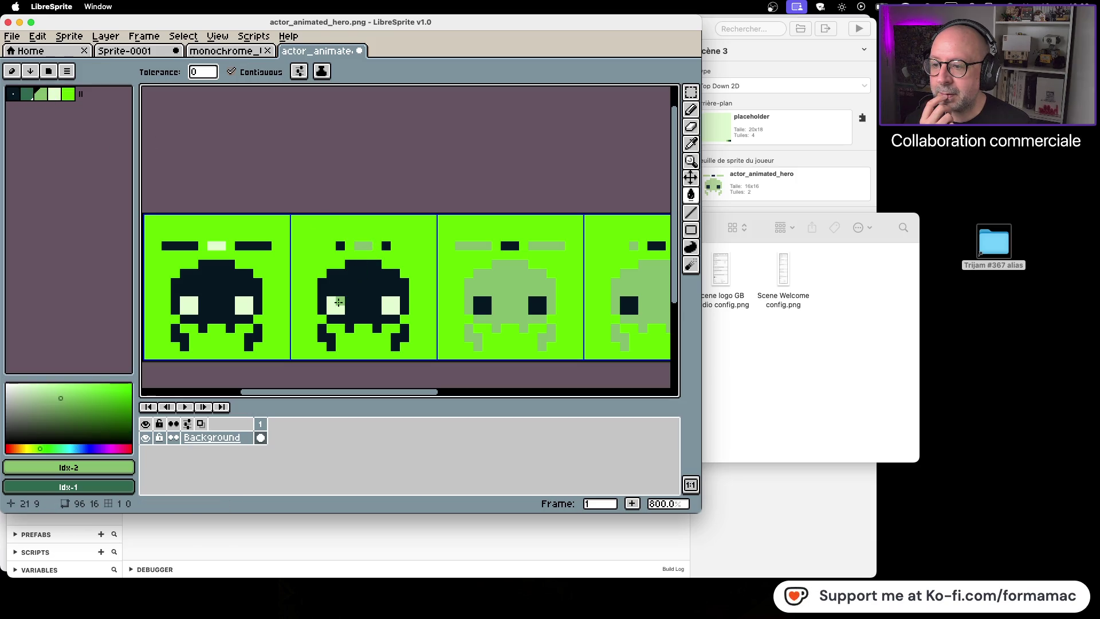
pyautogui.click(403, 310)
pyautogui.press('super+z')
pyautogui.click(391, 306)
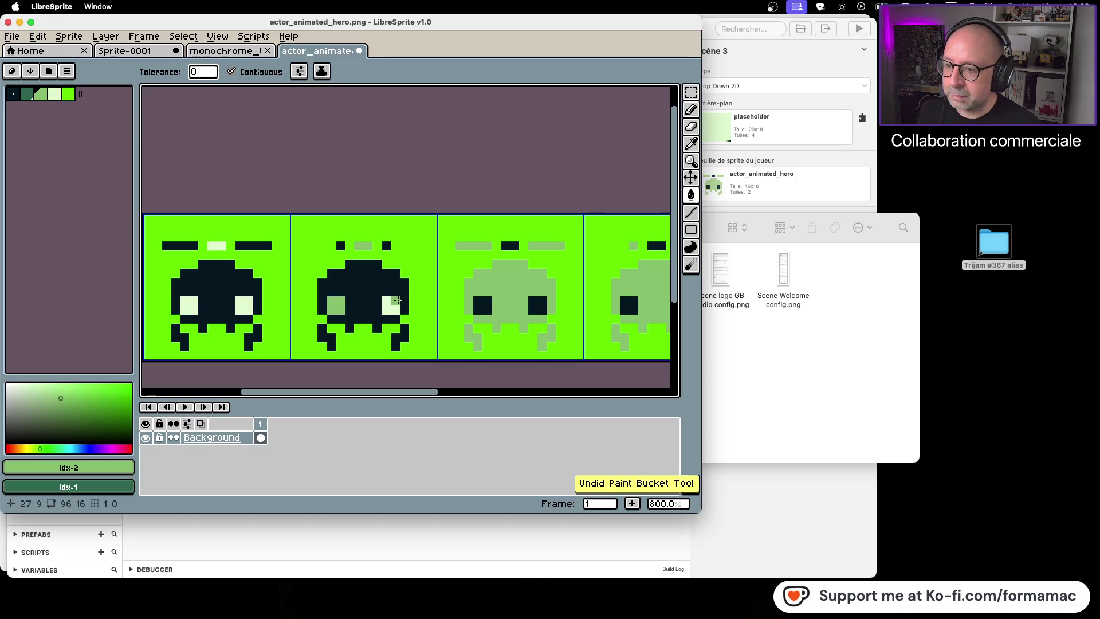
pyautogui.click(246, 305)
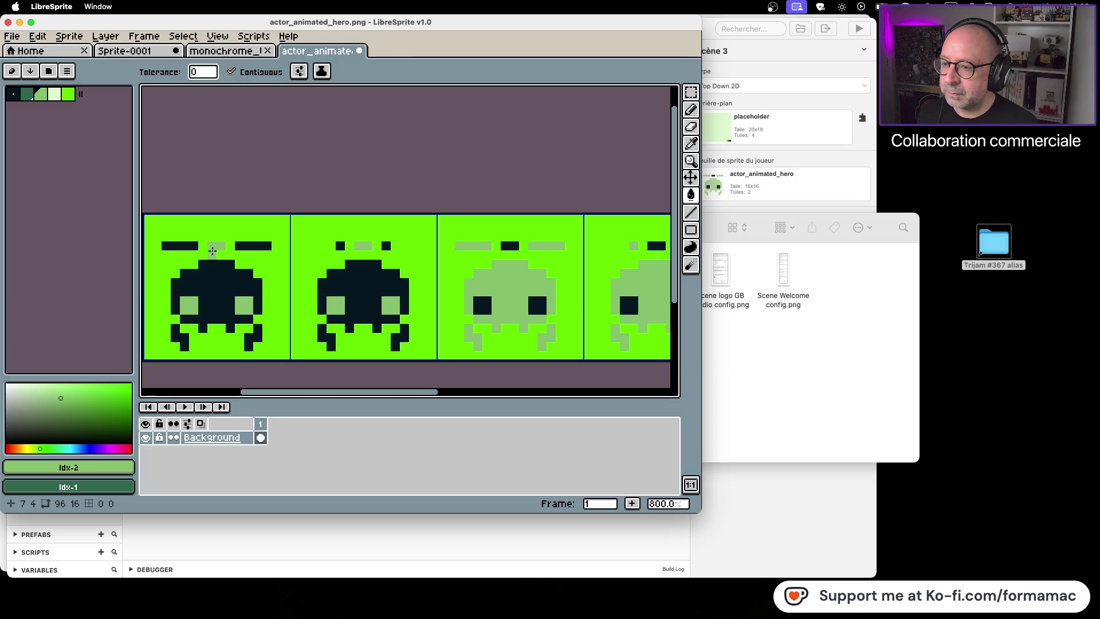
# Marquee frames 1–2 and copy them over frames 3 and 4, nudged up into alignment
pyautogui.press('m')
pyautogui.moveTo(295, 276)
pyautogui.mouseDown()
pyautogui.moveTo(281, 283)
pyautogui.moveTo(393, 286)
pyautogui.moveTo(401, 275)
pyautogui.mouseUp()
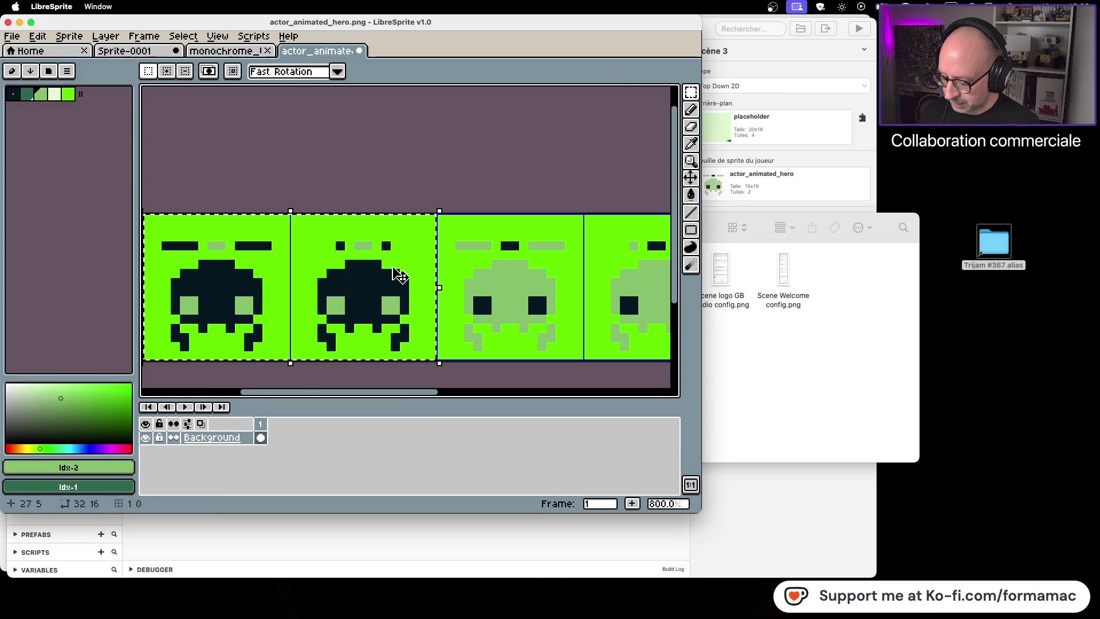
pyautogui.moveTo(287, 294); pyautogui.dragTo(575, 305)
pyautogui.press('Up')
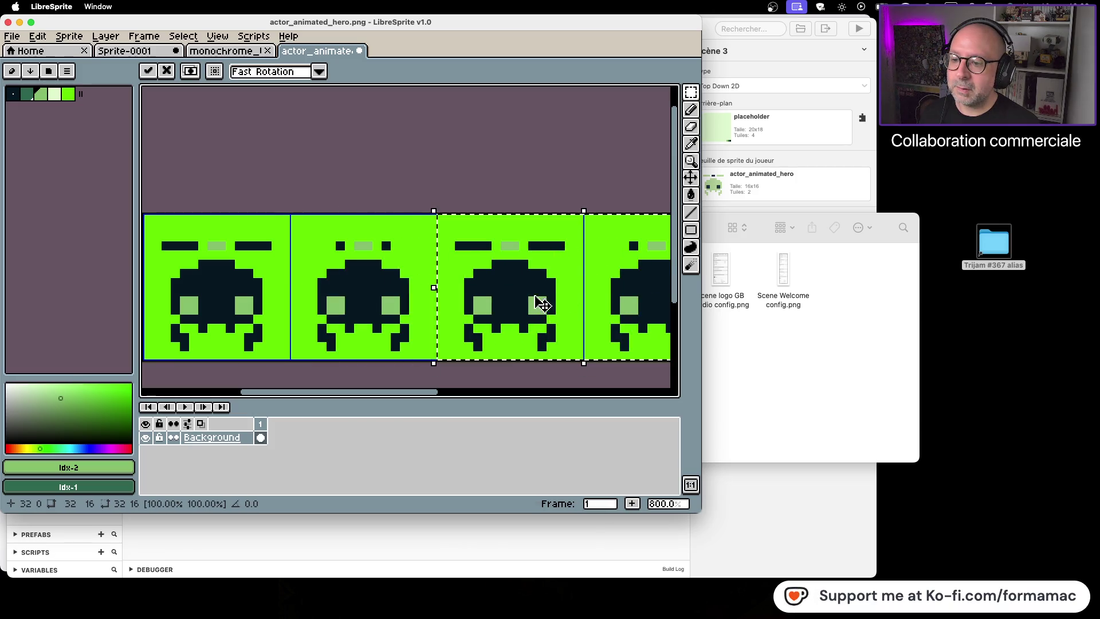
pyautogui.hscroll(5, 361, 248)
pyautogui.hscroll(5, 357, 243)
pyautogui.moveTo(145, 261); pyautogui.dragTo(417, 265)
pyautogui.click(418, 118)
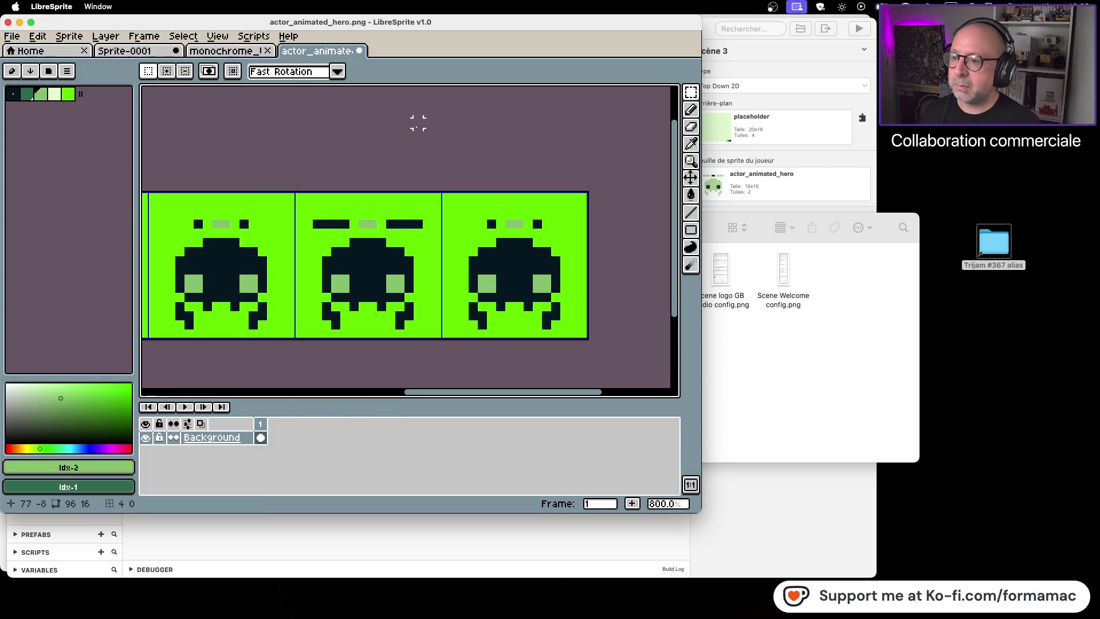
pyautogui.scroll(-2, 397, 177)
pyautogui.moveTo(311, 237); pyautogui.dragTo(415, 235)
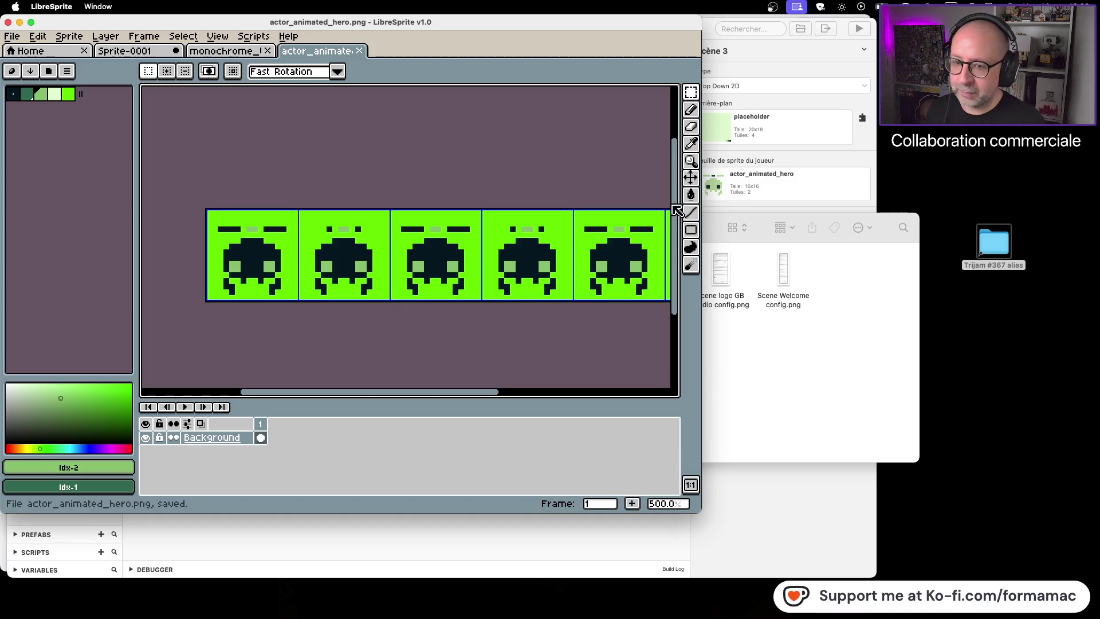
pyautogui.click(755, 386)
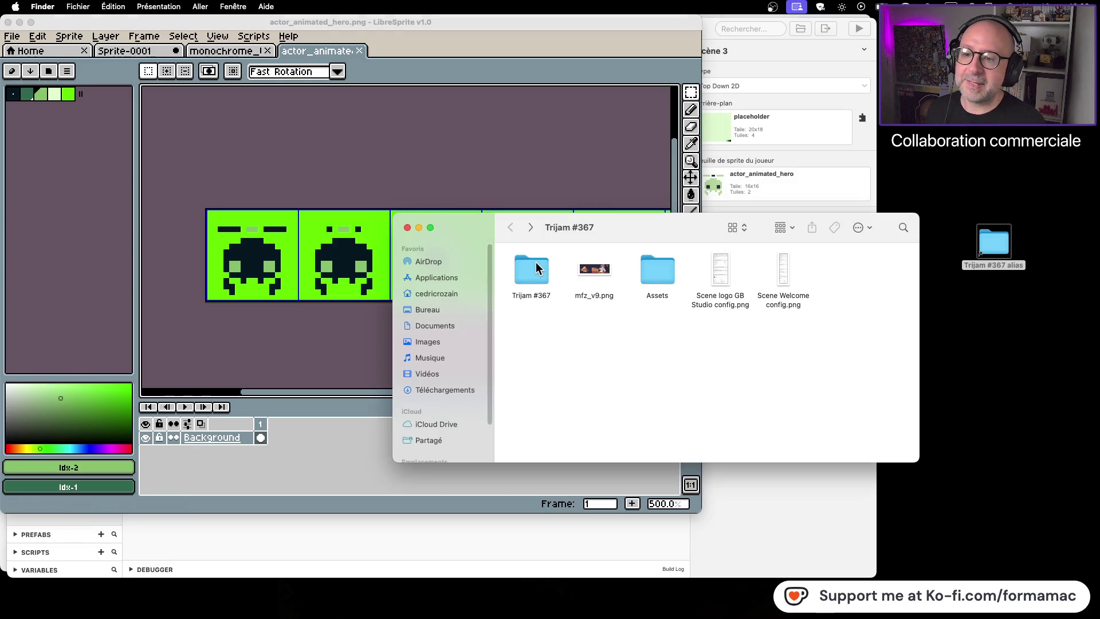
# Locate actor_animated_hero.png in Assets > Graphismes
pyautogui.click(659, 277)
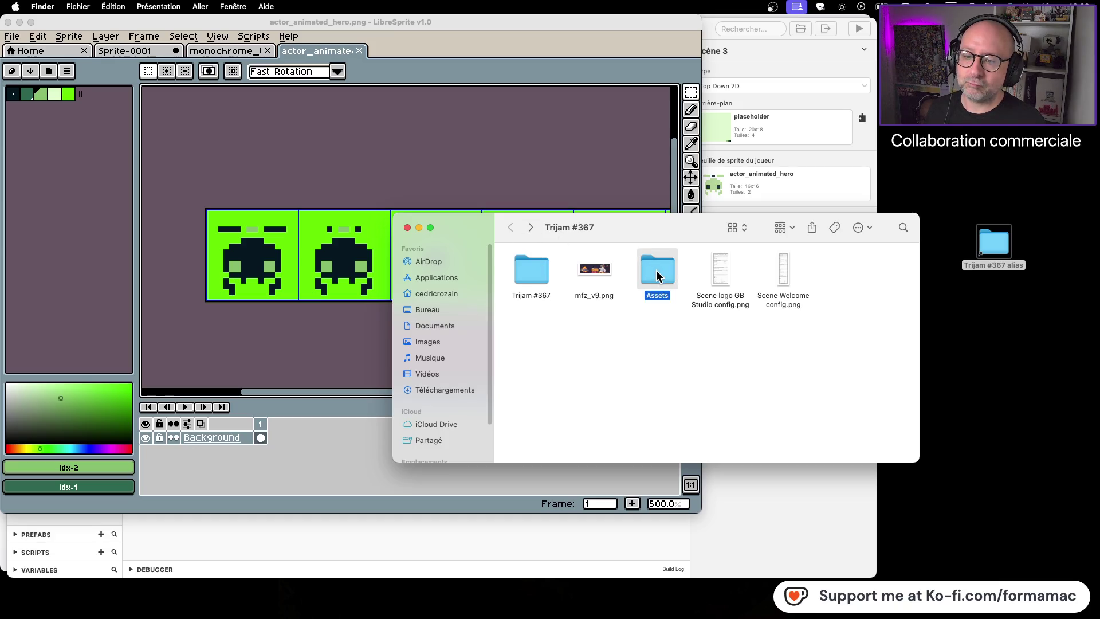
pyautogui.doubleClick(658, 277)
pyautogui.doubleClick(533, 273)
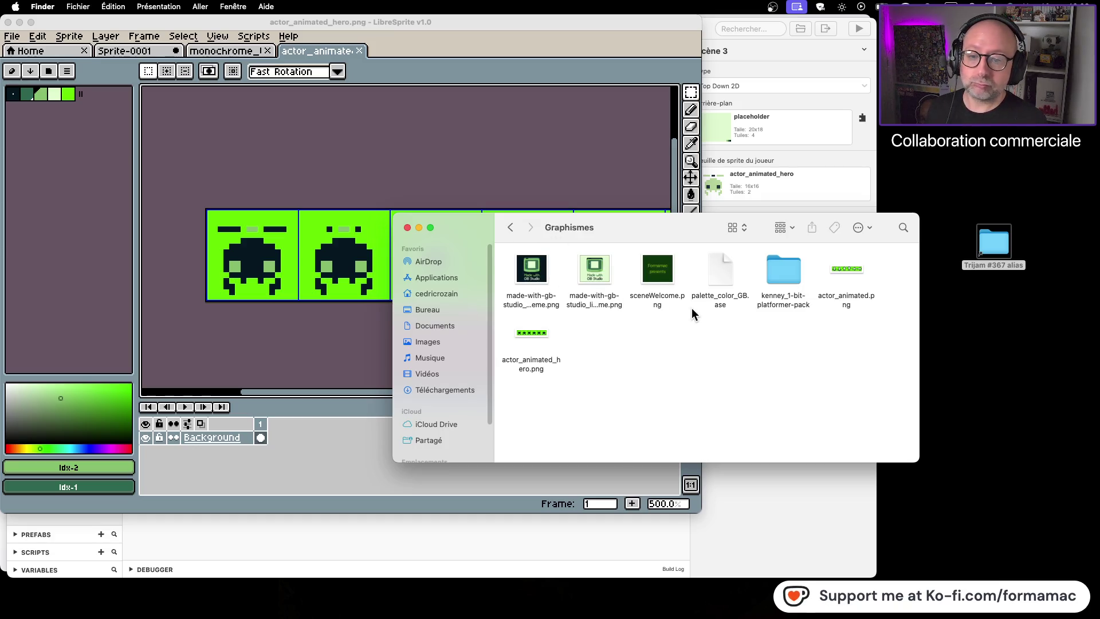
pyautogui.click(537, 331)
pyautogui.click(640, 335)
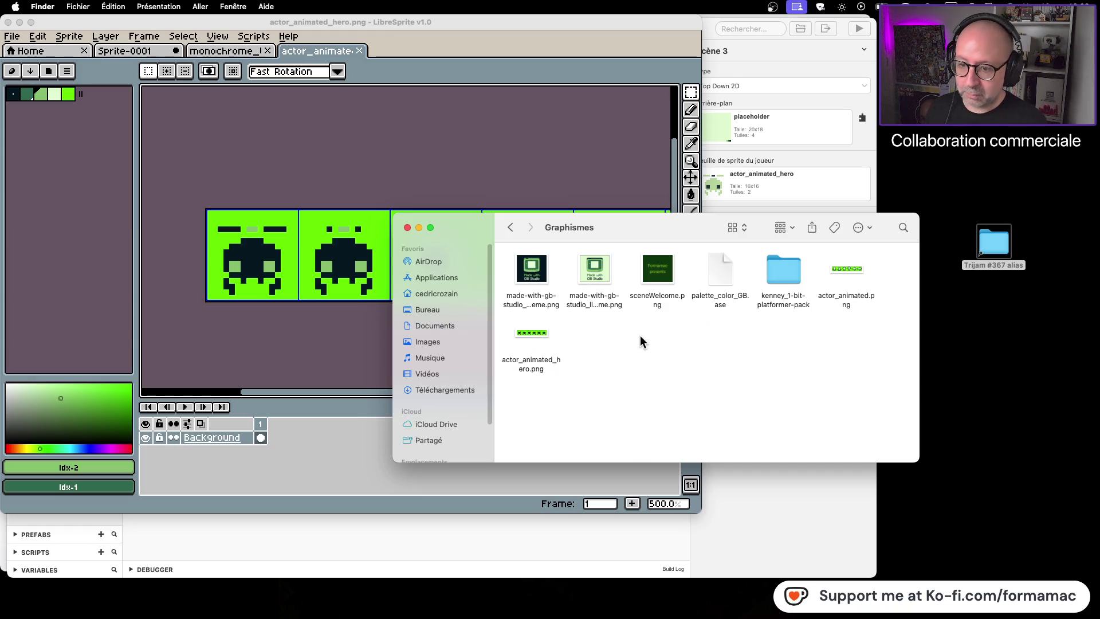
# Paste actor_animated_hero.png into Trijam 367 > assets > sprites, replacing the existing file
pyautogui.click(511, 228)
pyautogui.click(511, 227)
pyautogui.click(511, 226)
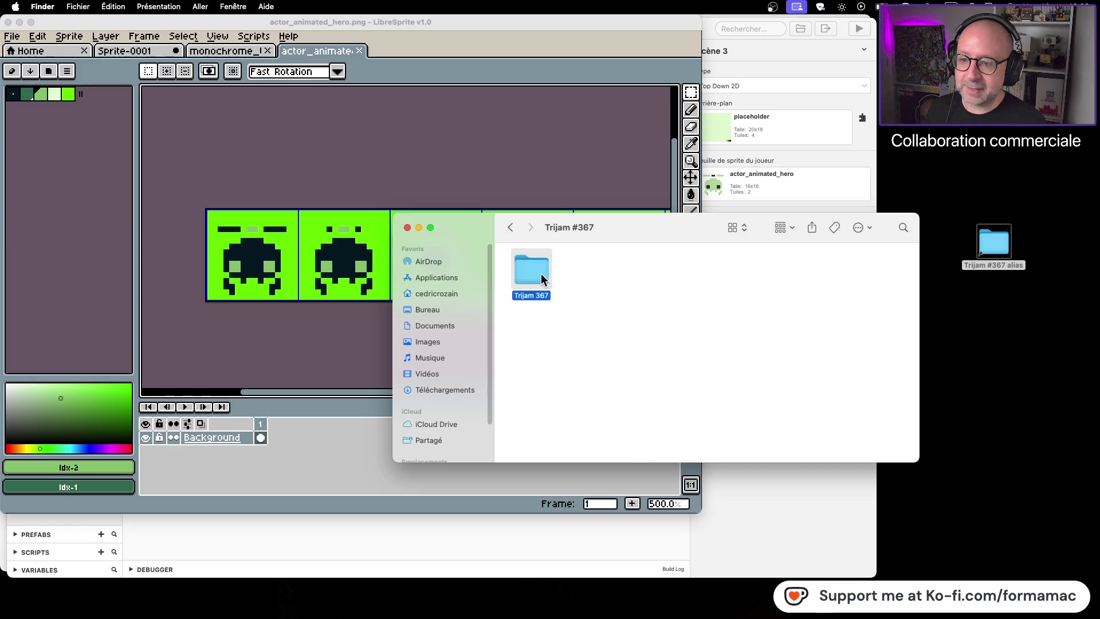
pyautogui.doubleClick(541, 279)
pyautogui.click(657, 274)
pyautogui.doubleClick(529, 277)
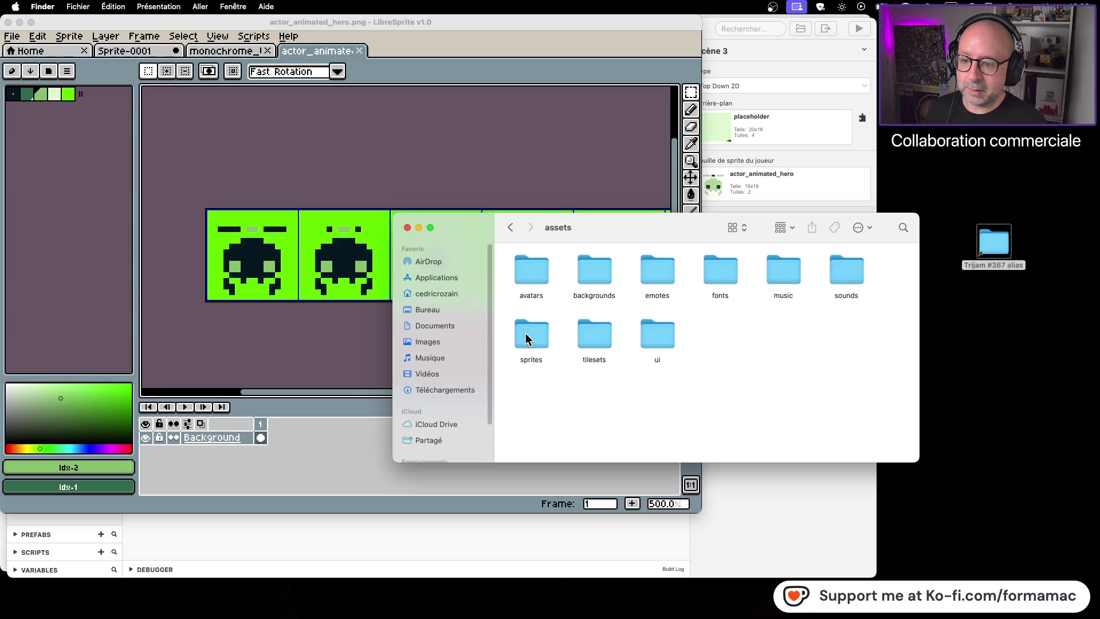
pyautogui.doubleClick(527, 338)
pyautogui.press('super+v')
pyautogui.click(1011, 205)
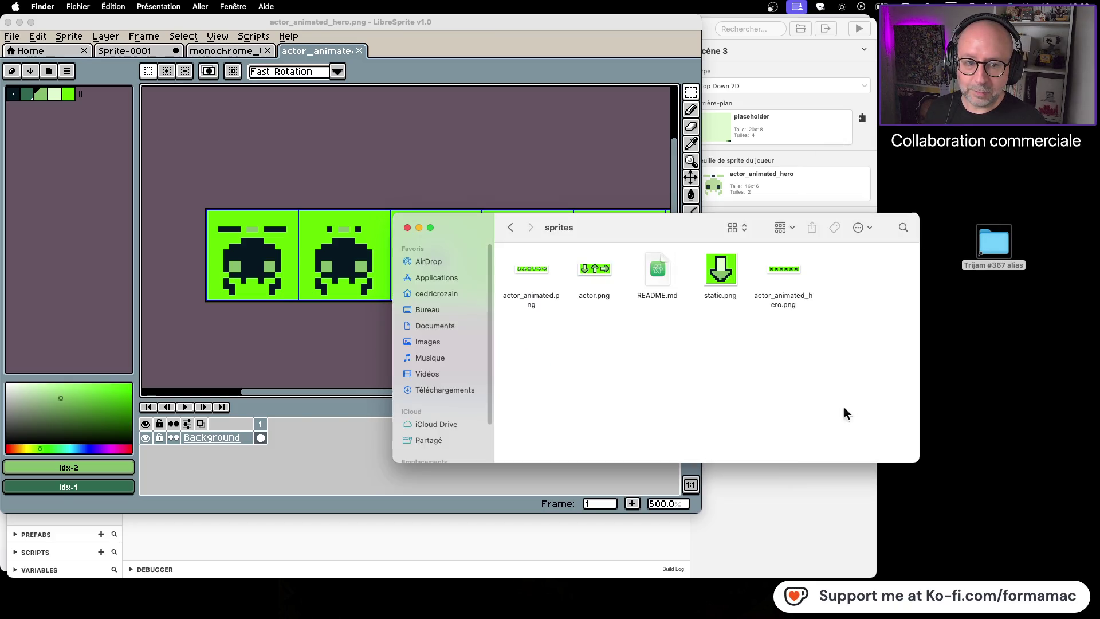
pyautogui.click(761, 472)
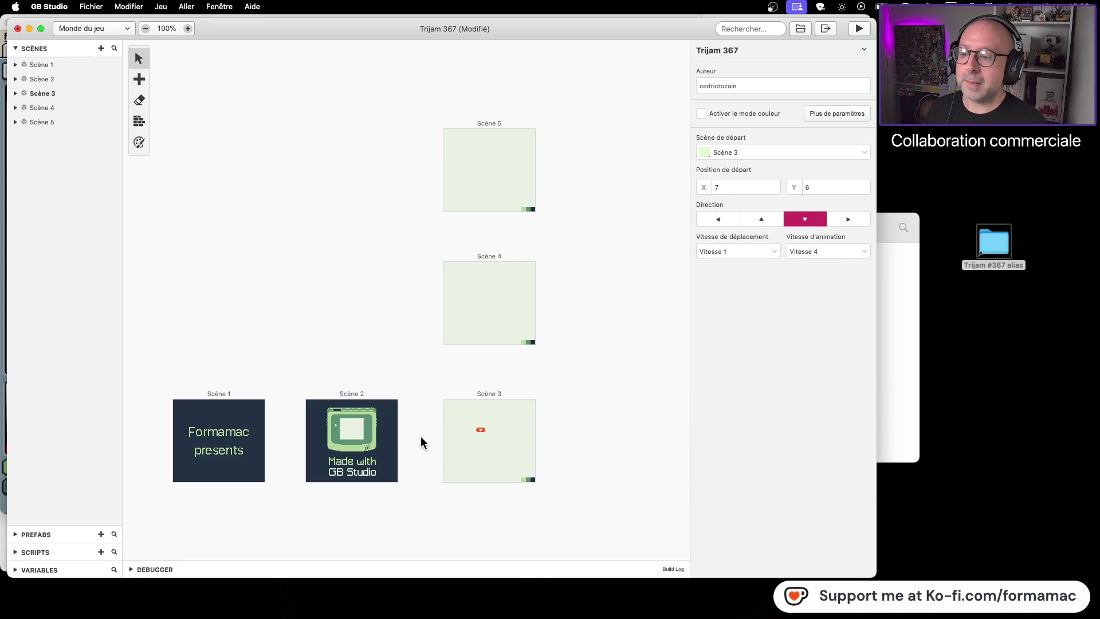
# Reopen the Trijam 367 project and select Scène 3 to check its player sprite
pyautogui.click(513, 392)
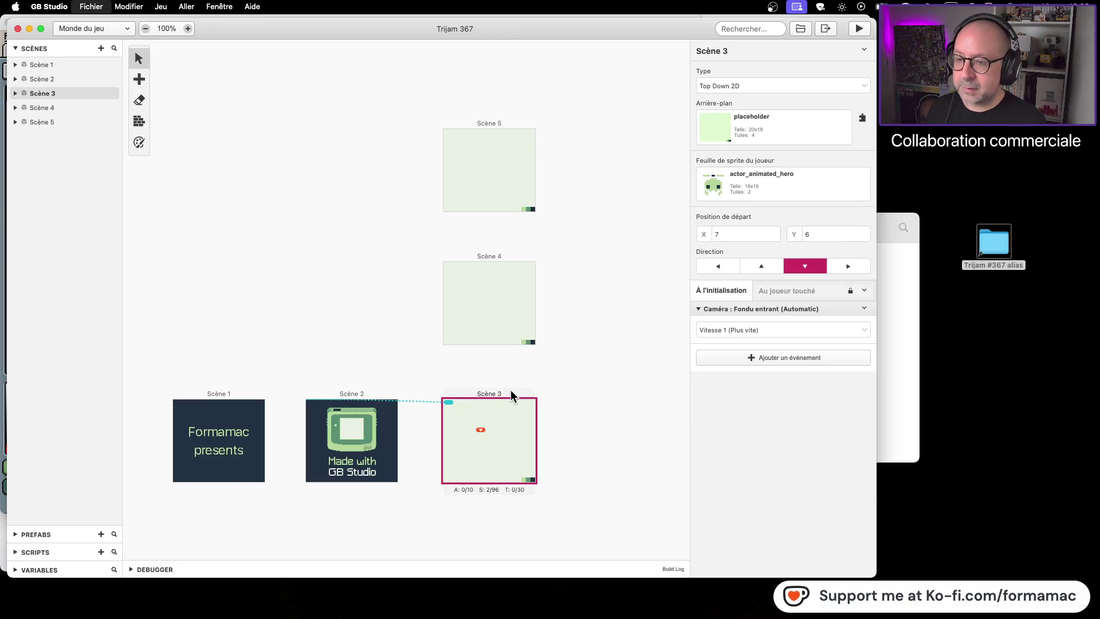
pyautogui.press('super+h')
pyautogui.click(504, 228)
pyautogui.click(504, 228)
pyautogui.doubleClick(713, 284)
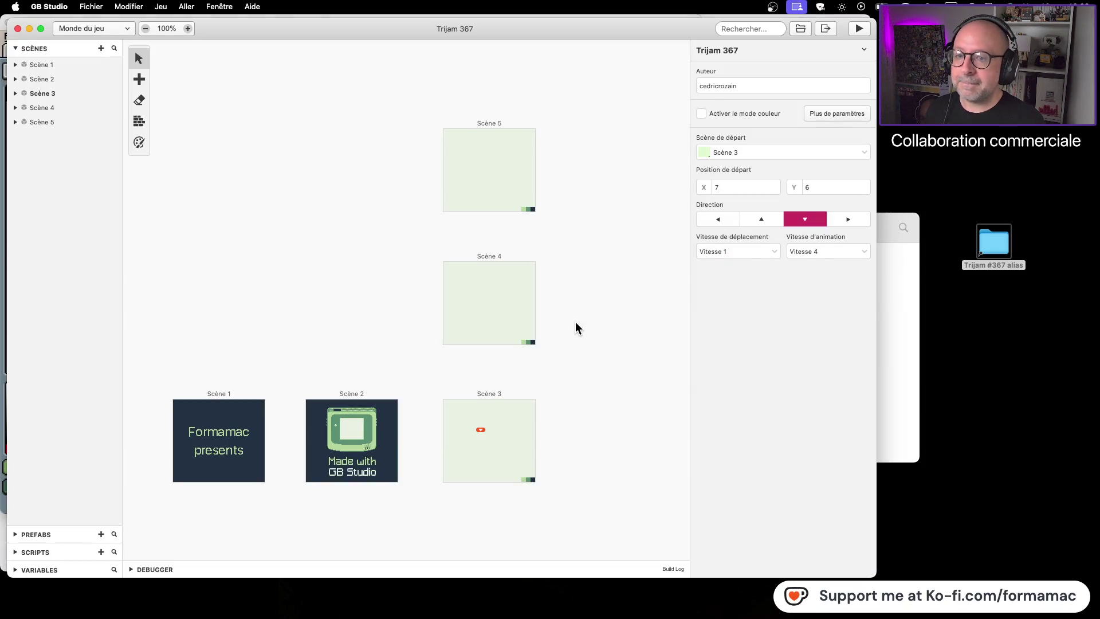
pyautogui.click(509, 392)
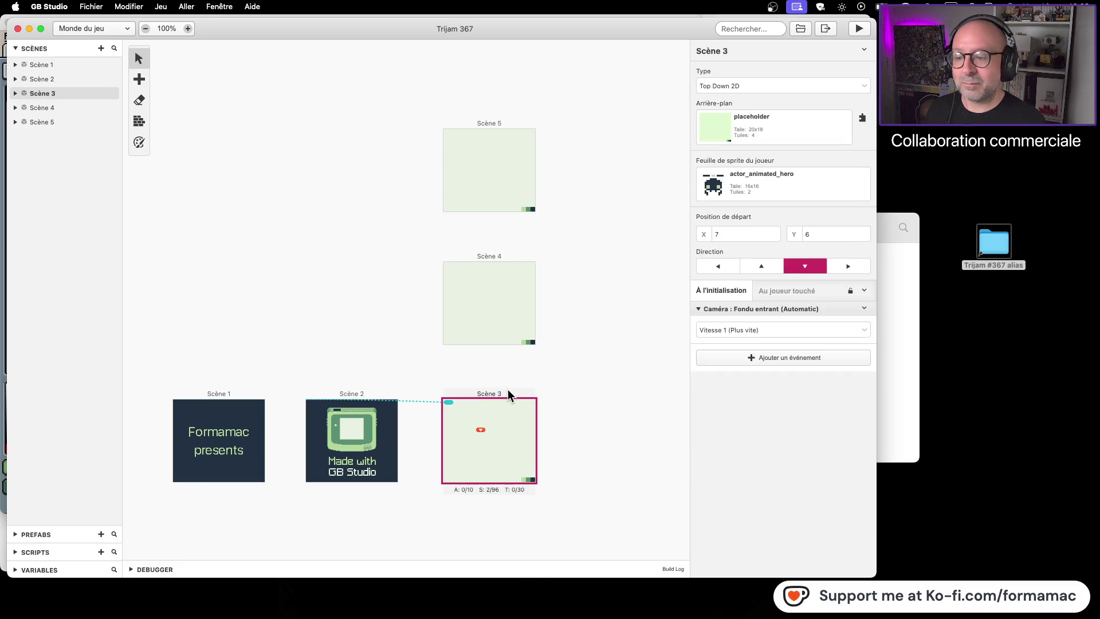
# Play the game, walk the hero around with the arrow keys, then close the preview
pyautogui.click(857, 32)
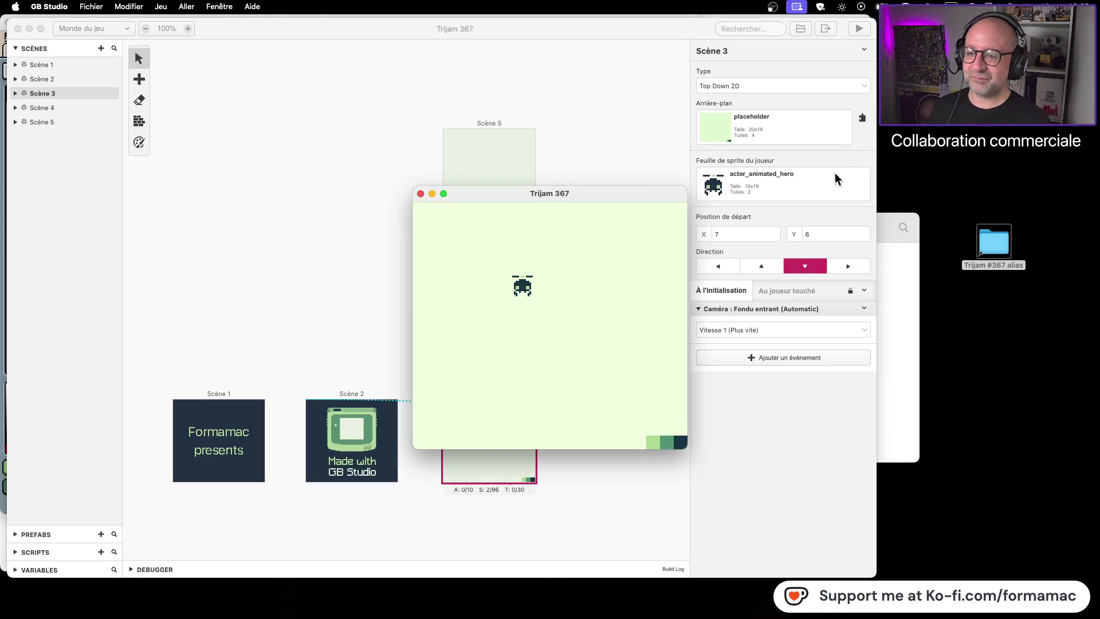
pyautogui.press('Left')
pyautogui.press('Right')
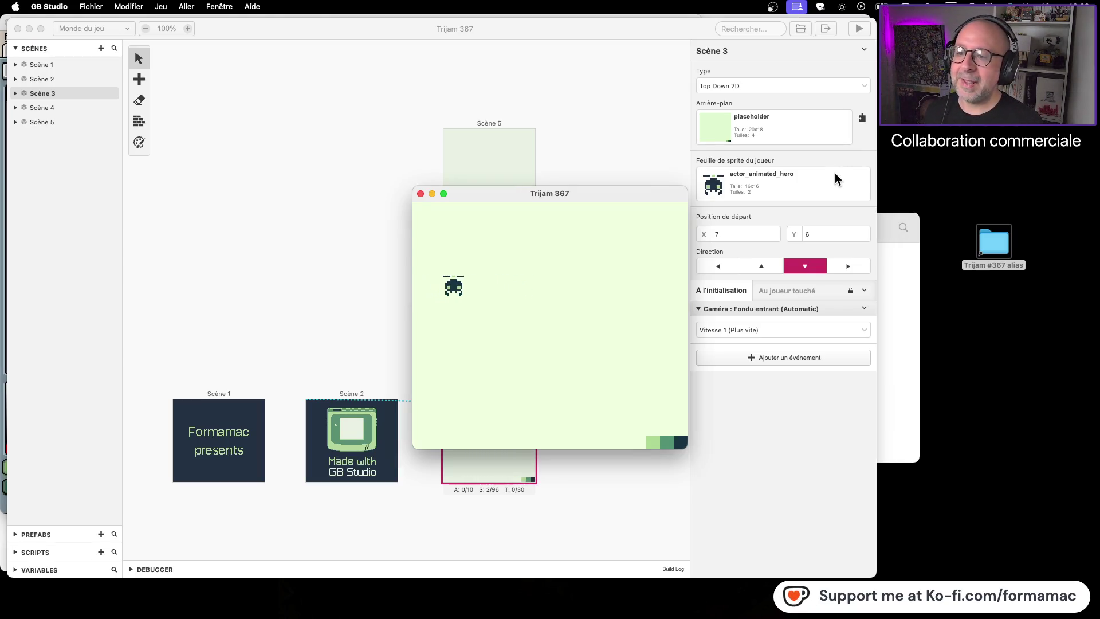
pyautogui.press('Right')
pyautogui.press('Down')
pyautogui.press('Left')
pyautogui.press('Up')
pyautogui.press('Left')
pyautogui.press('Up')
pyautogui.press('Left')
pyautogui.press('Down')
pyautogui.press('Right')
pyautogui.press('Down')
pyautogui.press('Right')
pyautogui.press('Up')
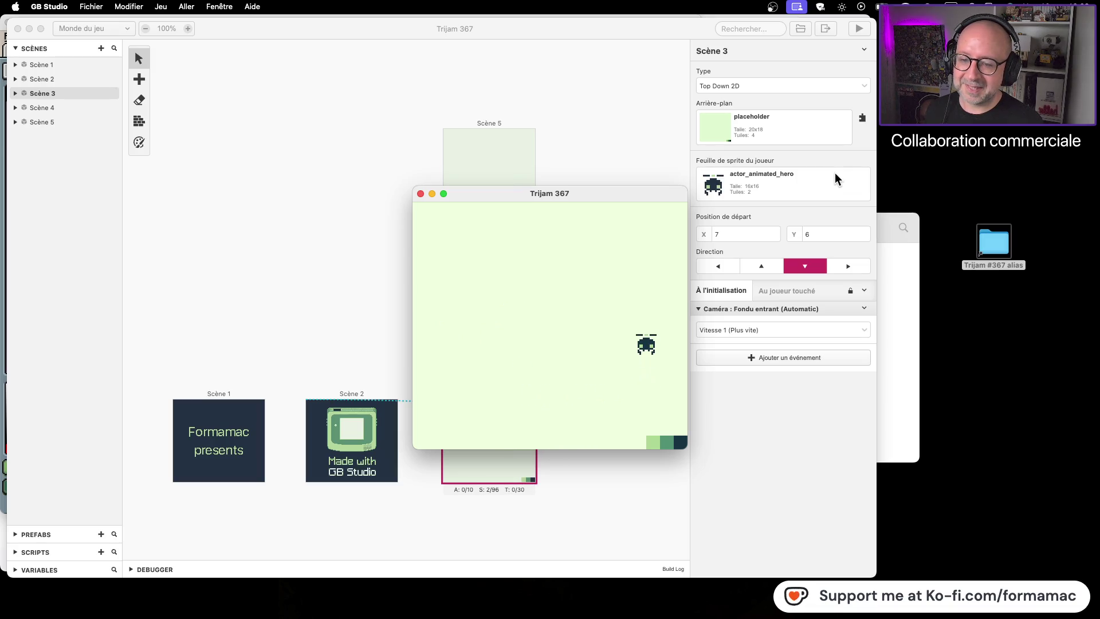
pyautogui.press('Left')
pyautogui.press('Up')
pyautogui.press('Left')
pyautogui.press('Down')
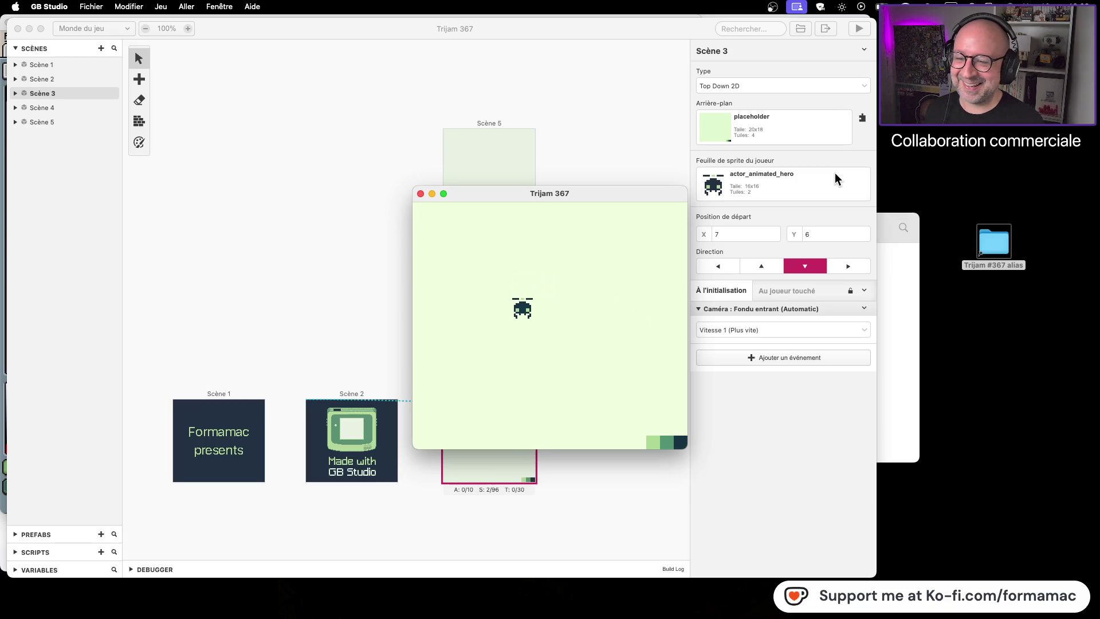
pyautogui.press('Up')
pyautogui.press('Left')
pyautogui.press('Right')
pyautogui.press('Right')
pyautogui.press('Up')
pyautogui.press('Down')
pyautogui.press('Down')
pyautogui.press('Left')
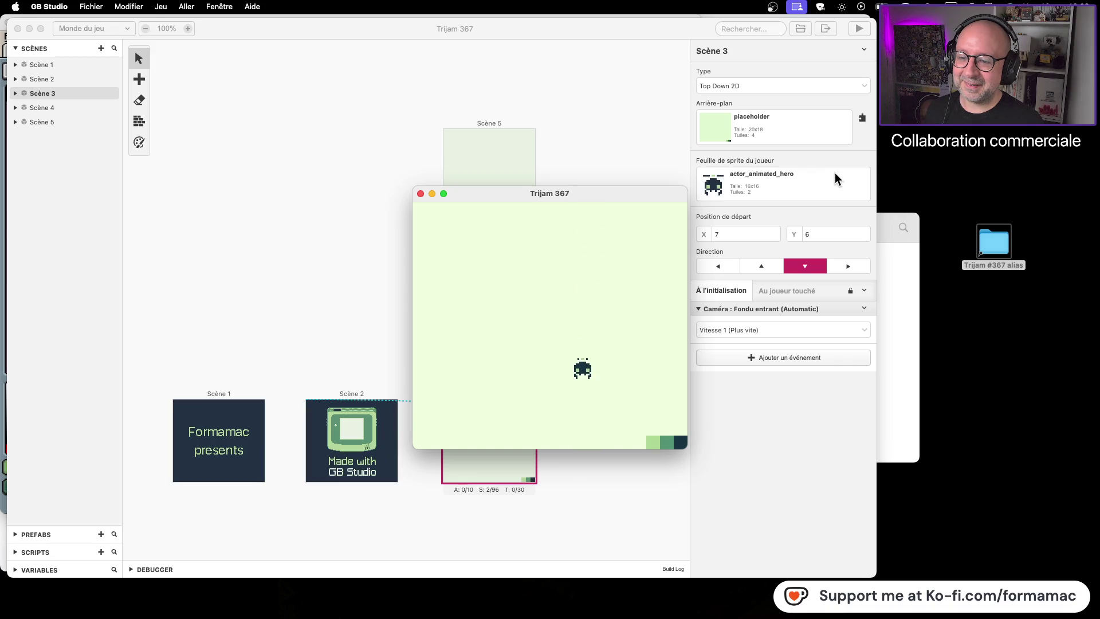
pyautogui.press('Left')
pyautogui.press('Right')
pyautogui.press('Down')
pyautogui.press('Down')
pyautogui.press('Up')
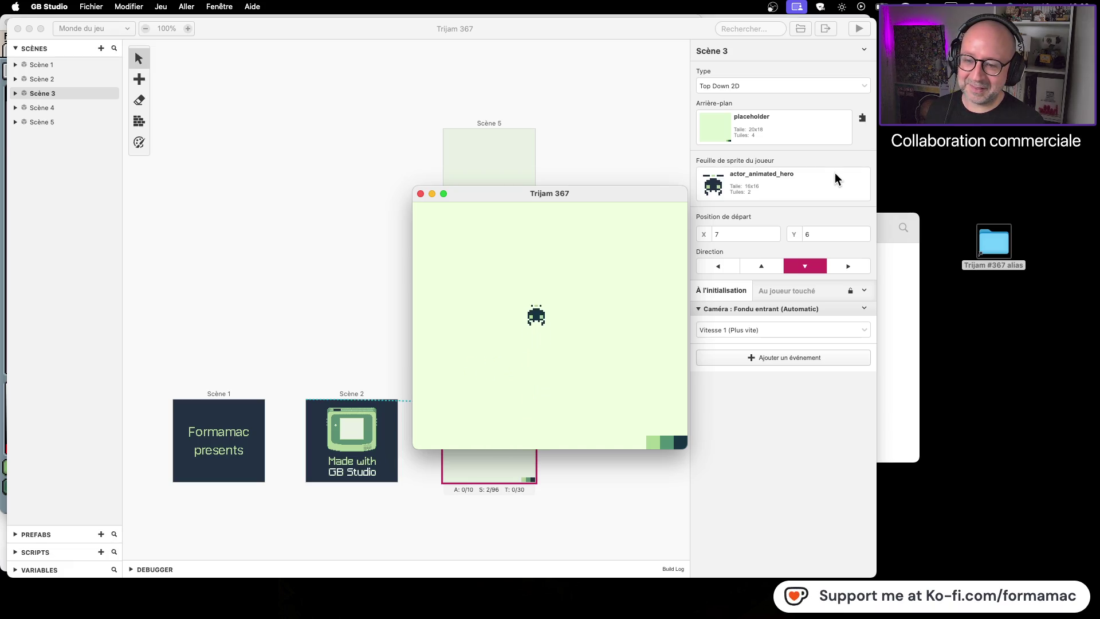
pyautogui.press('Left')
pyautogui.press('Down')
pyautogui.press('Right')
pyautogui.press('Right')
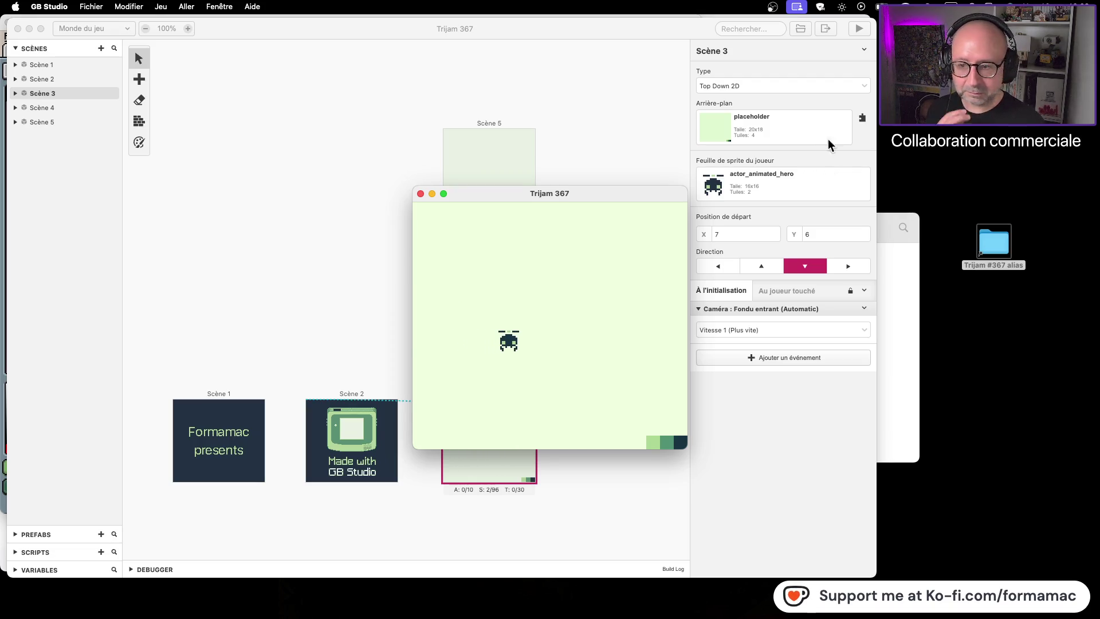
pyautogui.click(421, 193)
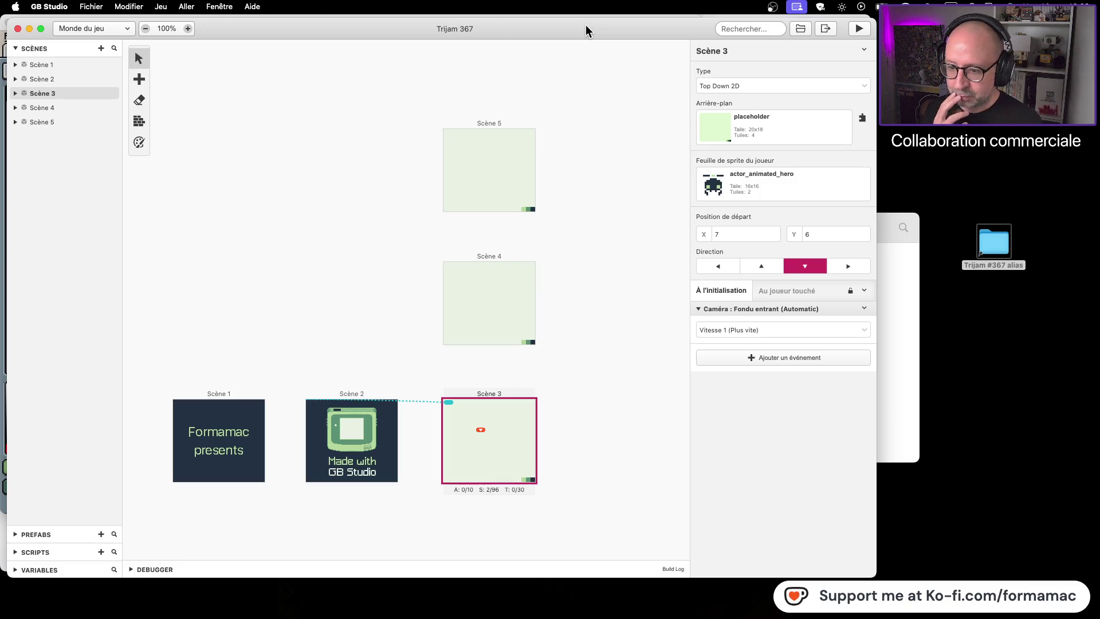
# Return to the actor_animated_hero sheet and load the default palette from palette Options
pyautogui.click(895, 399)
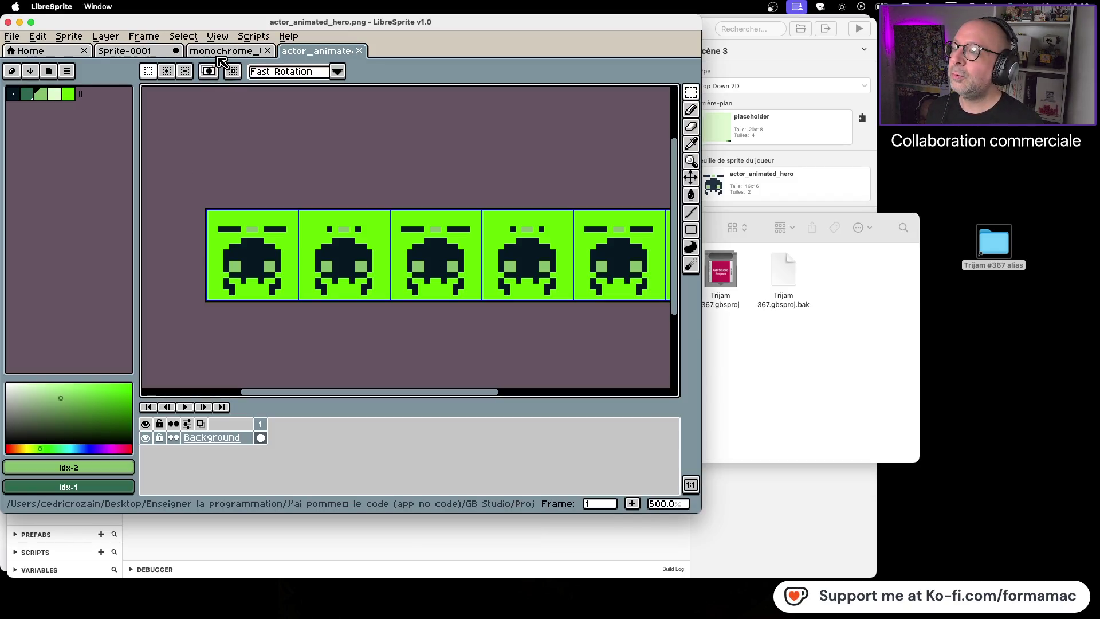
pyautogui.click(131, 55)
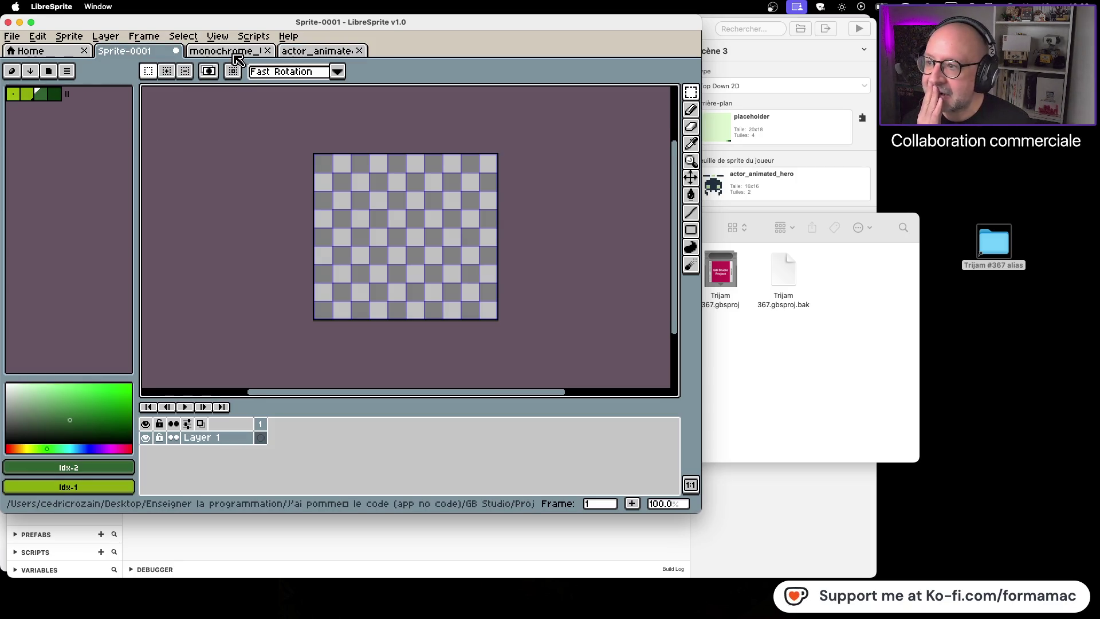
pyautogui.click(324, 55)
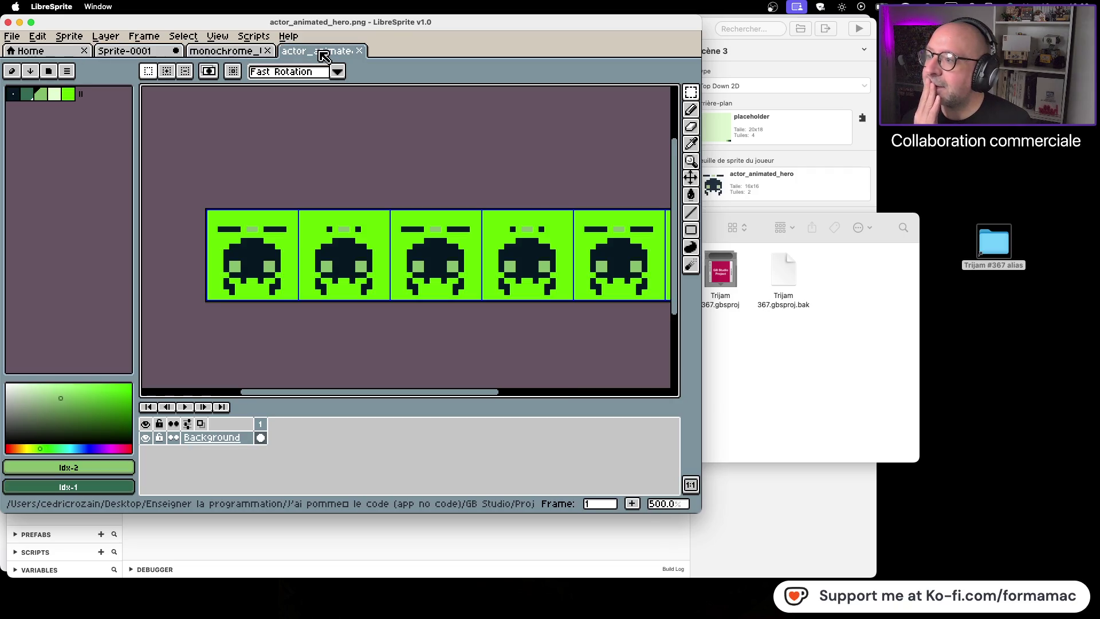
pyautogui.click(68, 71)
pyautogui.click(72, 75)
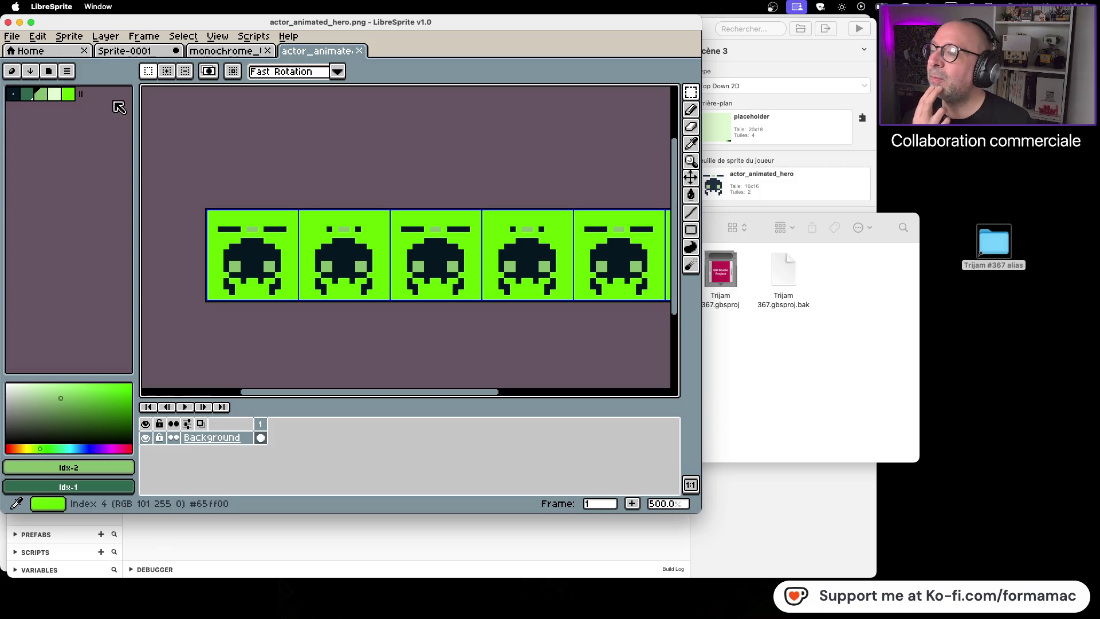
pyautogui.click(69, 71)
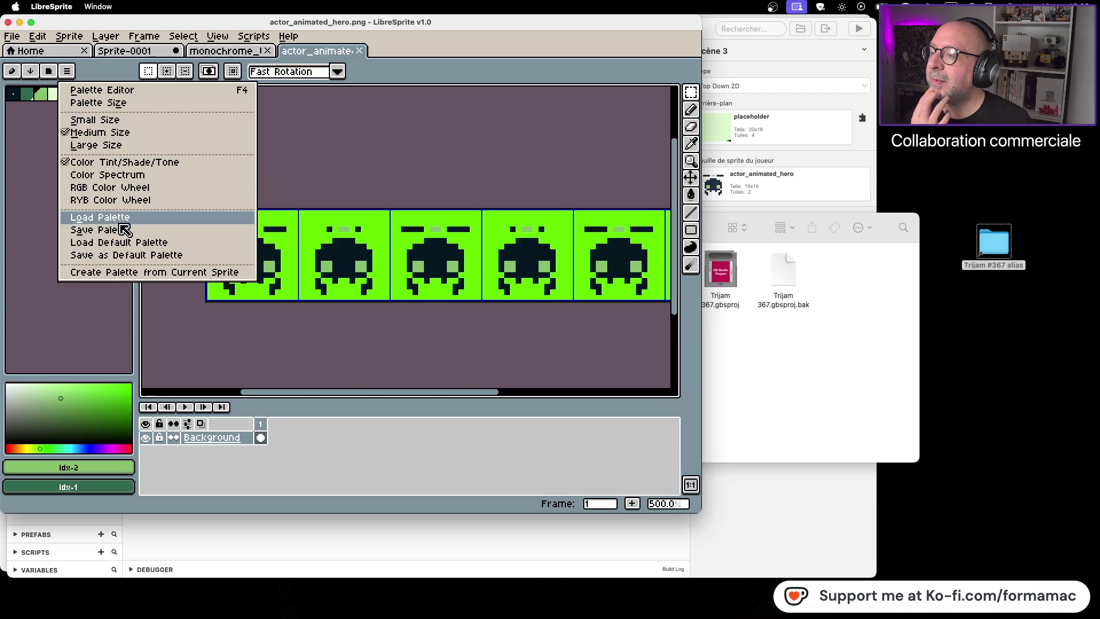
pyautogui.click(123, 242)
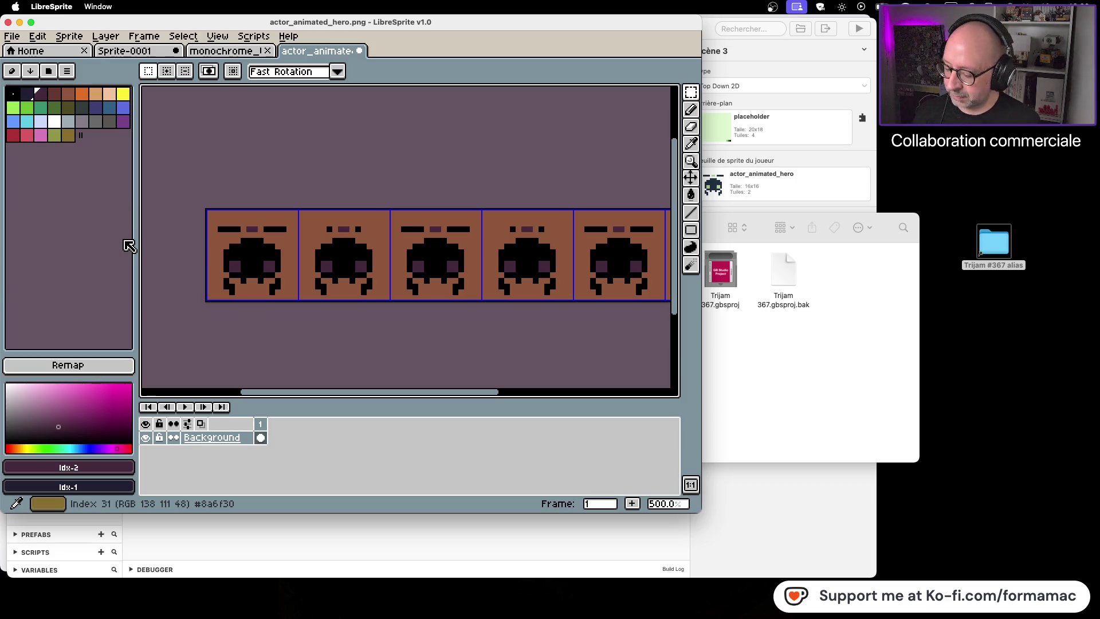
# Restore the green palette, save it as default, and load it into Sprite-0001
pyautogui.hotkey('ctrl', 'z')
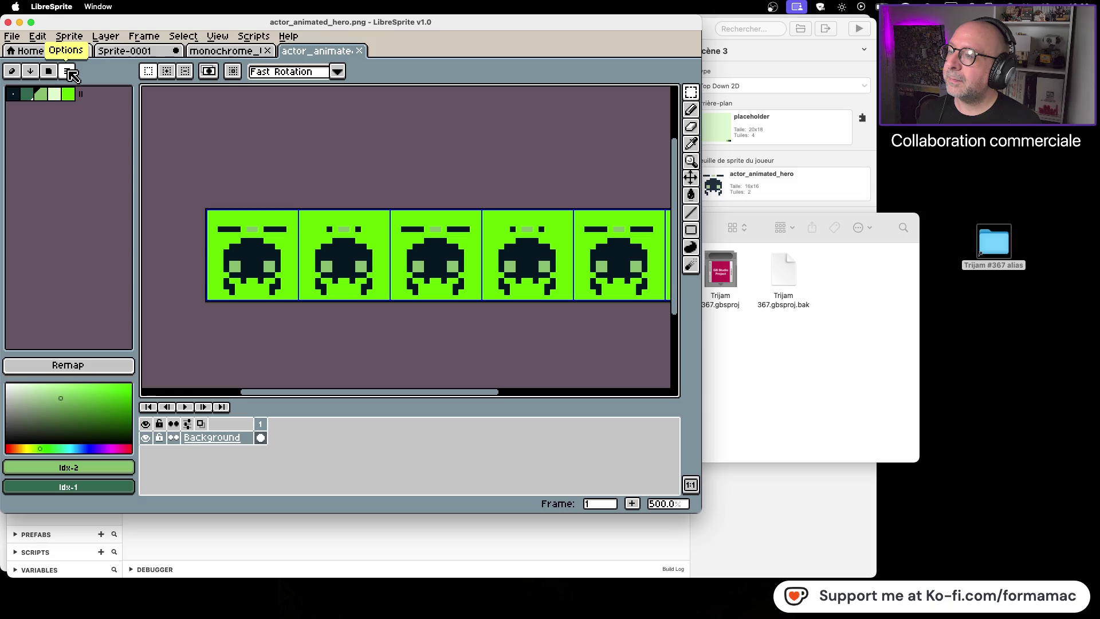
pyautogui.click(71, 73)
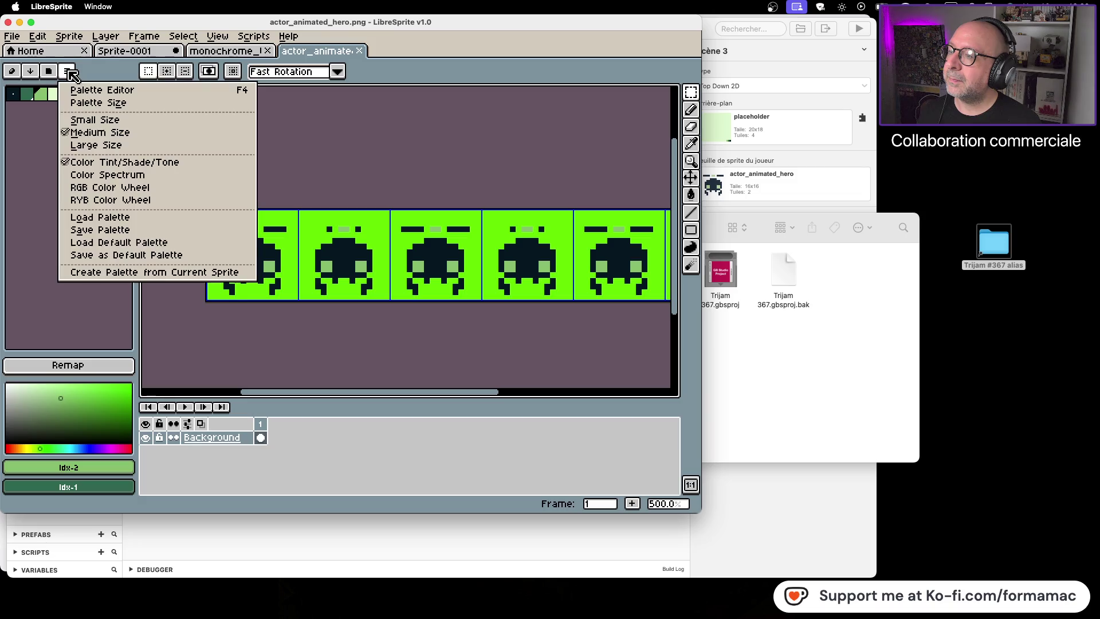
pyautogui.click(115, 255)
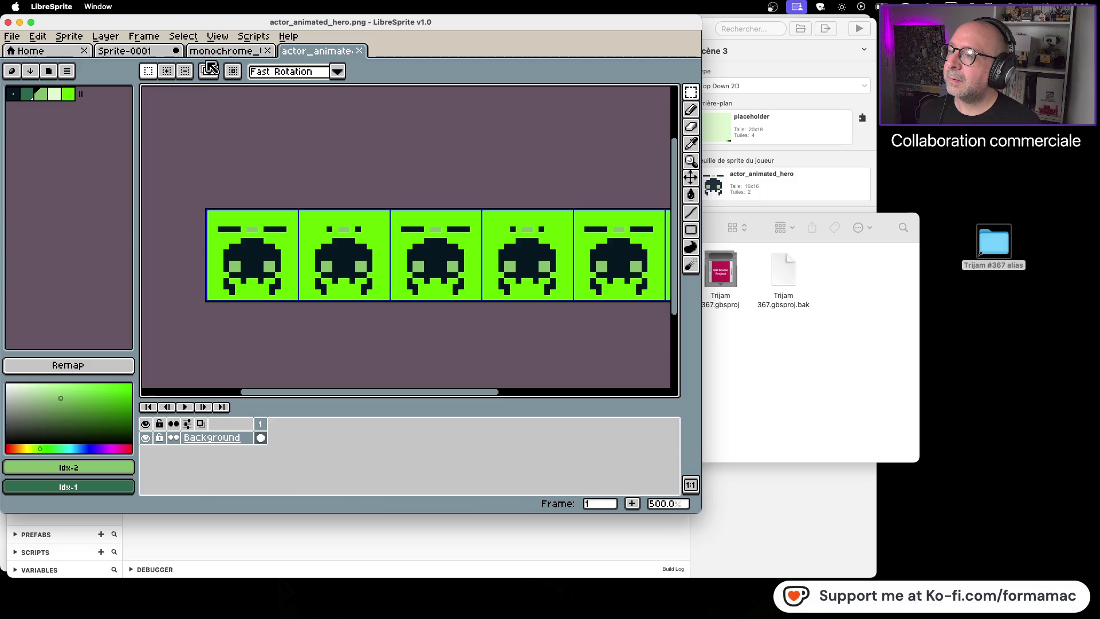
pyautogui.click(125, 51)
pyautogui.click(67, 71)
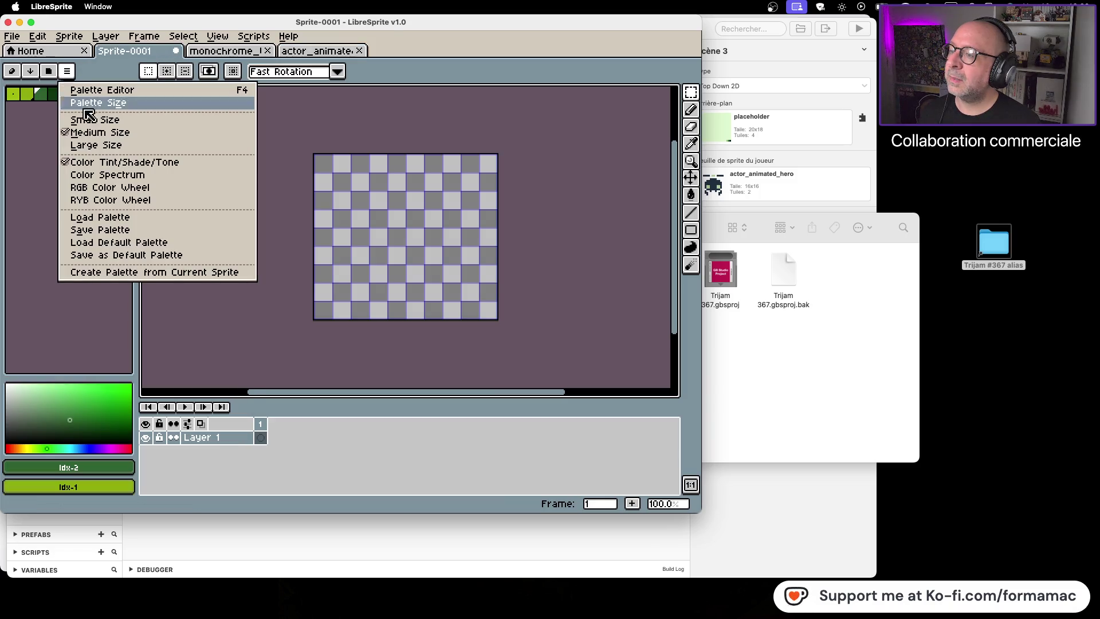
pyautogui.click(160, 243)
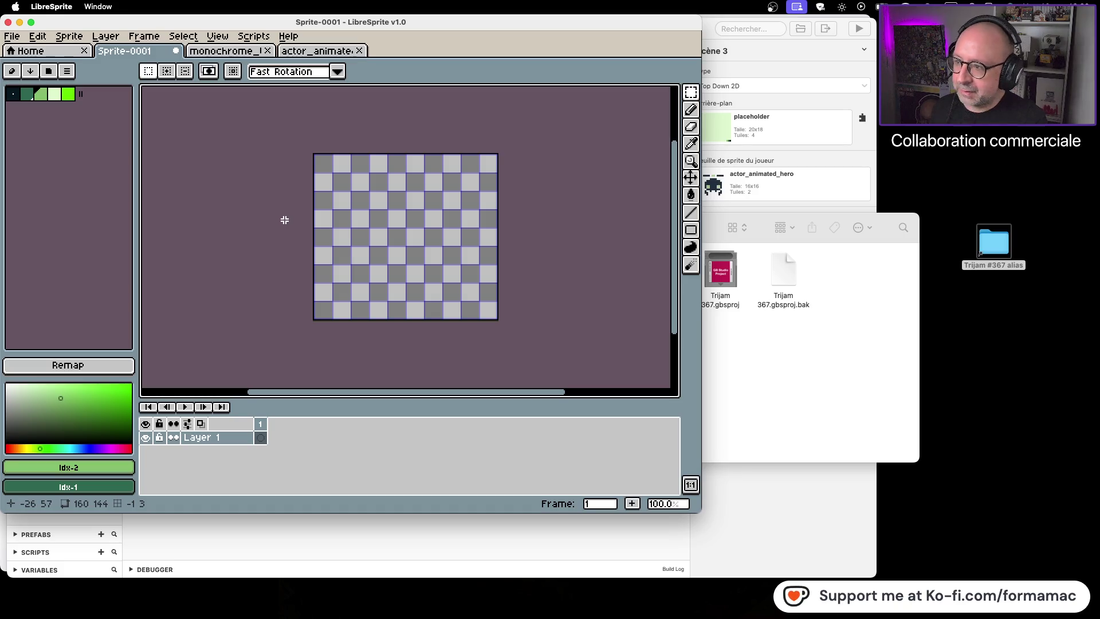
# Fill the blank Sprite-0001 canvas with light green using the Paint Bucket
pyautogui.click(54, 94)
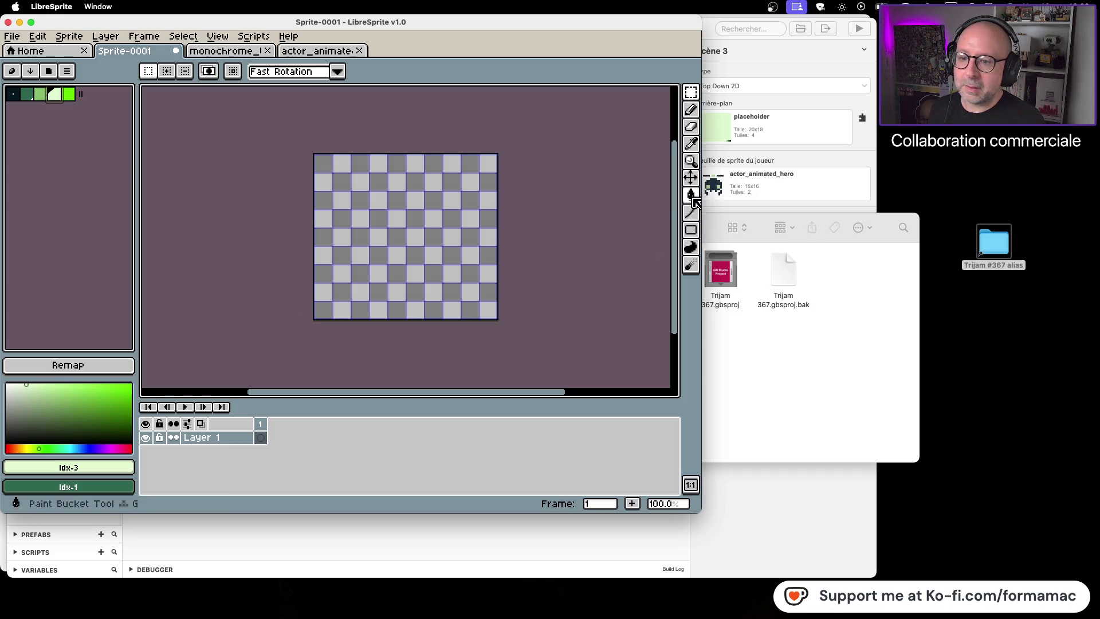
pyautogui.click(691, 195)
pyautogui.click(491, 230)
pyautogui.click(759, 372)
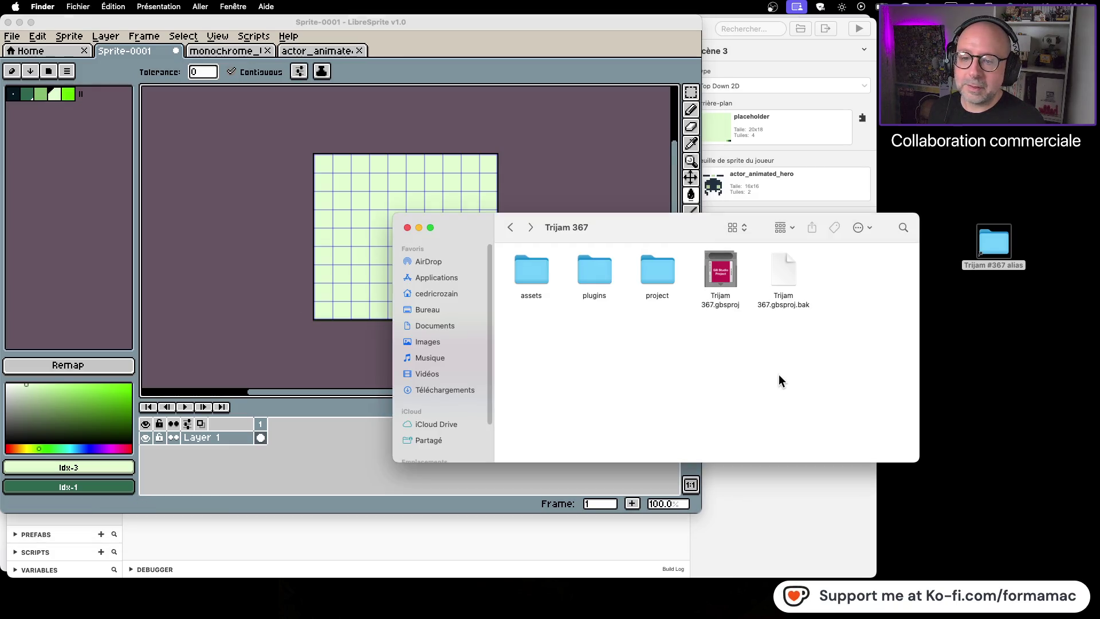
# Switch to monochrome_tilemap_packed.png and pan through its upper and lower tile rows
pyautogui.click(233, 51)
pyautogui.scroll(-3, 337, 257)
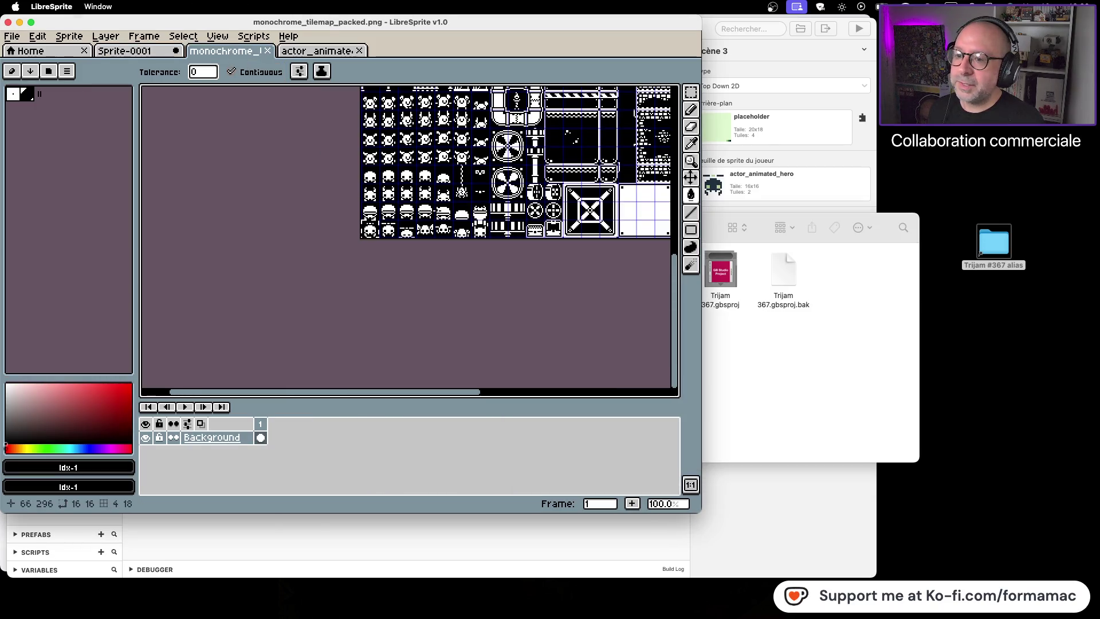
pyautogui.hscroll(2, 426, 278)
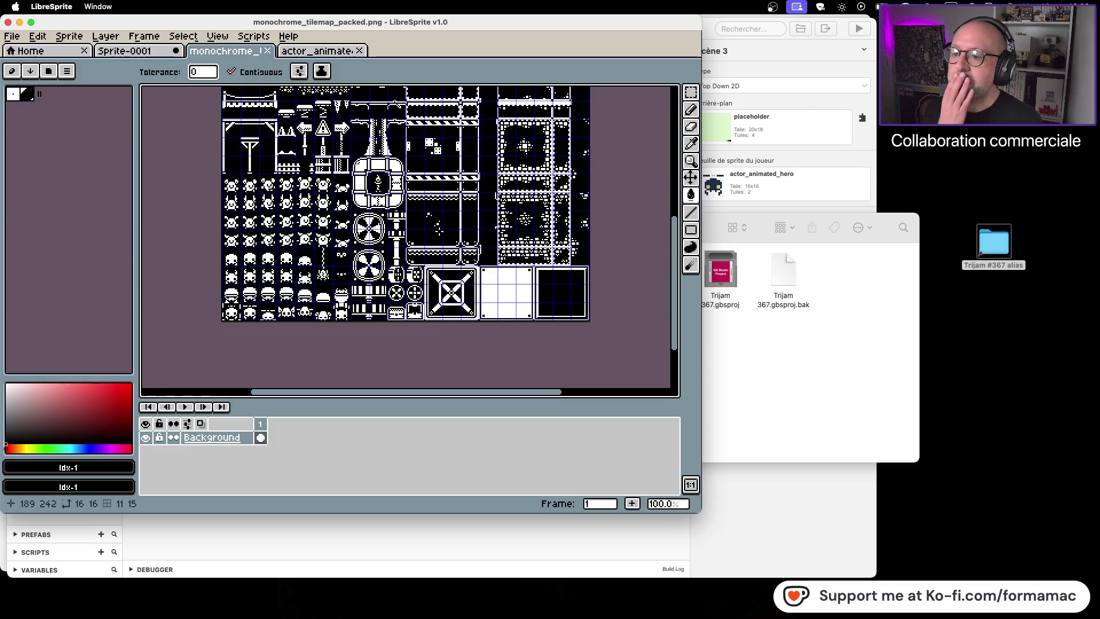
pyautogui.scroll(3, 438, 268)
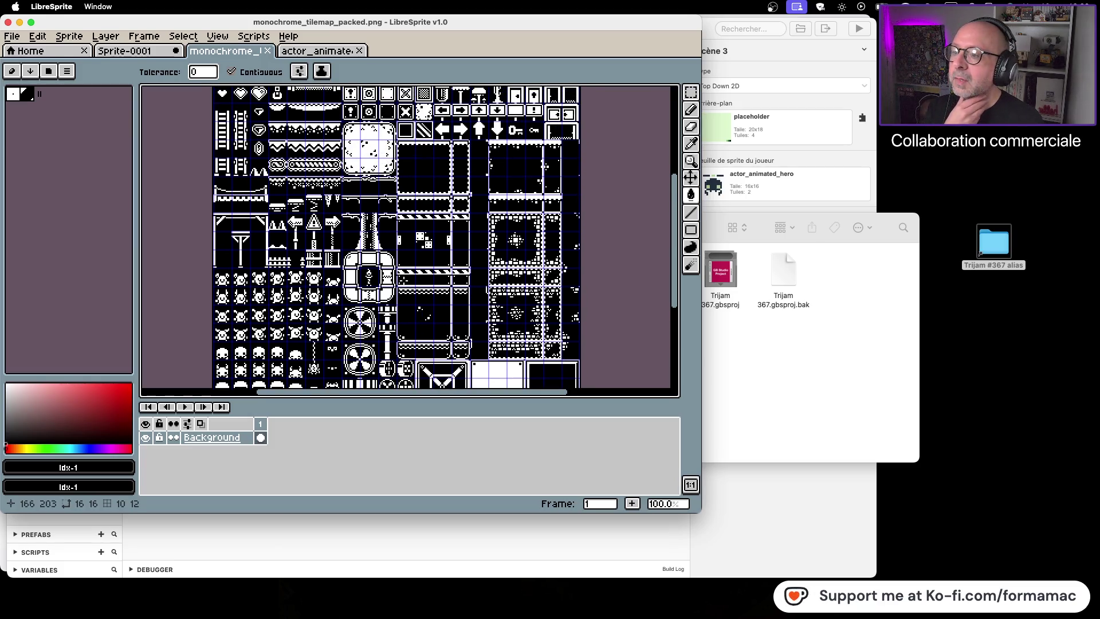
pyautogui.scroll(3, 309, 156)
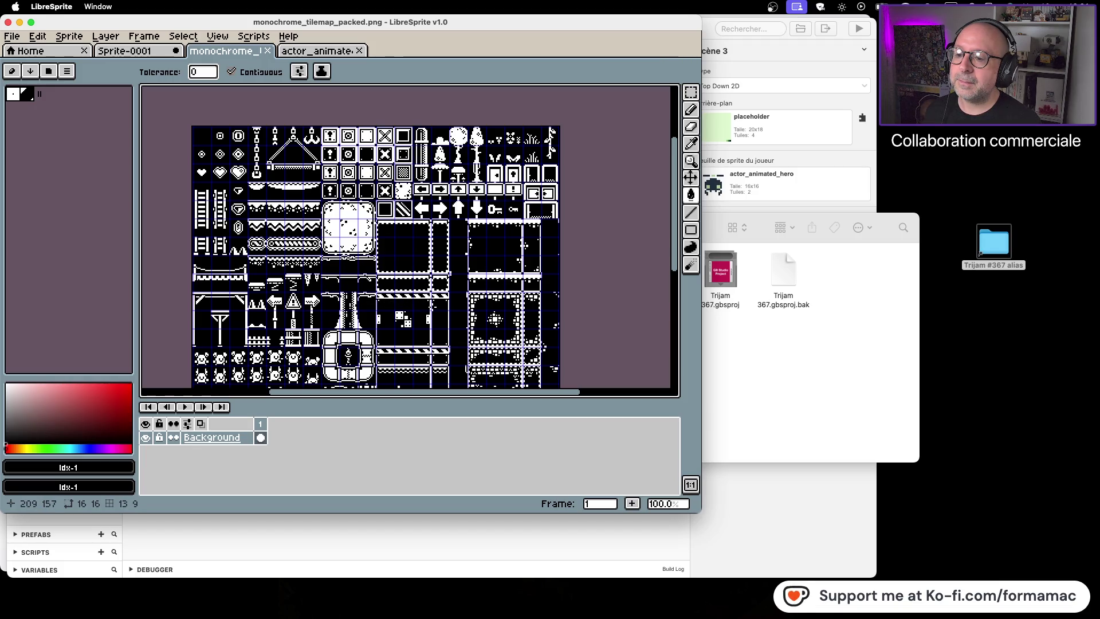
pyautogui.scroll(-2, 429, 265)
pyautogui.moveTo(430, 265); pyautogui.dragTo(434, 205)
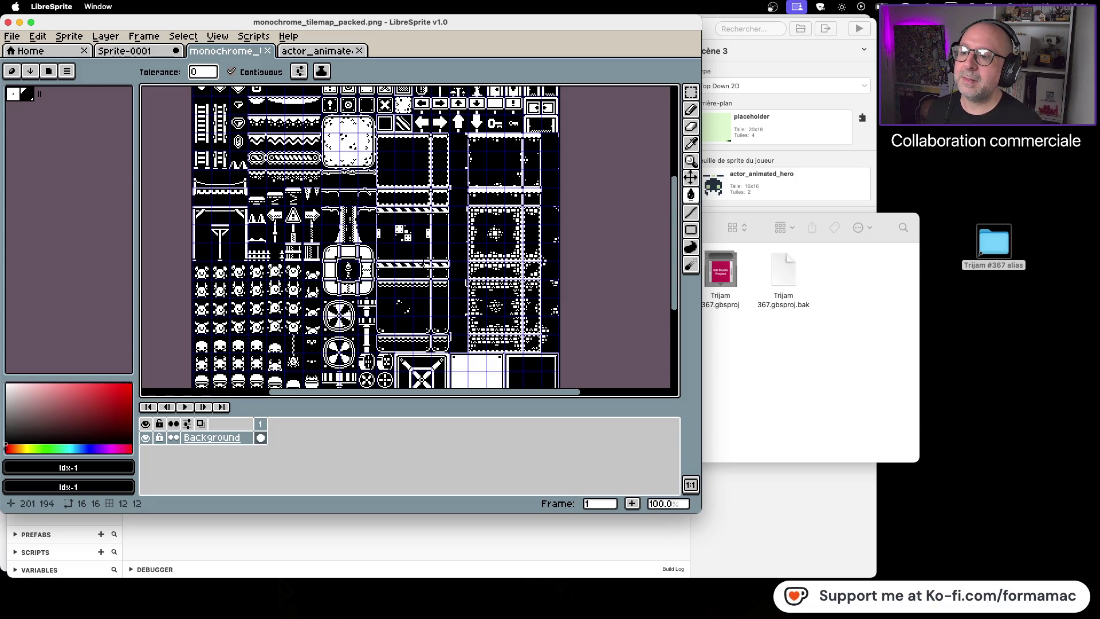
pyautogui.moveTo(422, 262); pyautogui.dragTo(436, 306)
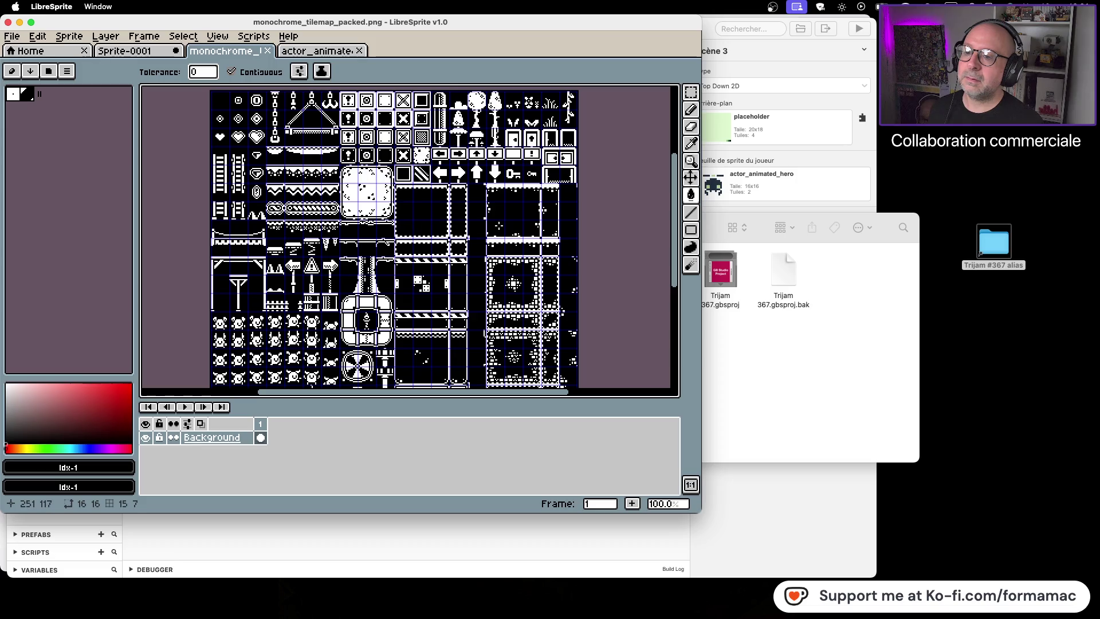
# Select a 3×2 block of ground tiles in the monochrome tilemap with the rectangular marquee
pyautogui.click(691, 93)
pyautogui.scroll(3, 521, 209)
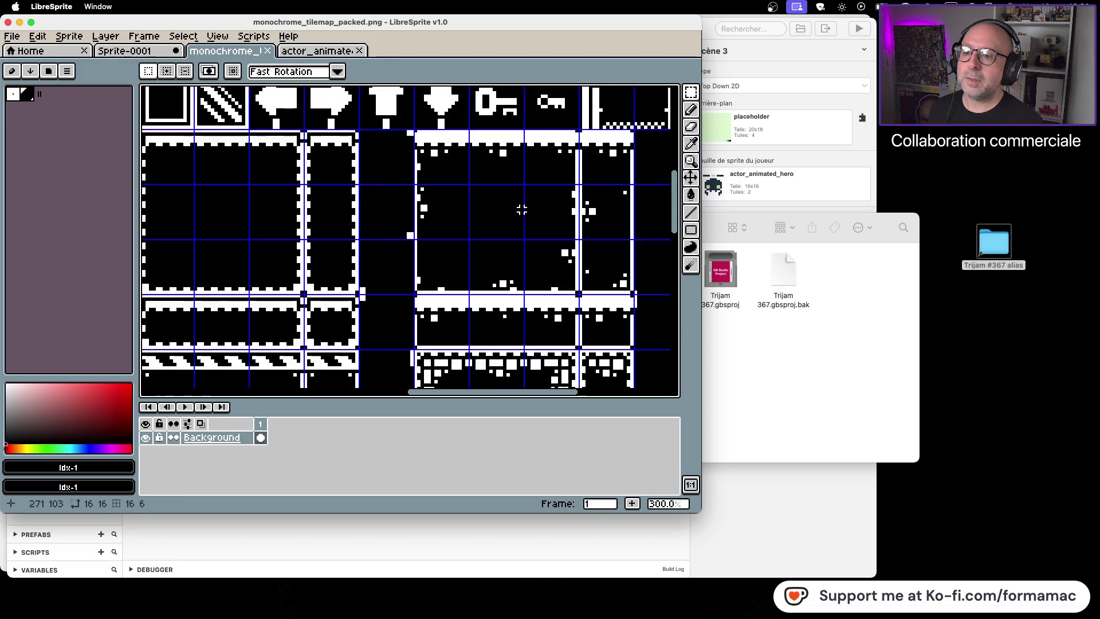
pyautogui.scroll(-2, 521, 209)
pyautogui.scroll(1, 434, 263)
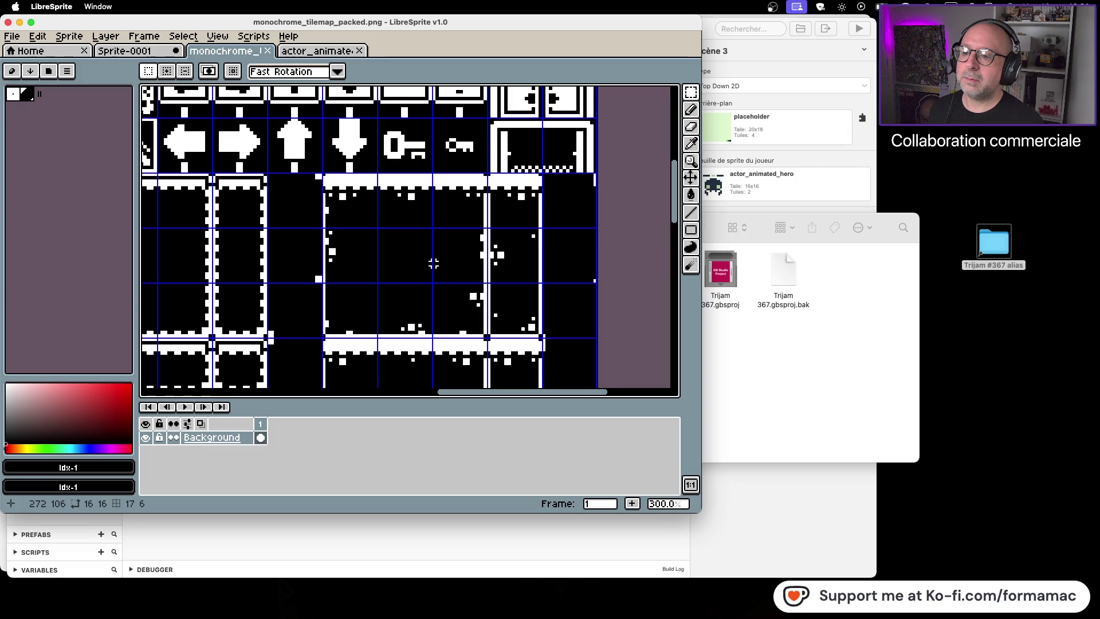
pyautogui.moveTo(361, 198)
pyautogui.mouseDown()
pyautogui.moveTo(485, 226)
pyautogui.moveTo(485, 281)
pyautogui.mouseUp()
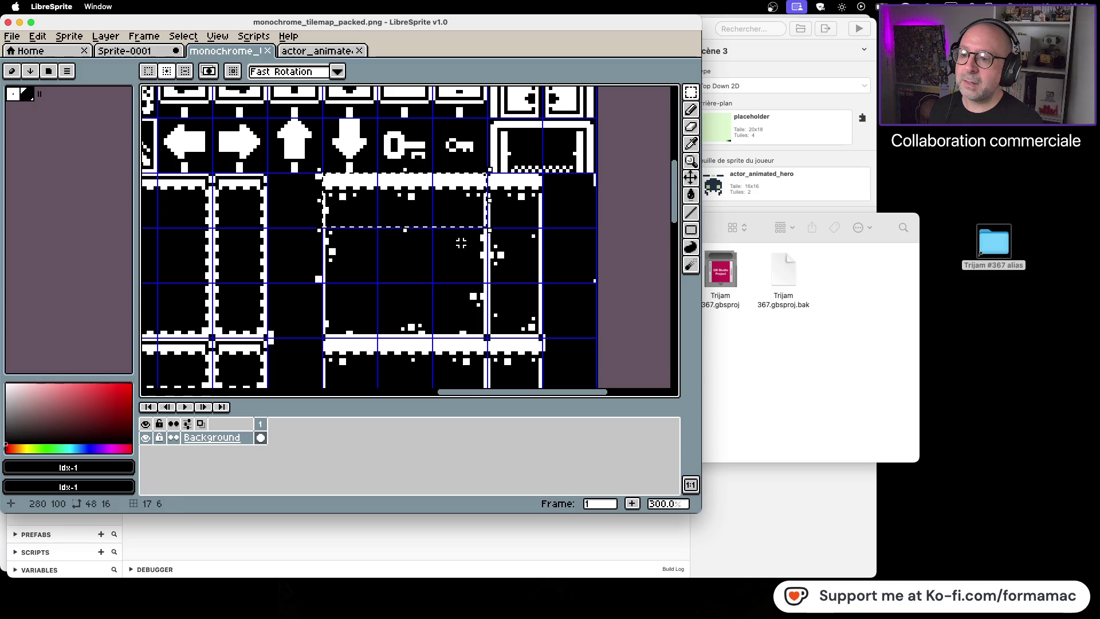
pyautogui.moveTo(407, 248); pyautogui.dragTo(361, 247)
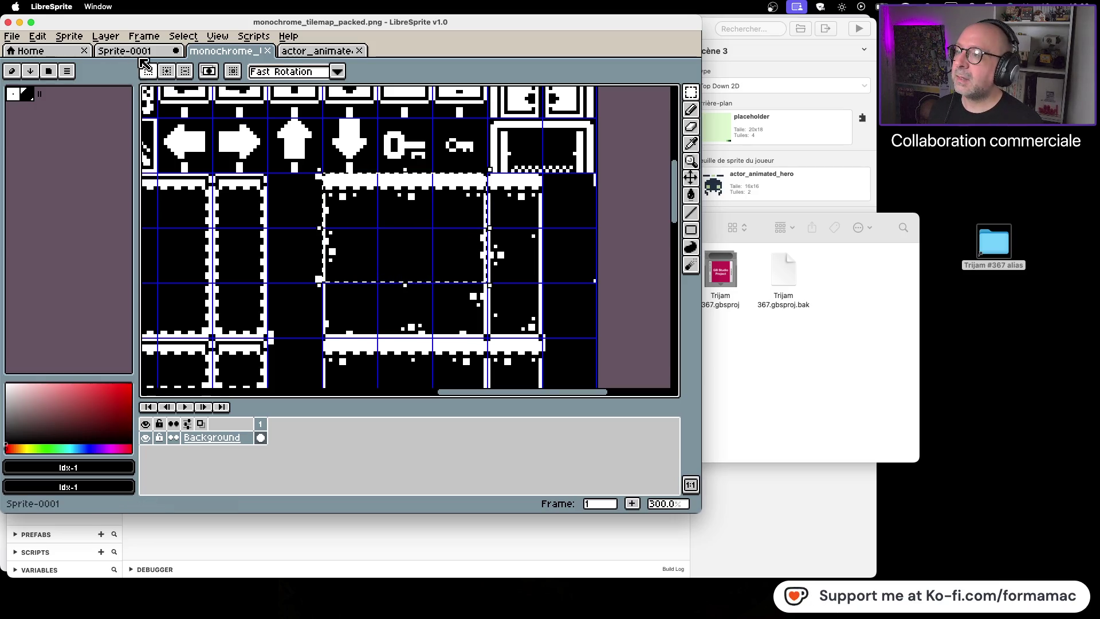
# Undo the light green fill in Sprite-0001 and paste the ground block onto the cleared canvas
pyautogui.click(144, 55)
pyautogui.press('super+v')
pyautogui.scroll(2, 373, 253)
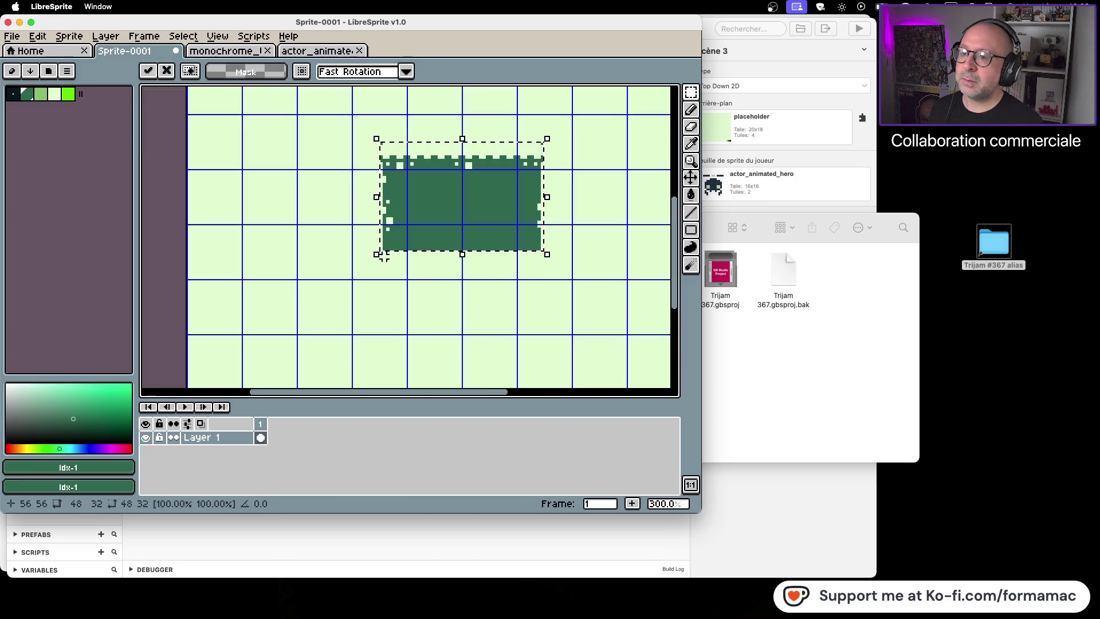
pyautogui.scroll(-1, 383, 256)
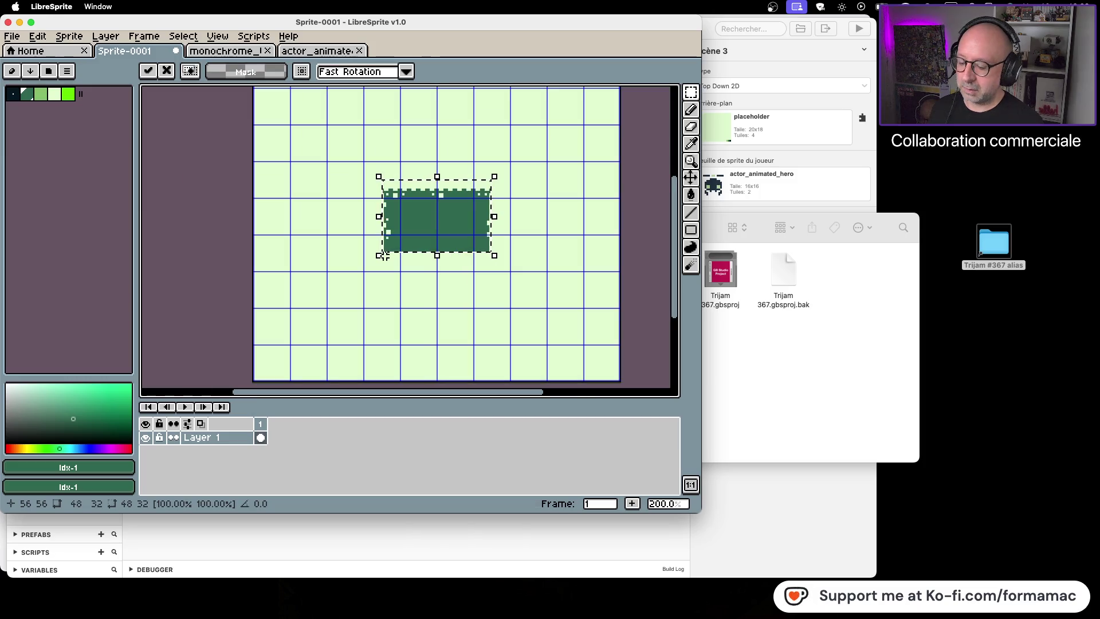
pyautogui.press('super+z')
pyautogui.press('super+z')
pyautogui.press('super+z')
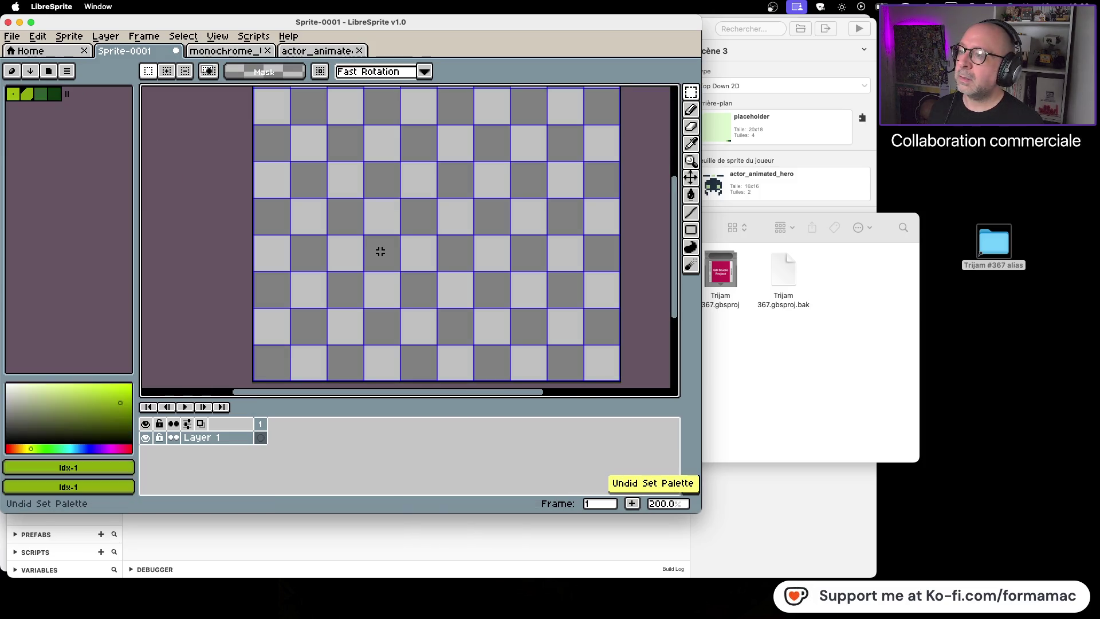
pyautogui.press('super+v')
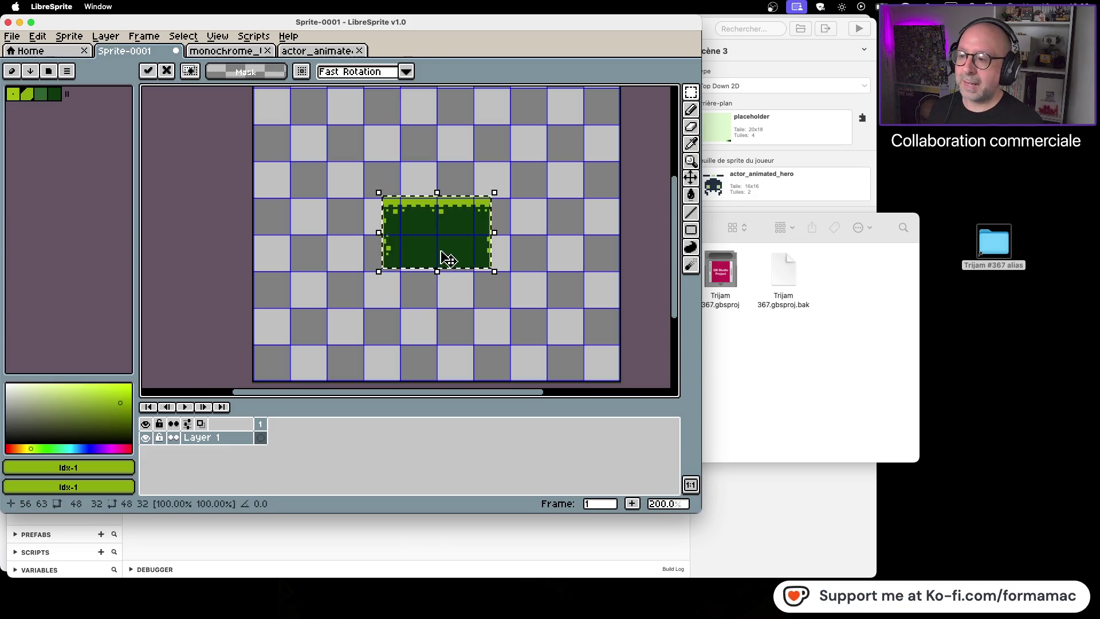
# Align the pasted 48×32 ground block to Sprite-0001's bottom-left corner and commit it
pyautogui.moveTo(445, 252)
pyautogui.mouseDown()
pyautogui.moveTo(361, 307)
pyautogui.moveTo(349, 352)
pyautogui.moveTo(310, 352)
pyautogui.mouseUp()
pyautogui.scroll(1, 337, 351)
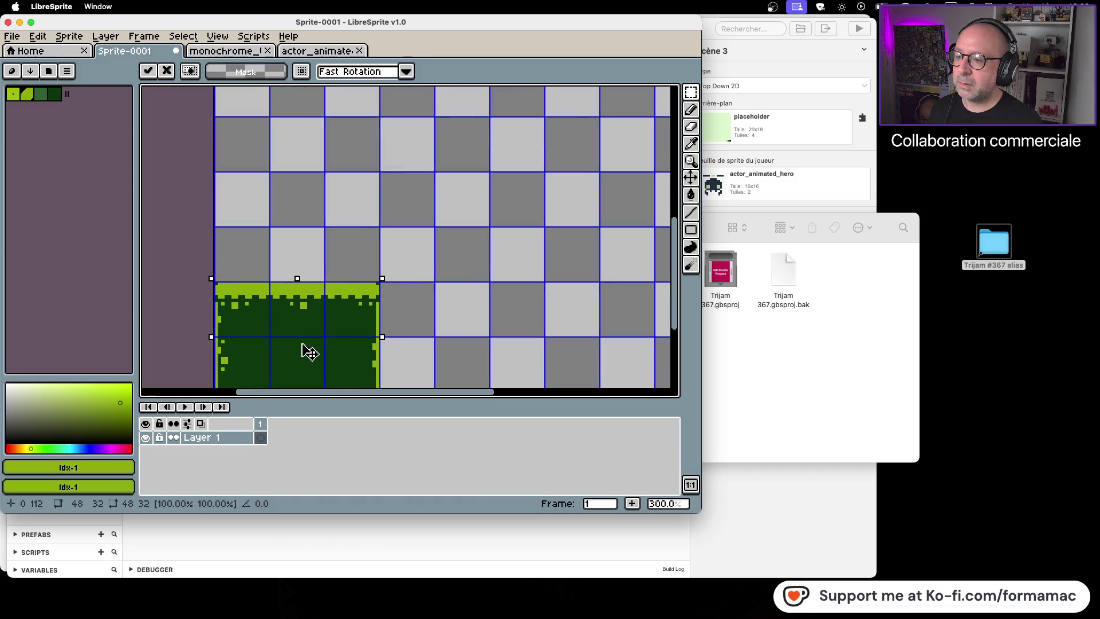
pyautogui.scroll(4, 298, 341)
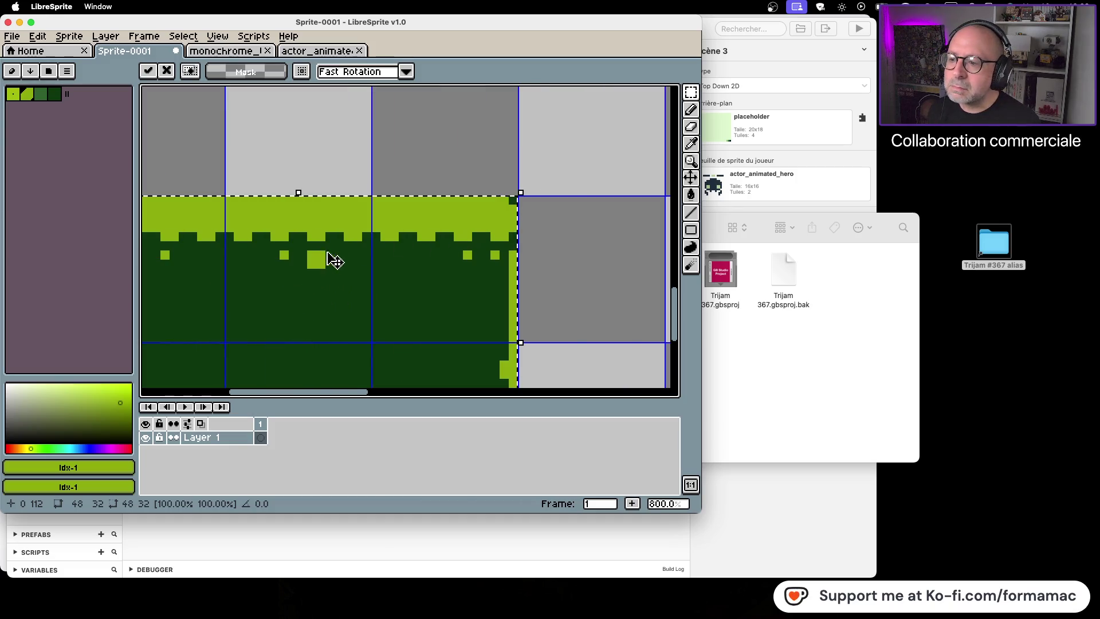
pyautogui.hscroll(-3, 437, 245)
pyautogui.scroll(-3, 459, 251)
pyautogui.moveTo(459, 248); pyautogui.dragTo(449, 284)
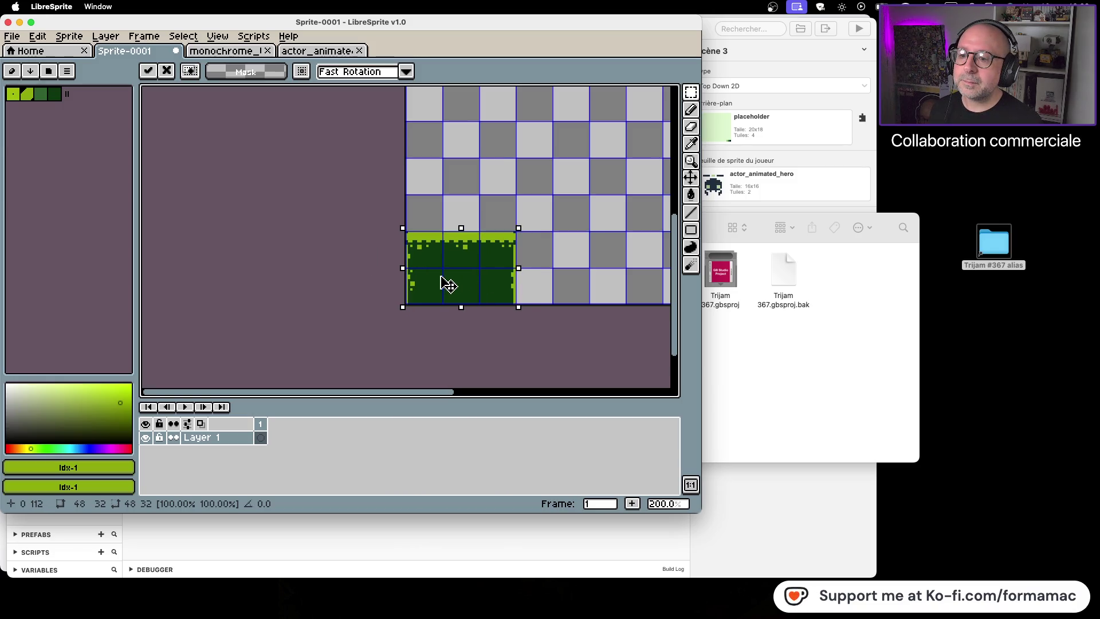
pyautogui.click(554, 274)
pyautogui.moveTo(574, 271); pyautogui.dragTo(412, 264)
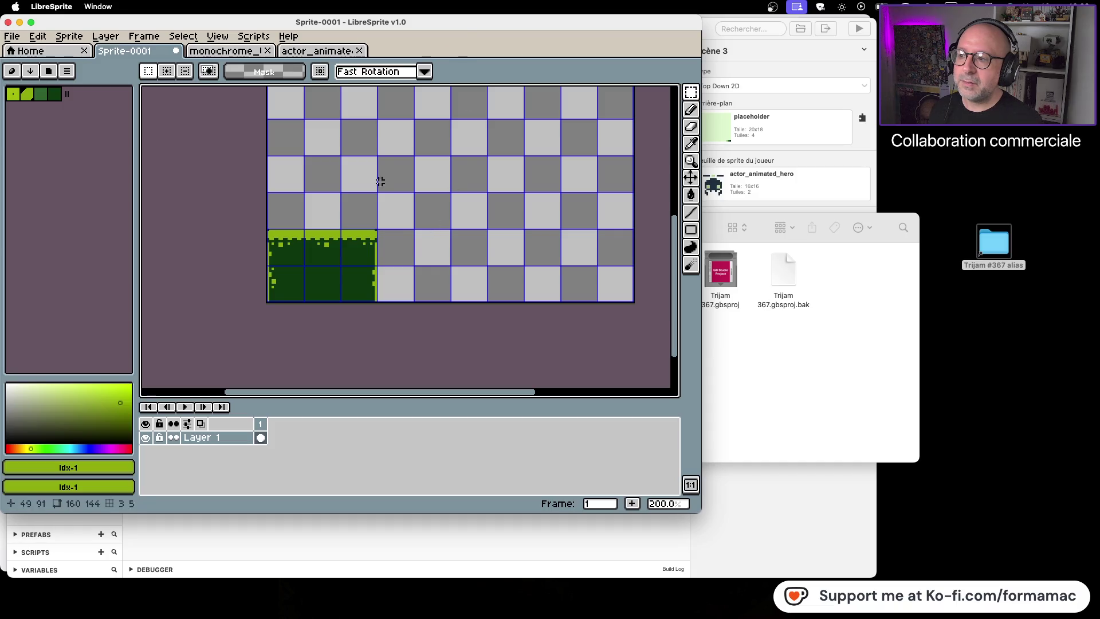
pyautogui.moveTo(452, 161); pyautogui.dragTo(396, 280)
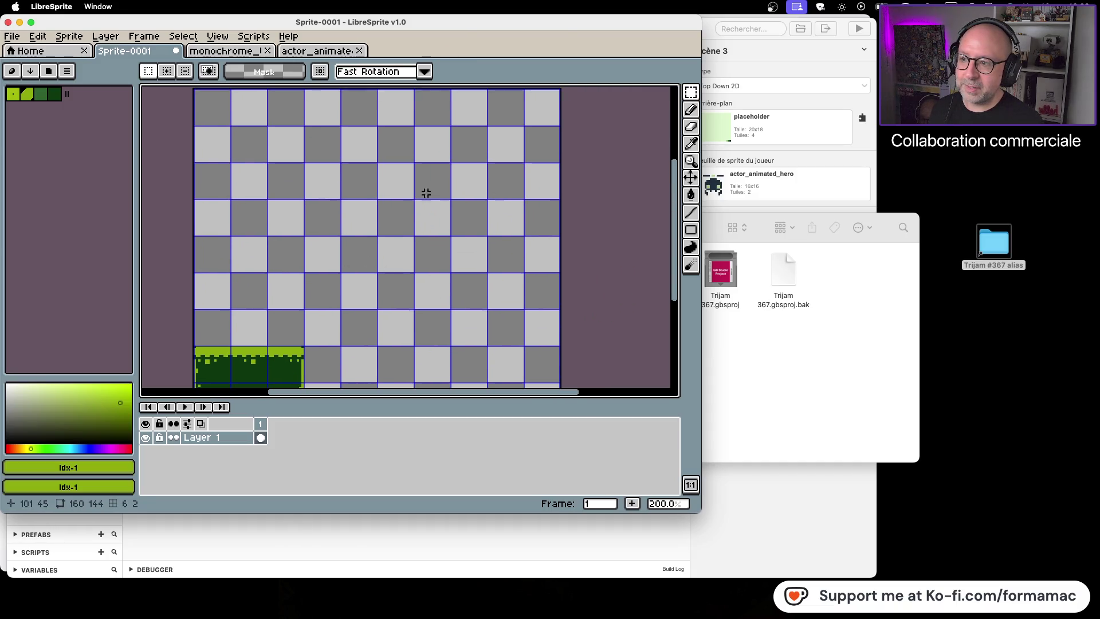
pyautogui.click(229, 50)
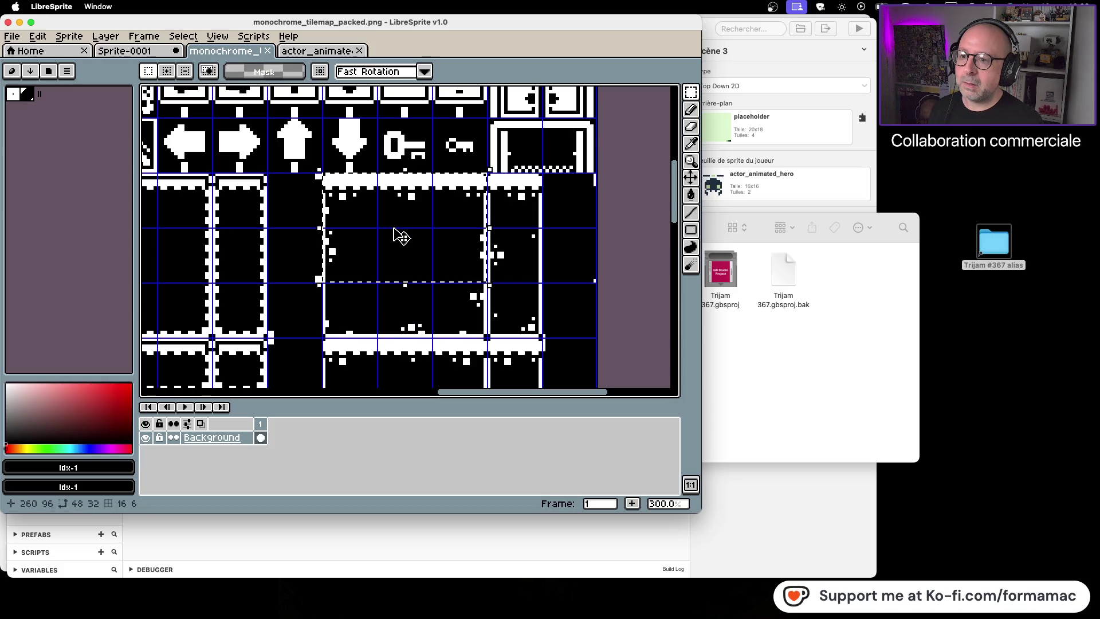
# Select a single 16x16 tile in the tilemap, then close the actor_animated_hero sprite
pyautogui.scroll(-2, 401, 236)
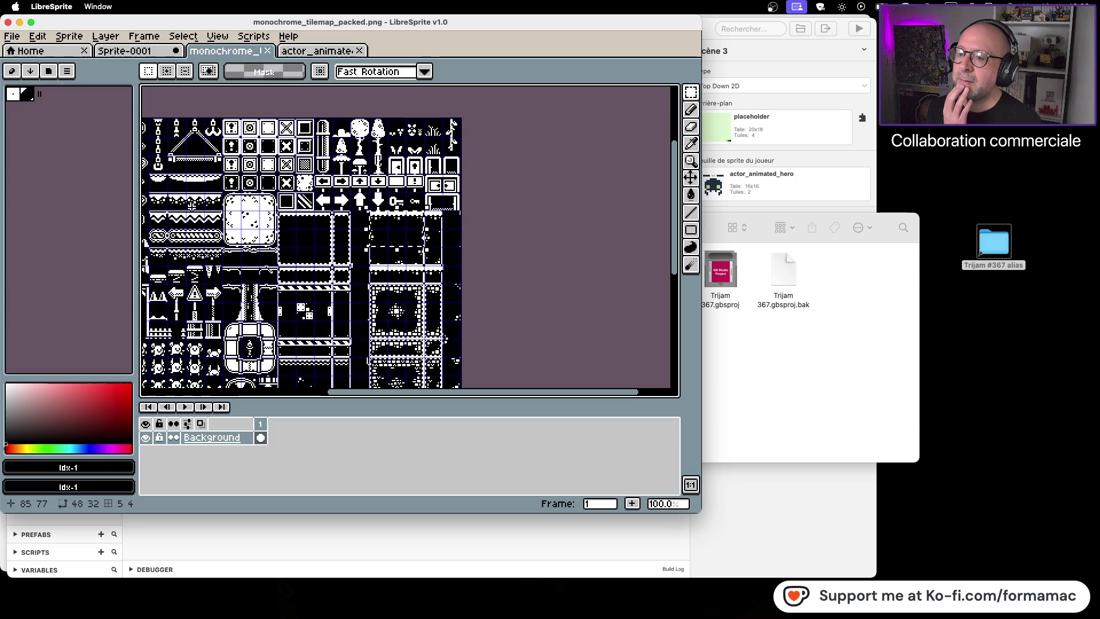
pyautogui.moveTo(434, 216); pyautogui.dragTo(436, 229)
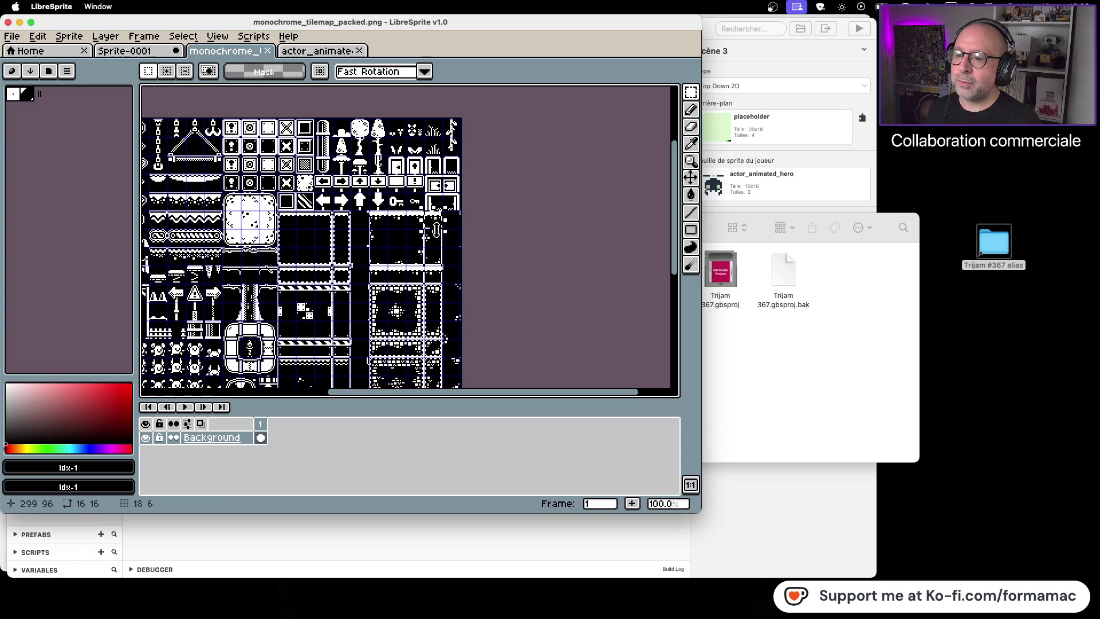
pyautogui.click(441, 243)
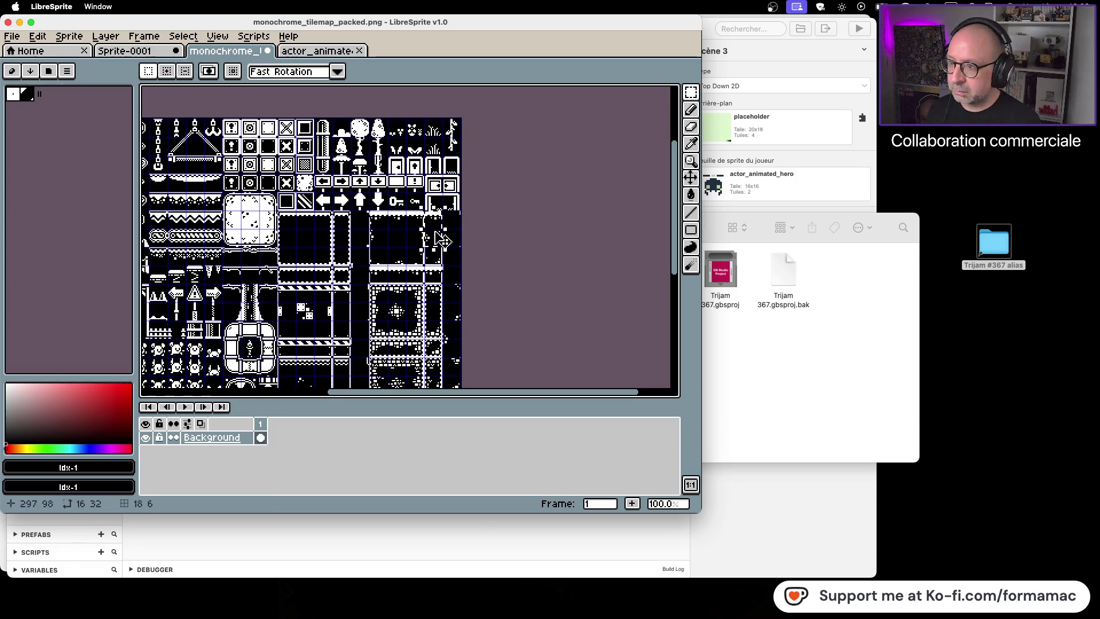
pyautogui.click(318, 51)
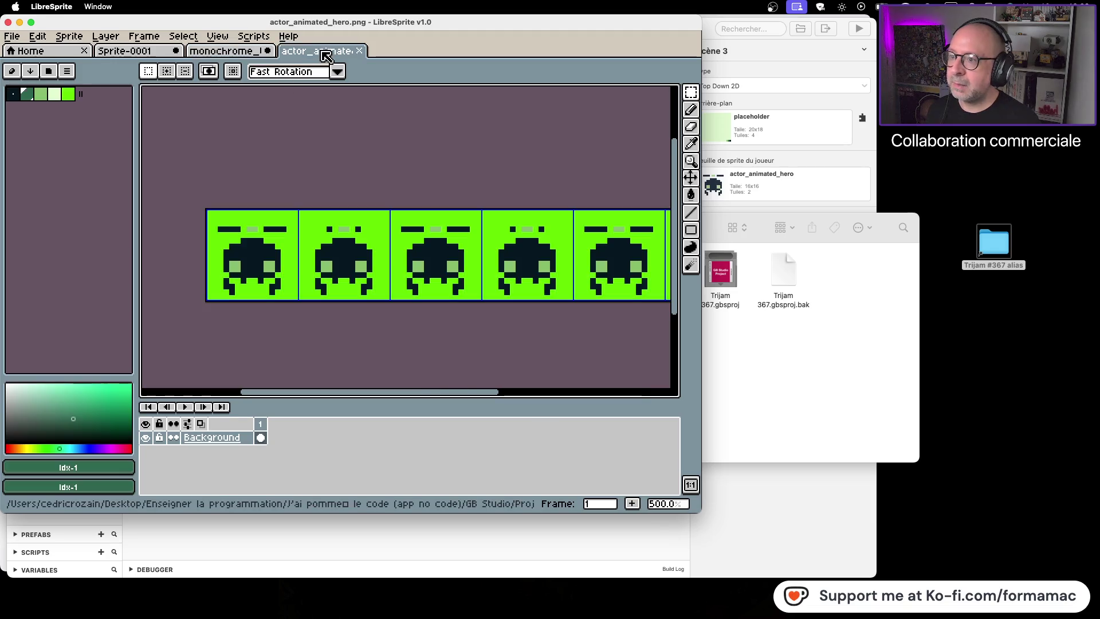
pyautogui.click(359, 51)
# Paste the single tile into the green tileset, then undo that paste
pyautogui.click(172, 53)
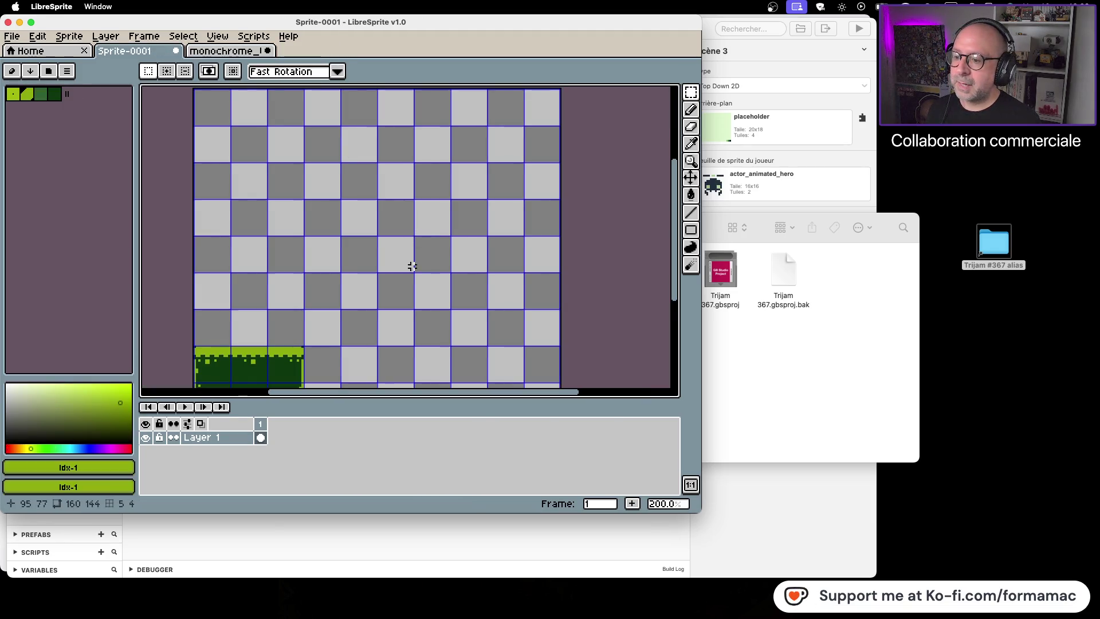
pyautogui.moveTo(415, 260); pyautogui.dragTo(386, 149)
pyautogui.scroll(2, 372, 256)
pyautogui.press('super+v')
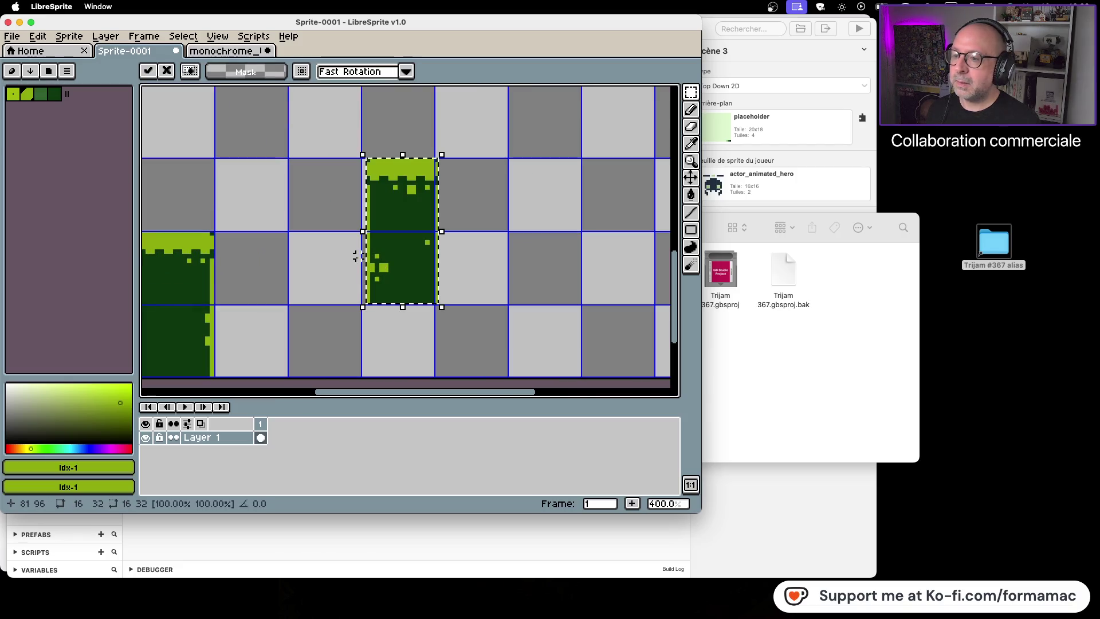
pyautogui.moveTo(408, 228); pyautogui.dragTo(378, 263)
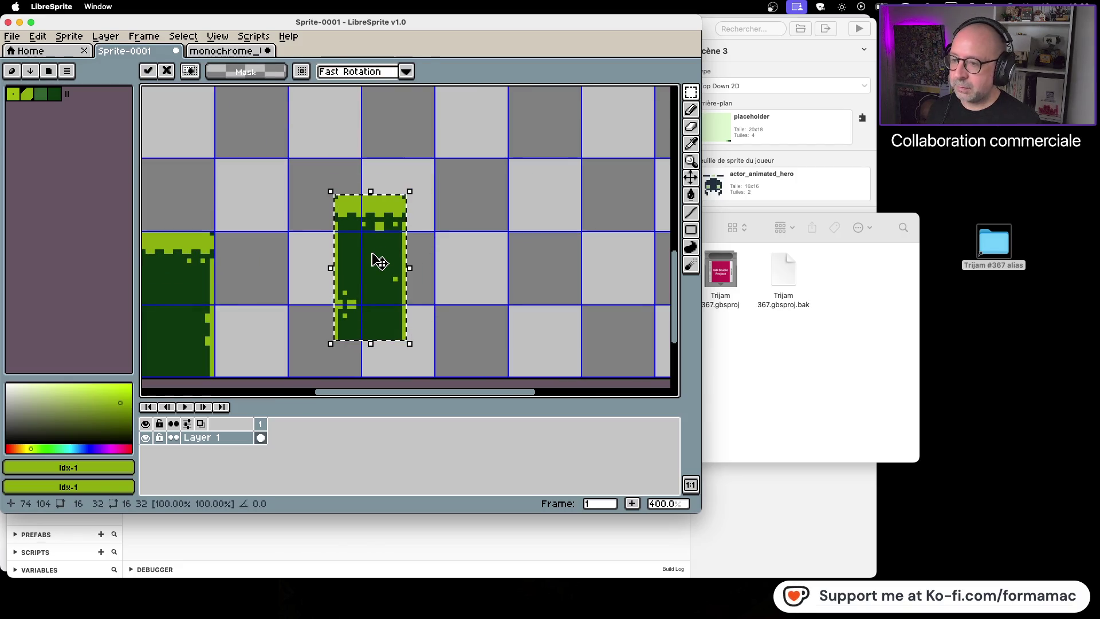
pyautogui.press('super+z')
# Place the one-wide, three-tall wall column in the tileset's bottom rows and deselect
pyautogui.click(242, 52)
pyautogui.scroll(2, 451, 248)
pyautogui.moveTo(401, 162); pyautogui.dragTo(401, 266)
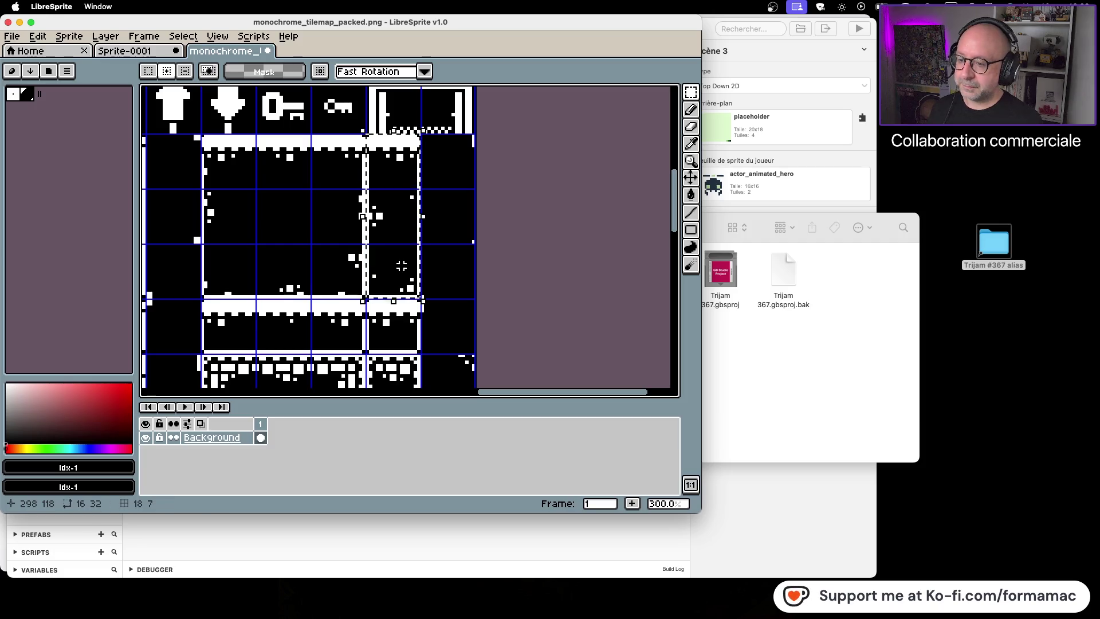
pyautogui.click(138, 55)
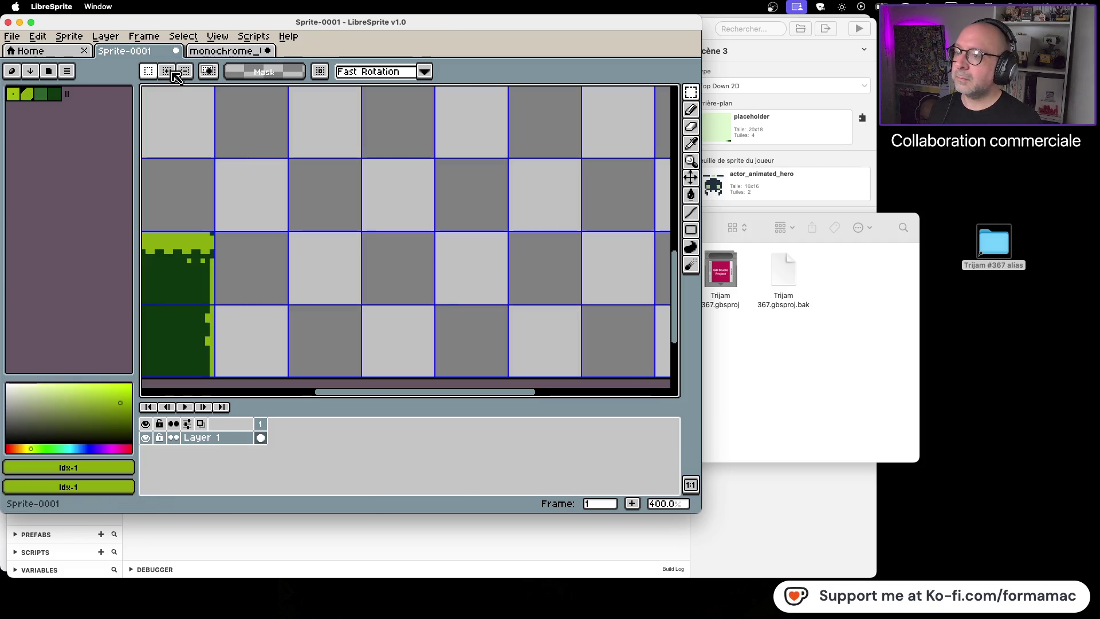
pyautogui.scroll(-1, 275, 235)
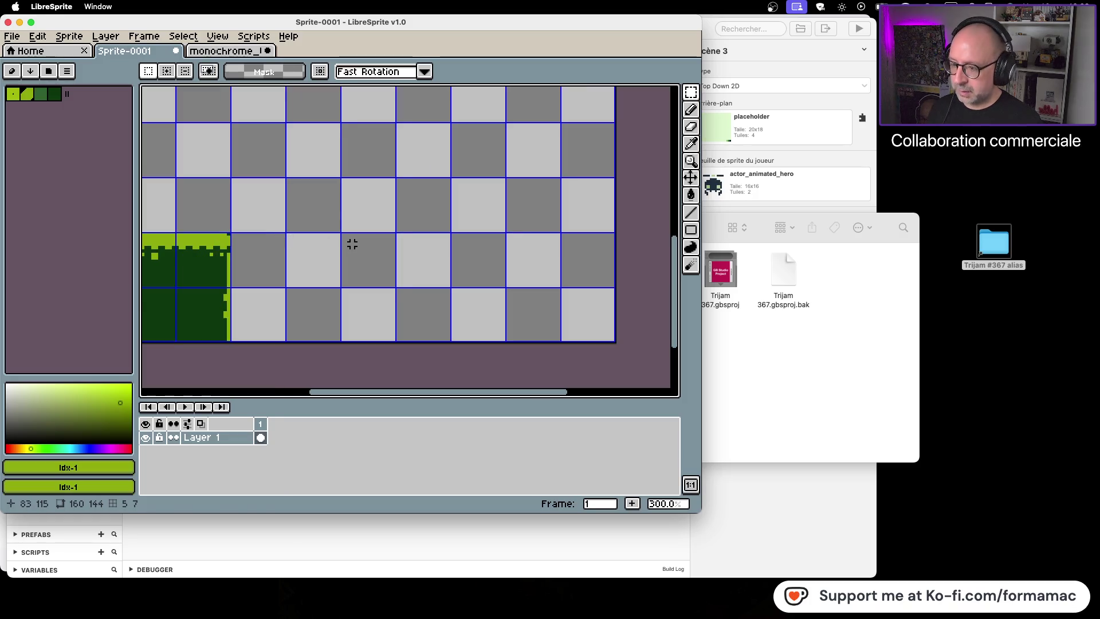
pyautogui.press('super+v')
pyautogui.moveTo(369, 239)
pyautogui.mouseDown()
pyautogui.moveTo(309, 246)
pyautogui.moveTo(298, 275)
pyautogui.mouseUp()
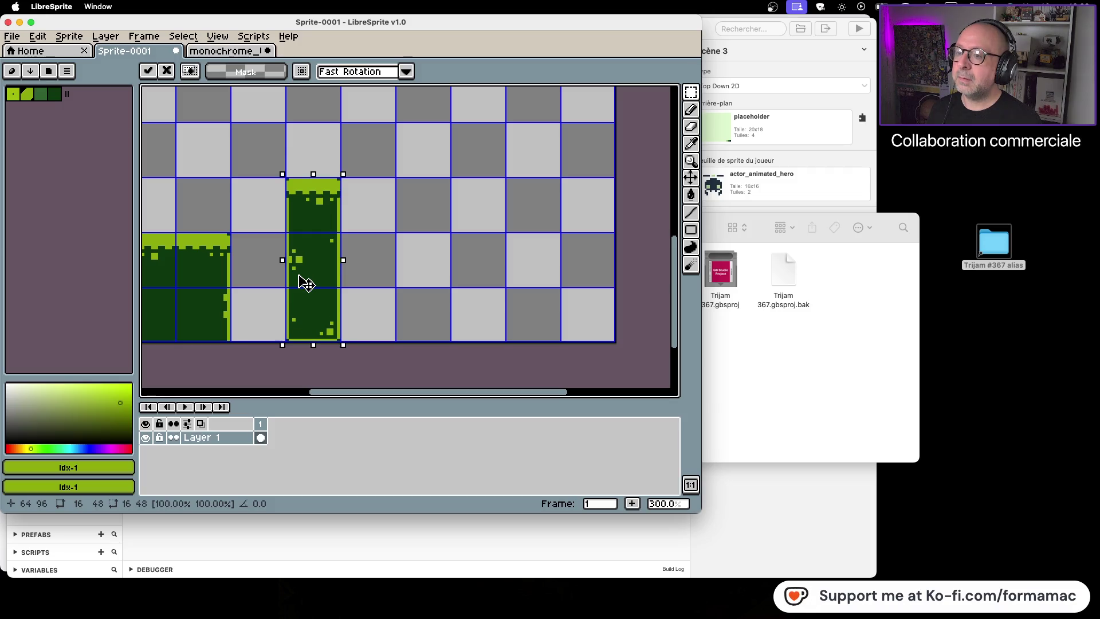
pyautogui.press('Return')
pyautogui.scroll(2, 295, 260)
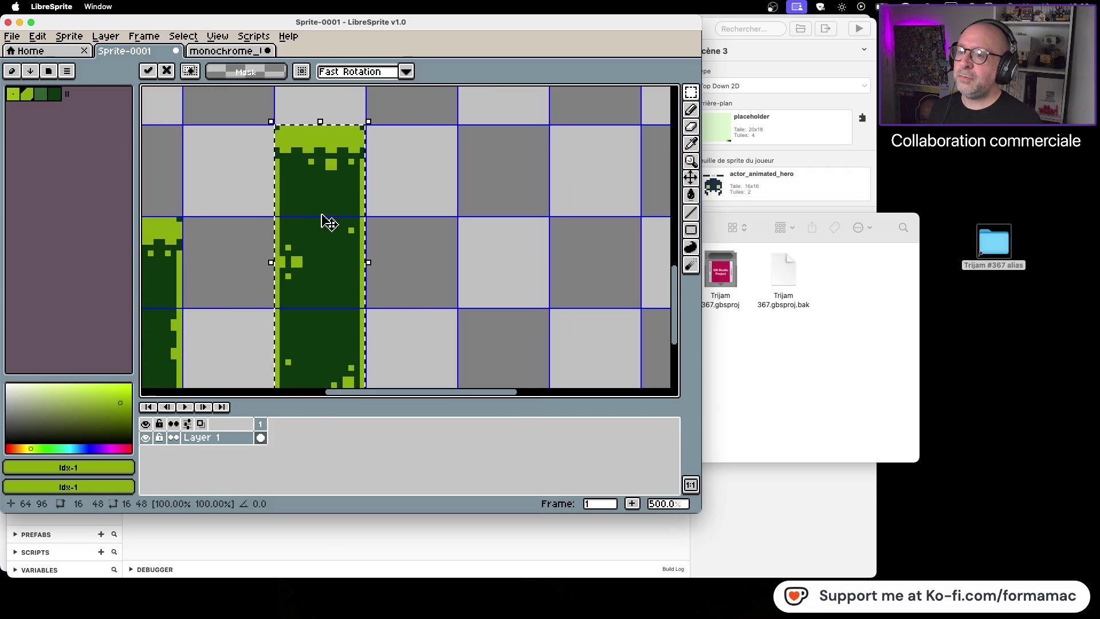
pyautogui.press('super+d')
# Copy a three-tile-wide ground strip into the tileset's bottom-left rows and commit it
pyautogui.hscroll(-3, 560, 221)
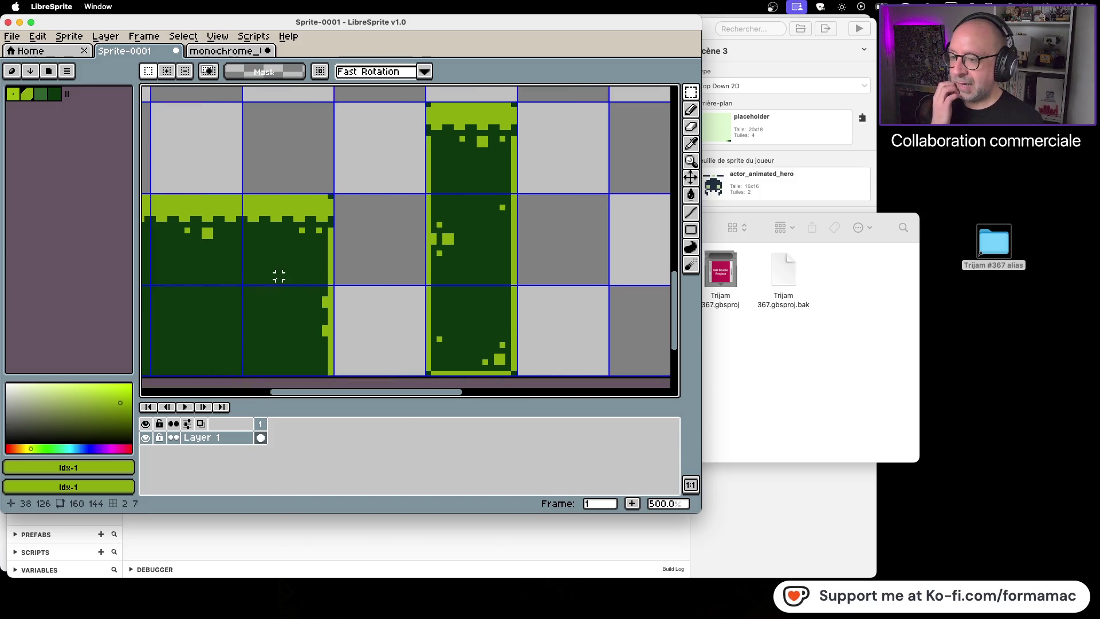
pyautogui.scroll(-3, 304, 252)
pyautogui.click(226, 51)
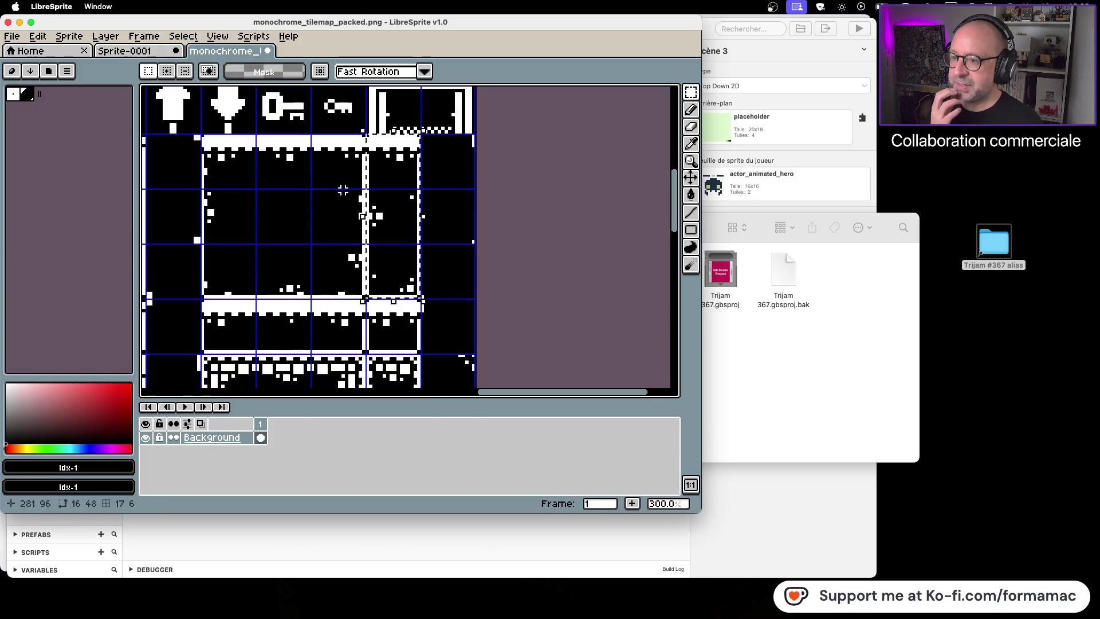
pyautogui.moveTo(234, 283); pyautogui.dragTo(357, 283)
pyautogui.hotkey('ctrl', 'c')
pyautogui.hotkey('ctrl', 'shift', 'Tab')
pyautogui.hotkey('ctrl', 'v')
pyautogui.moveTo(437, 214)
pyautogui.mouseDown()
pyautogui.moveTo(368, 287)
pyautogui.moveTo(376, 278)
pyautogui.mouseUp()
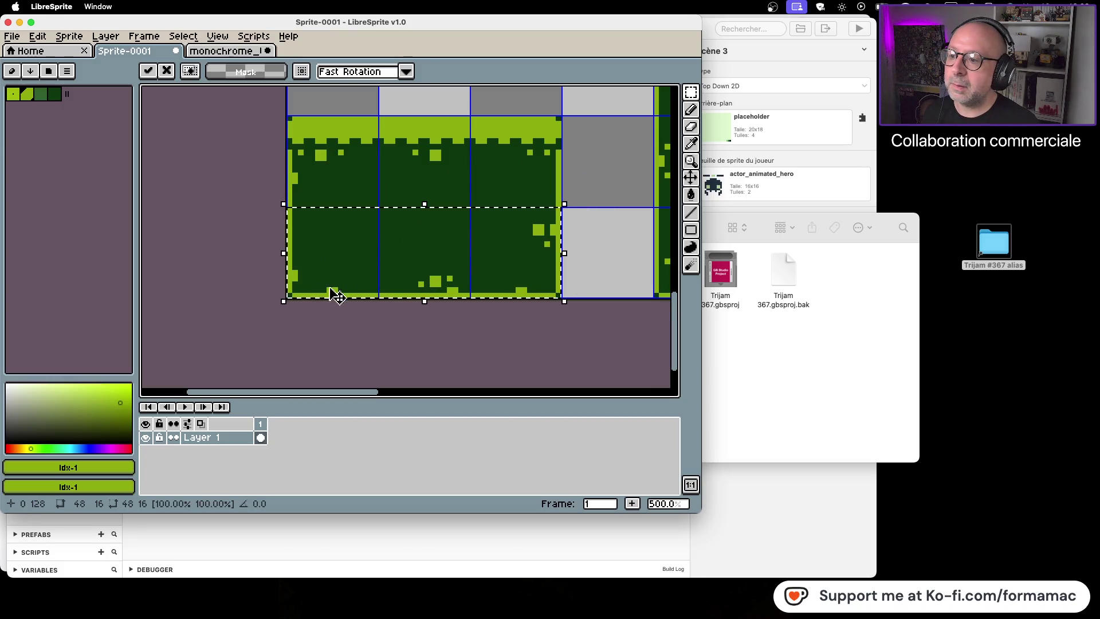
pyautogui.press('Return')
pyautogui.scroll(-3, 605, 250)
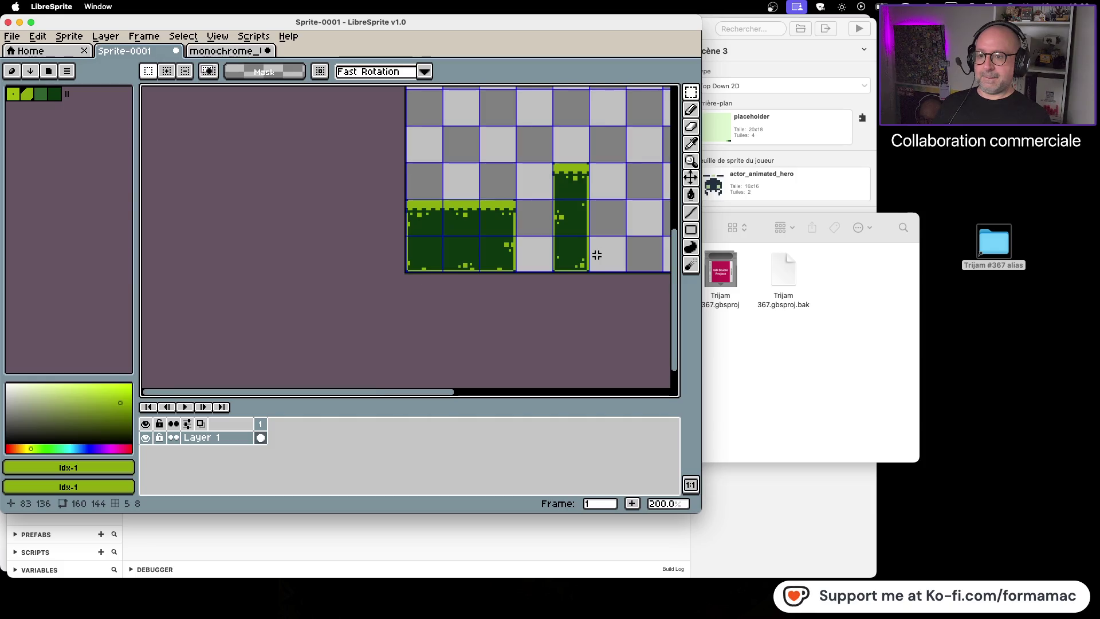
pyautogui.moveTo(610, 257); pyautogui.dragTo(518, 273)
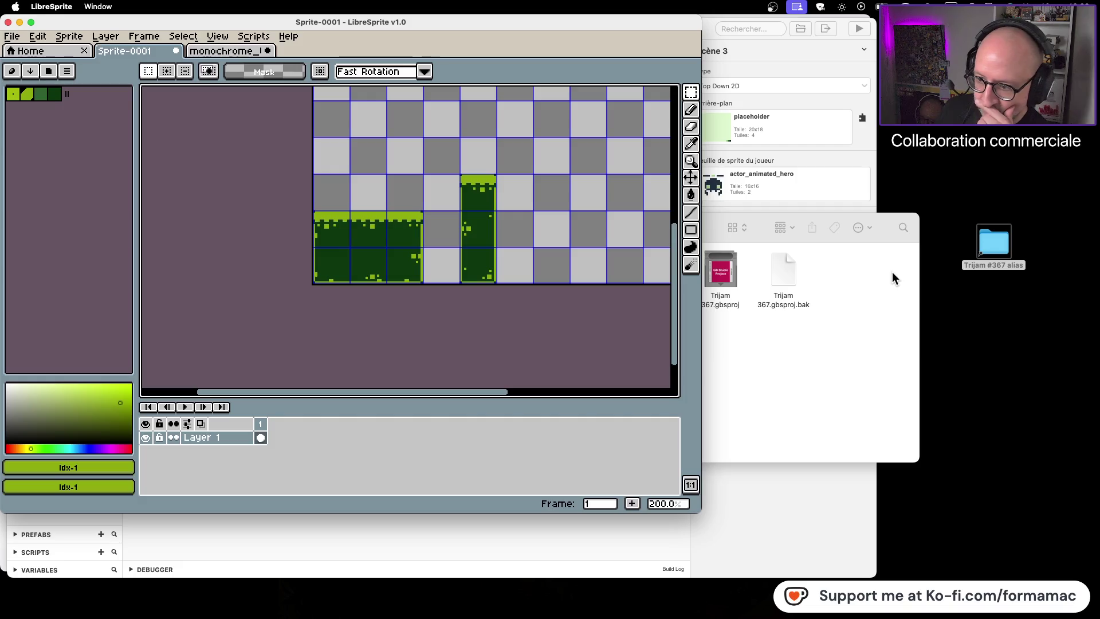
# Select the spike tile in the monochrome tilemap
pyautogui.click(221, 51)
pyautogui.scroll(-2, 246, 231)
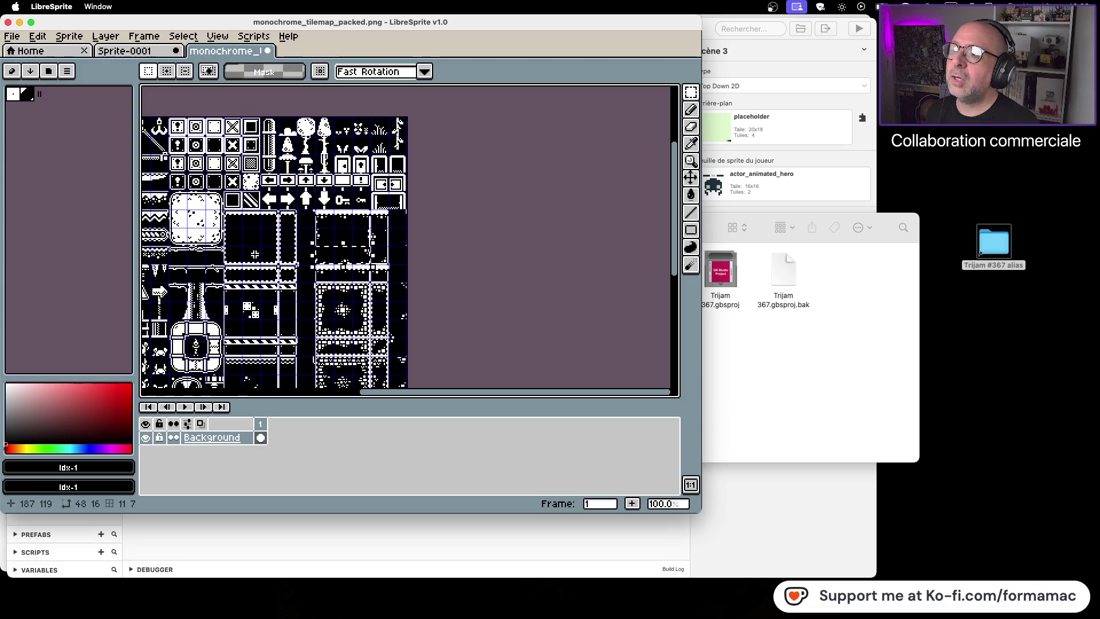
pyautogui.hscroll(-5, 401, 241)
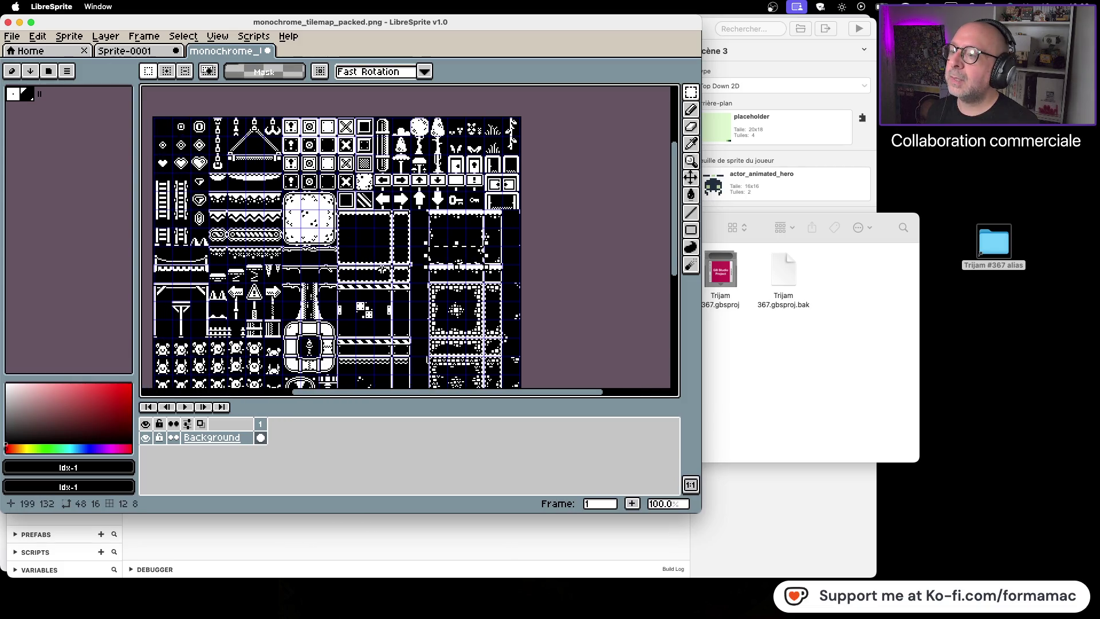
pyautogui.scroll(2, 265, 205)
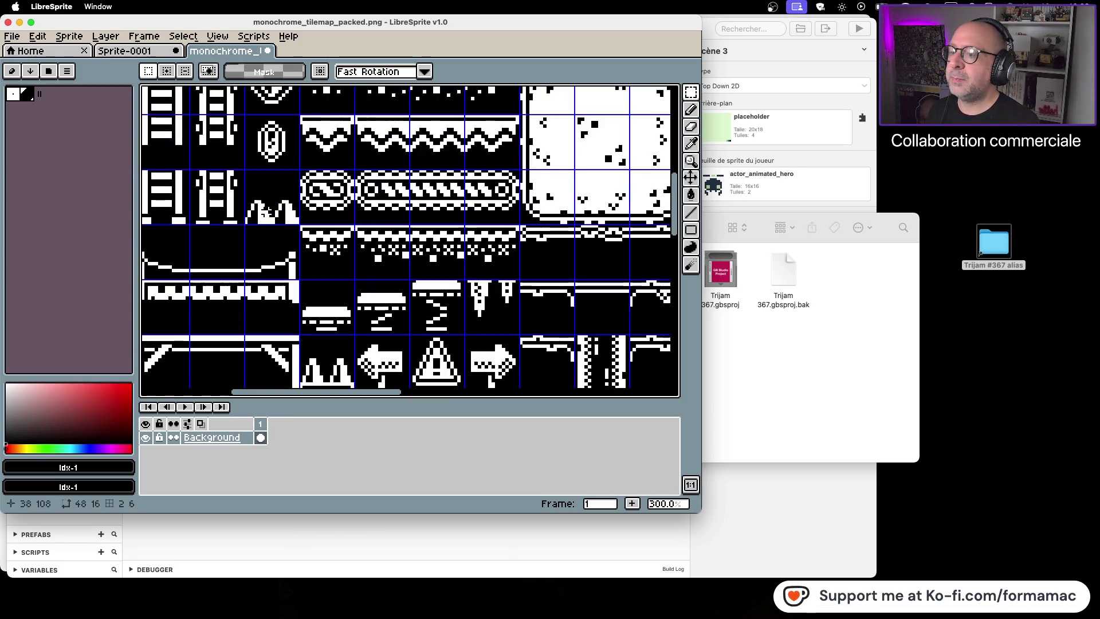
pyautogui.moveTo(264, 208); pyautogui.dragTo(275, 225)
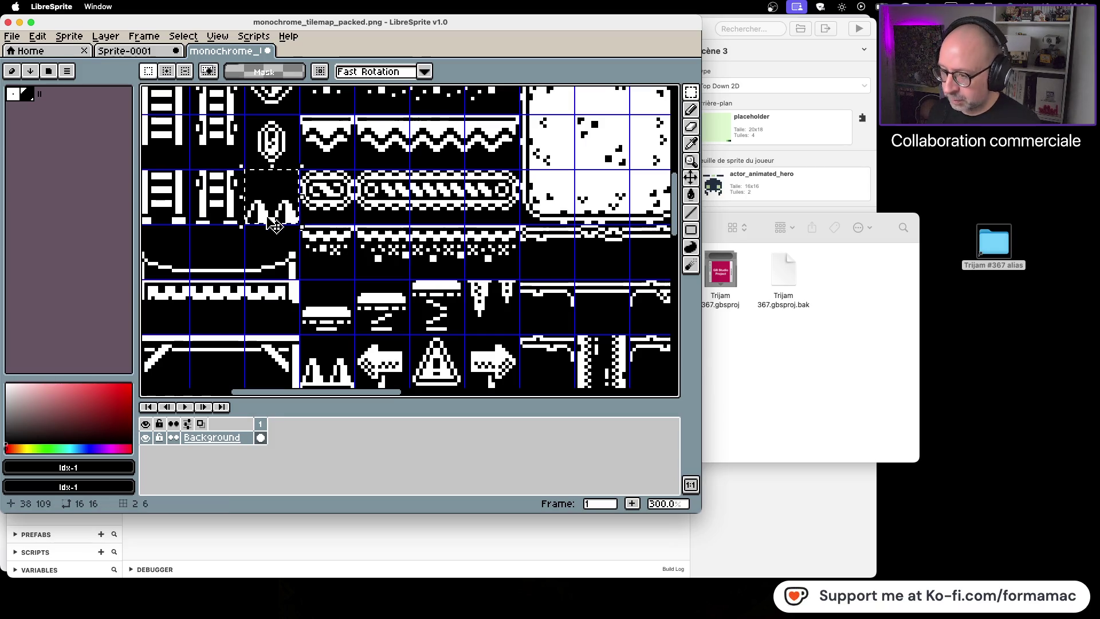
# Paste the spike into the empty bottom slot between the ground block and pillar
pyautogui.click(149, 52)
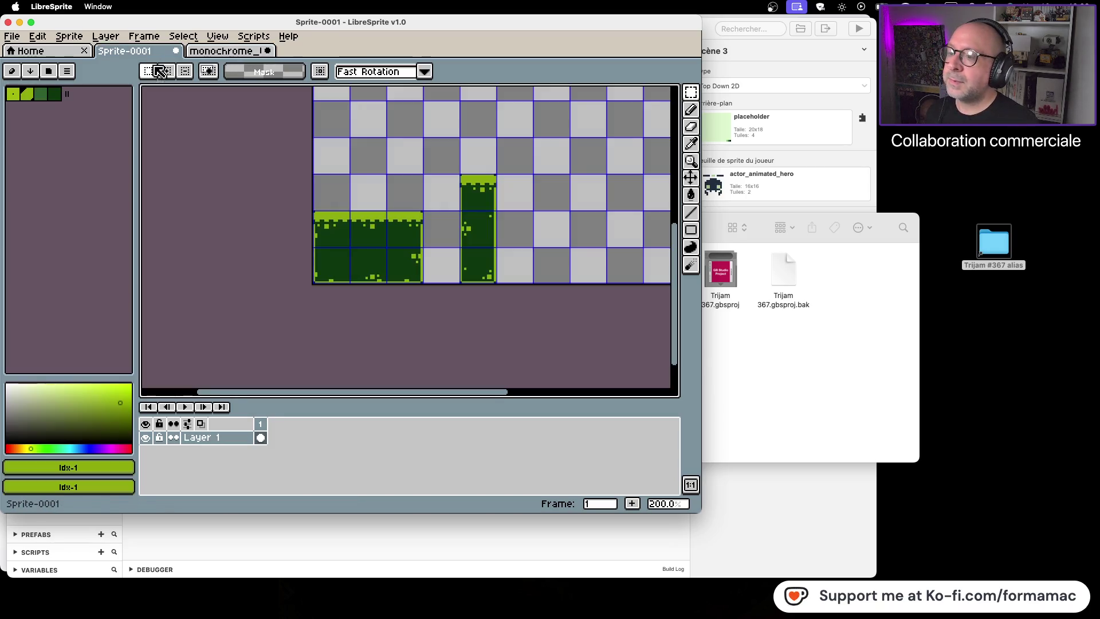
pyautogui.hotkey('ctrl', 'v')
pyautogui.moveTo(416, 203)
pyautogui.mouseDown()
pyautogui.moveTo(452, 276)
pyautogui.moveTo(419, 257)
pyautogui.mouseUp()
pyautogui.scroll(3, 459, 269)
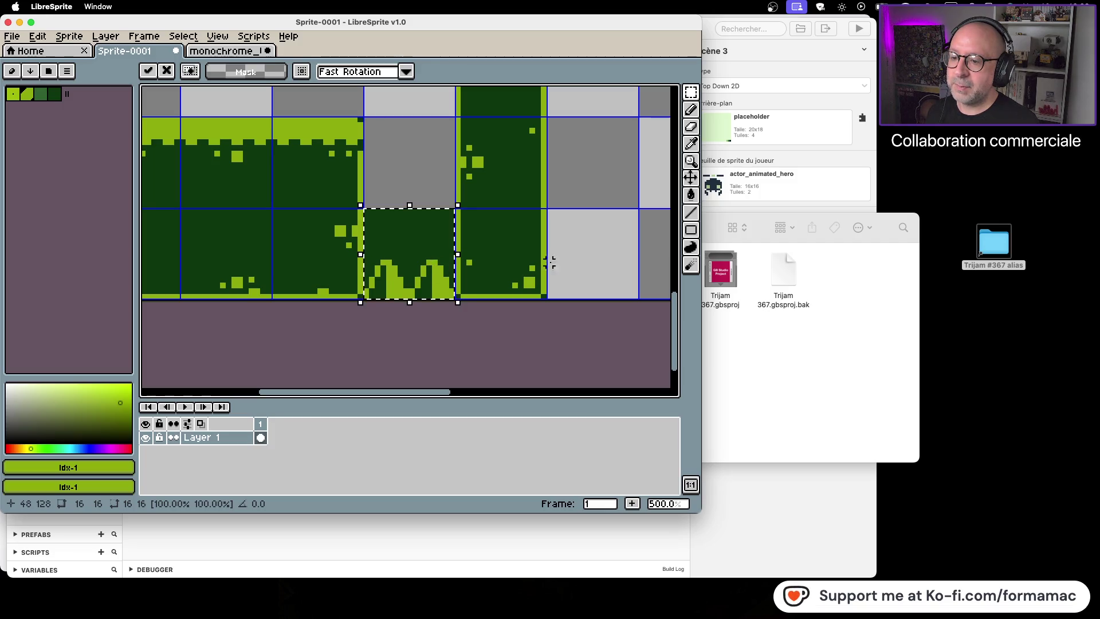
pyautogui.click(616, 260)
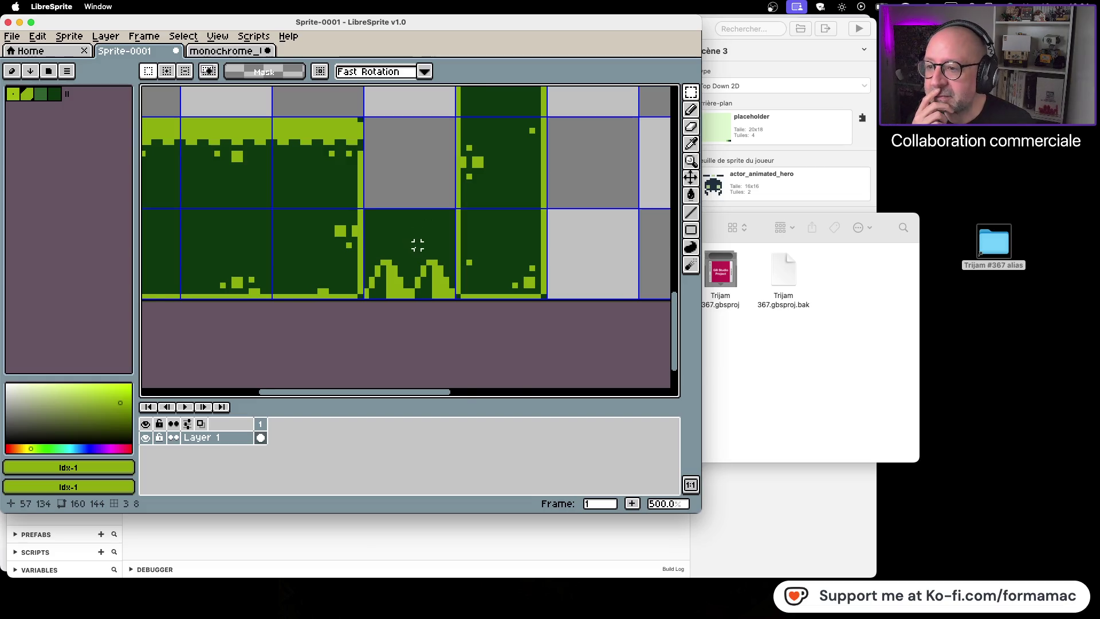
pyautogui.scroll(-4, 418, 245)
pyautogui.scroll(1, 418, 246)
pyautogui.hscroll(3, 424, 246)
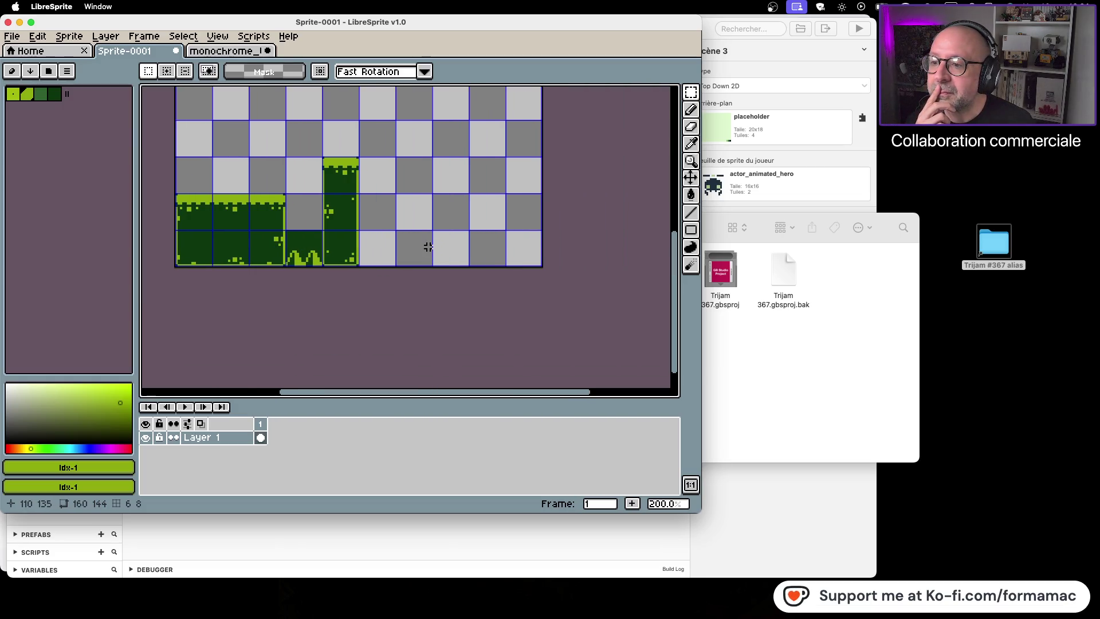
pyautogui.scroll(3, 419, 228)
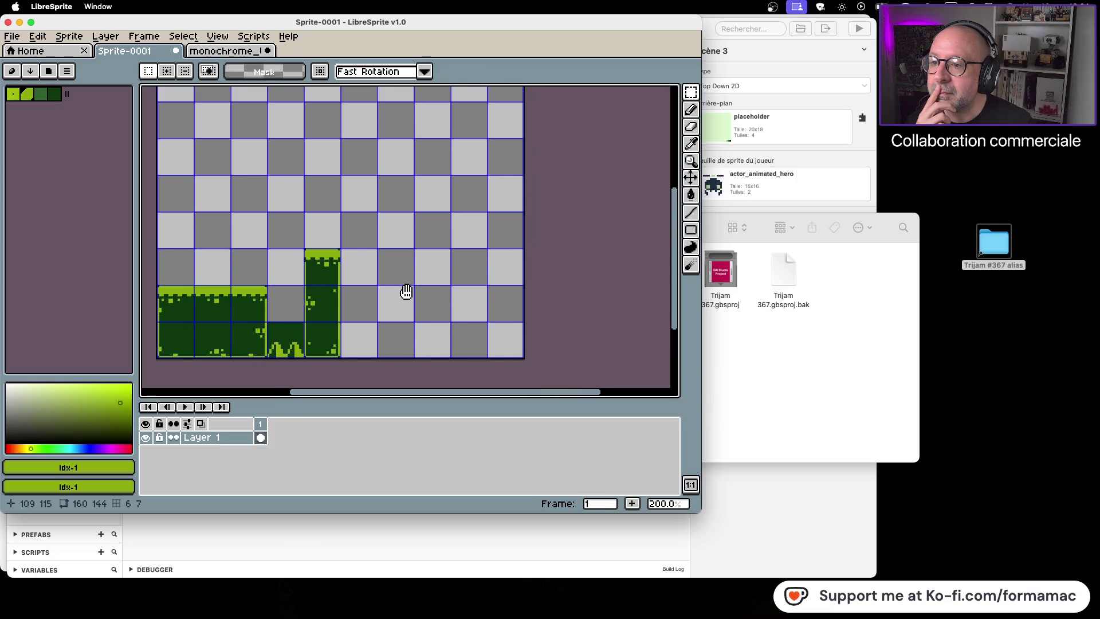
# Copy a 16x16 tile from the monochrome tilemap and place it on the green sprite's grid
pyautogui.click(247, 51)
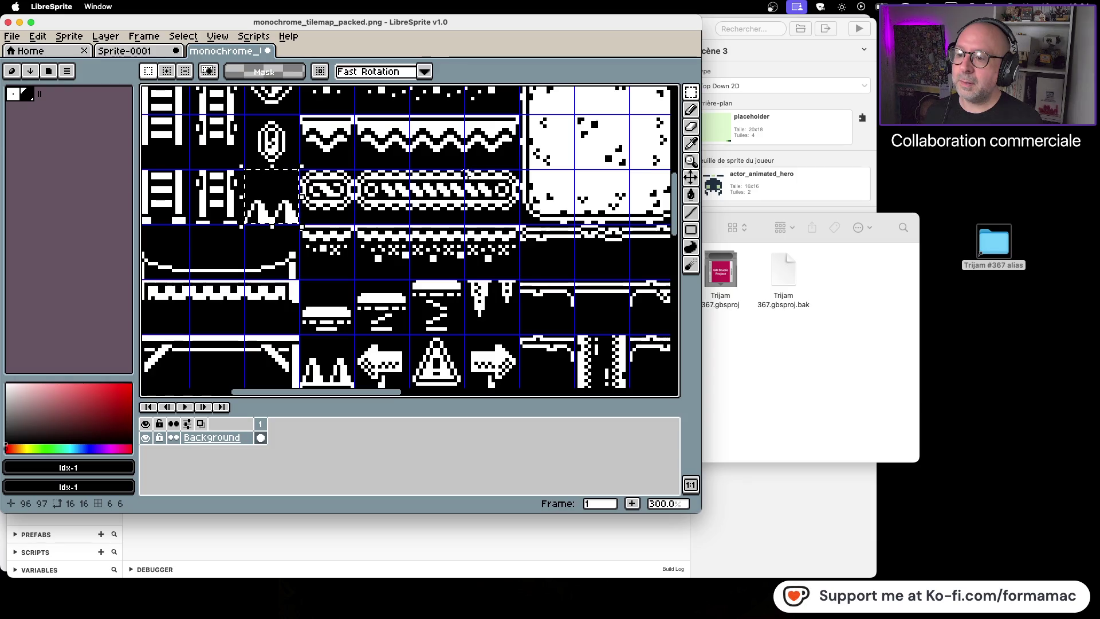
pyautogui.scroll(-1, 429, 200)
pyautogui.hscroll(5, 427, 202)
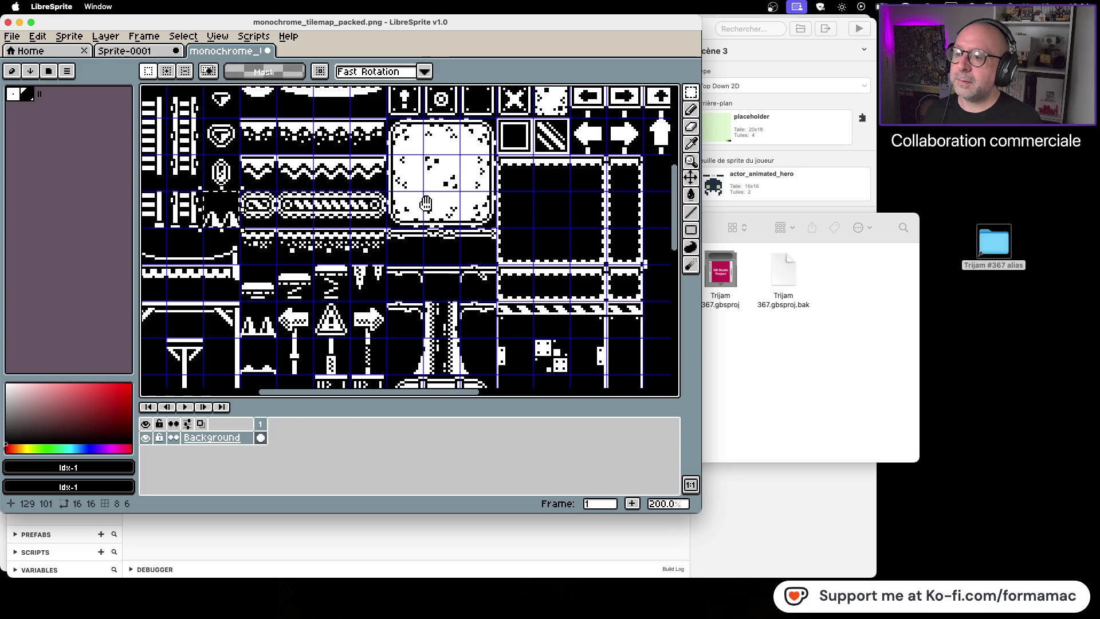
pyautogui.hscroll(-5, 397, 206)
pyautogui.scroll(3, 397, 206)
pyautogui.scroll(2, 396, 206)
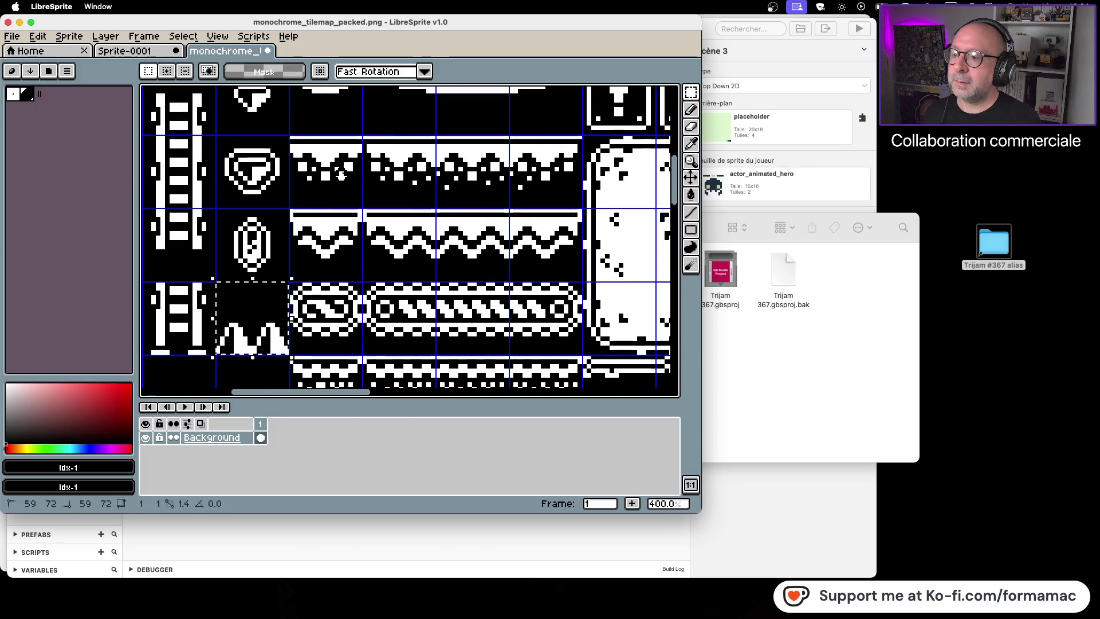
pyautogui.moveTo(341, 163); pyautogui.dragTo(353, 177)
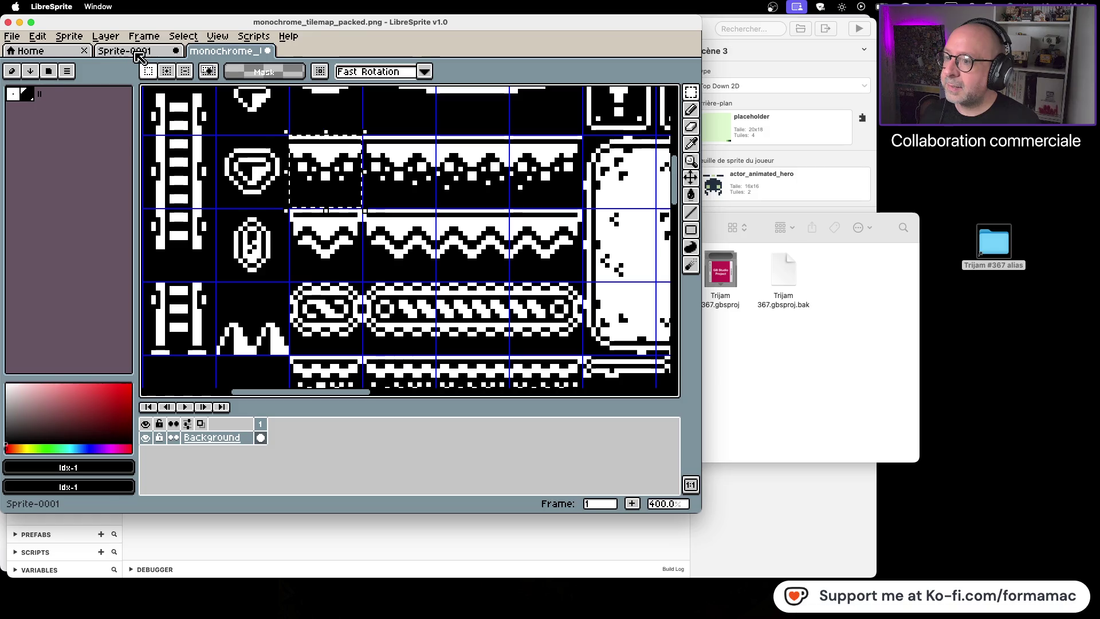
pyautogui.click(136, 51)
pyautogui.hotkey('ctrl', 'v')
pyautogui.moveTo(295, 208); pyautogui.dragTo(410, 239)
pyautogui.scroll(2, 405, 243)
pyautogui.moveTo(506, 204)
pyautogui.mouseDown()
pyautogui.moveTo(363, 270)
pyautogui.moveTo(342, 250)
pyautogui.moveTo(400, 242)
pyautogui.mouseUp()
# Paste another copy of that tile into the green sprite
pyautogui.hotkey('ctrl', 'v')
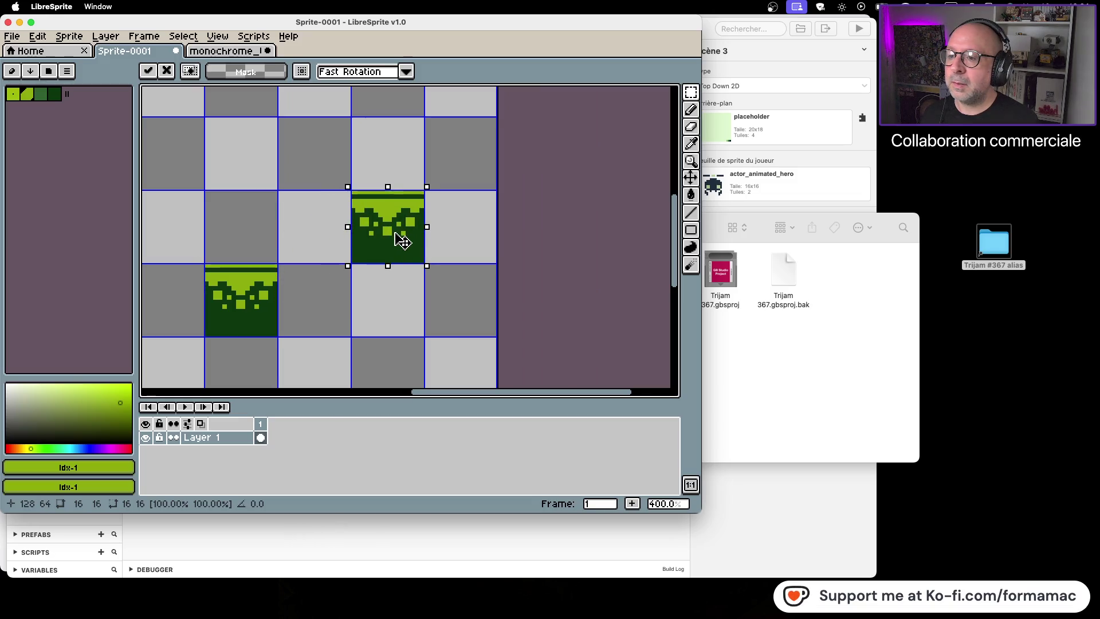
pyautogui.scroll(3, 404, 342)
pyautogui.hscroll(1, 404, 341)
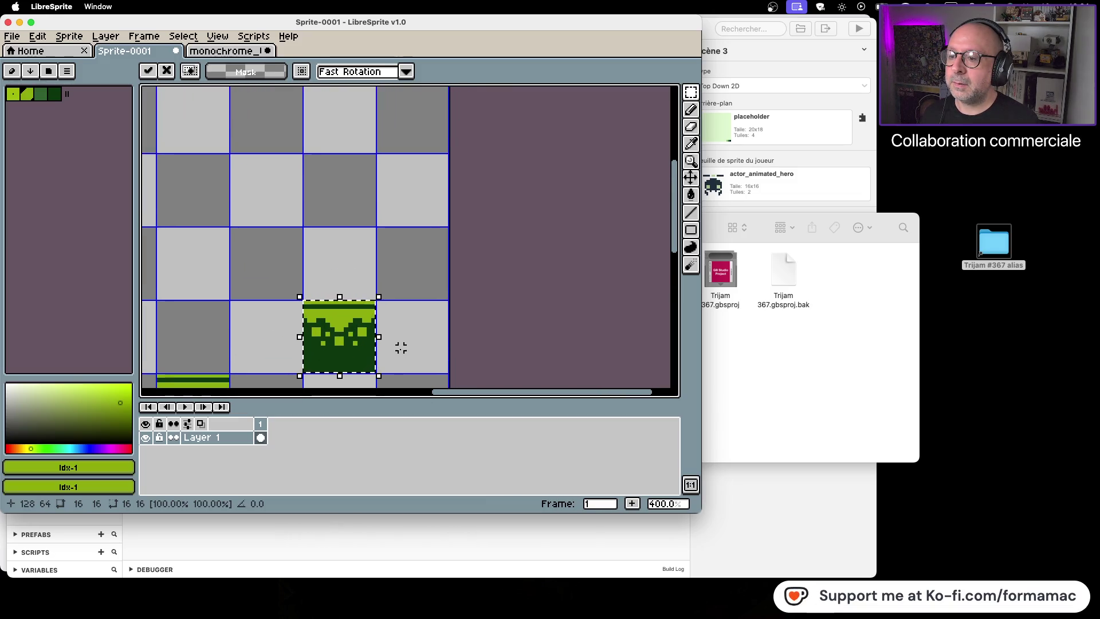
pyautogui.scroll(-5, 403, 333)
pyautogui.scroll(-2, 266, 255)
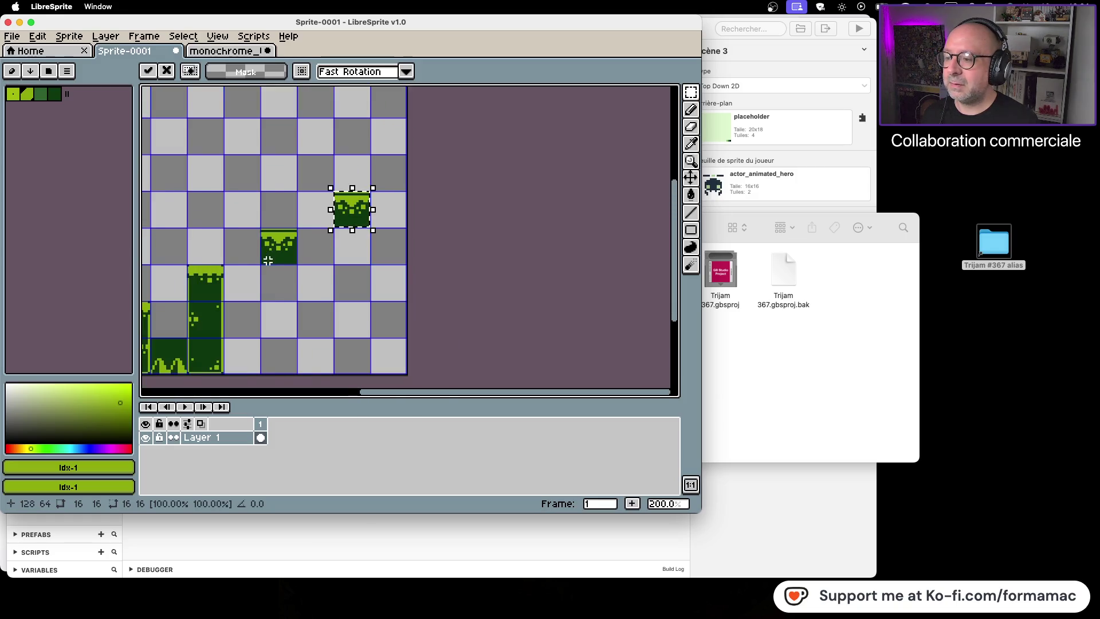
pyautogui.scroll(-1, 267, 261)
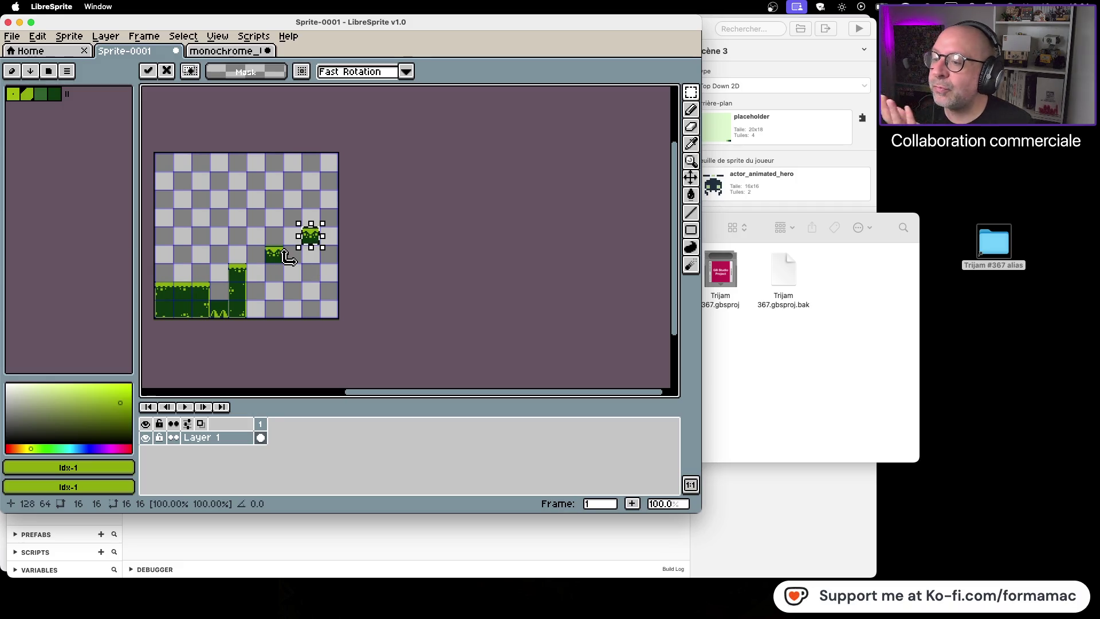
pyautogui.scroll(1, 298, 274)
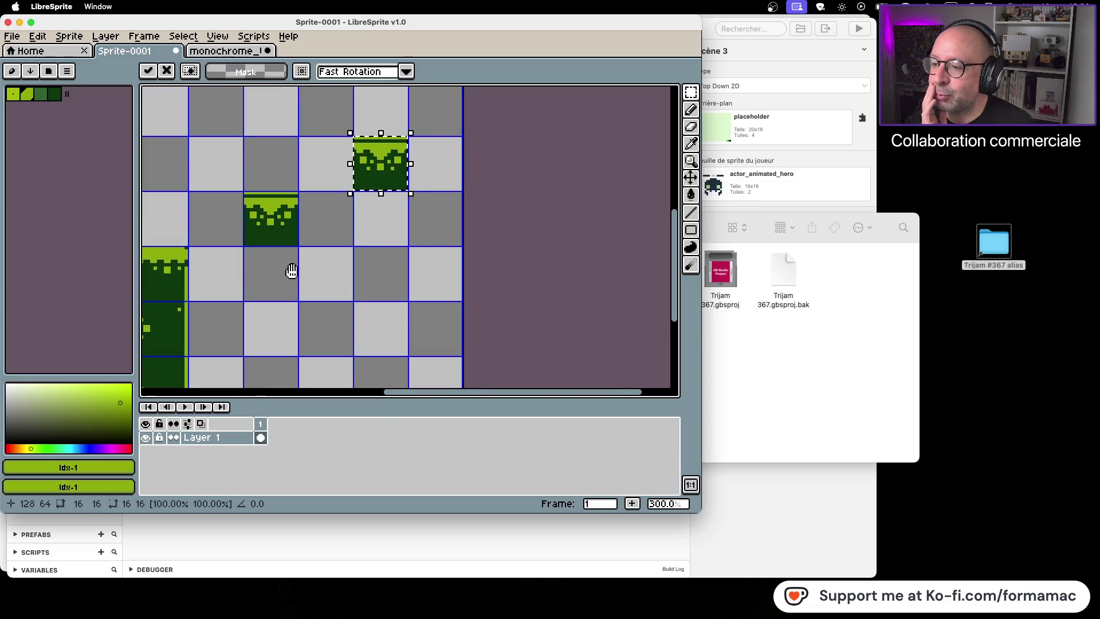
pyautogui.scroll(1, 289, 270)
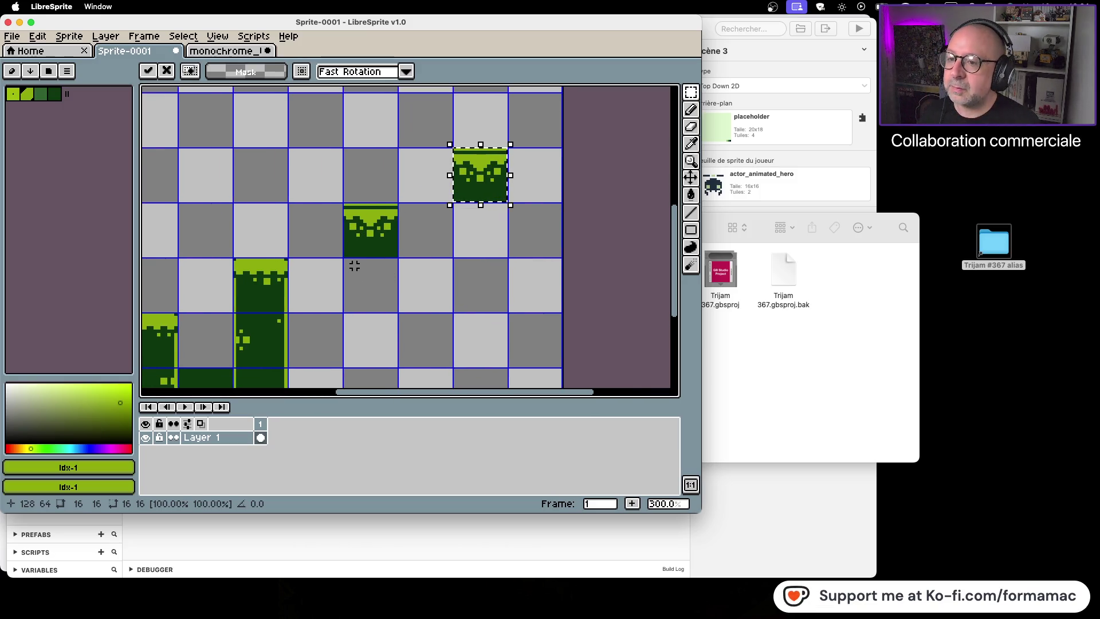
# Copy the grass platform tile and paste copies into a step cell of the green sprite
pyautogui.click(213, 55)
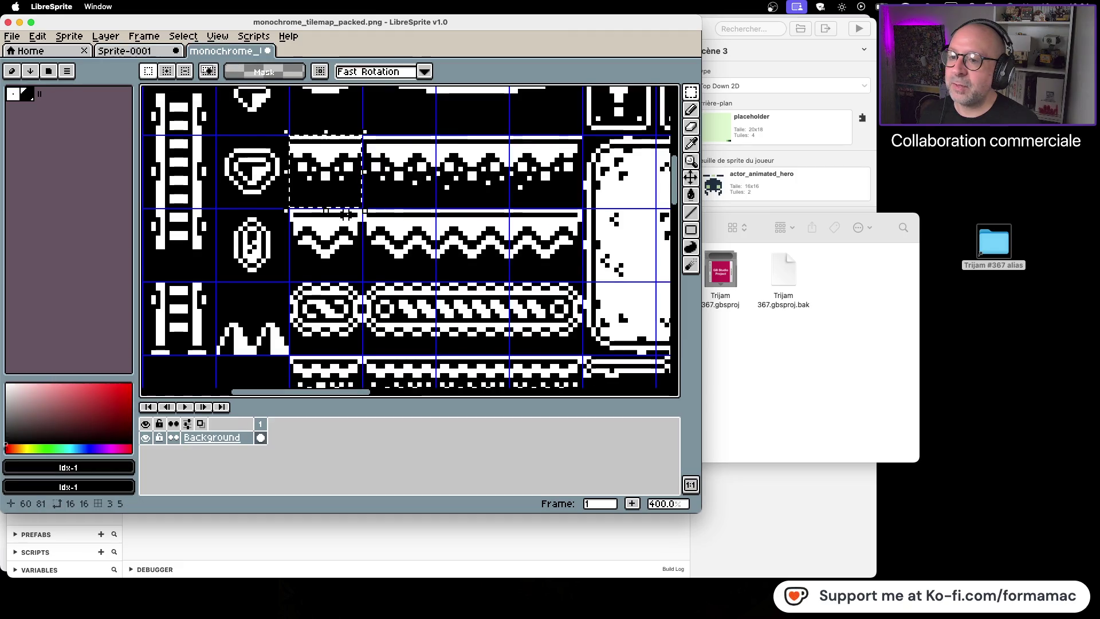
pyautogui.hotkey('ctrl', 'c')
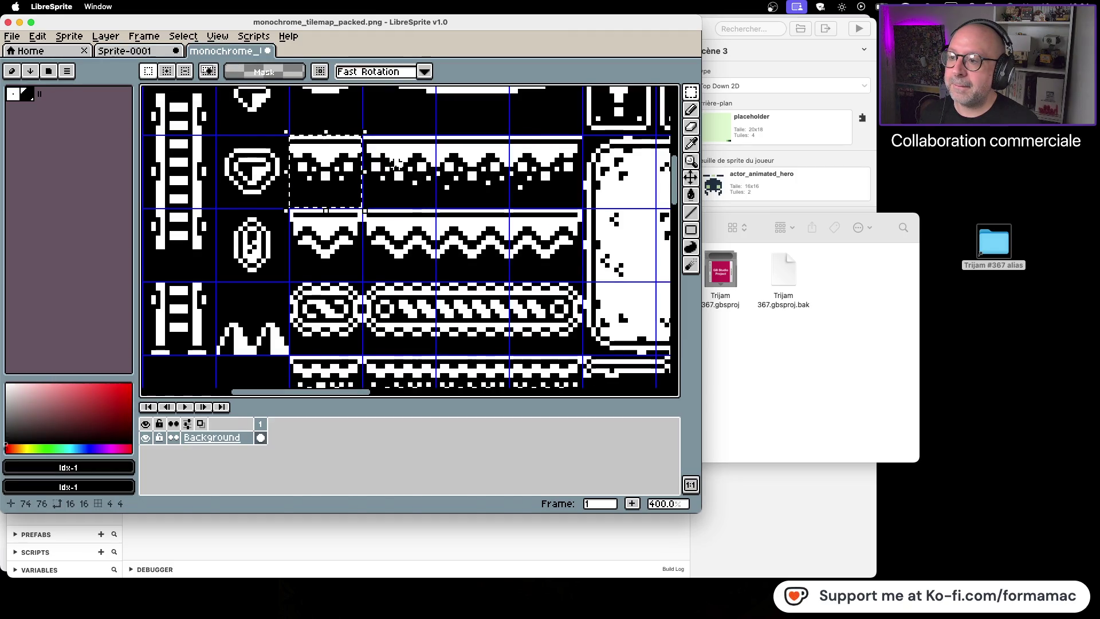
pyautogui.click(161, 55)
pyautogui.hotkey('ctrl', 'v')
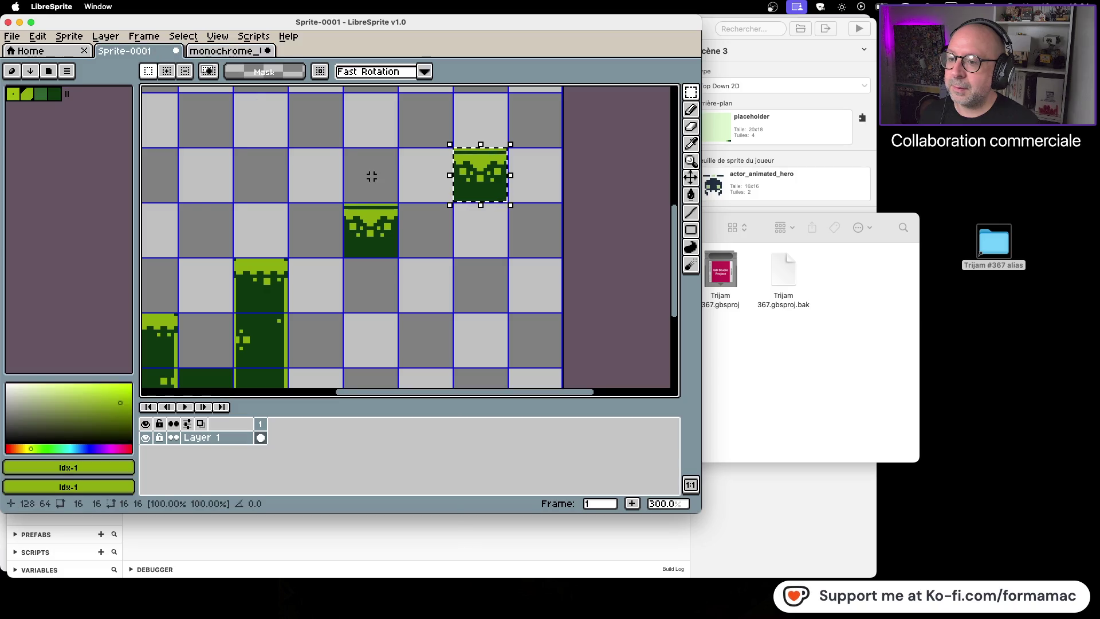
pyautogui.hotkey('ctrl', 'v')
pyautogui.moveTo(222, 183)
pyautogui.mouseDown()
pyautogui.moveTo(332, 237)
pyautogui.moveTo(368, 229)
pyautogui.moveTo(379, 174)
pyautogui.mouseUp()
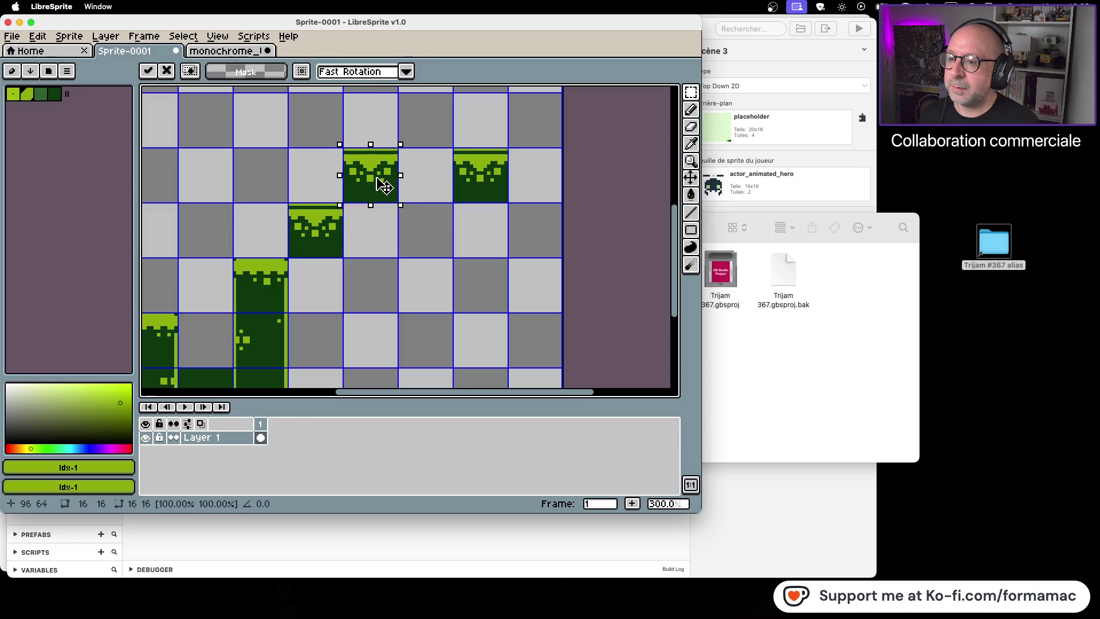
# Shift the grass tiles up-left into a rising staircase, with one on the top step
pyautogui.scroll(5, 440, 218)
pyautogui.hscroll(2, 424, 287)
pyautogui.click(424, 311)
pyautogui.moveTo(424, 311)
pyautogui.mouseDown()
pyautogui.moveTo(401, 253)
pyautogui.moveTo(385, 250)
pyautogui.moveTo(392, 257)
pyautogui.mouseUp()
pyautogui.moveTo(178, 321); pyautogui.dragTo(504, 272)
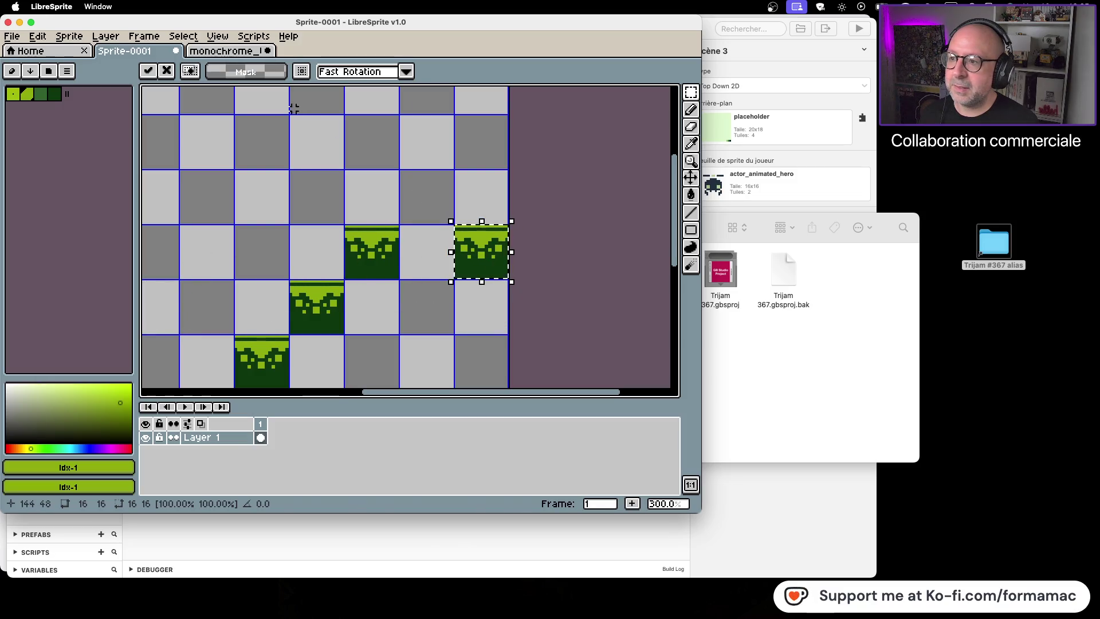
pyautogui.click(226, 50)
pyautogui.scroll(-2, 406, 210)
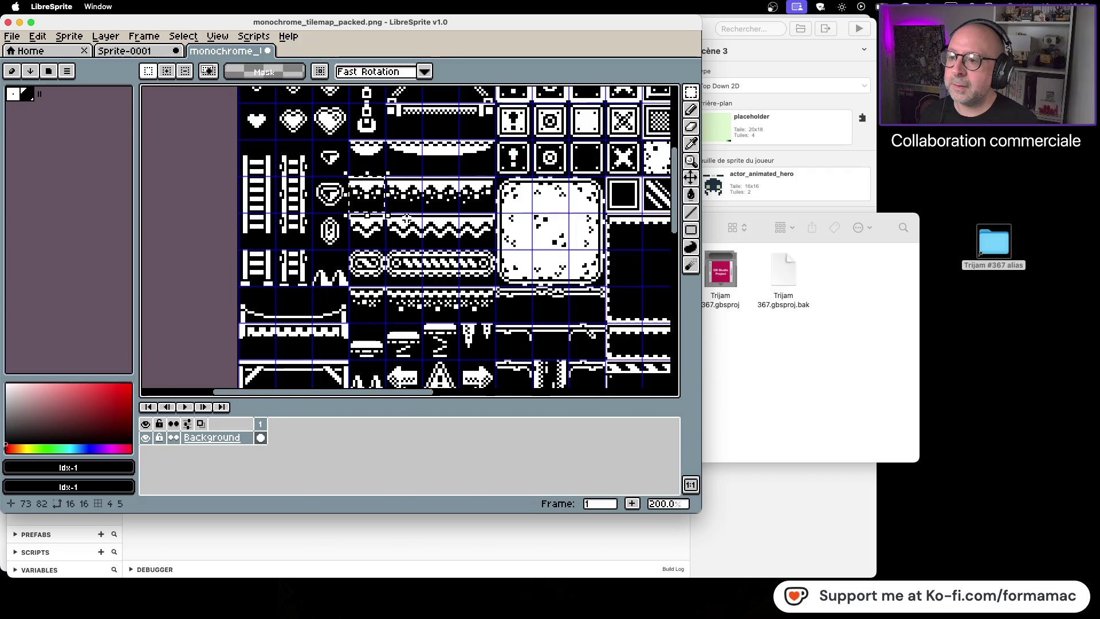
# Bring the monochrome tileset's top rows into view and select the door tile
pyautogui.moveTo(446, 218)
pyautogui.mouseDown()
pyautogui.moveTo(481, 281)
pyautogui.moveTo(351, 296)
pyautogui.mouseUp()
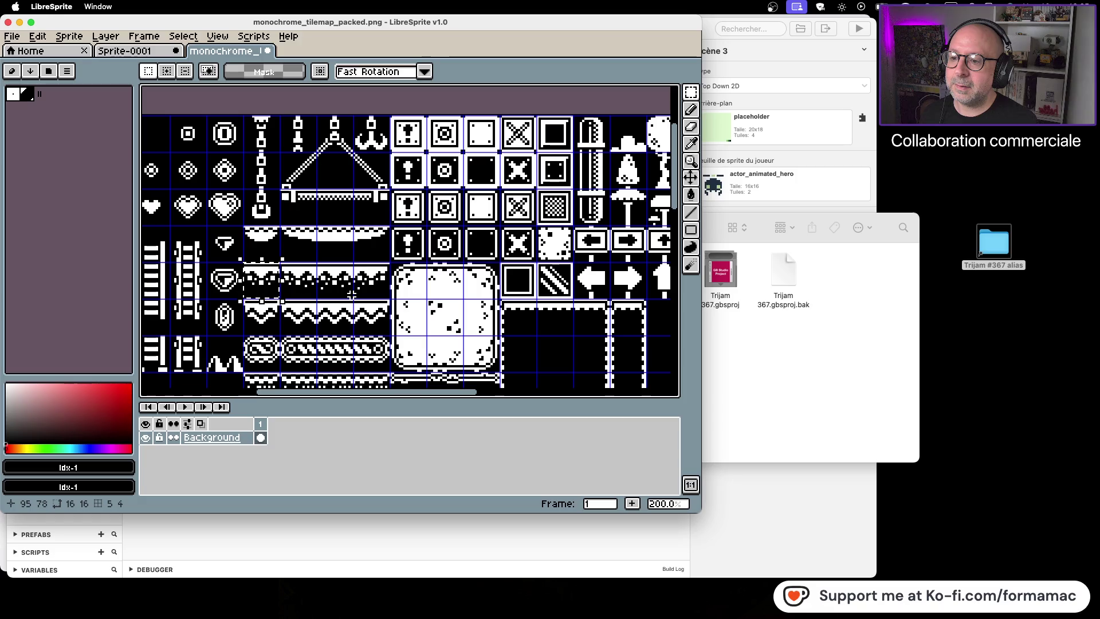
pyautogui.scroll(-1, 420, 277)
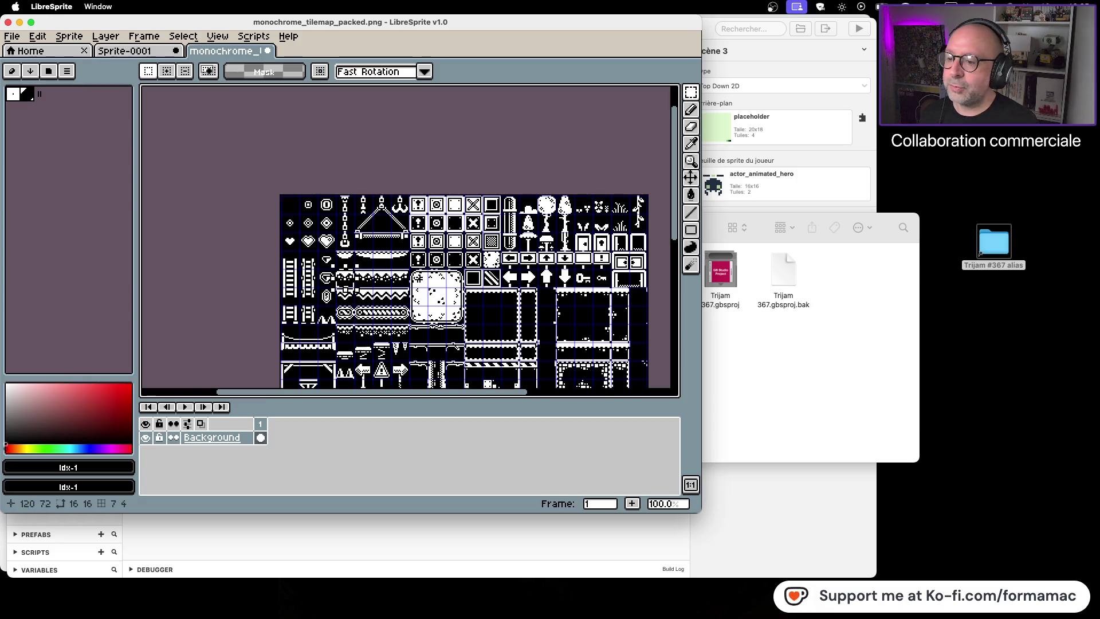
pyautogui.scroll(-5, 421, 277)
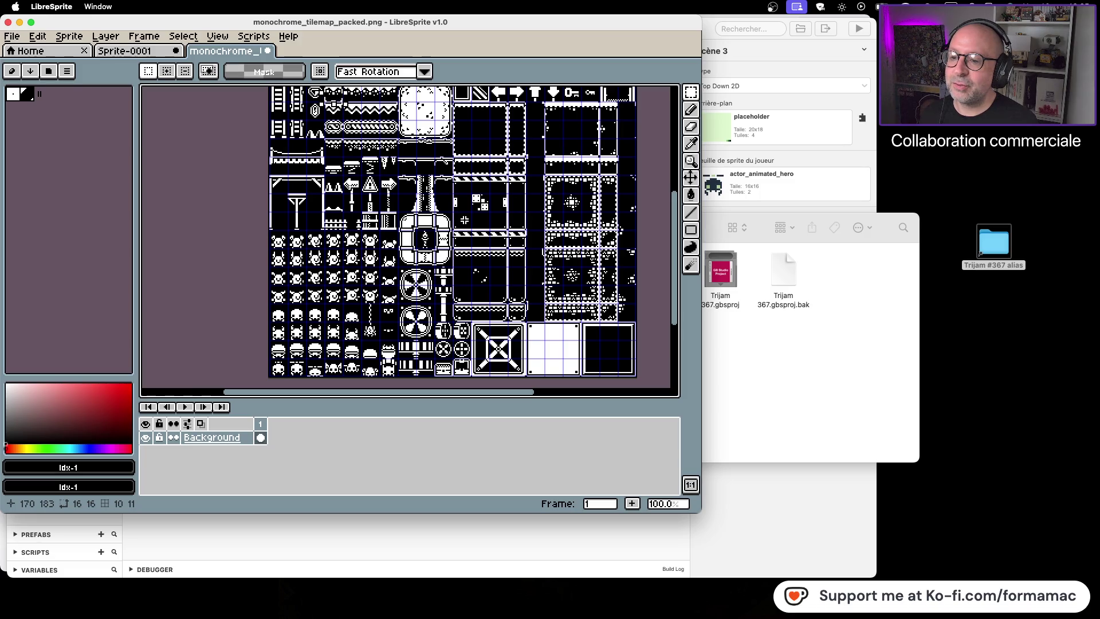
pyautogui.moveTo(464, 220); pyautogui.dragTo(450, 280)
pyautogui.scroll(3, 450, 281)
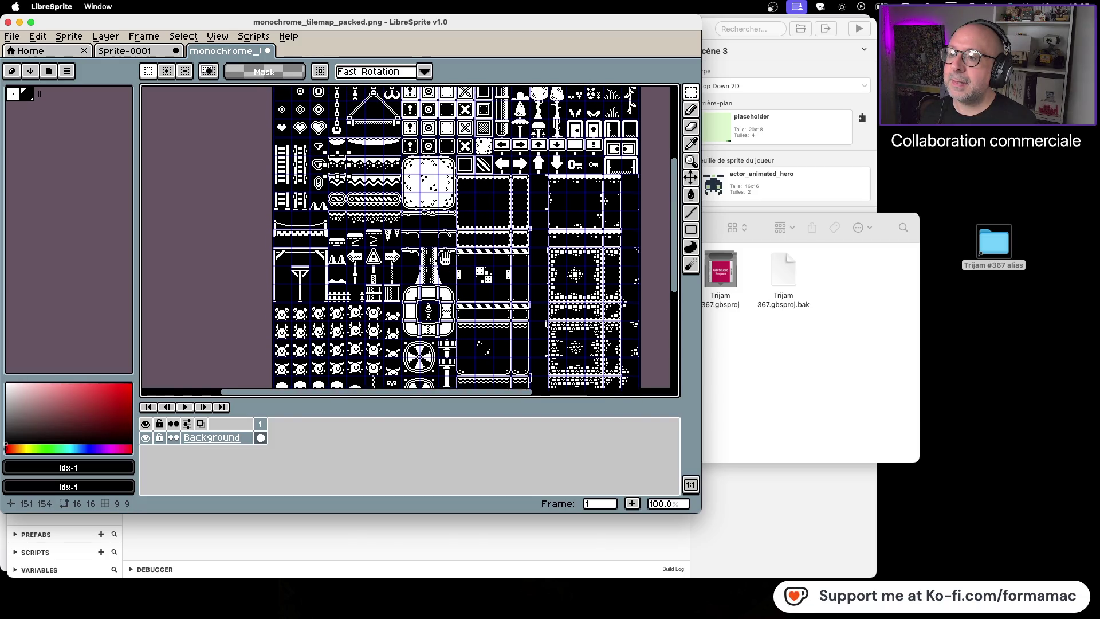
pyautogui.scroll(2, 561, 228)
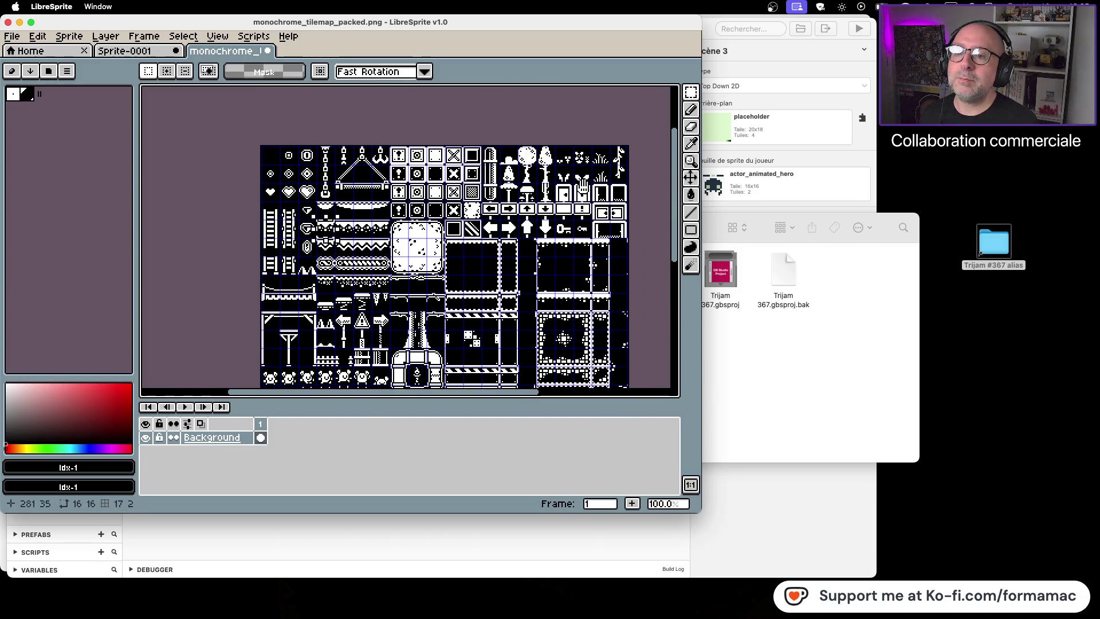
pyautogui.scroll(1, 561, 228)
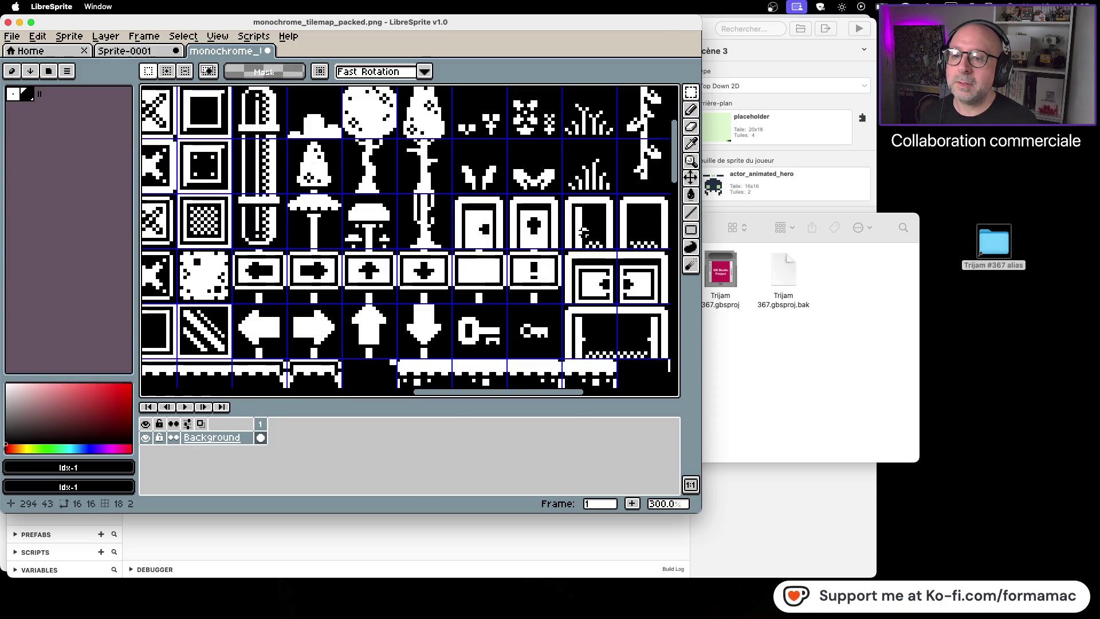
pyautogui.hscroll(3, 584, 233)
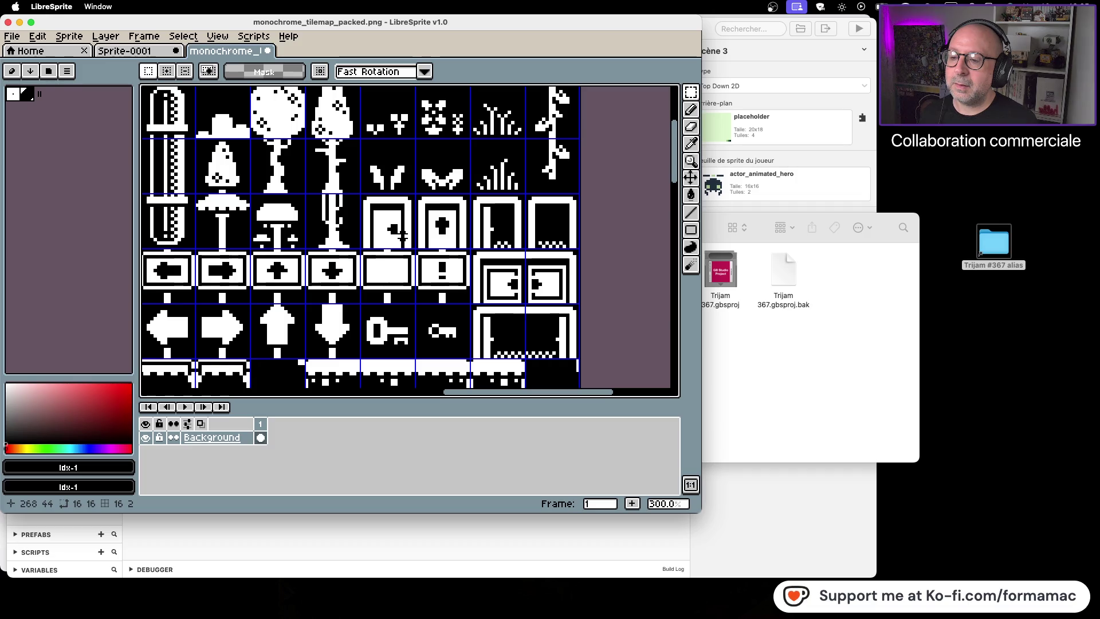
pyautogui.click(403, 236)
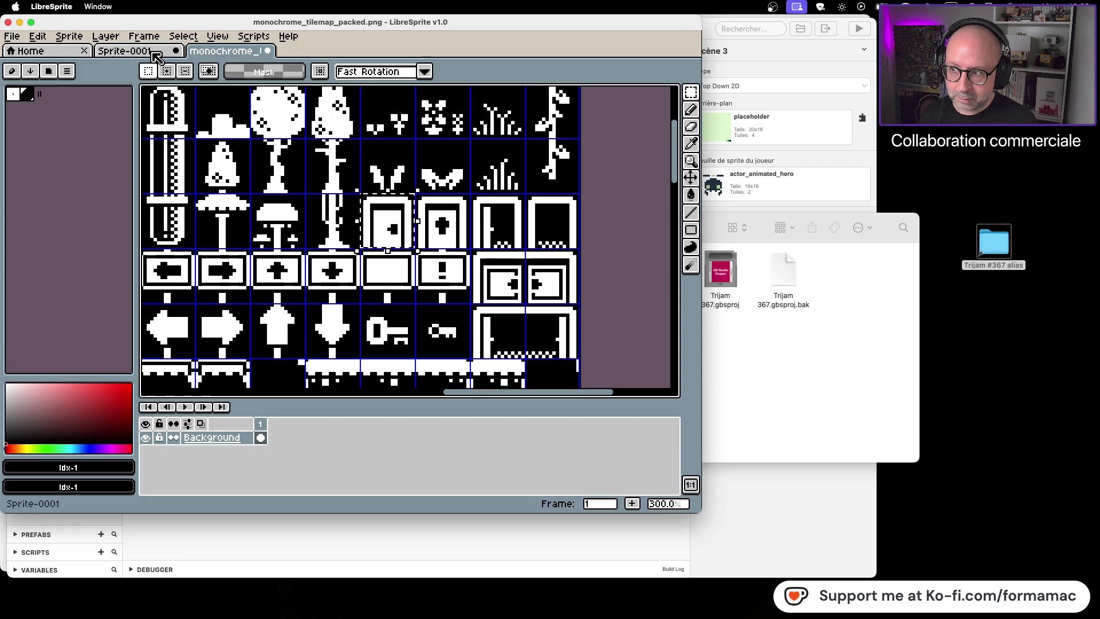
# Paste the door tile above the highest grass step in Sprite-0001
pyautogui.click(156, 58)
pyautogui.hotkey('ctrl', 'v')
pyautogui.moveTo(326, 233)
pyautogui.mouseDown()
pyautogui.moveTo(477, 180)
pyautogui.moveTo(483, 193)
pyautogui.mouseUp()
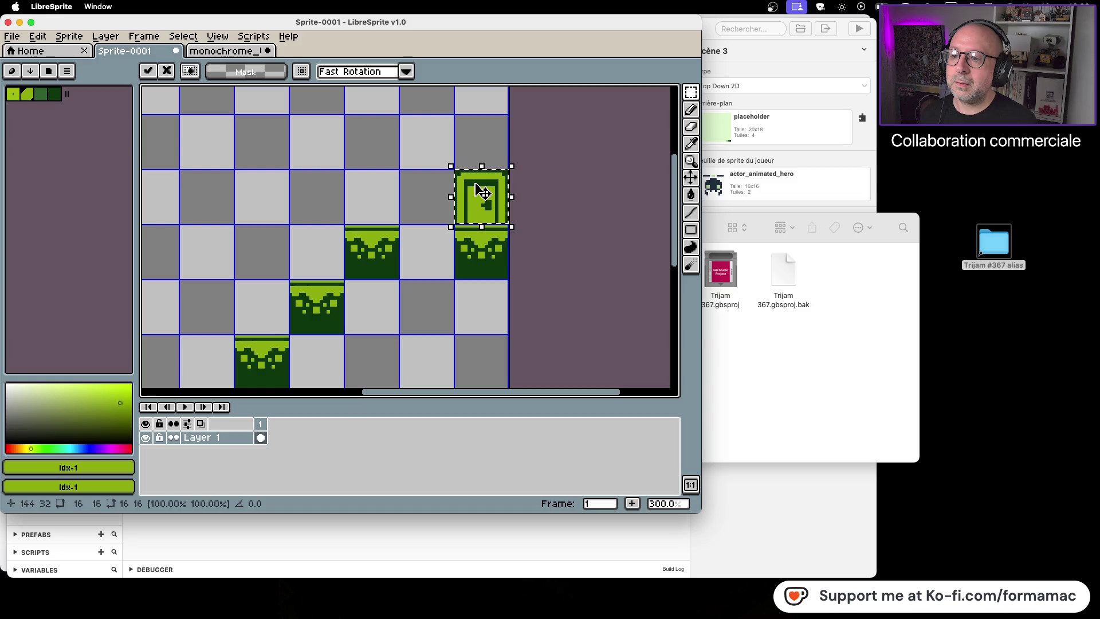
# Duplicate a top-step grass tile beside the door, widening the ledge to three tiles
pyautogui.moveTo(356, 229)
pyautogui.mouseDown()
pyautogui.moveTo(378, 255)
pyautogui.moveTo(439, 252)
pyautogui.mouseUp()
pyautogui.hotkey('ctrl', 'c')
pyautogui.hotkey('ctrl', 'v')
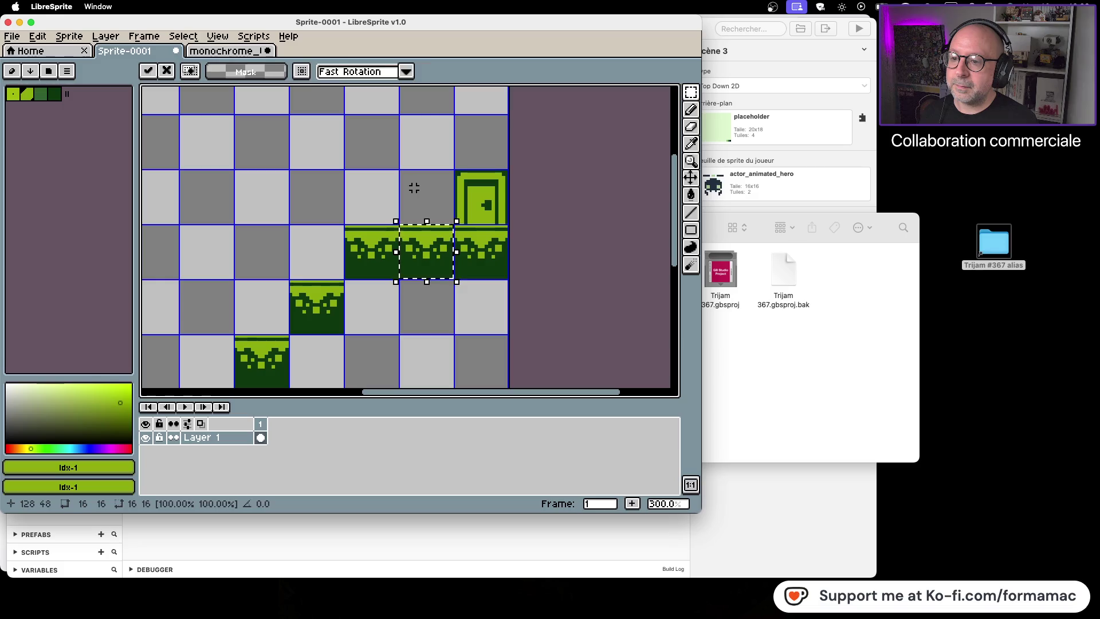
pyautogui.click(412, 187)
pyautogui.scroll(-2, 411, 189)
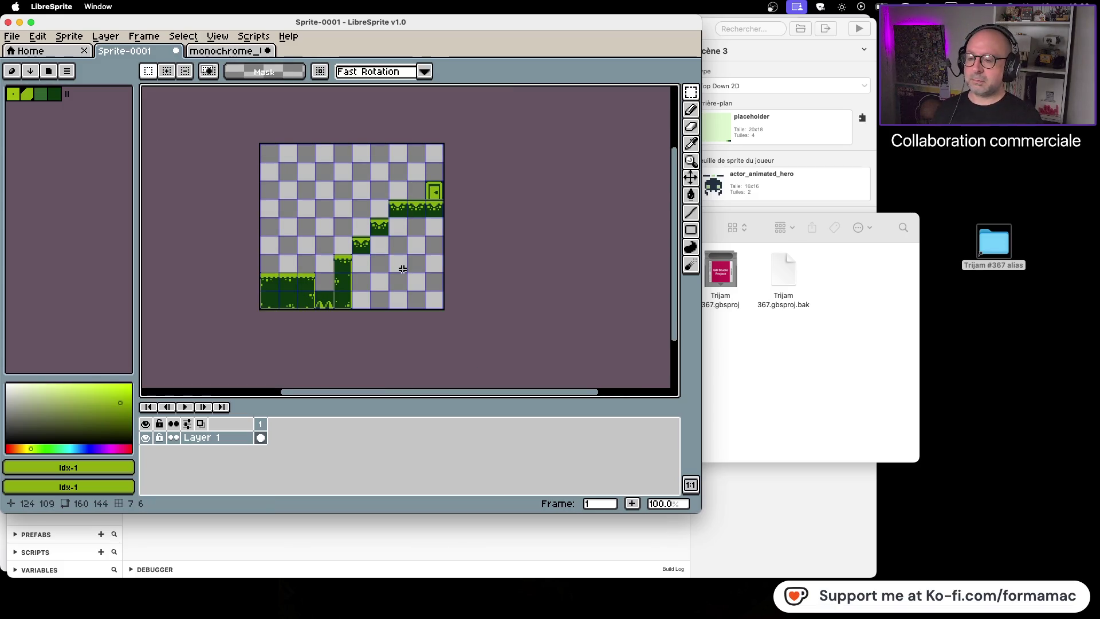
pyautogui.scroll(1, 406, 286)
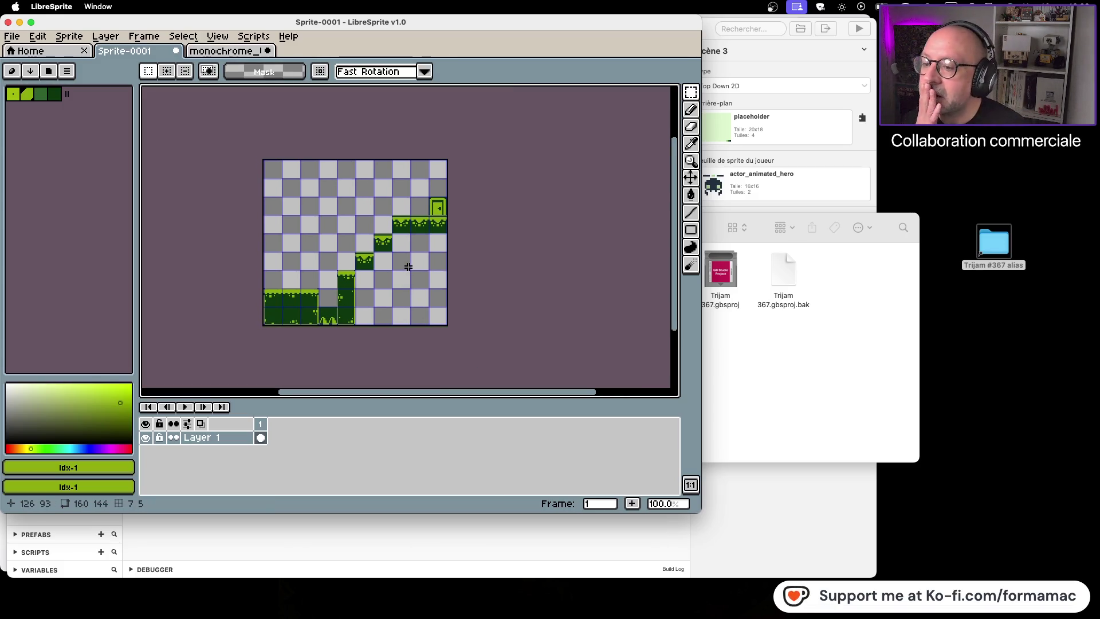
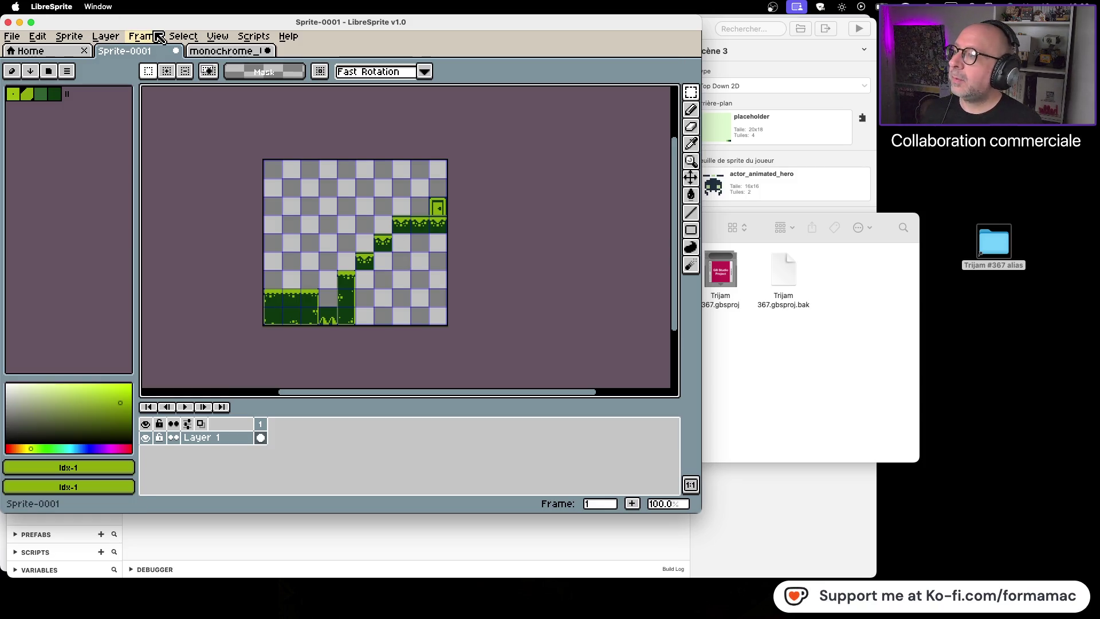
# Save the level as scene_01 in aseprite format
pyautogui.click(25, 39)
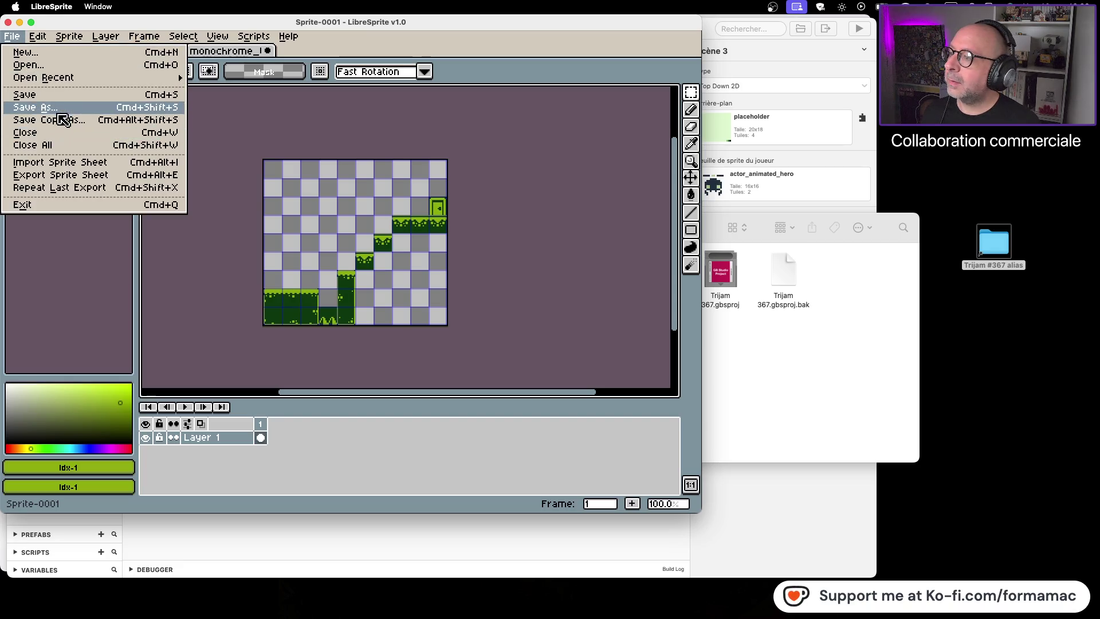
pyautogui.click(64, 115)
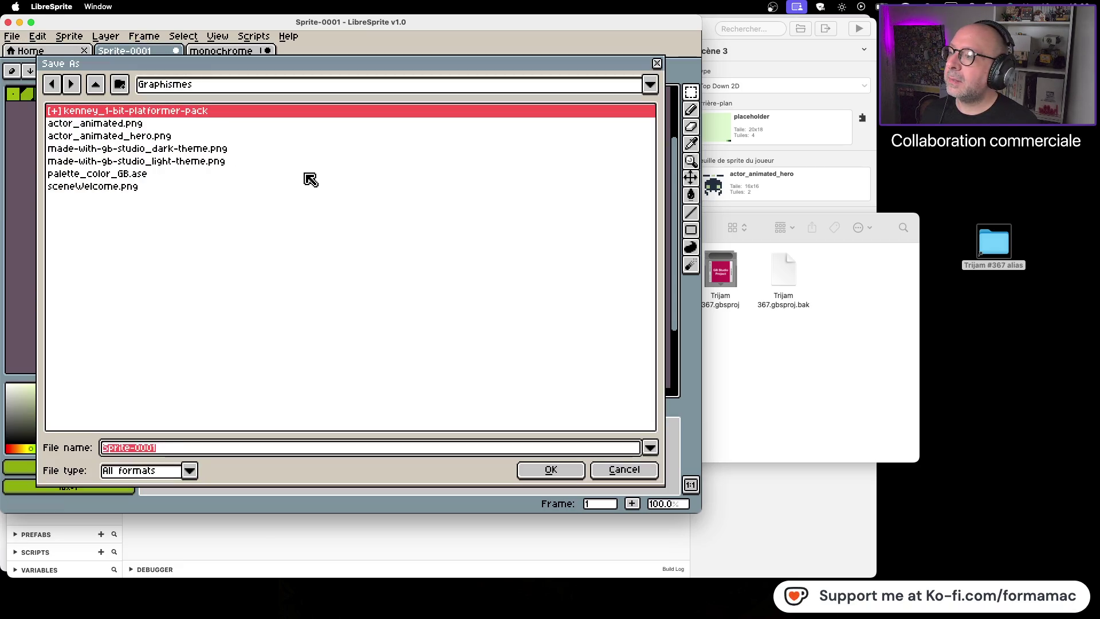
pyautogui.write('scene')
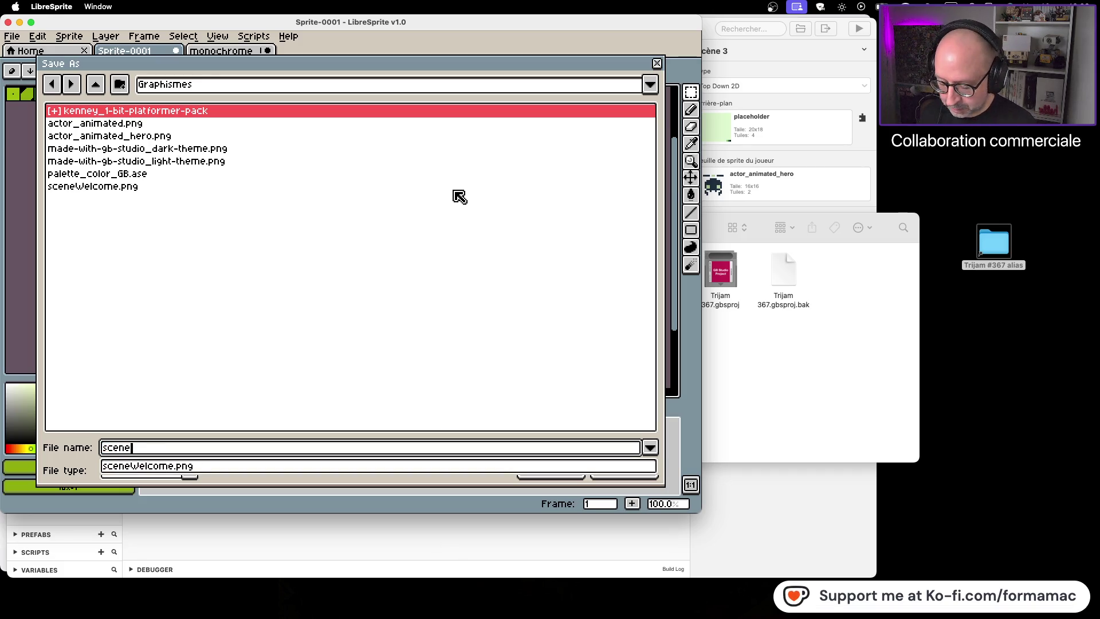
pyautogui.write('_01')
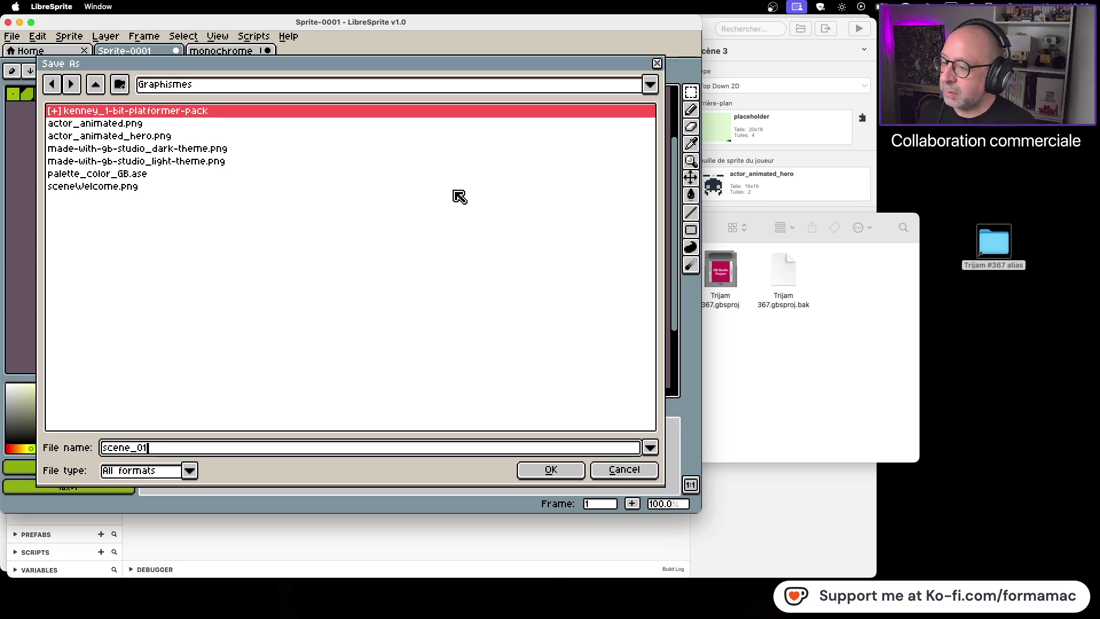
pyautogui.click(190, 470)
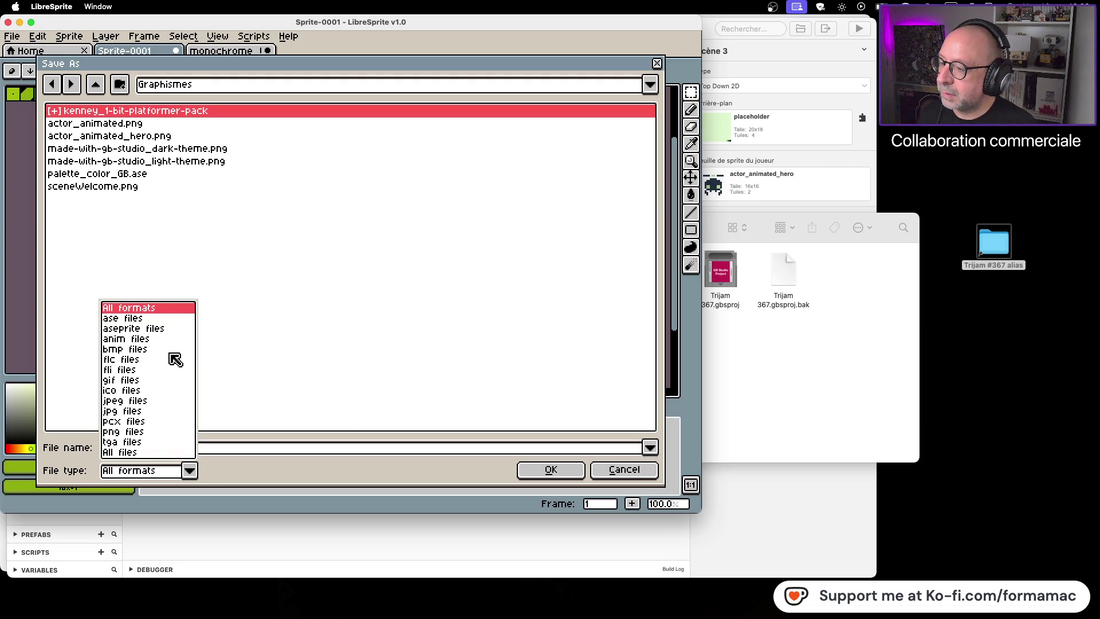
pyautogui.click(173, 331)
pyautogui.press('space')
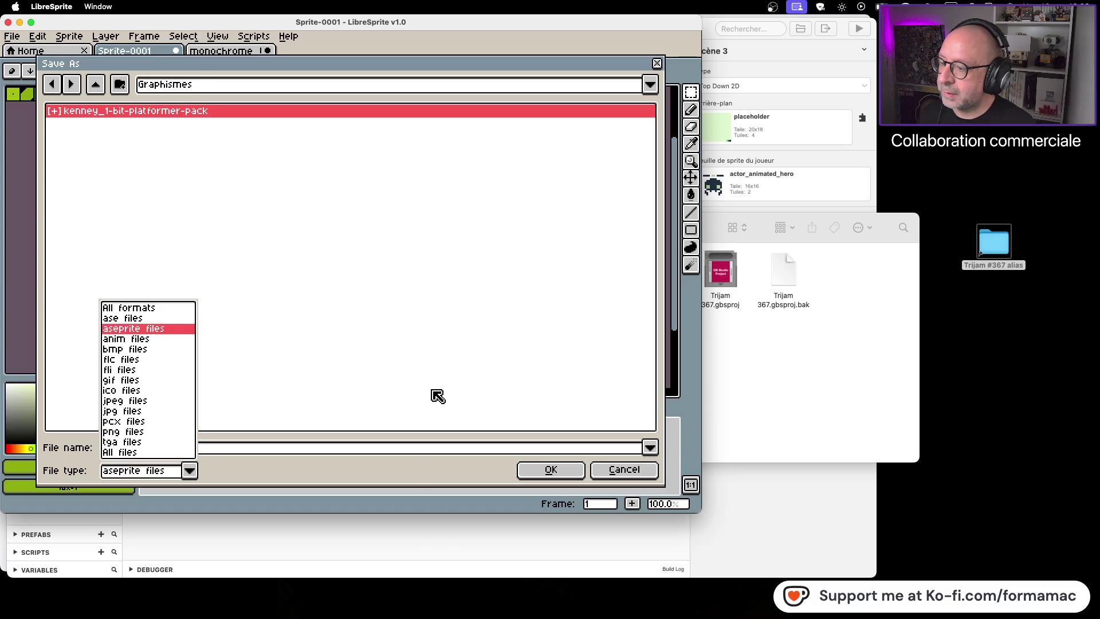
pyautogui.press('Return')
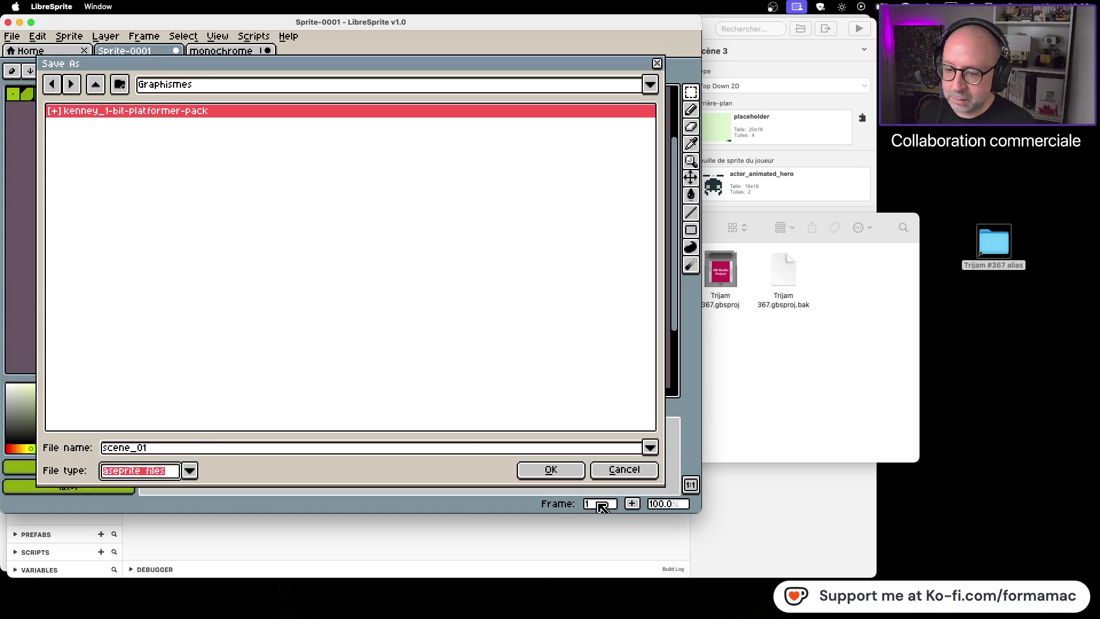
pyautogui.press('Return')
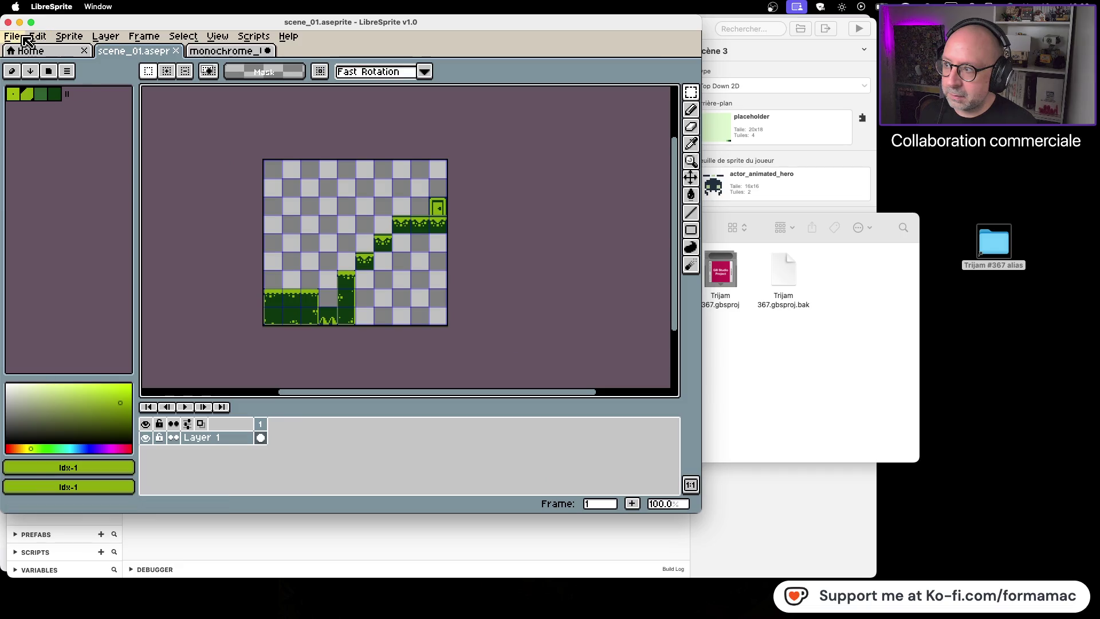
# Save another copy of the level as scene_01.png
pyautogui.click(23, 37)
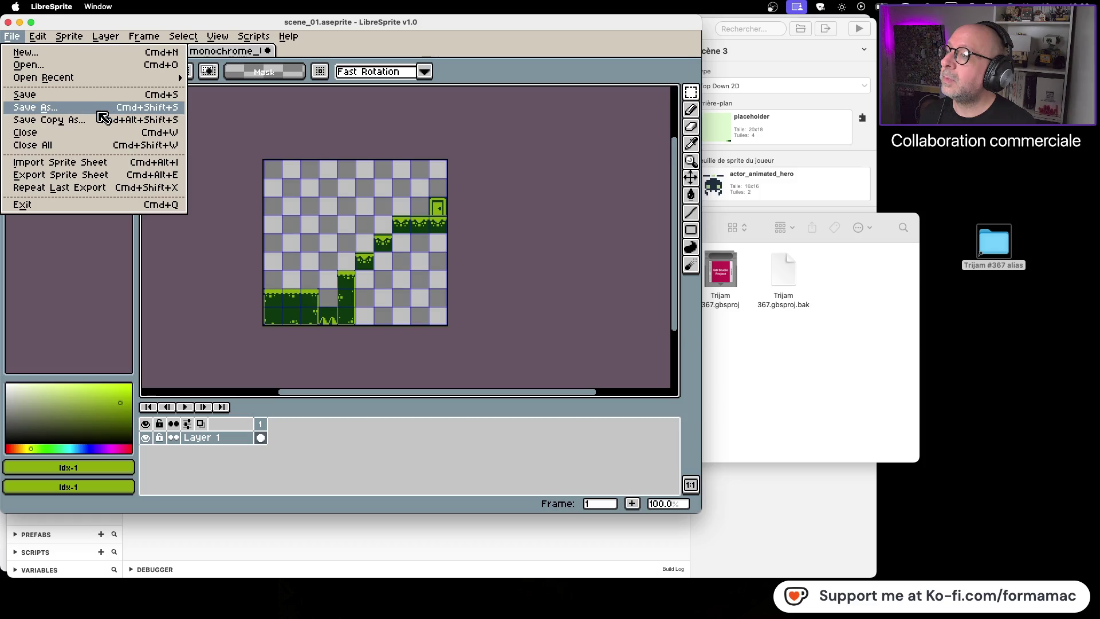
pyautogui.click(102, 107)
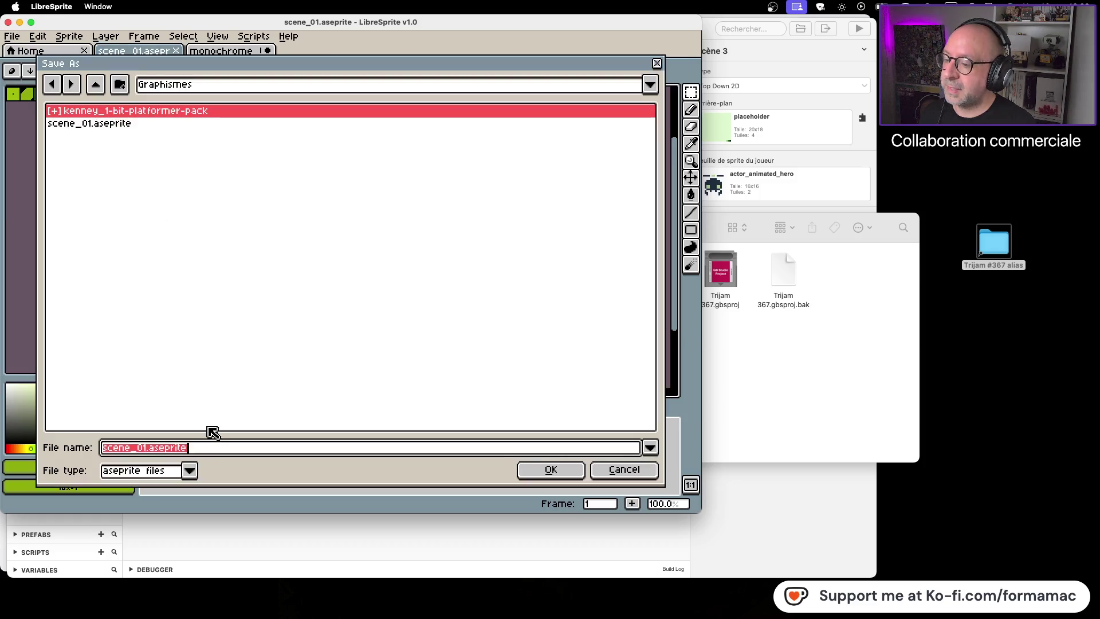
pyautogui.click(190, 471)
pyautogui.click(167, 432)
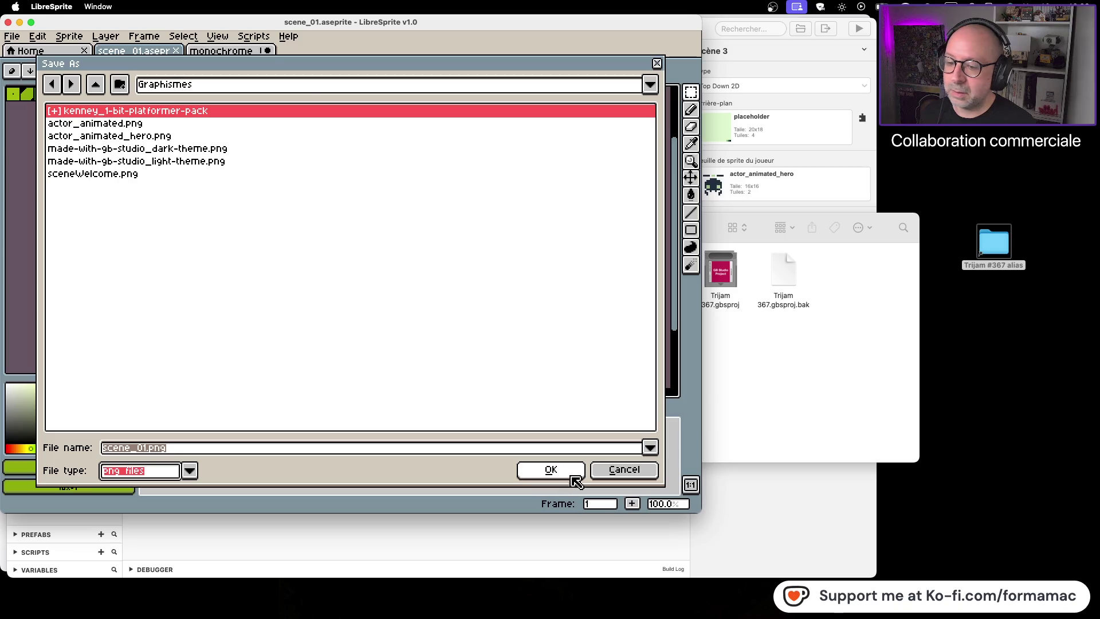
pyautogui.click(573, 471)
pyautogui.click(779, 391)
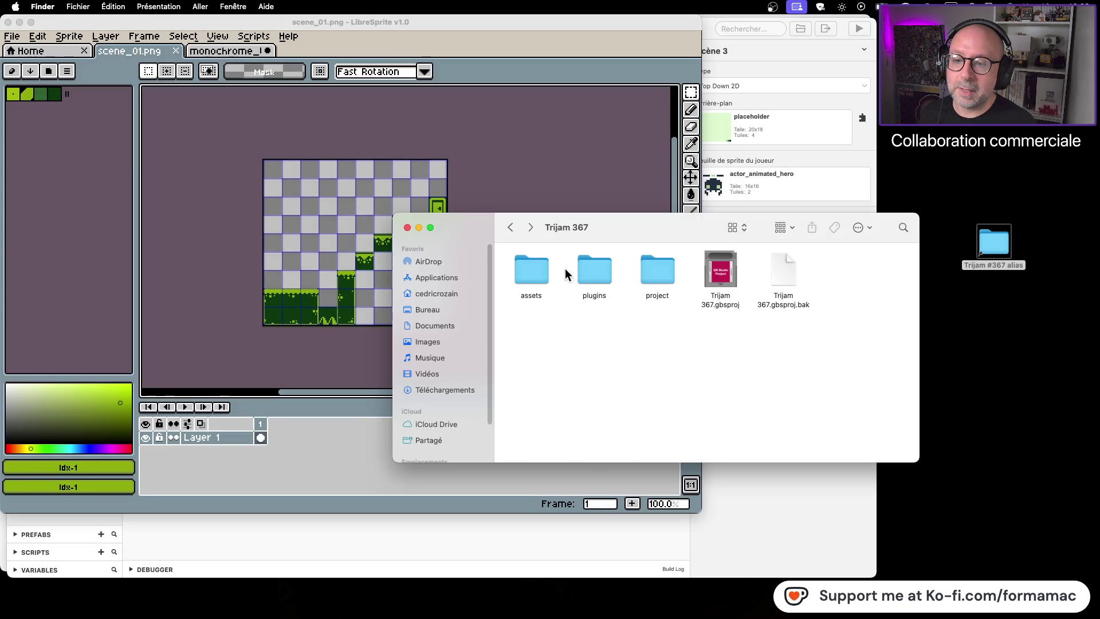
# Check that scene_01.png was exported into Assets > Graphismes
pyautogui.click(510, 228)
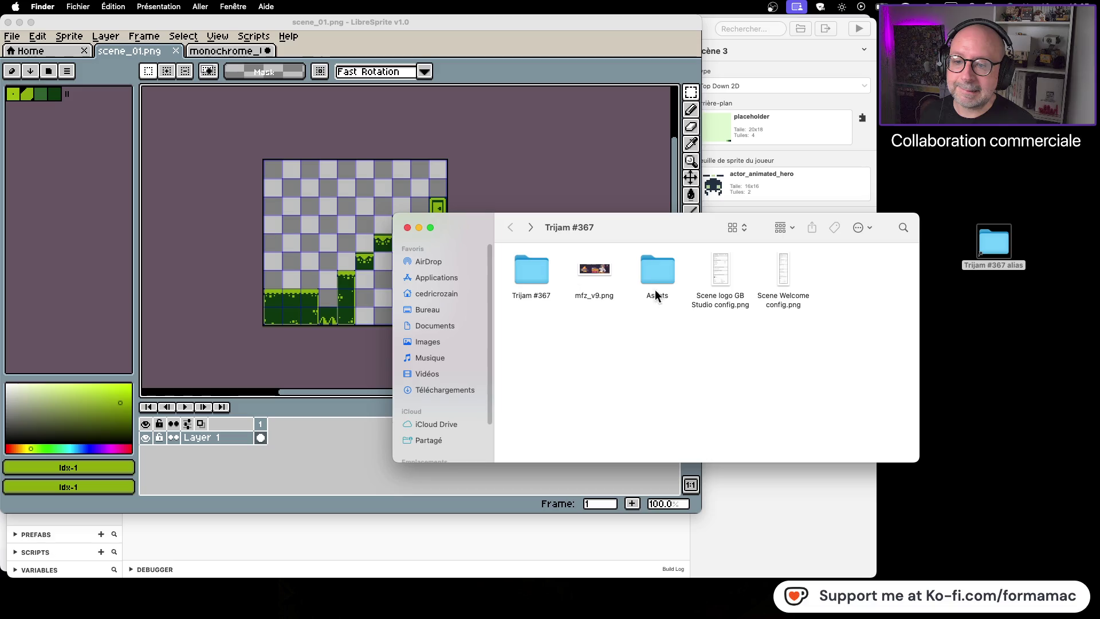
pyautogui.doubleClick(659, 274)
pyautogui.doubleClick(534, 270)
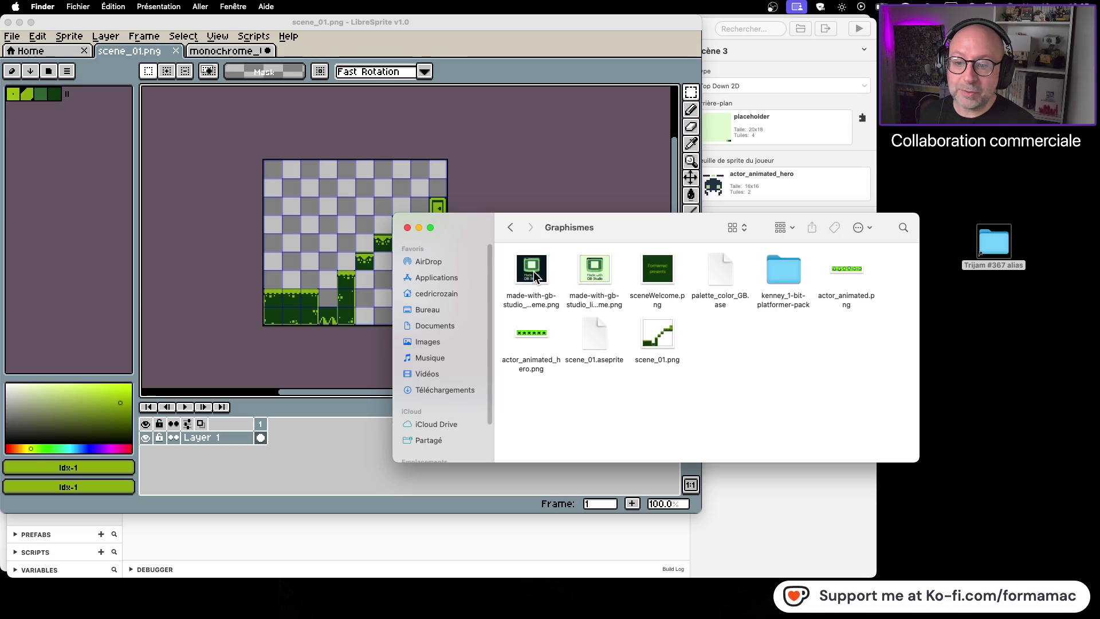
pyautogui.click(657, 341)
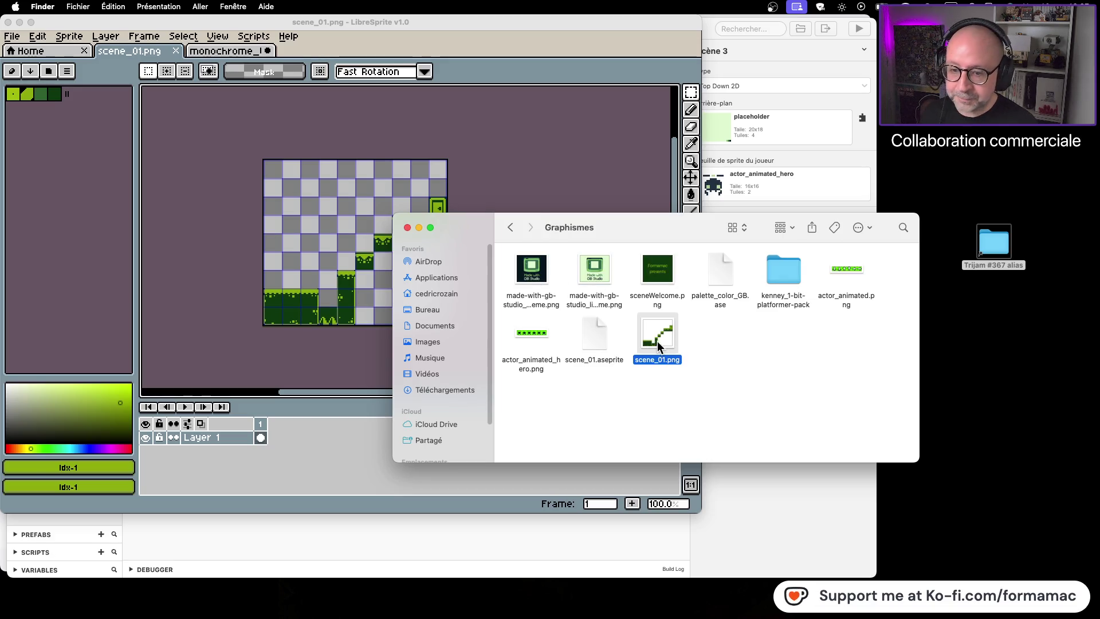
pyautogui.click(772, 328)
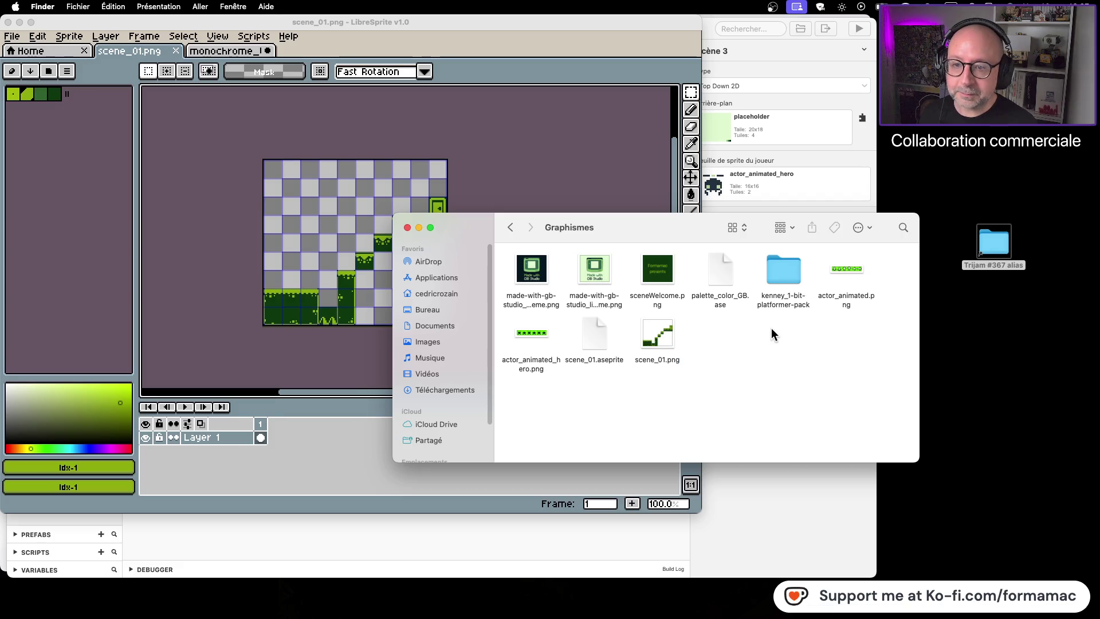
# Browse to Trijam #367 > assets > backgrounds, then switch to GB Studio
pyautogui.click(510, 228)
pyautogui.click(510, 228)
pyautogui.click(529, 261)
pyautogui.doubleClick(529, 262)
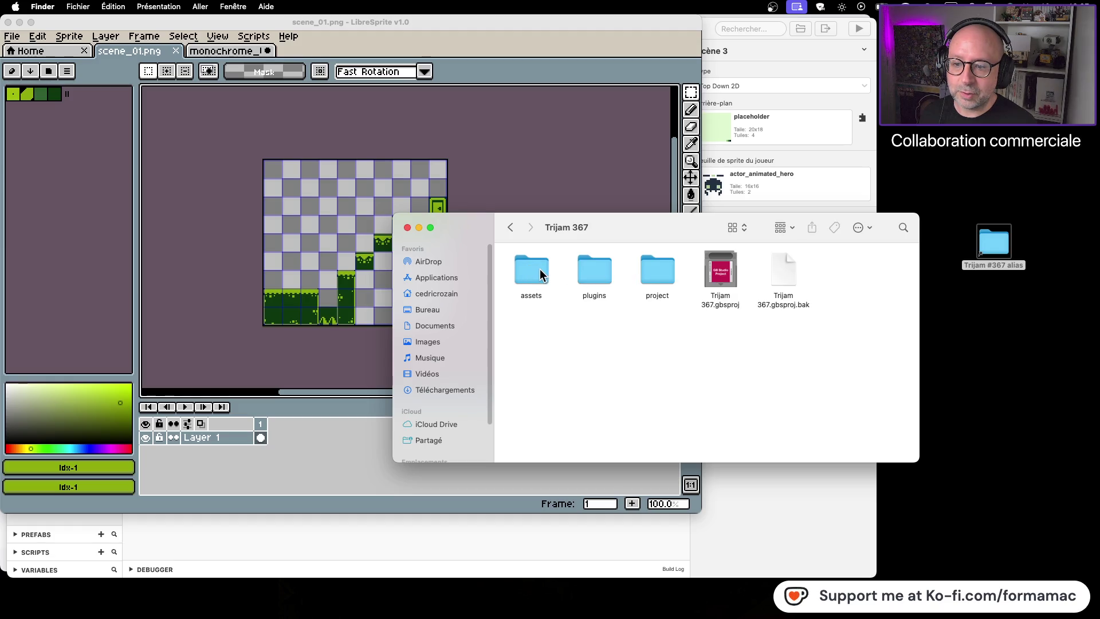
pyautogui.doubleClick(540, 270)
pyautogui.doubleClick(592, 278)
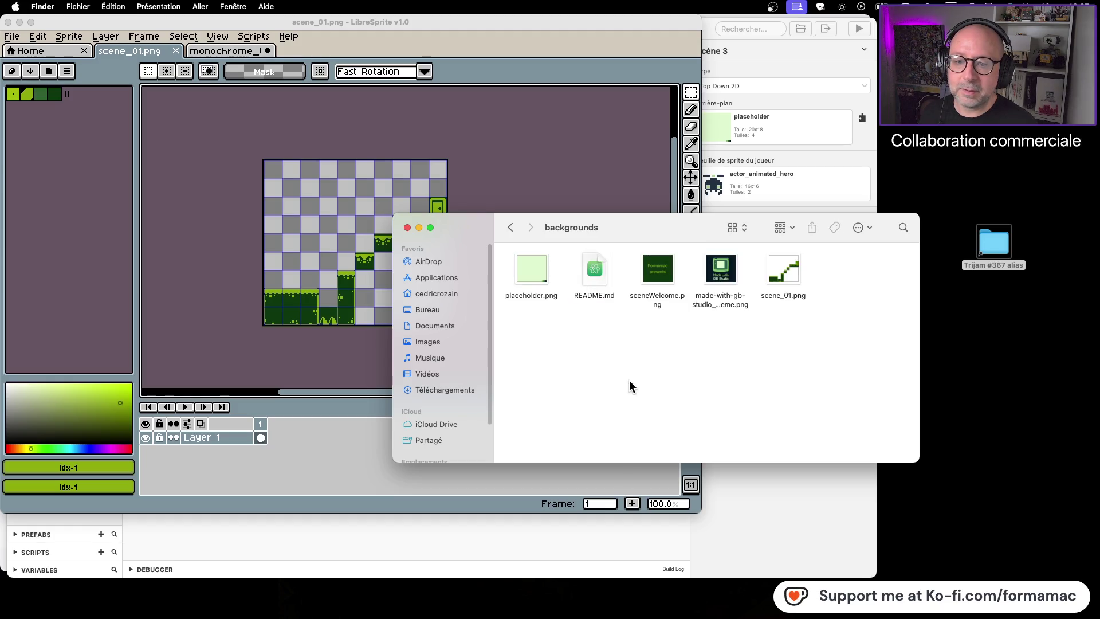
pyautogui.click(706, 524)
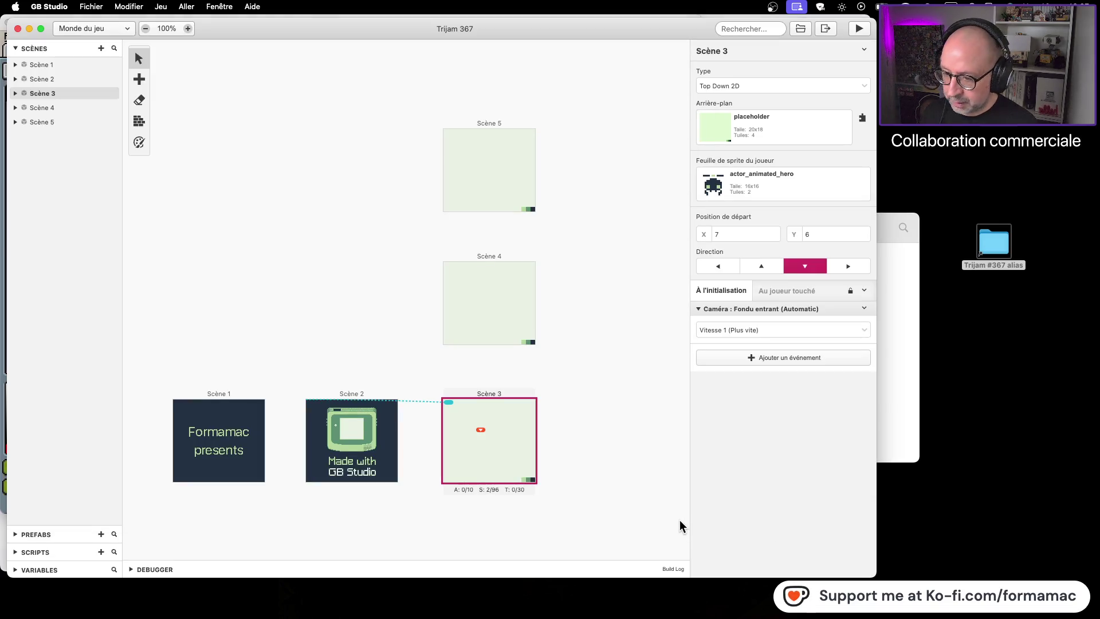
# Reopen the Trijam 367 GB Studio project from Finder
pyautogui.press('super+m')
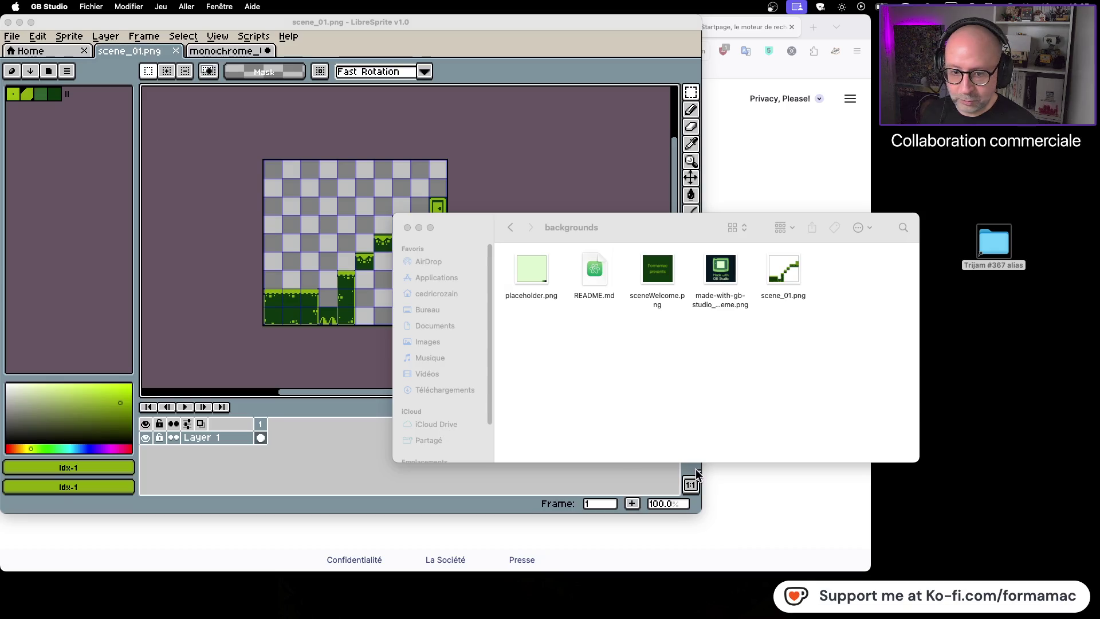
pyautogui.click(526, 269)
pyautogui.click(510, 229)
pyautogui.doubleClick(730, 273)
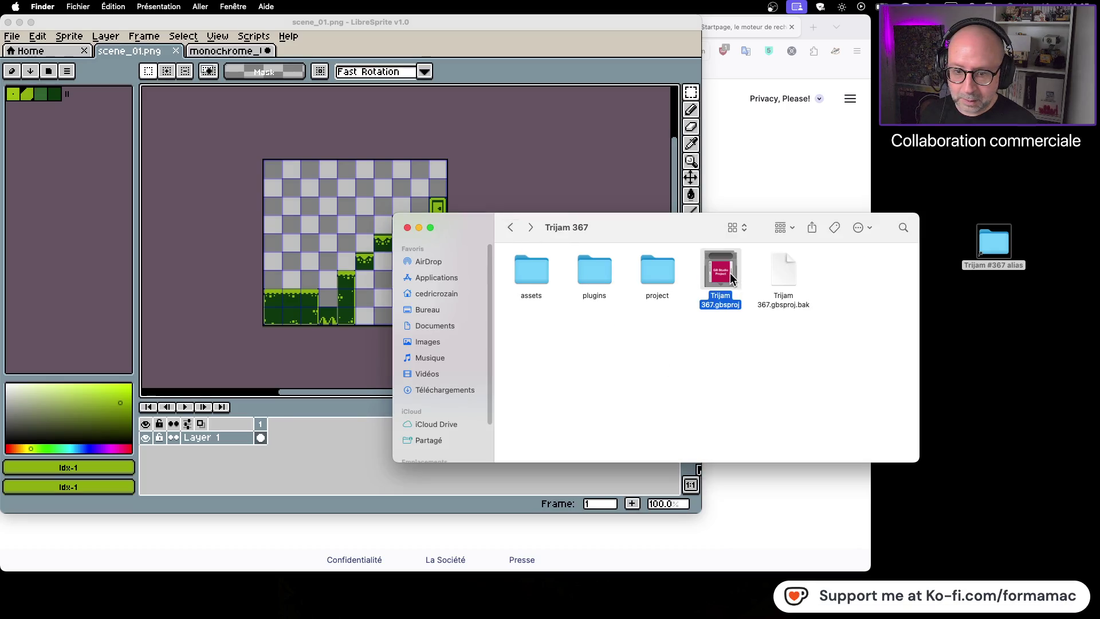
# Pick scene_01 from Scène 3's Arrière-plan background list
pyautogui.click(523, 402)
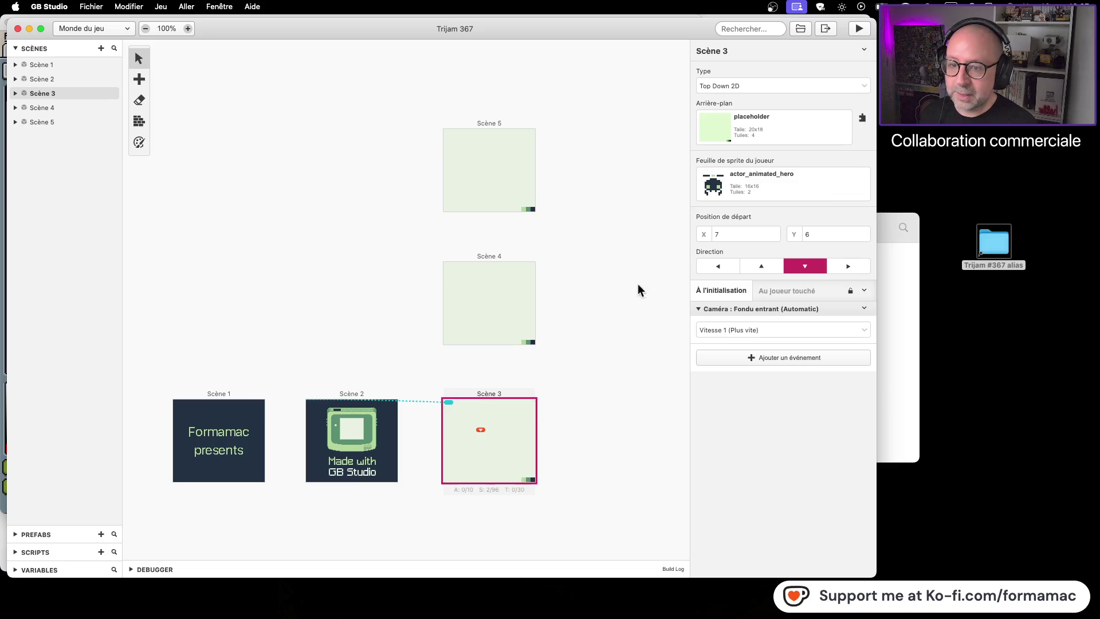
pyautogui.click(774, 136)
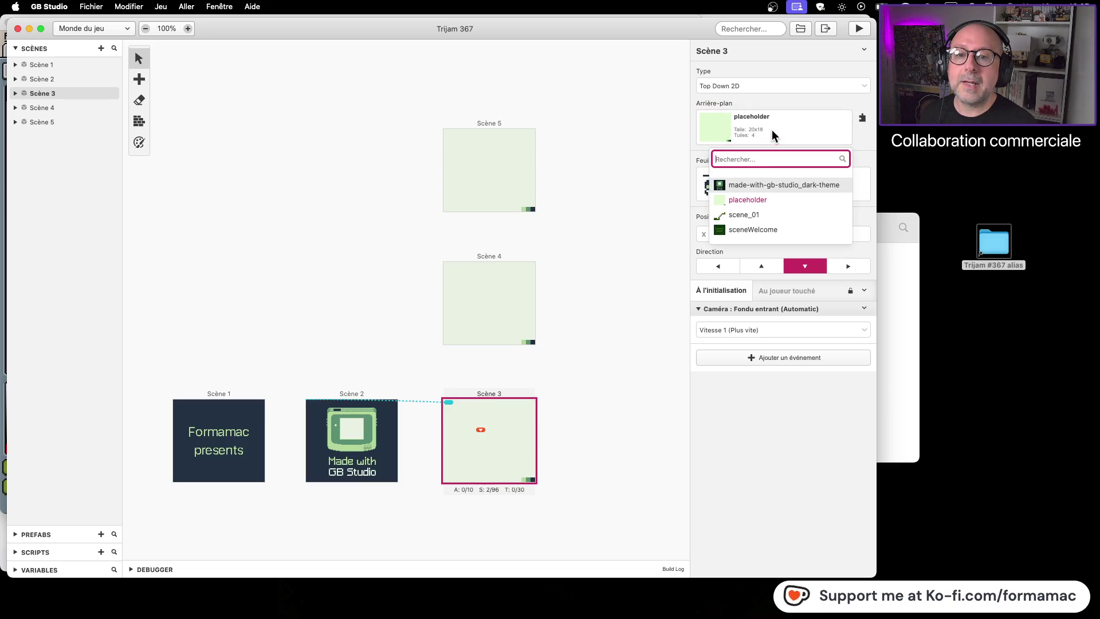
pyautogui.click(766, 217)
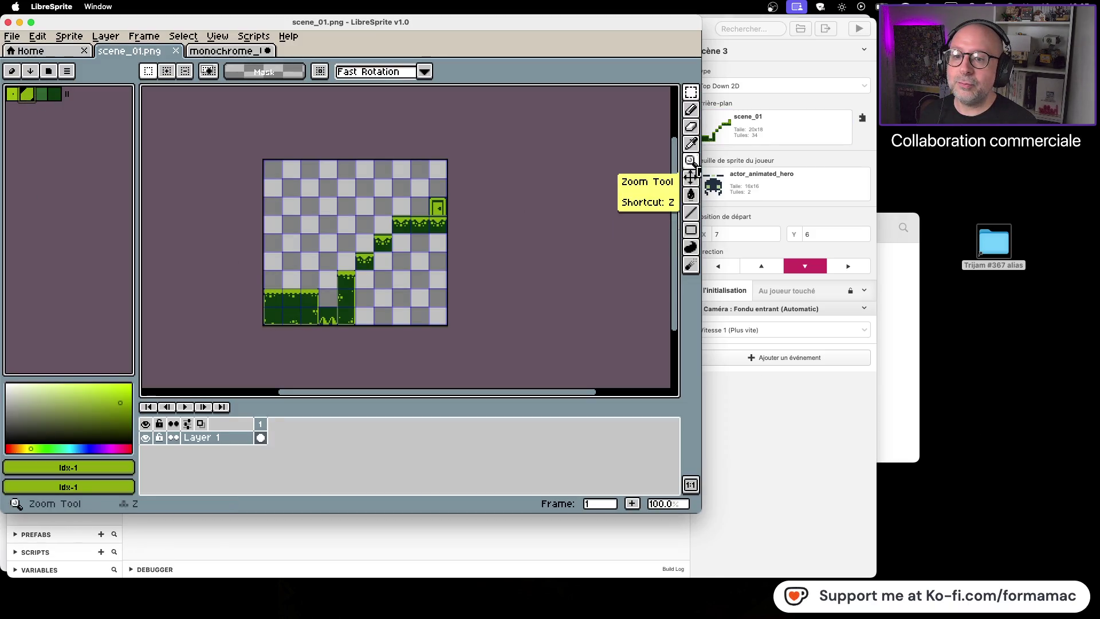
# Bucket-fill the empty areas dark green and one dark tile background medium green
pyautogui.click(691, 195)
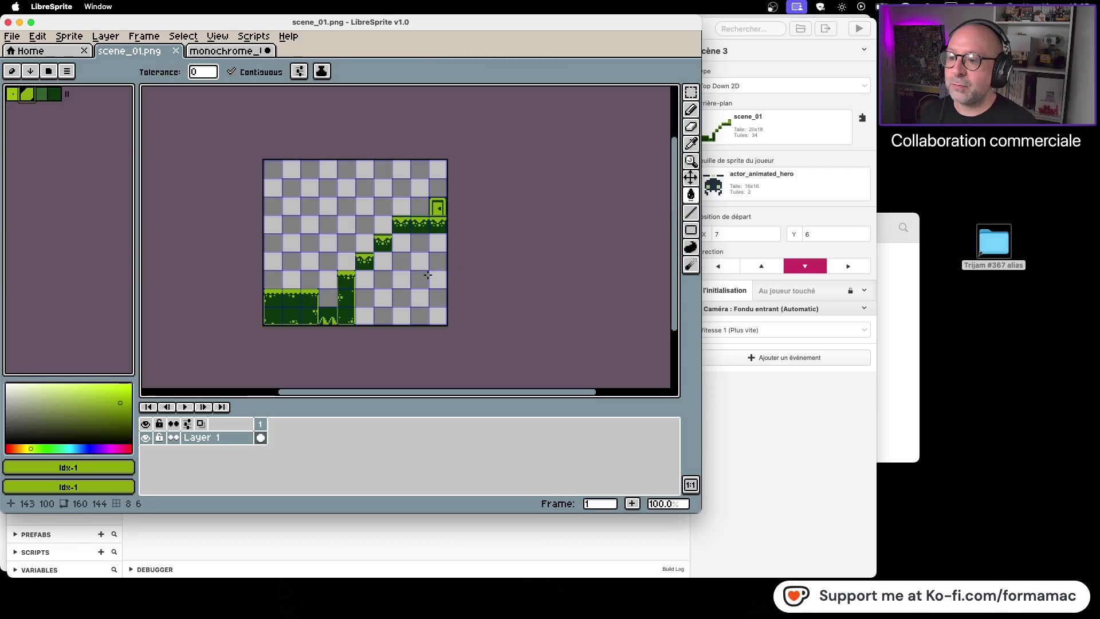
pyautogui.click(427, 275)
pyautogui.click(315, 220)
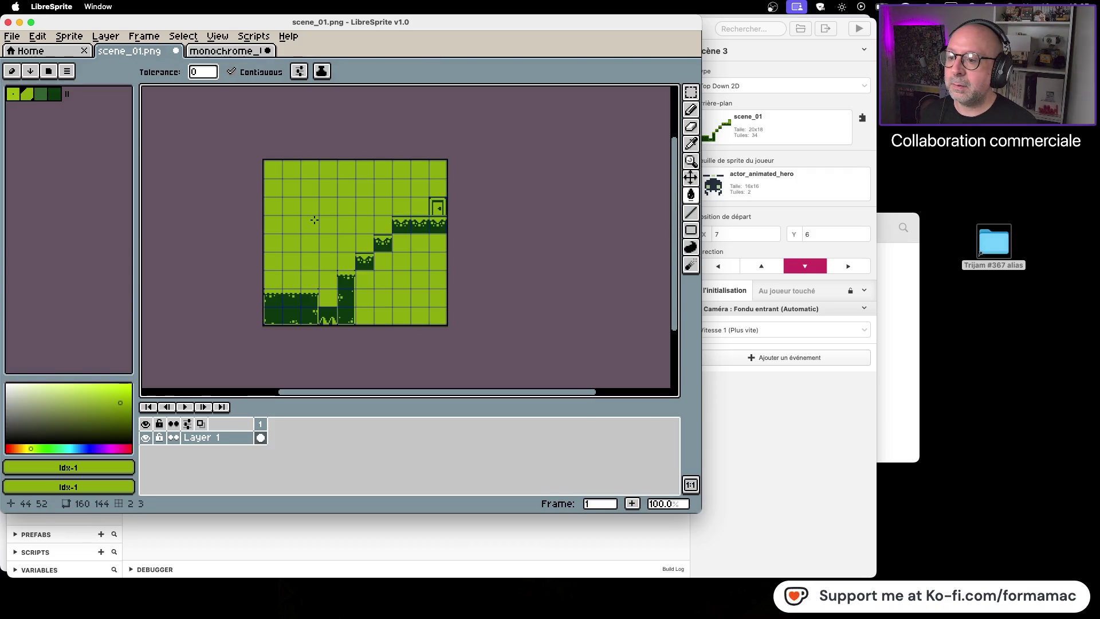
pyautogui.scroll(5, 329, 252)
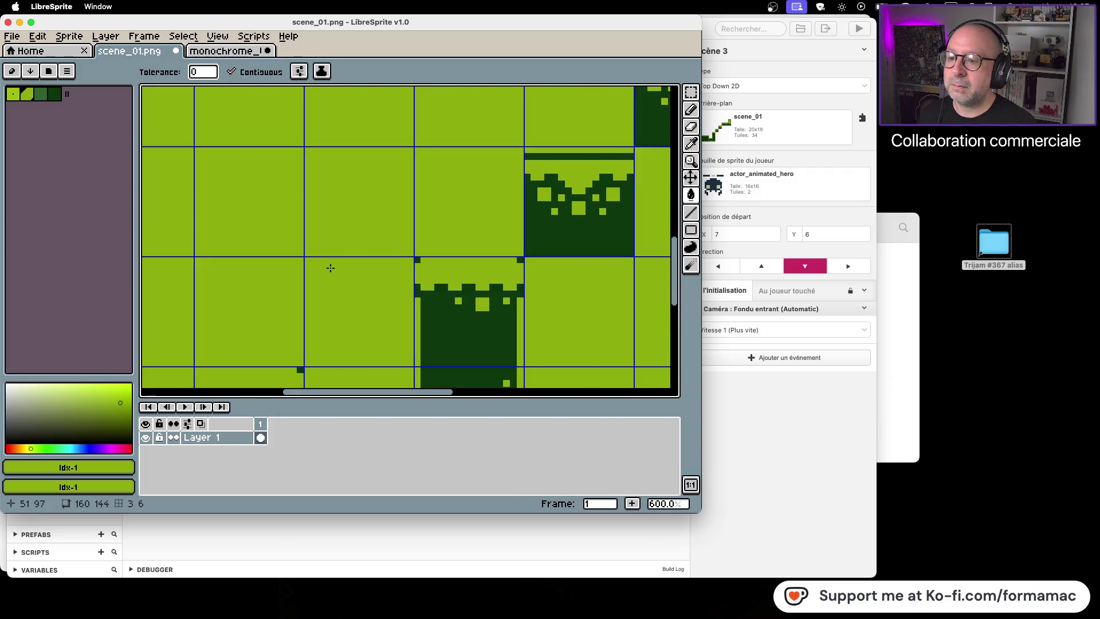
pyautogui.scroll(-4, 331, 268)
pyautogui.press('super+z')
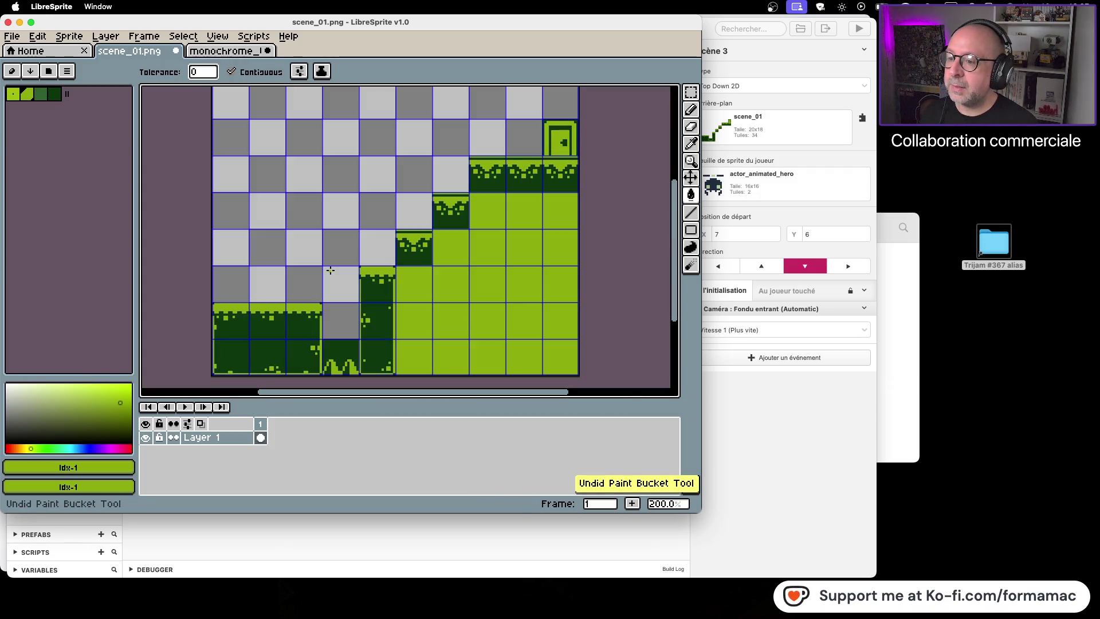
pyautogui.press('super+z')
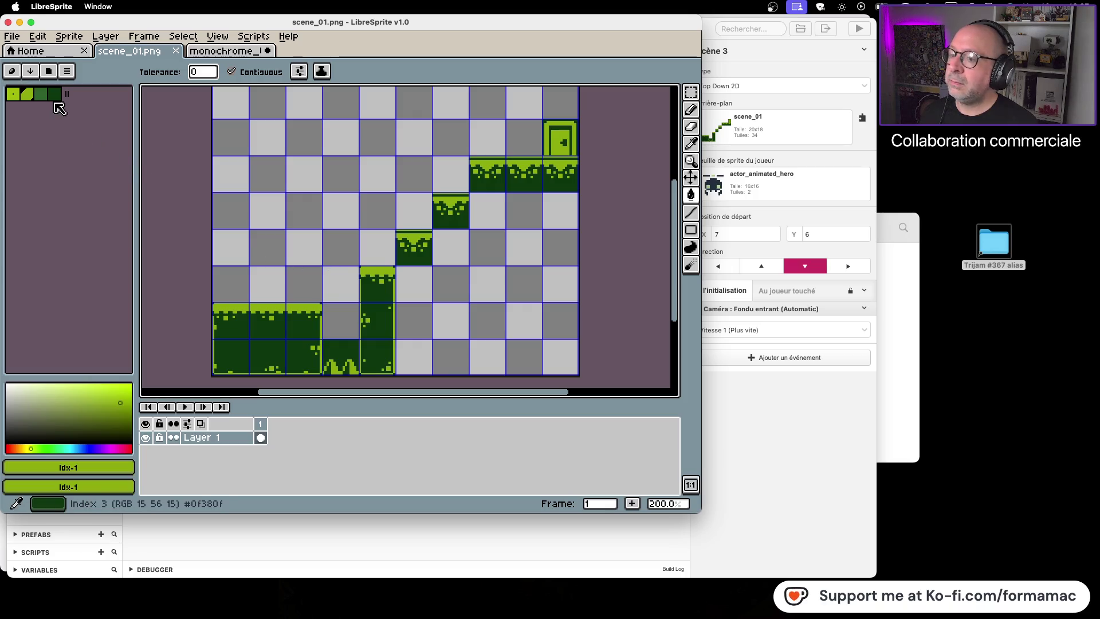
pyautogui.click(40, 94)
pyautogui.click(287, 182)
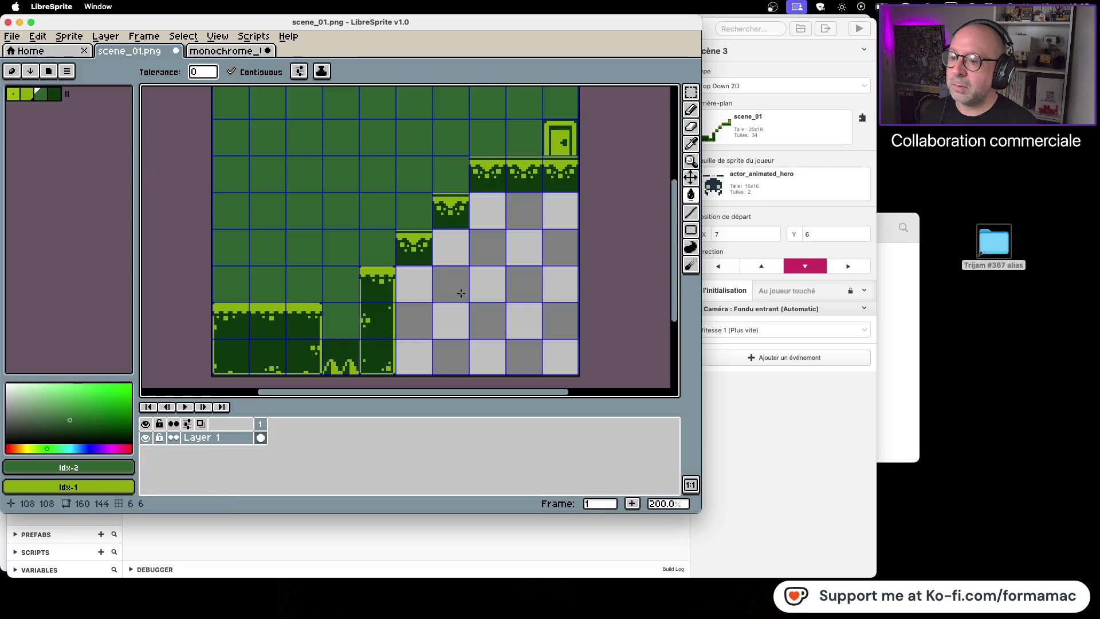
pyautogui.click(445, 284)
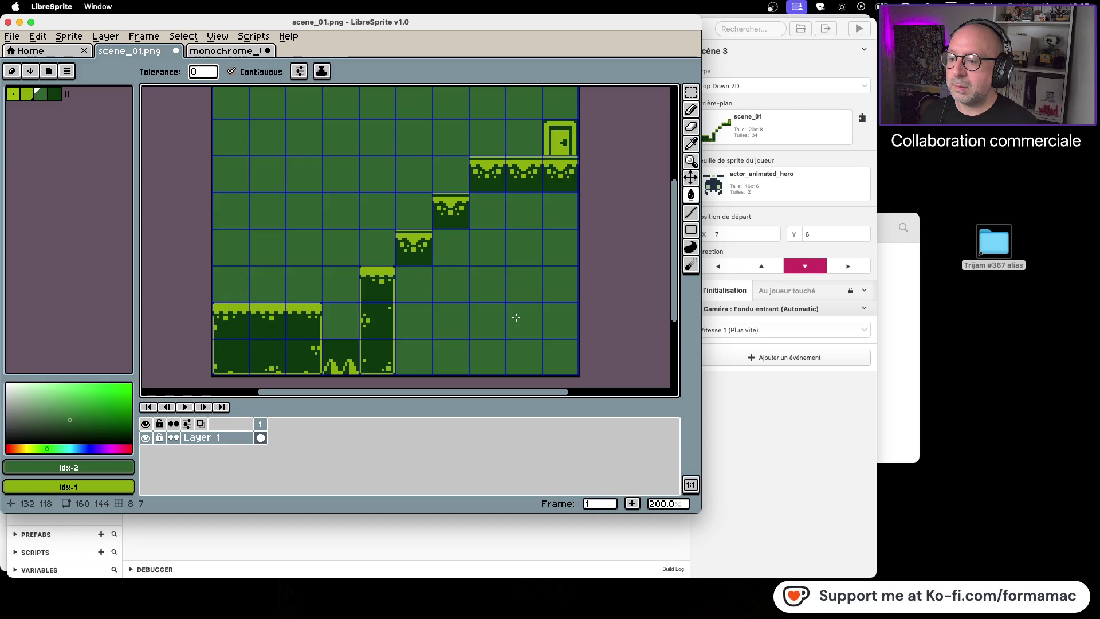
pyautogui.click(348, 346)
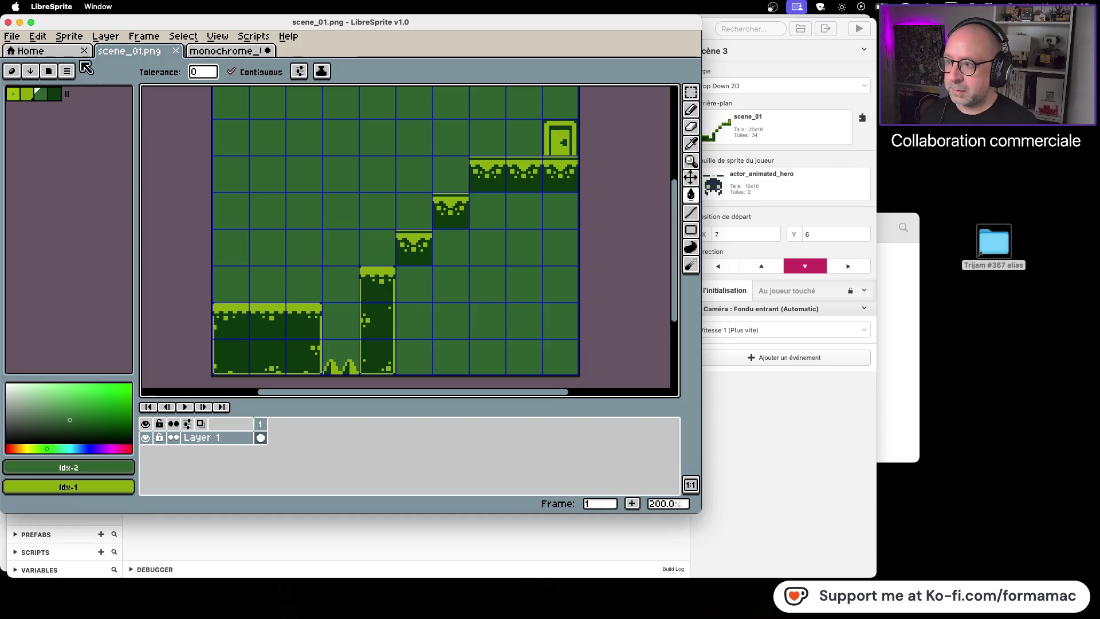
# Save the level over scene_01.aseprite, confirming the overwrite
pyautogui.click(12, 37)
pyautogui.click(81, 110)
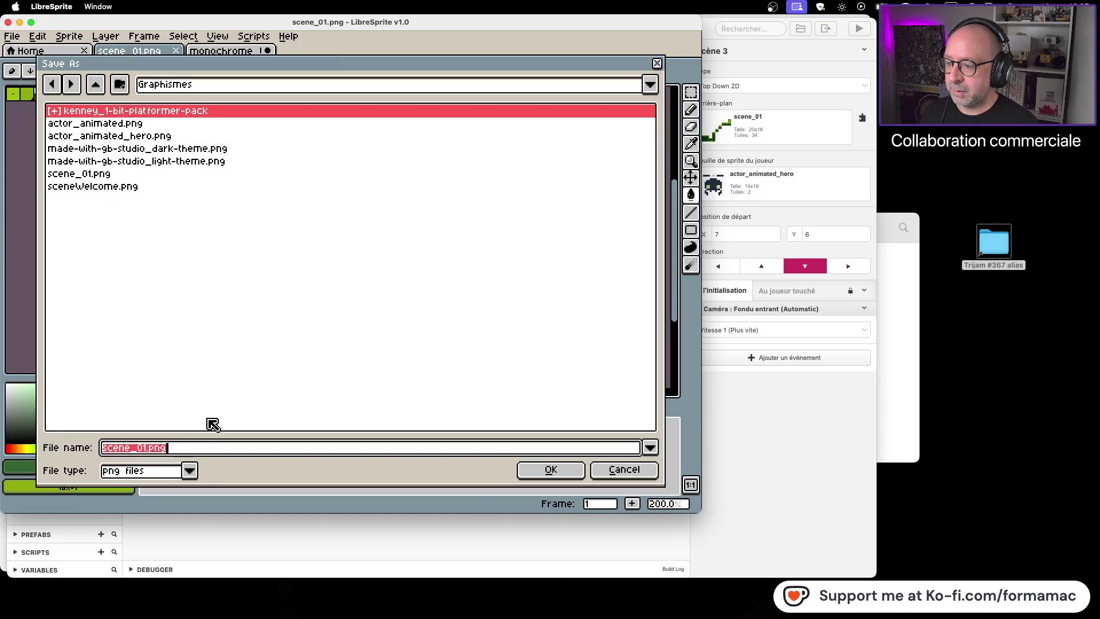
pyautogui.click(190, 471)
pyautogui.click(172, 328)
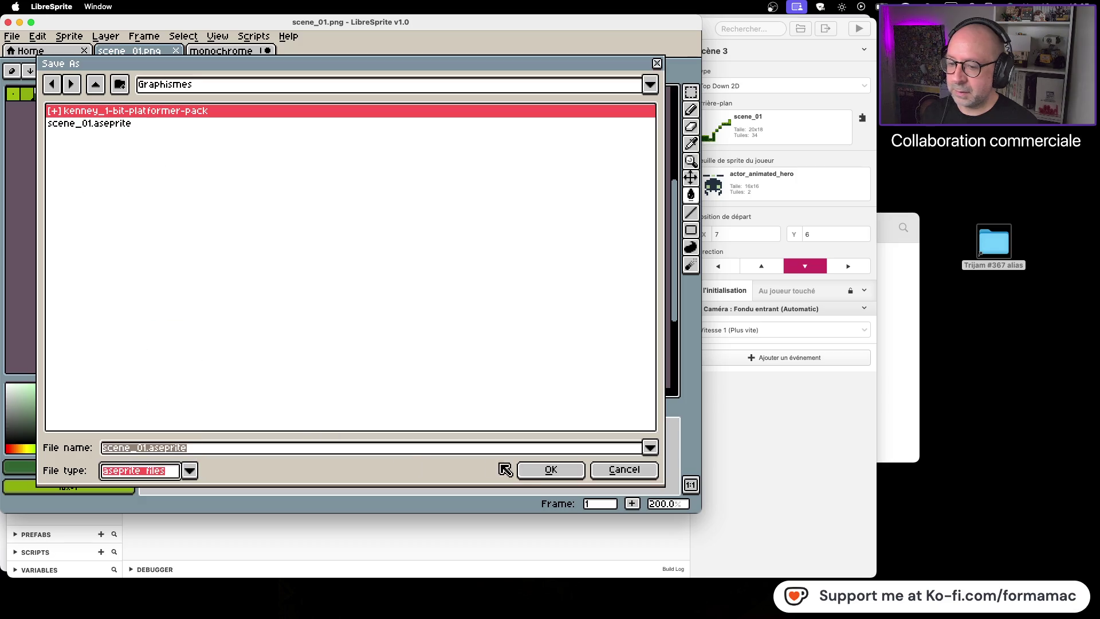
pyautogui.click(533, 470)
pyautogui.click(309, 298)
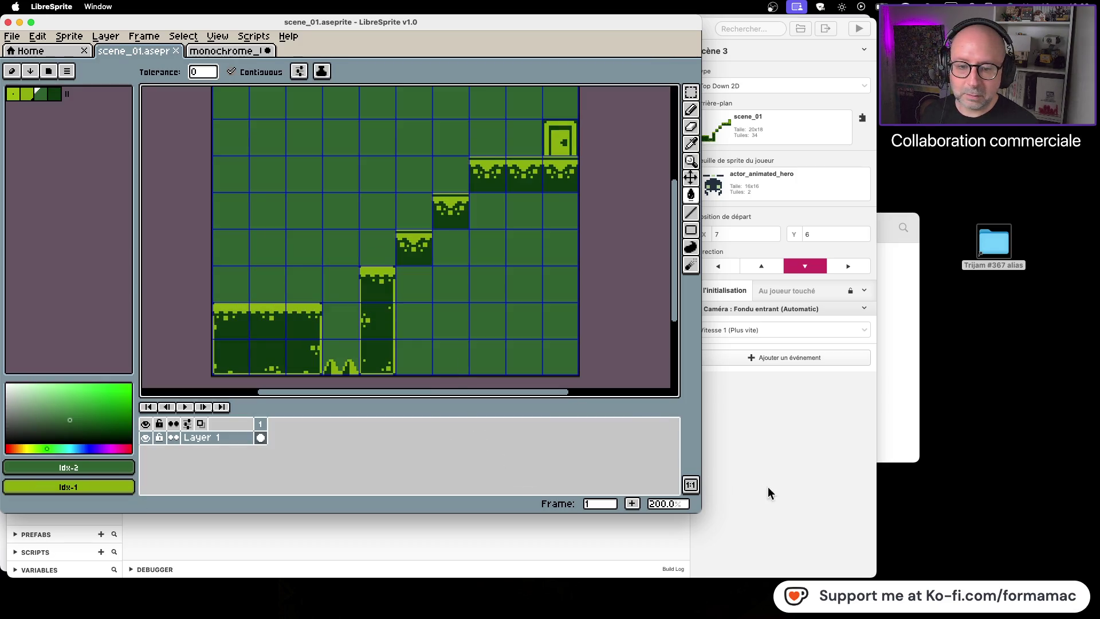
pyautogui.click(878, 394)
# Copy the new scene_01.png from Assets > Graphismes
pyautogui.click(510, 228)
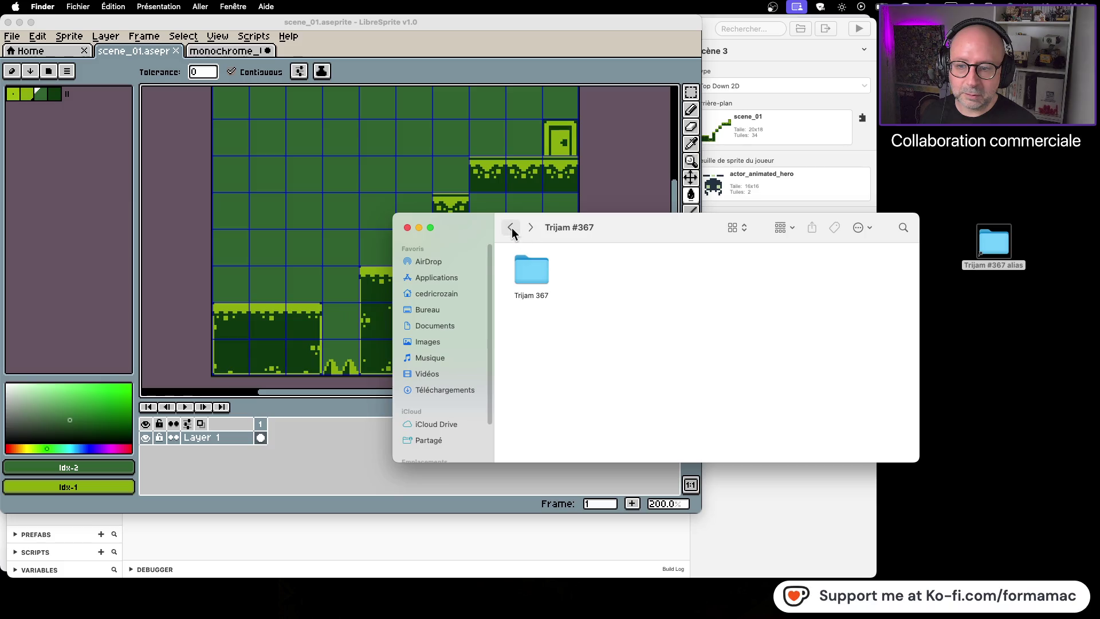
pyautogui.doubleClick(645, 266)
pyautogui.doubleClick(538, 274)
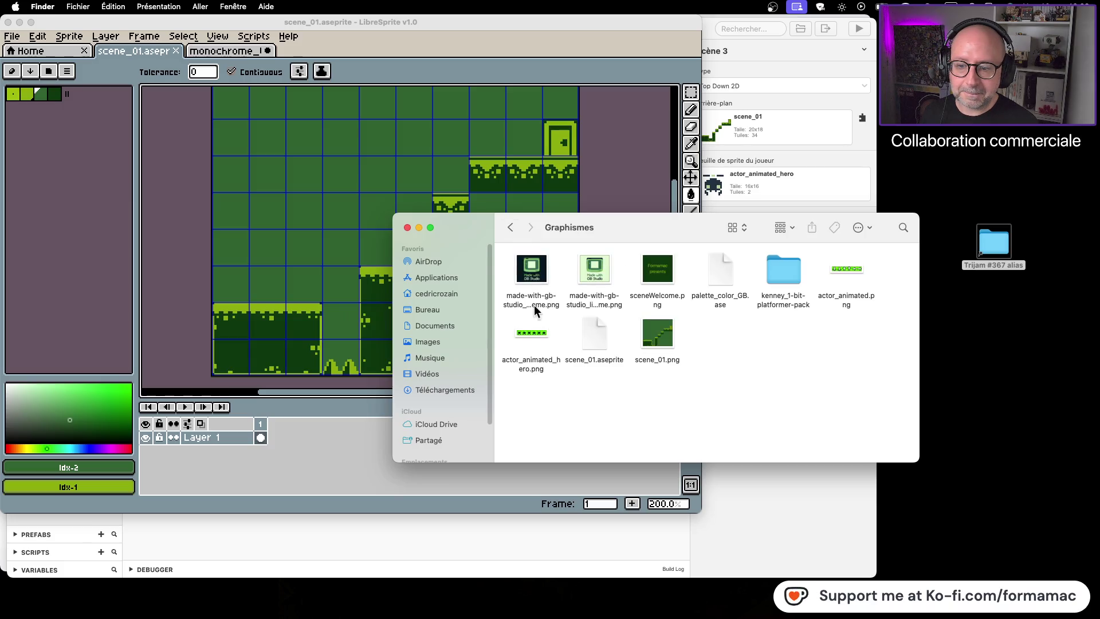
pyautogui.click(664, 334)
pyautogui.click(798, 332)
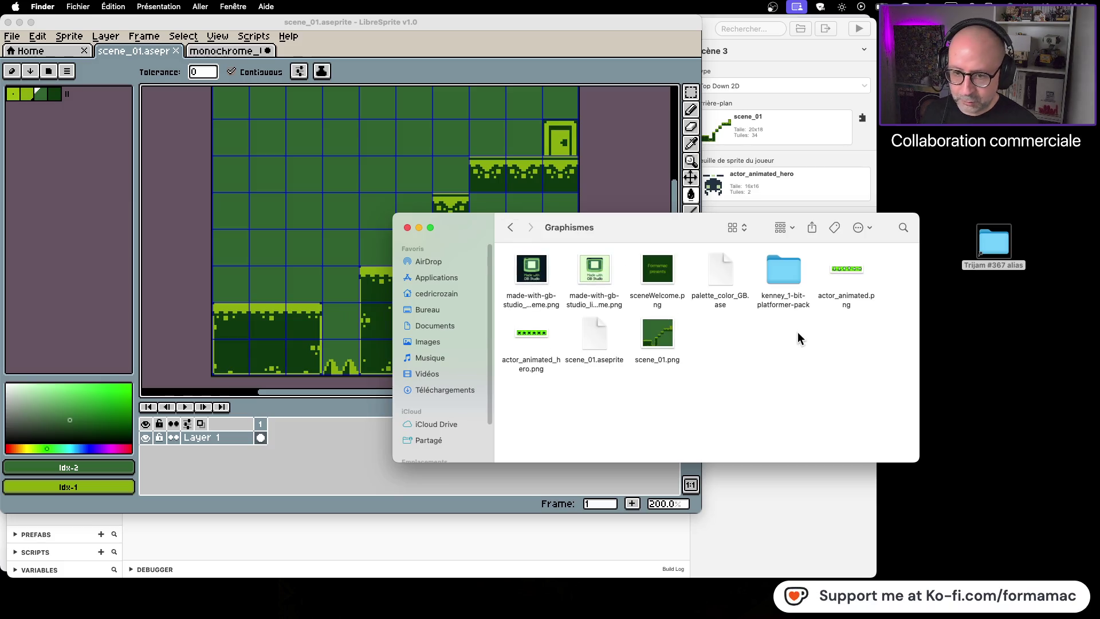
# Paste scene_01.png into Trijam 367's assets/backgrounds, replacing the old file
pyautogui.click(510, 228)
pyautogui.click(510, 227)
pyautogui.doubleClick(534, 273)
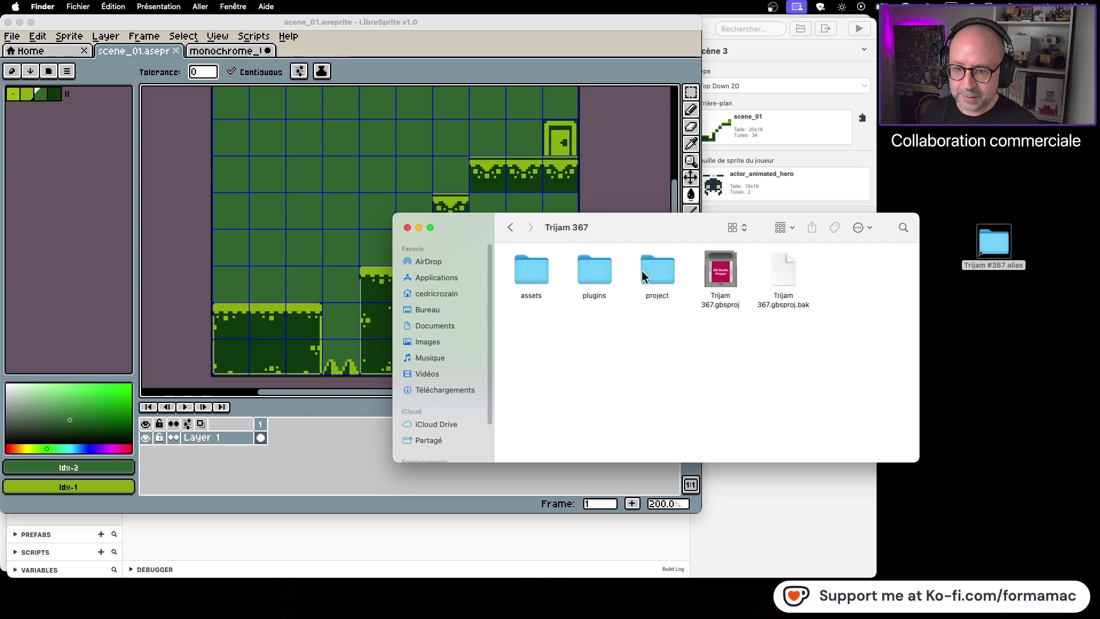
pyautogui.doubleClick(533, 273)
pyautogui.doubleClick(531, 337)
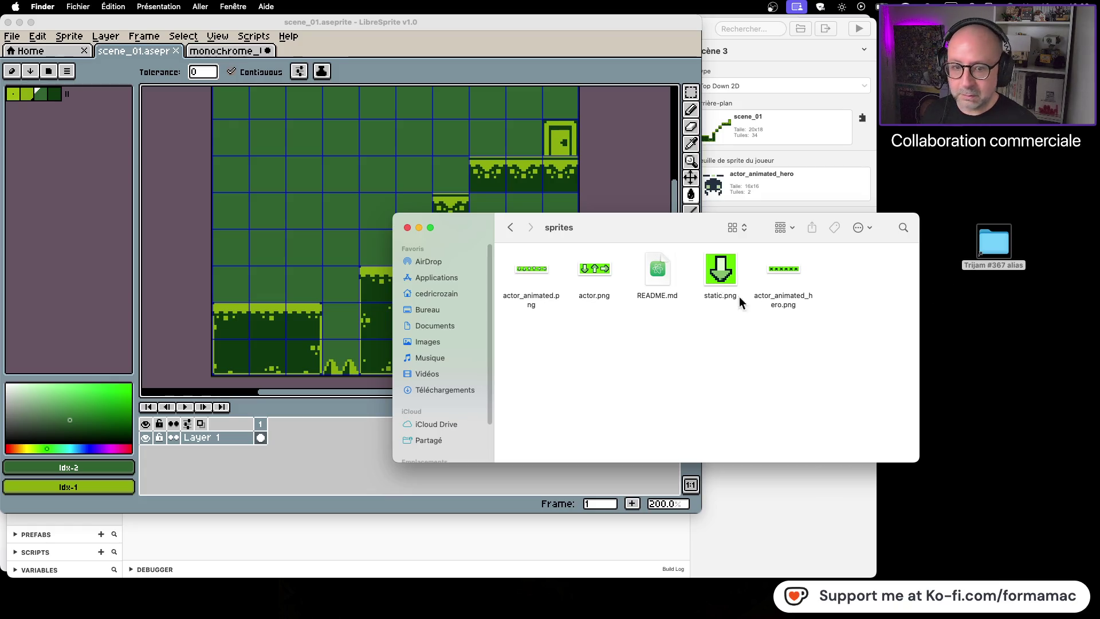
pyautogui.click(510, 228)
pyautogui.doubleClick(594, 269)
pyautogui.press('super+v')
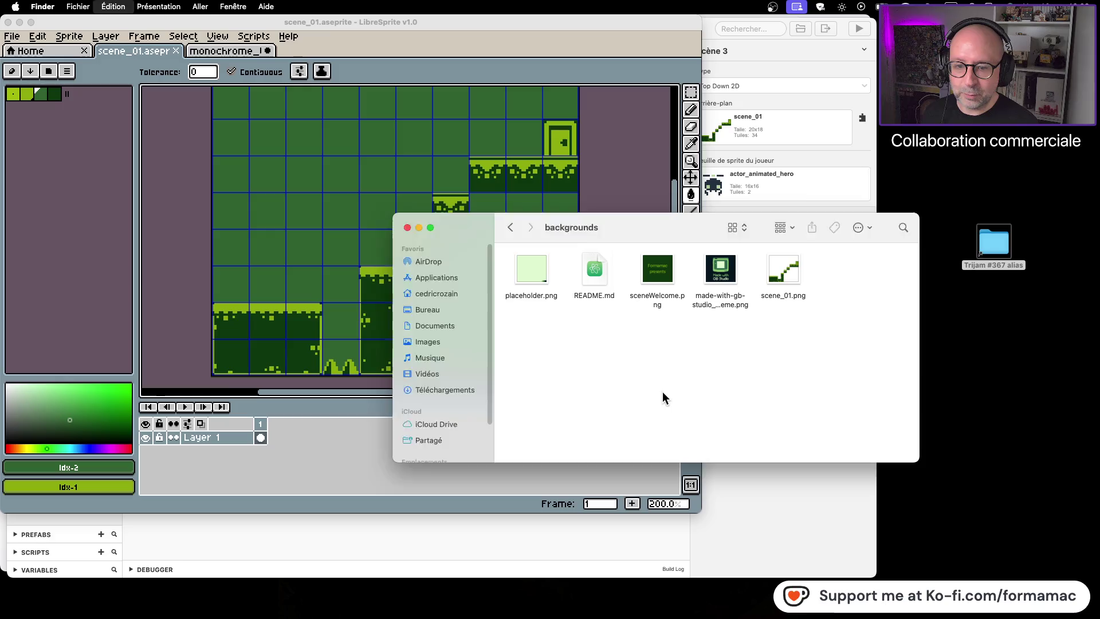
pyautogui.click(1034, 203)
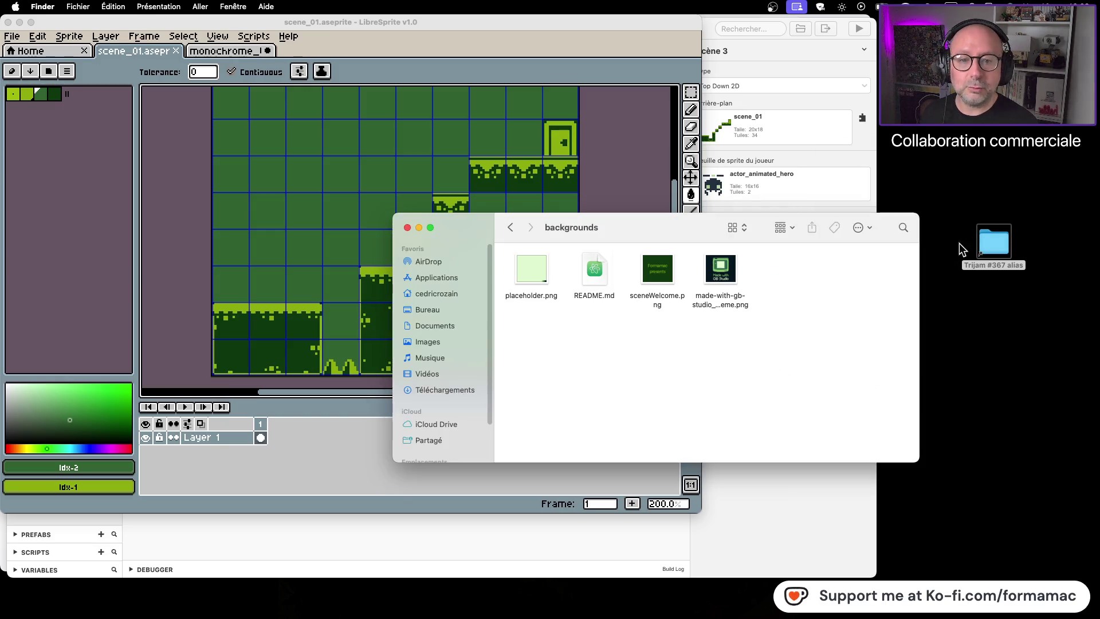
pyautogui.click(793, 502)
# Save and hide GB Studio, then reopen Trijam 367.gbsproj from Finder
pyautogui.press('super+s')
pyautogui.press('super+h')
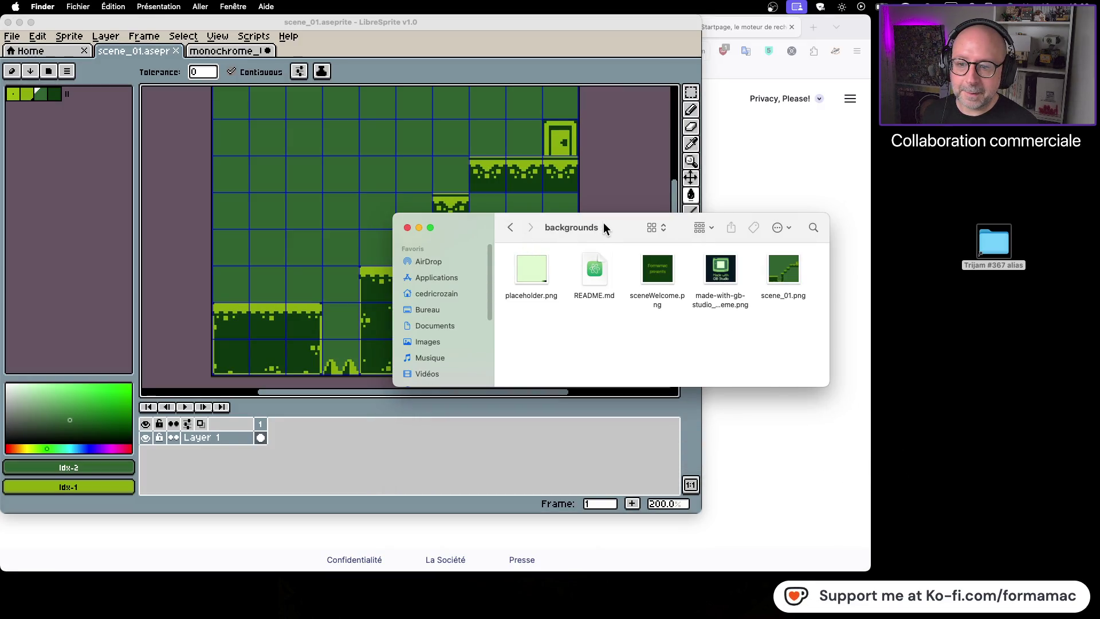
pyautogui.click(510, 228)
pyautogui.click(510, 227)
pyautogui.doubleClick(714, 277)
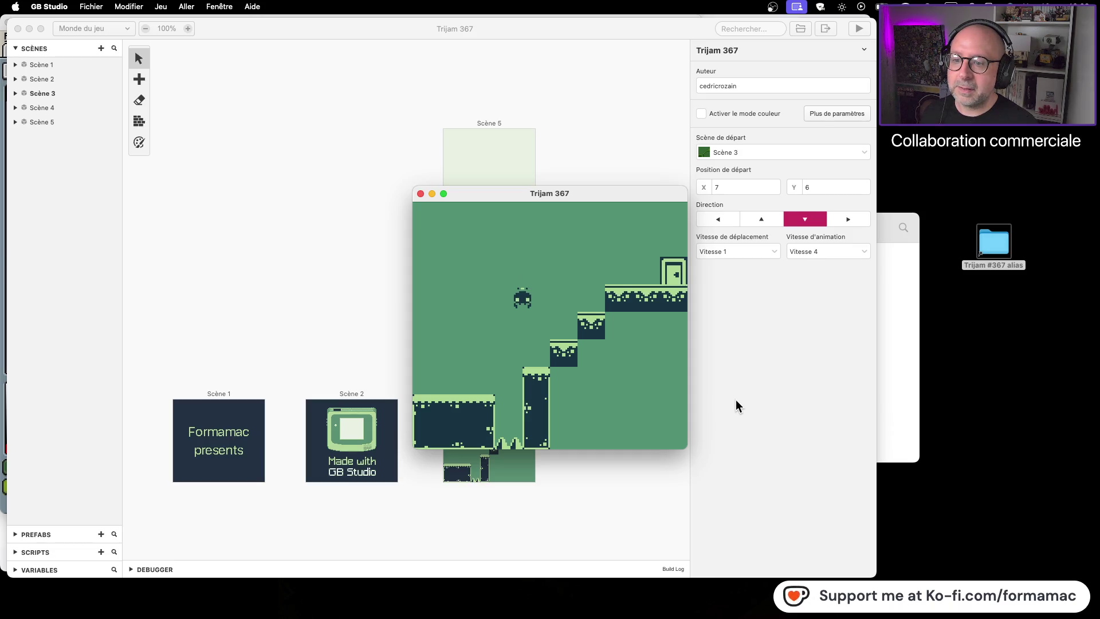
# Walk the player with the arrow keys, jump up the steps with Z, then close the game
pyautogui.press('Left')
pyautogui.press('Right')
pyautogui.press('z')
pyautogui.press('Right')
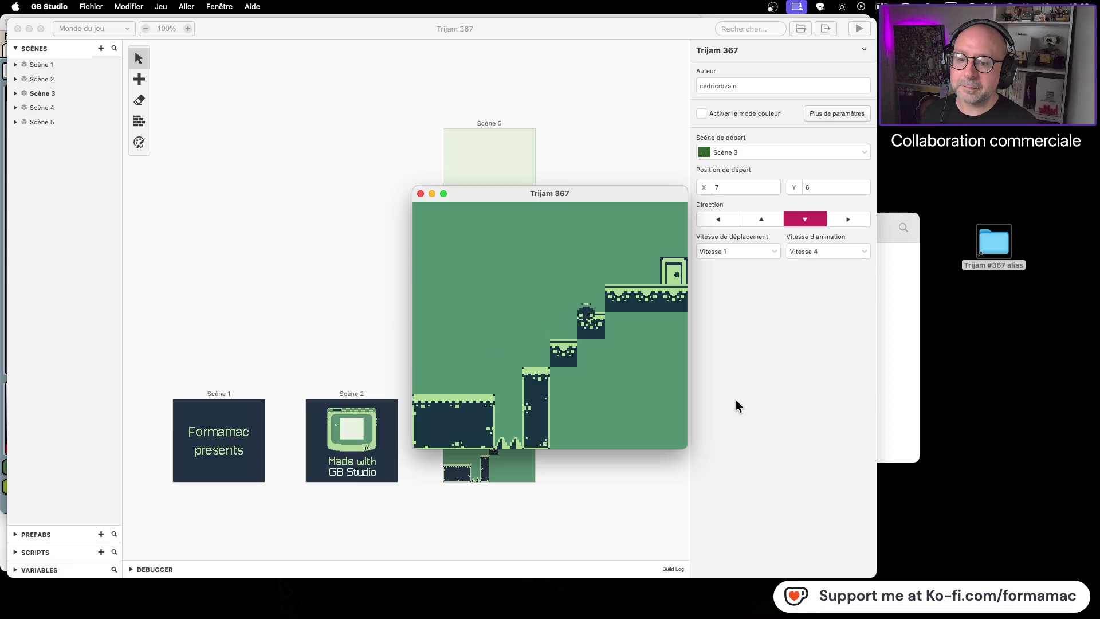
pyautogui.press('Left')
pyautogui.press('z')
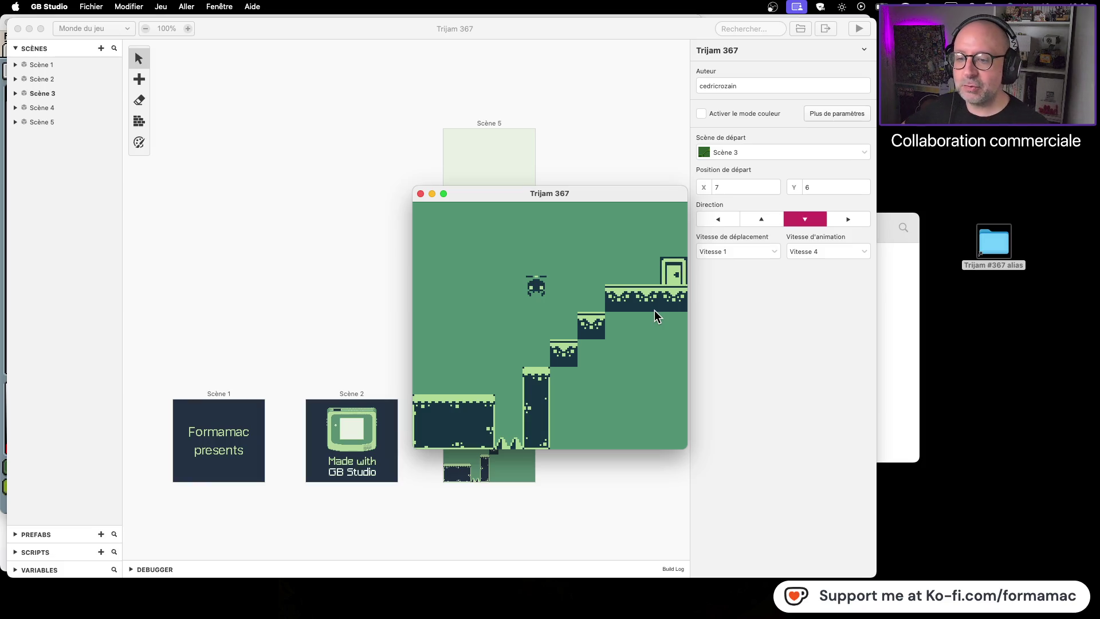
pyautogui.moveTo(628, 198)
pyautogui.mouseDown()
pyautogui.moveTo(512, 181)
pyautogui.moveTo(555, 173)
pyautogui.mouseUp()
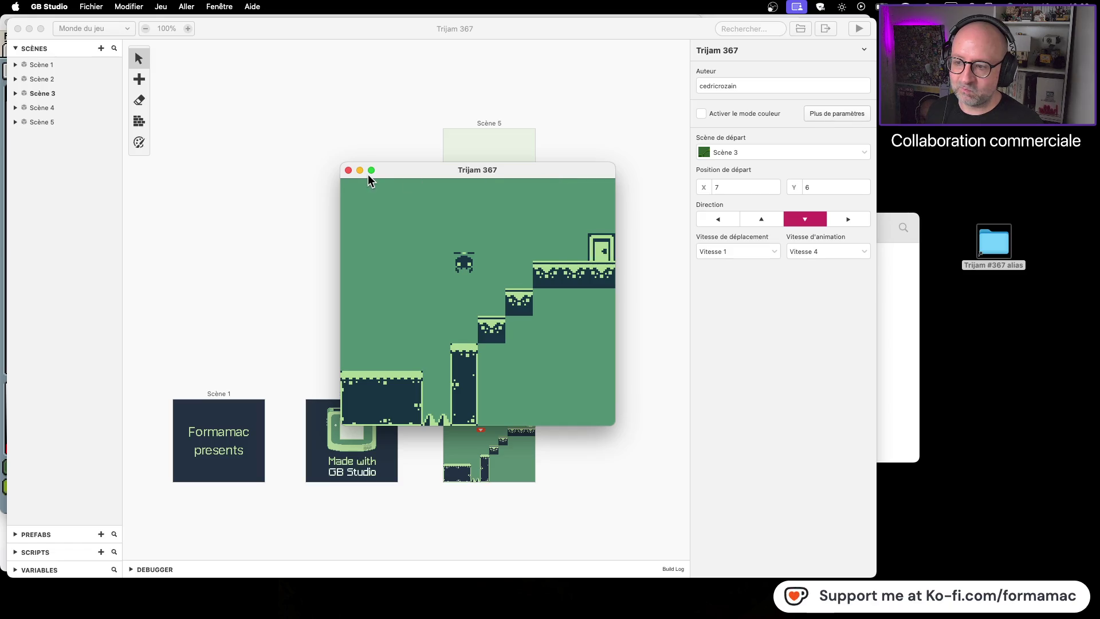
pyautogui.click(349, 171)
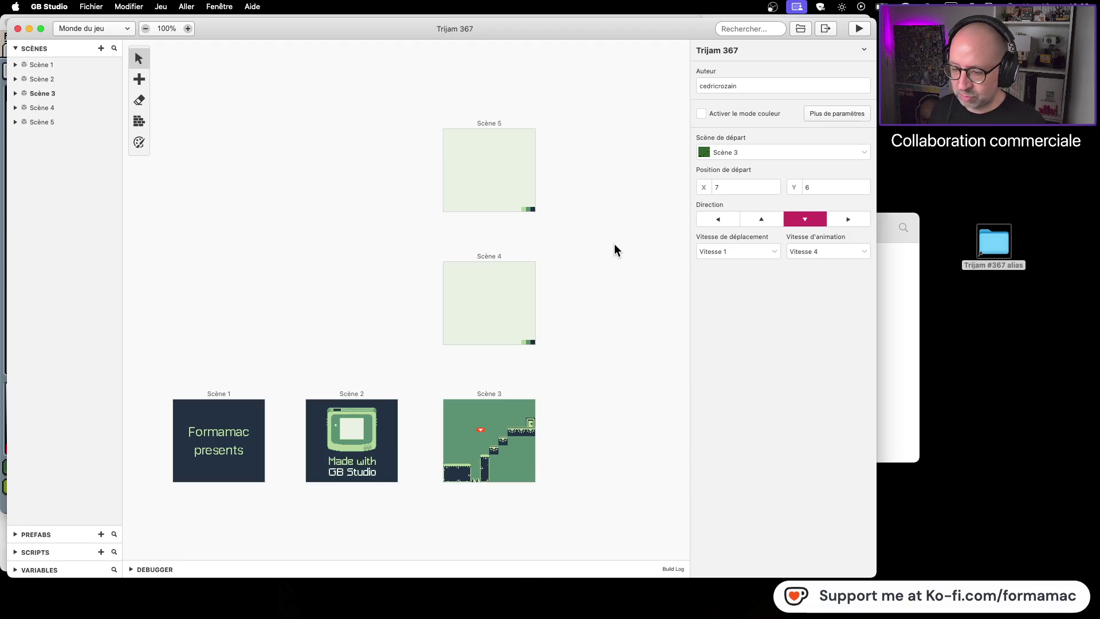
# Zoom and pan over the monochrome tileset's tiles and pick the Rectangular Marquee Tool
pyautogui.press('super+Tab')
pyautogui.press('super+Tab')
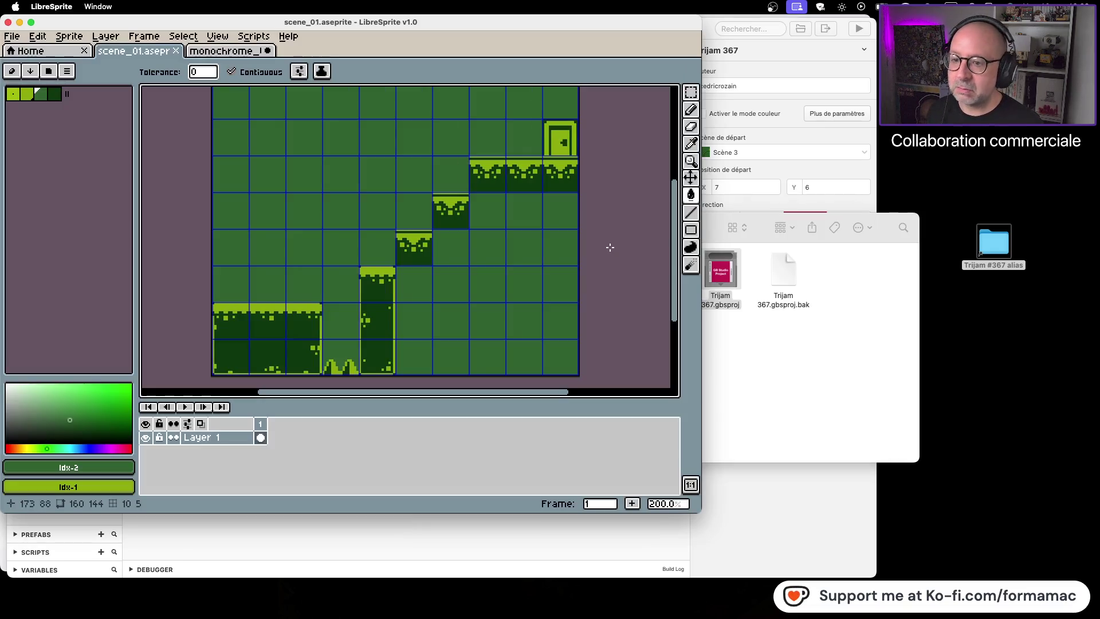
pyautogui.click(244, 51)
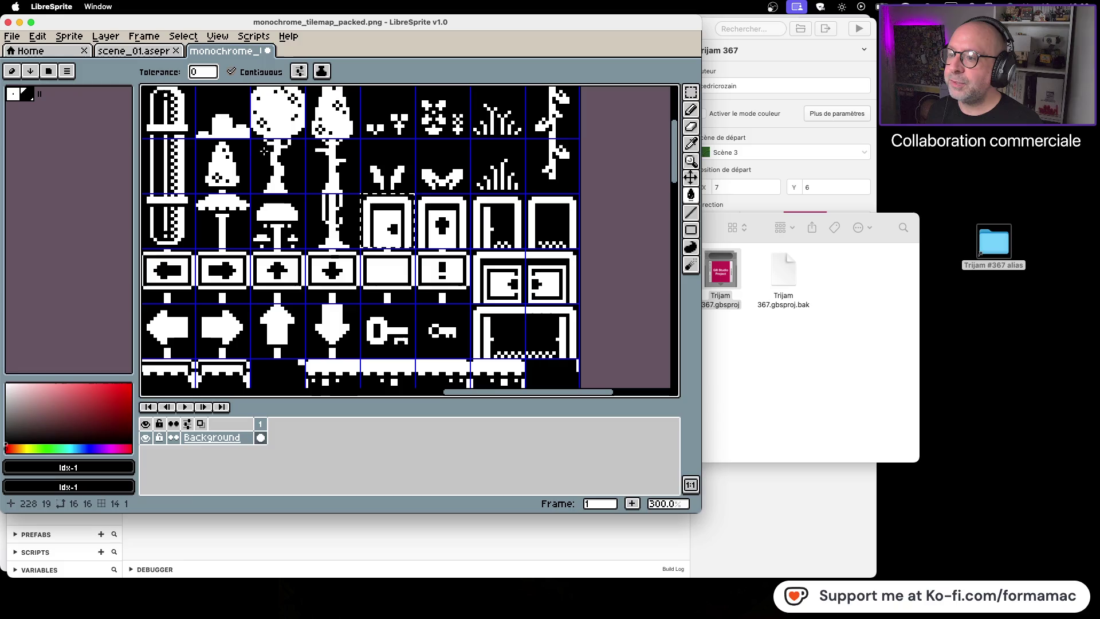
pyautogui.scroll(-2, 507, 243)
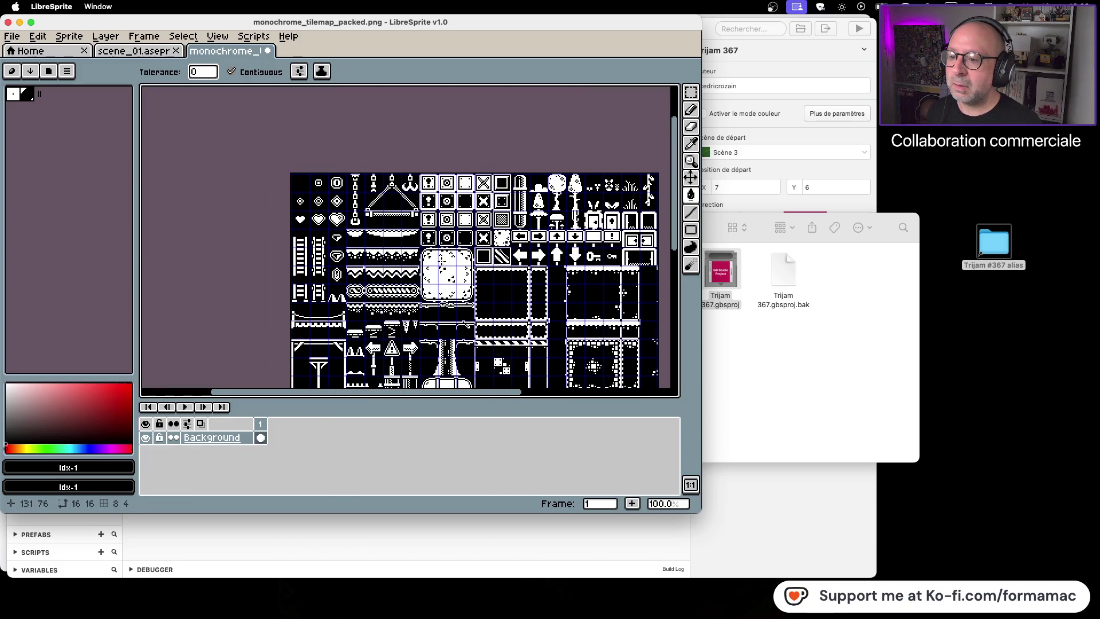
pyautogui.scroll(2, 368, 261)
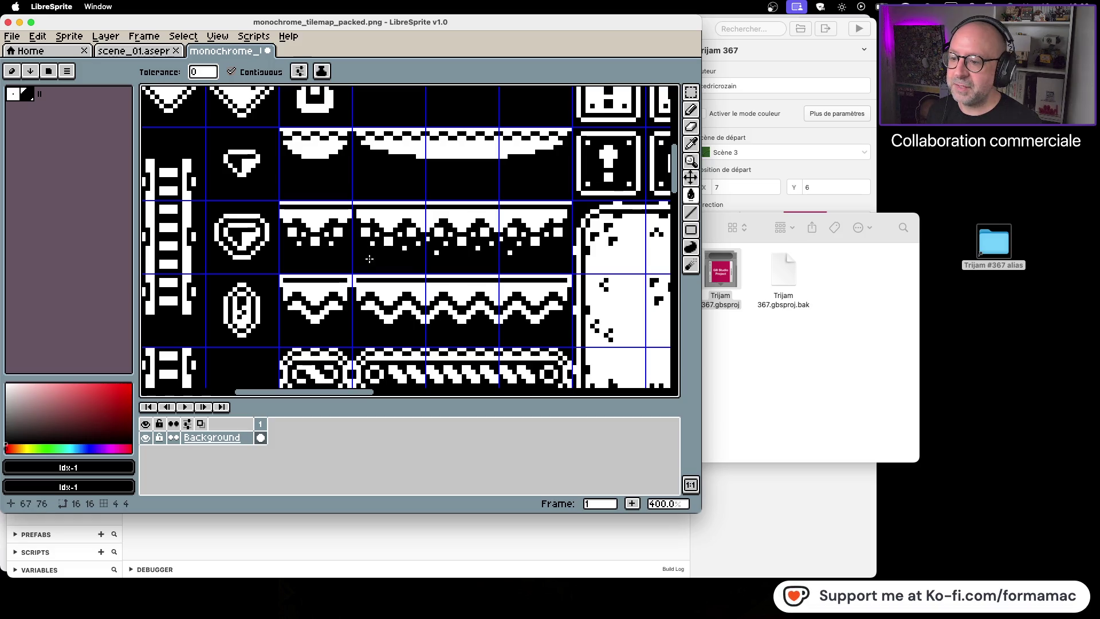
pyautogui.scroll(-2, 370, 259)
pyautogui.hscroll(5, 559, 280)
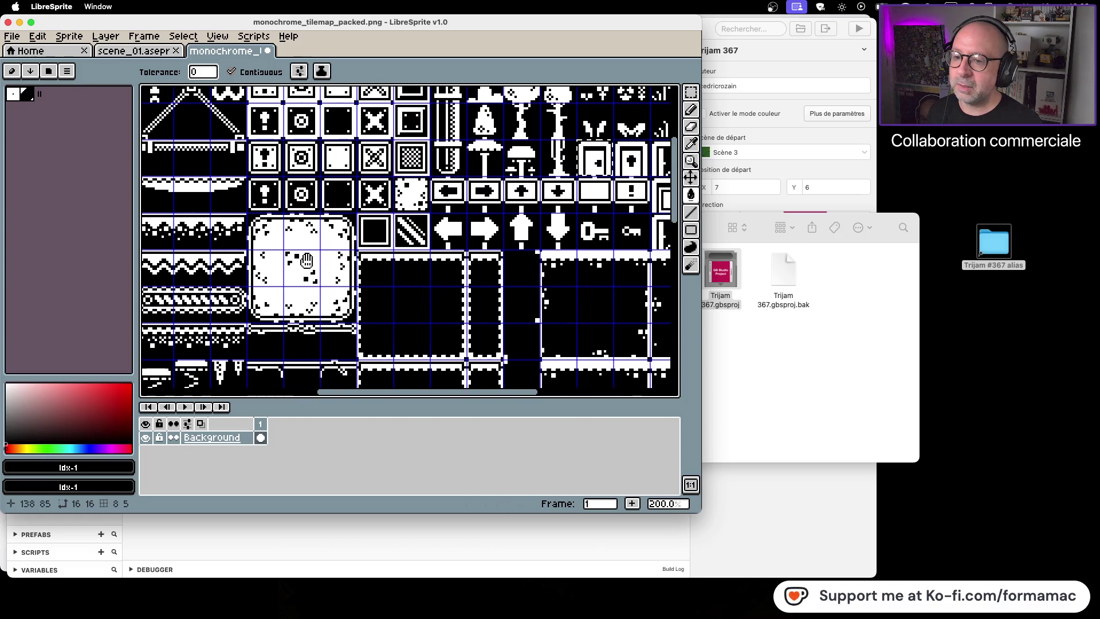
pyautogui.moveTo(560, 280); pyautogui.dragTo(471, 224)
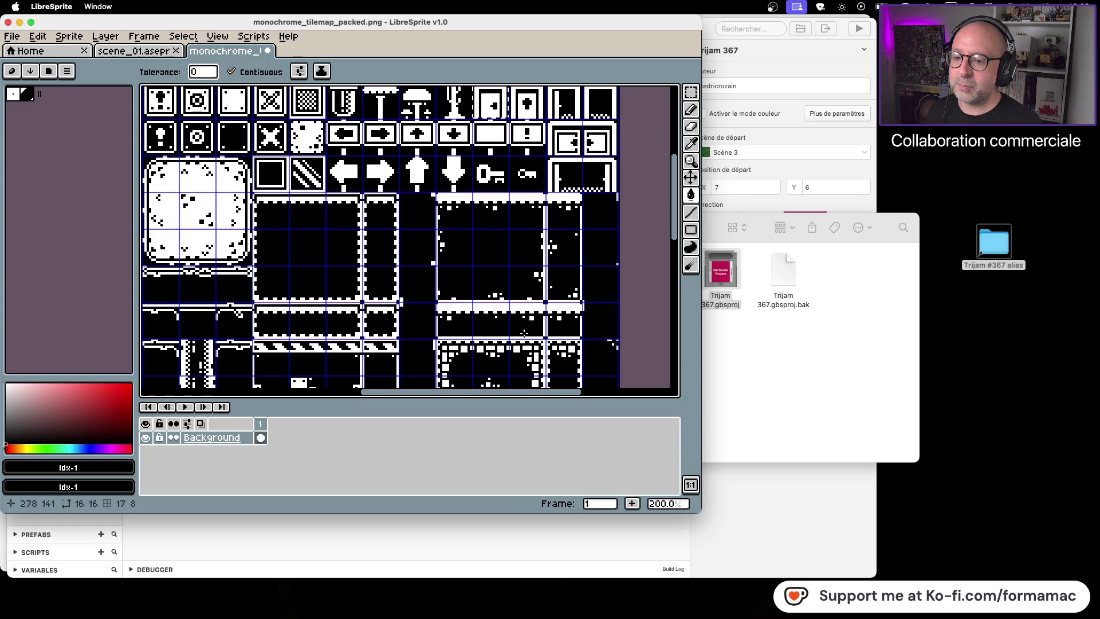
pyautogui.click(691, 92)
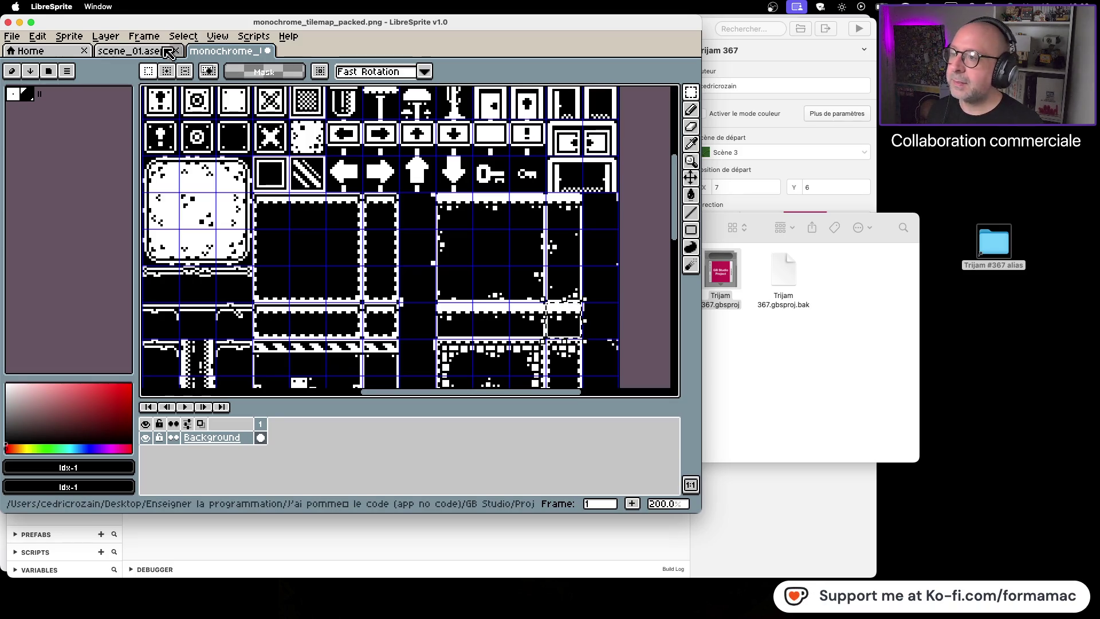
pyautogui.click(138, 51)
# Copy a two-tile-wide block from the tileset and place it beneath the exit door
pyautogui.scroll(1, 361, 229)
pyautogui.moveTo(369, 208)
pyautogui.mouseDown()
pyautogui.moveTo(430, 266)
pyautogui.moveTo(404, 233)
pyautogui.moveTo(504, 188)
pyautogui.moveTo(468, 180)
pyautogui.mouseUp()
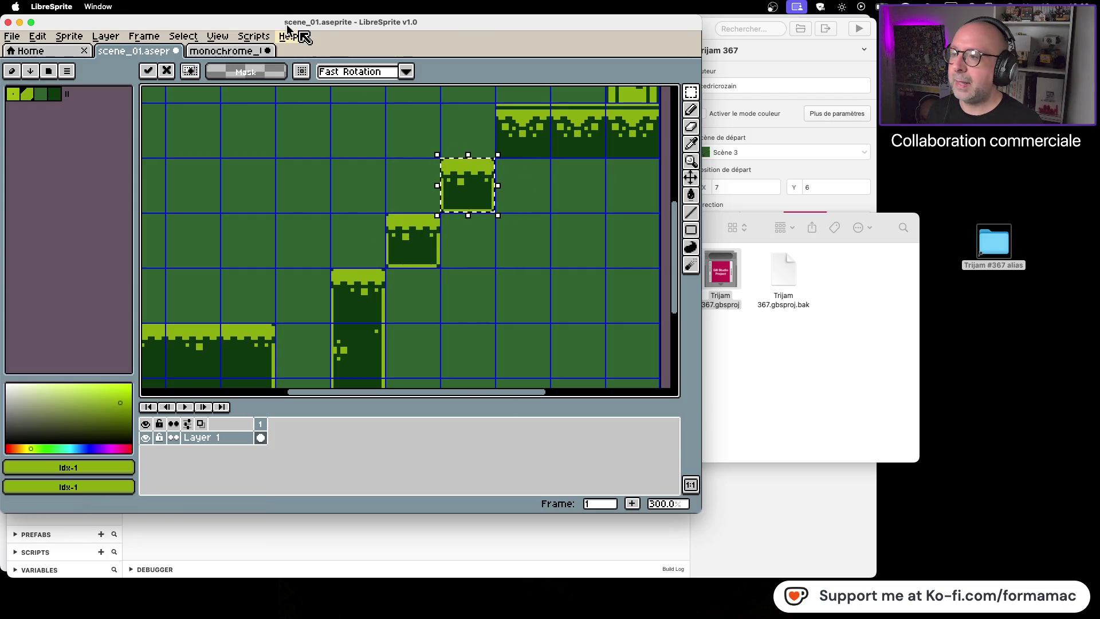
pyautogui.click(241, 51)
pyautogui.moveTo(492, 317)
pyautogui.mouseDown()
pyautogui.moveTo(452, 321)
pyautogui.moveTo(507, 325)
pyautogui.mouseUp()
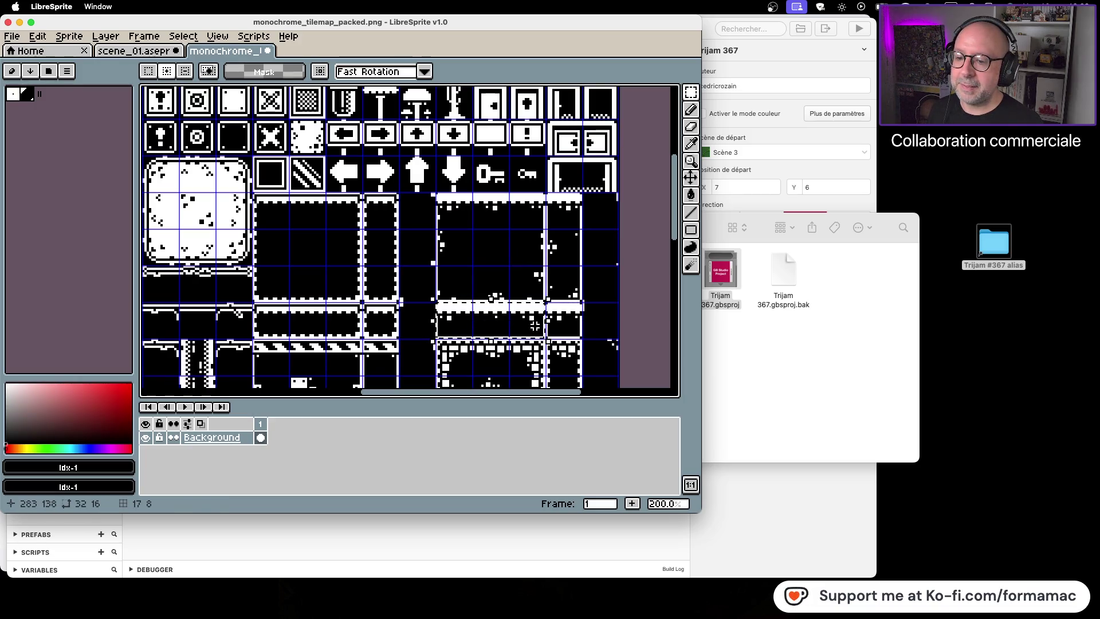
pyautogui.click(134, 51)
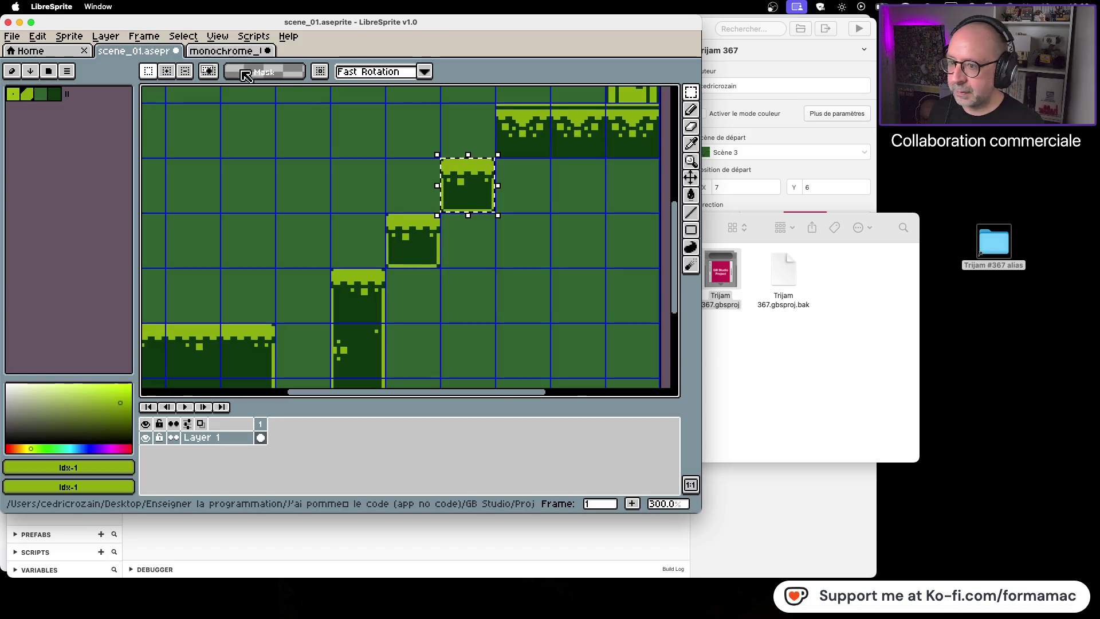
pyautogui.press('super+v')
pyautogui.moveTo(435, 247)
pyautogui.mouseDown()
pyautogui.moveTo(577, 184)
pyautogui.moveTo(395, 380)
pyautogui.moveTo(393, 339)
pyautogui.moveTo(417, 302)
pyautogui.mouseUp()
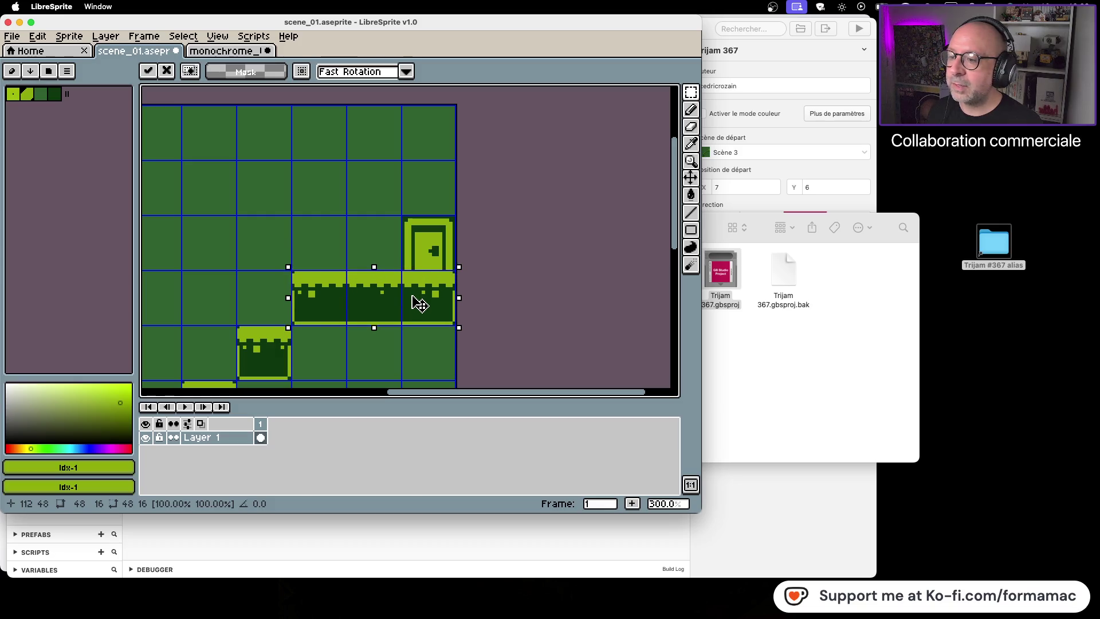
pyautogui.click(486, 273)
# Save scene_01 and bring up the monochrome tileset image
pyautogui.scroll(5, 364, 289)
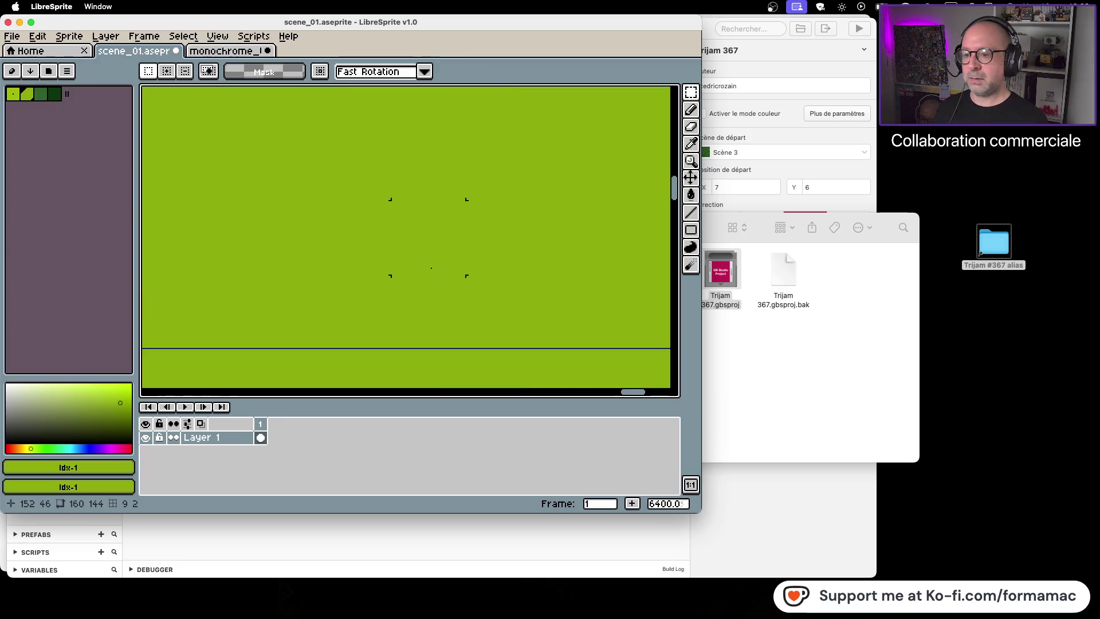
pyautogui.scroll(-1, 529, 272)
pyautogui.scroll(-6, 550, 294)
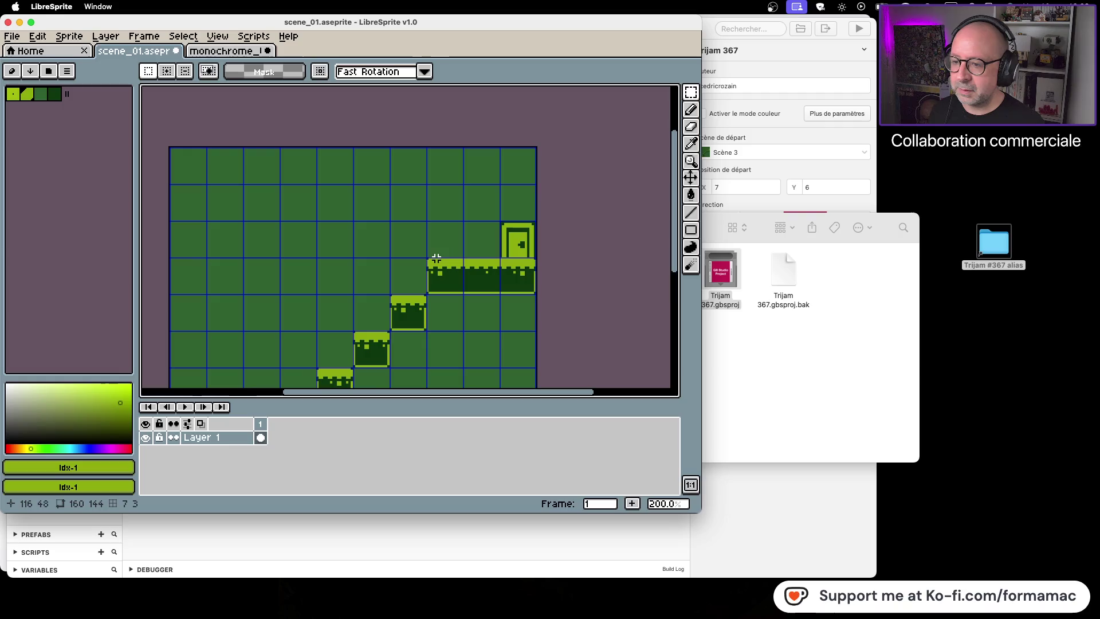
pyautogui.scroll(-2, 468, 252)
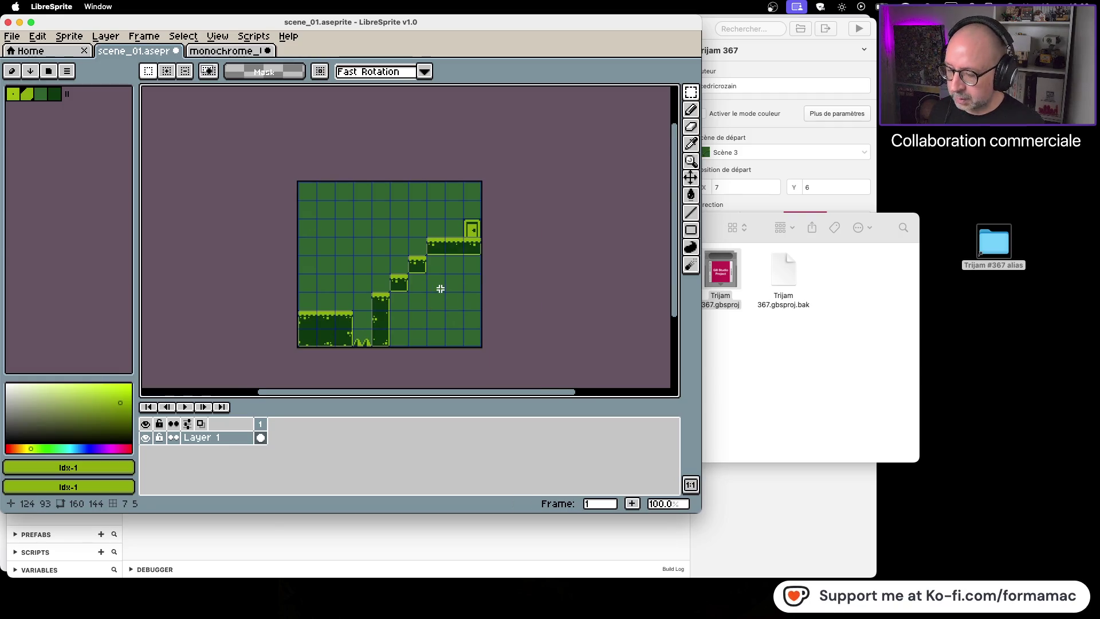
pyautogui.hotkey('ctrl', 's')
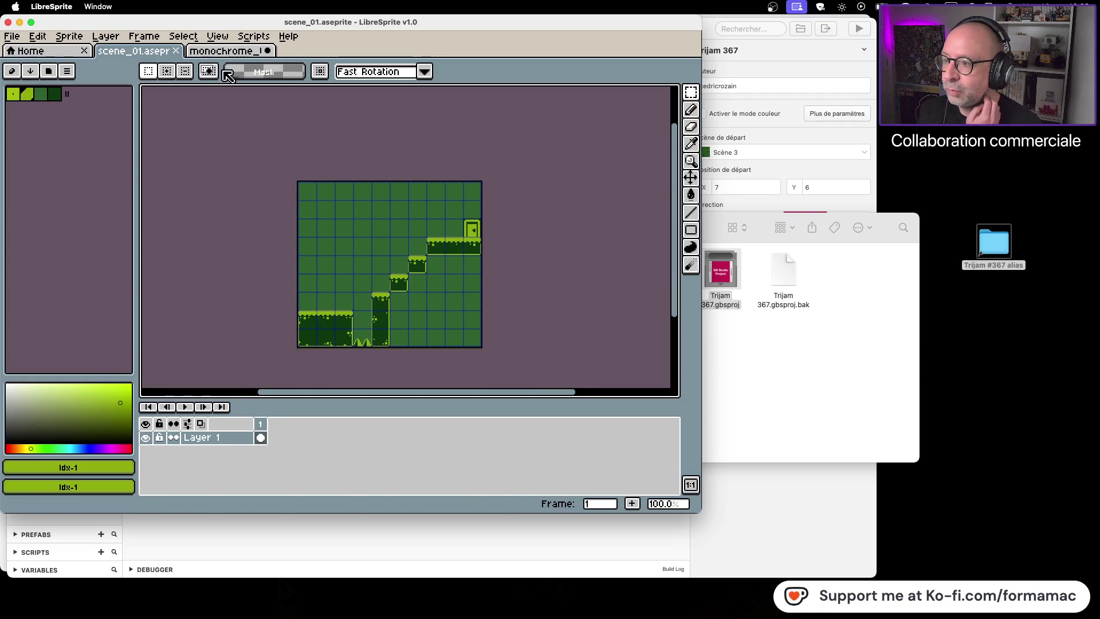
pyautogui.click(247, 53)
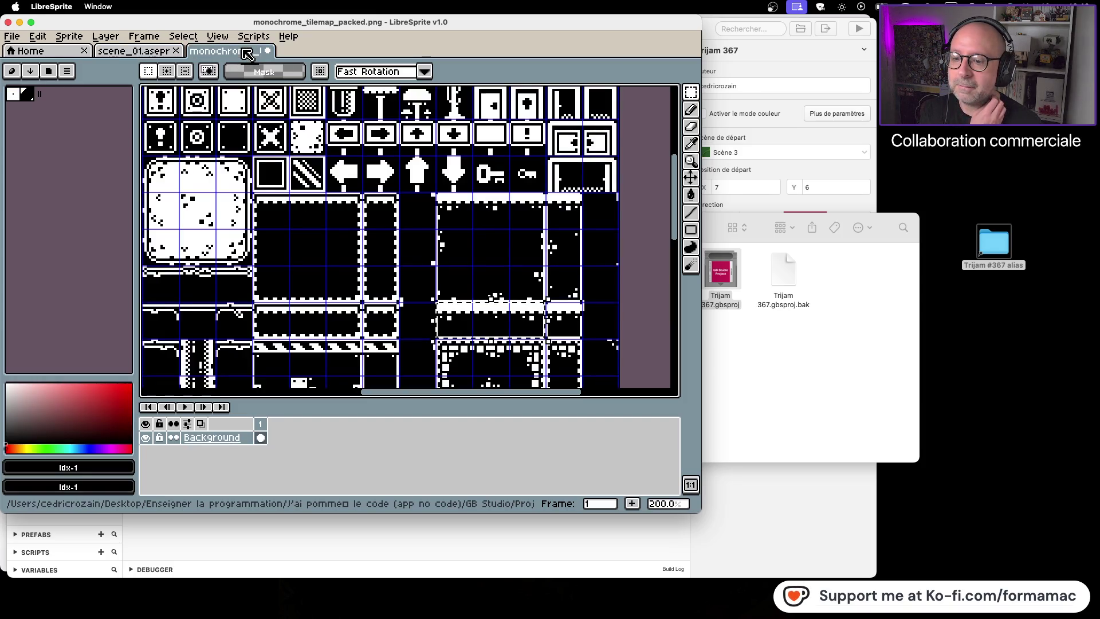
# Pan and zoom out over the entire monochrome tileset, then return to scene_01
pyautogui.scroll(-2, 279, 201)
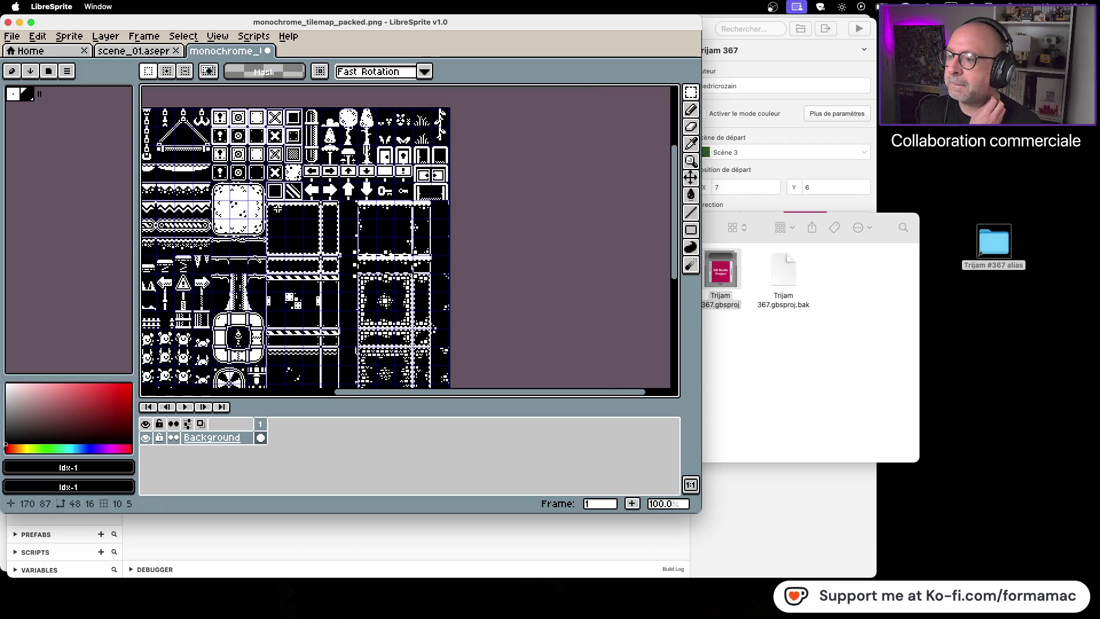
pyautogui.moveTo(456, 216); pyautogui.dragTo(396, 206)
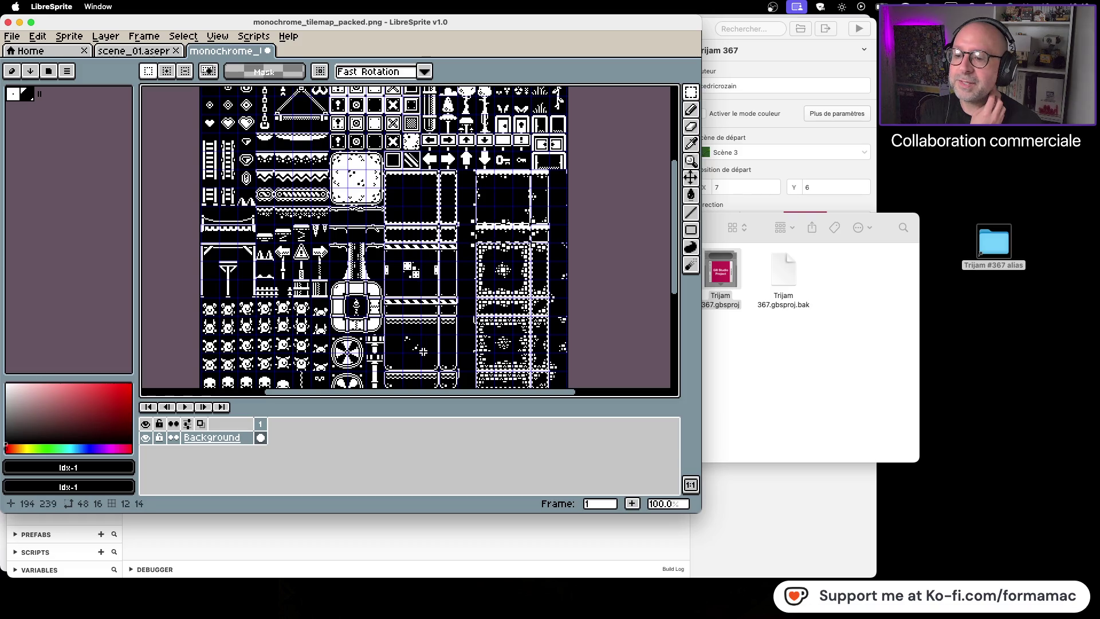
pyautogui.press('-')
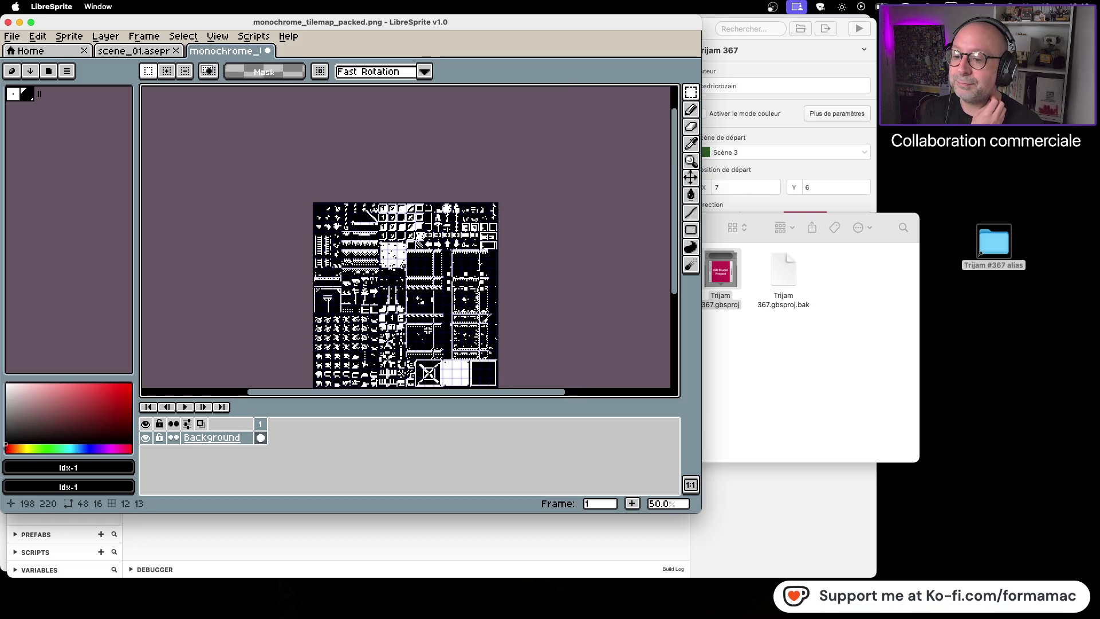
pyautogui.press('+')
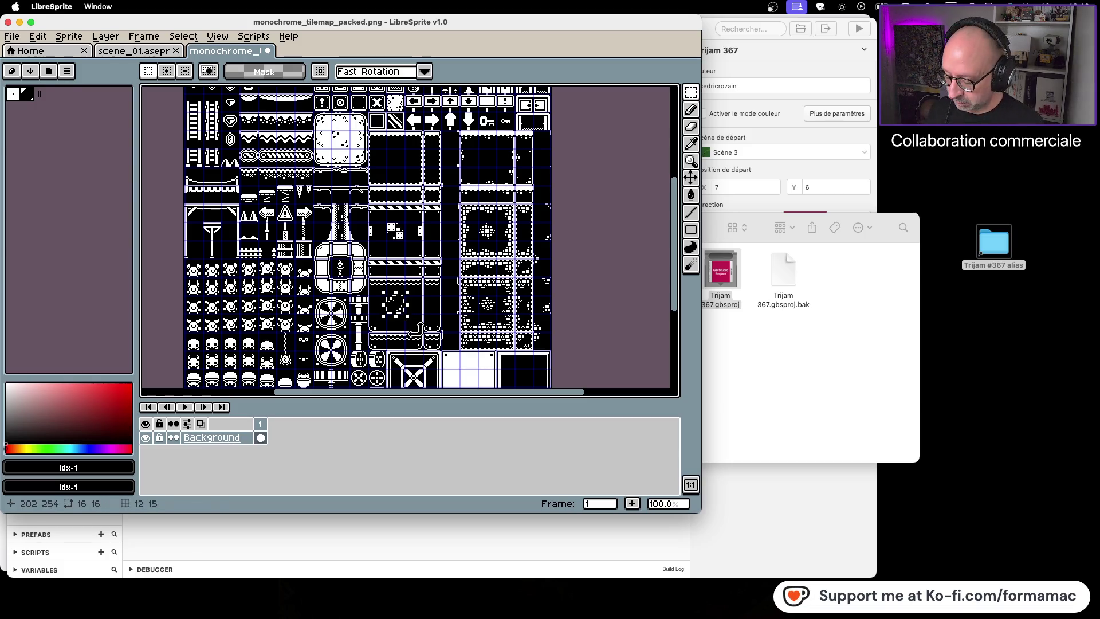
pyautogui.click(143, 55)
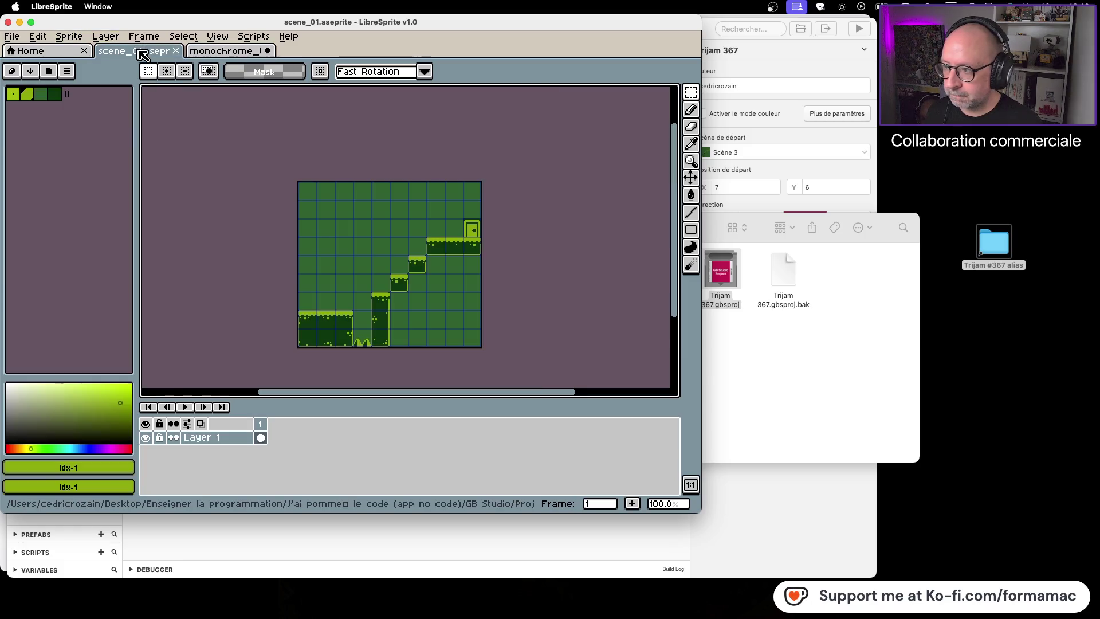
# Paste copies of the dark speckled ground tile into several grid cells
pyautogui.scroll(2, 383, 226)
pyautogui.moveTo(334, 207)
pyautogui.mouseDown()
pyautogui.moveTo(451, 304)
pyautogui.moveTo(464, 351)
pyautogui.mouseUp()
pyautogui.hotkey('ctrl', 'v')
pyautogui.moveTo(394, 244); pyautogui.dragTo(589, 288)
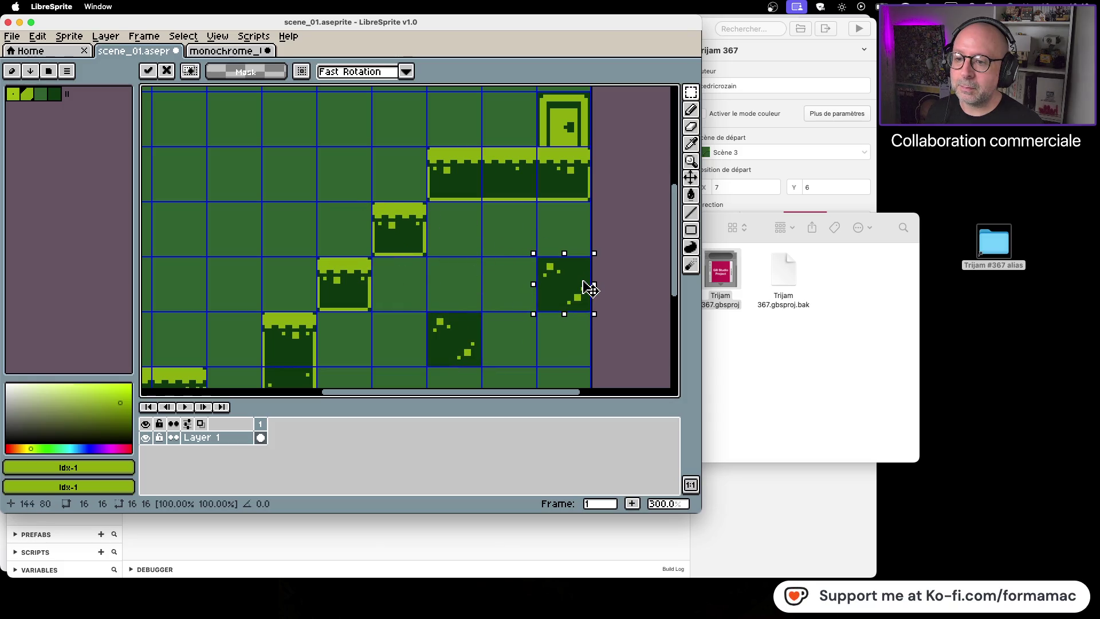
pyautogui.scroll(-3, 588, 288)
pyautogui.hotkey('ctrl', 'v')
pyautogui.moveTo(377, 209)
pyautogui.mouseDown()
pyautogui.moveTo(388, 301)
pyautogui.moveTo(365, 302)
pyautogui.moveTo(411, 304)
pyautogui.mouseUp()
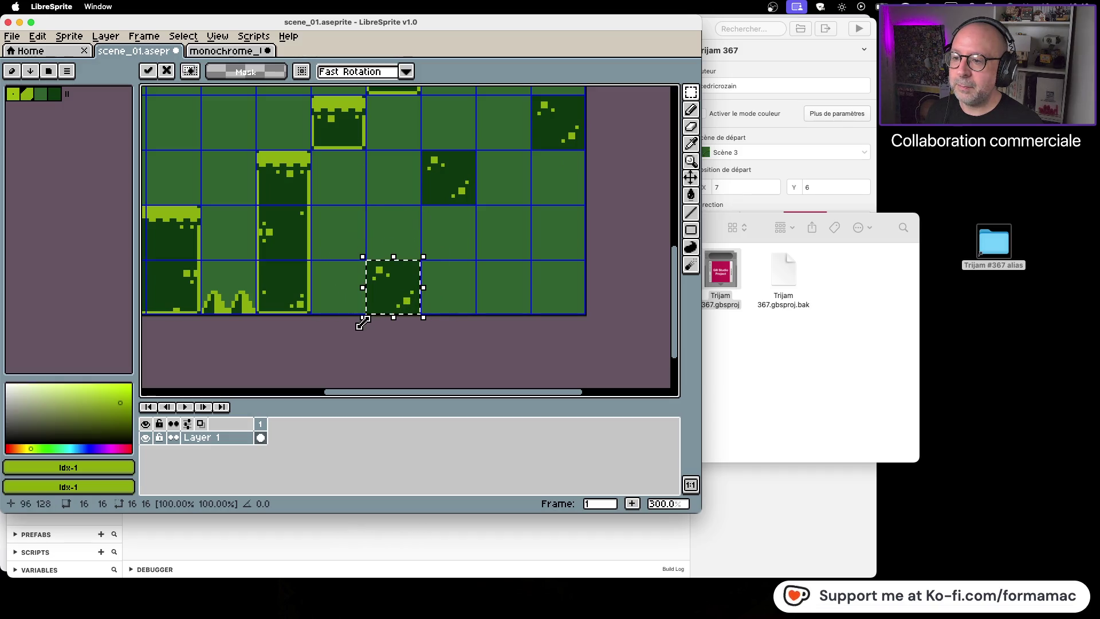
# Take the tile's dark green as the drawing colour with the Eyedropper
pyautogui.click(691, 148)
pyautogui.click(474, 154)
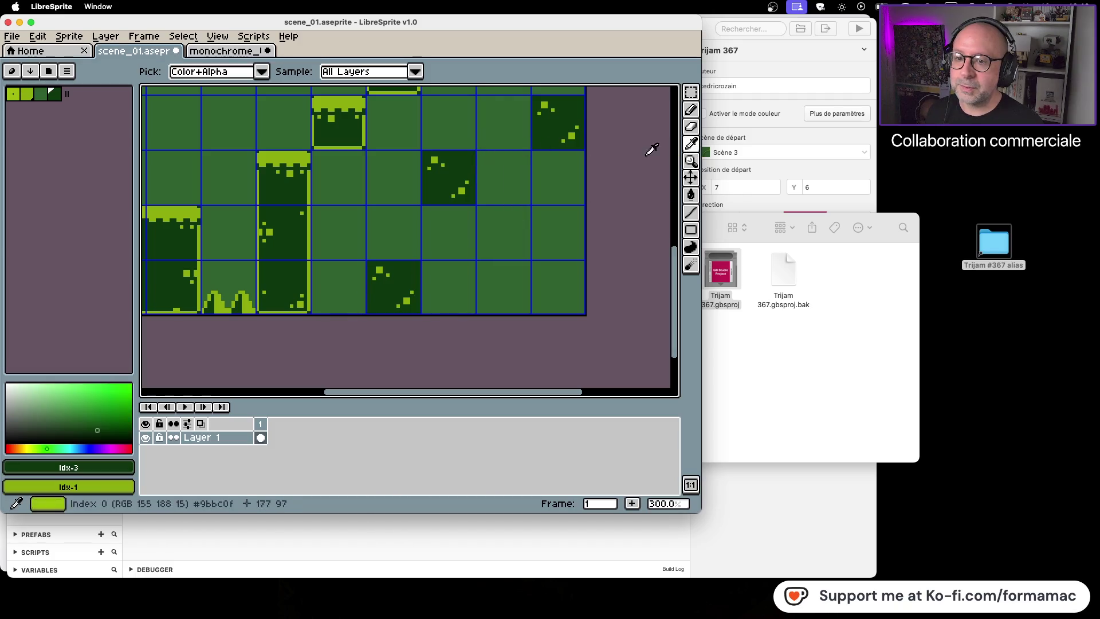
pyautogui.click(691, 193)
# Flood-fill the mid-green area with dark green, briefly checking Discord
pyautogui.click(552, 213)
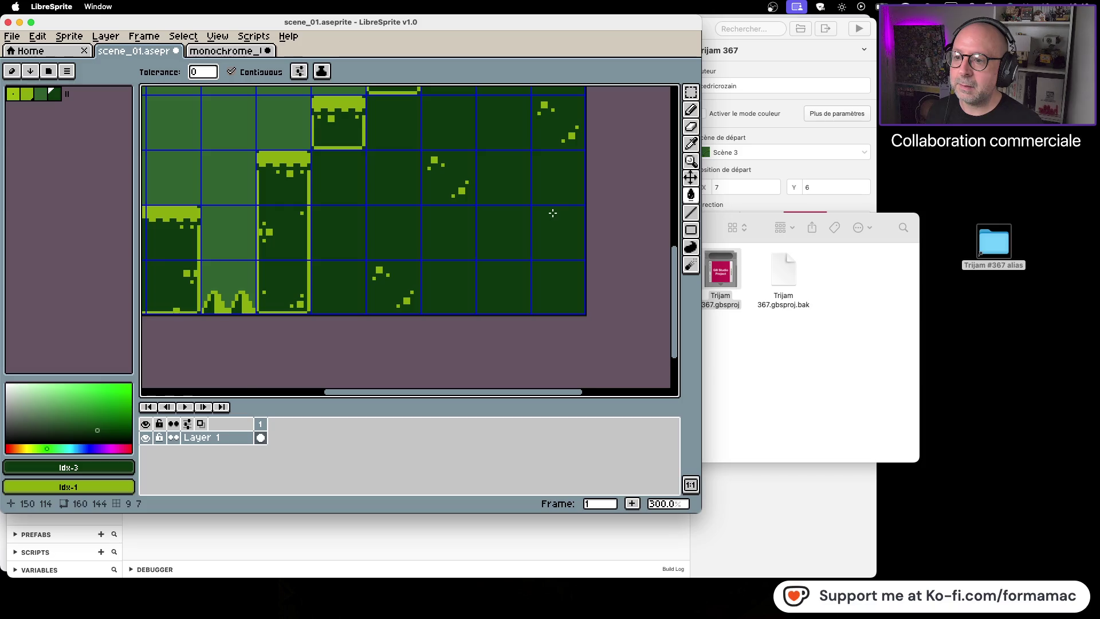
pyautogui.scroll(-2, 553, 213)
pyautogui.scroll(2, 499, 193)
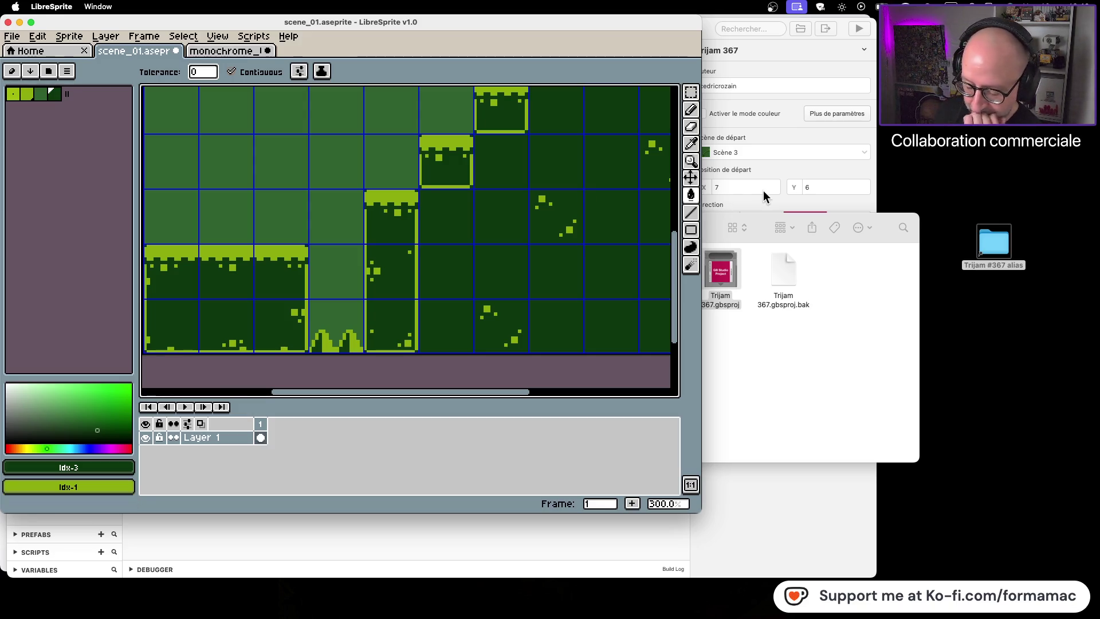
pyautogui.press('super+Tab')
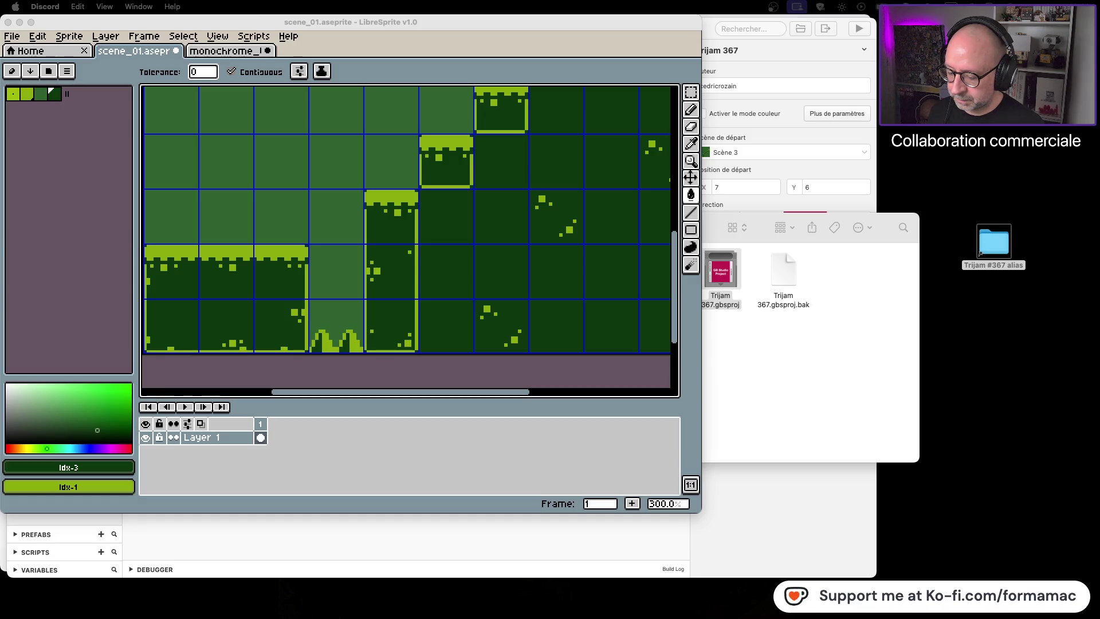
pyautogui.press('super+Tab')
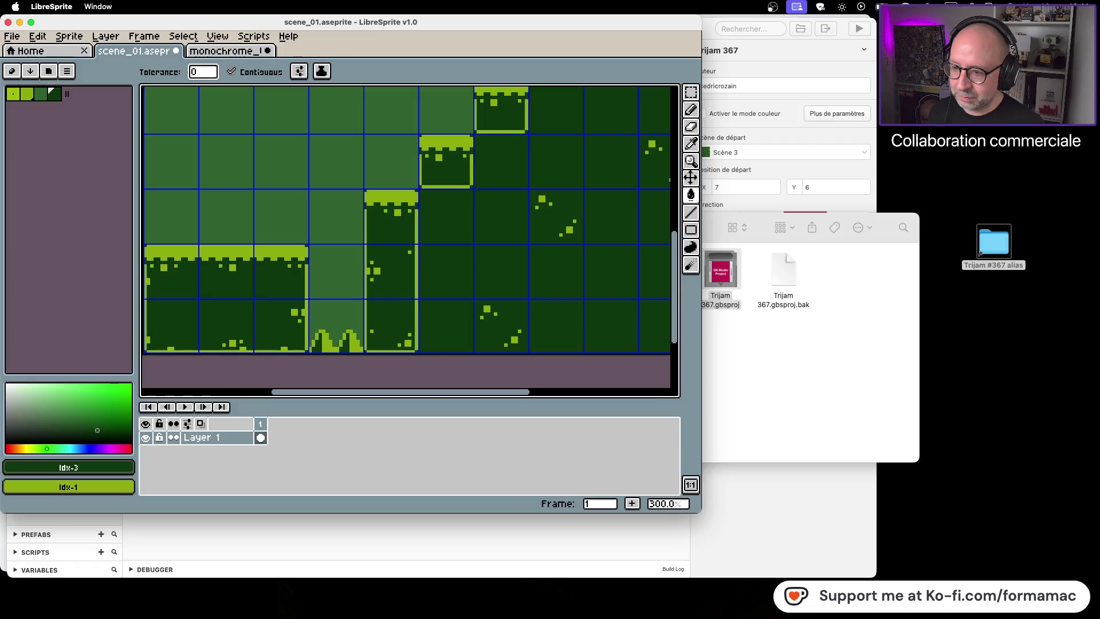
# Undo the pasted dark ground tiles and the fill, then bring up the tileset
pyautogui.scroll(-2, 525, 253)
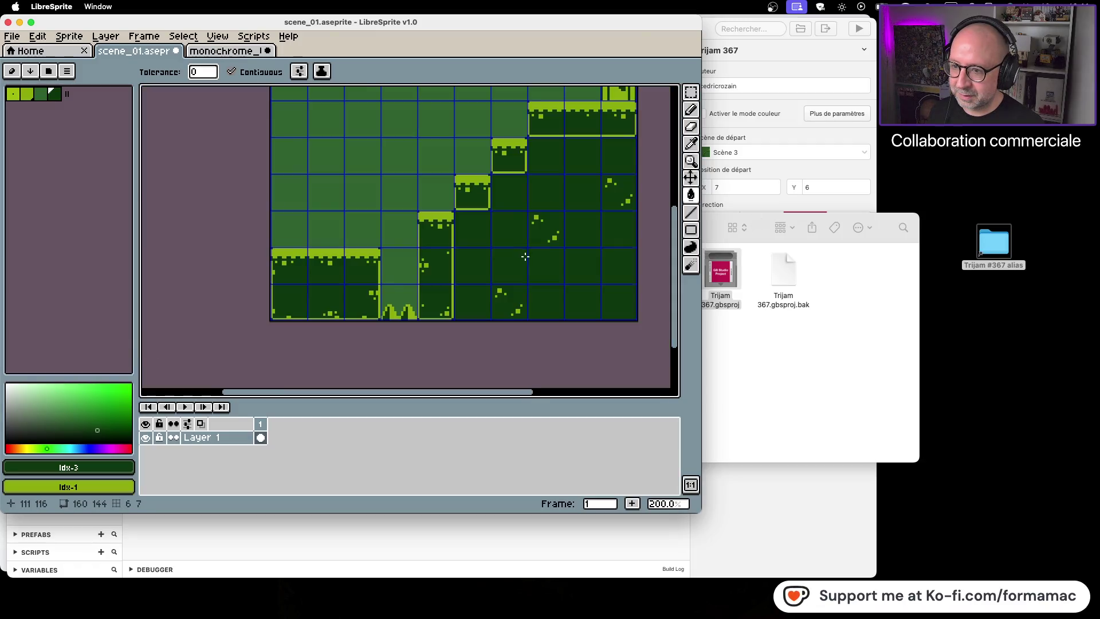
pyautogui.press('super+z')
pyautogui.press('super+z')
pyautogui.press('super+z')
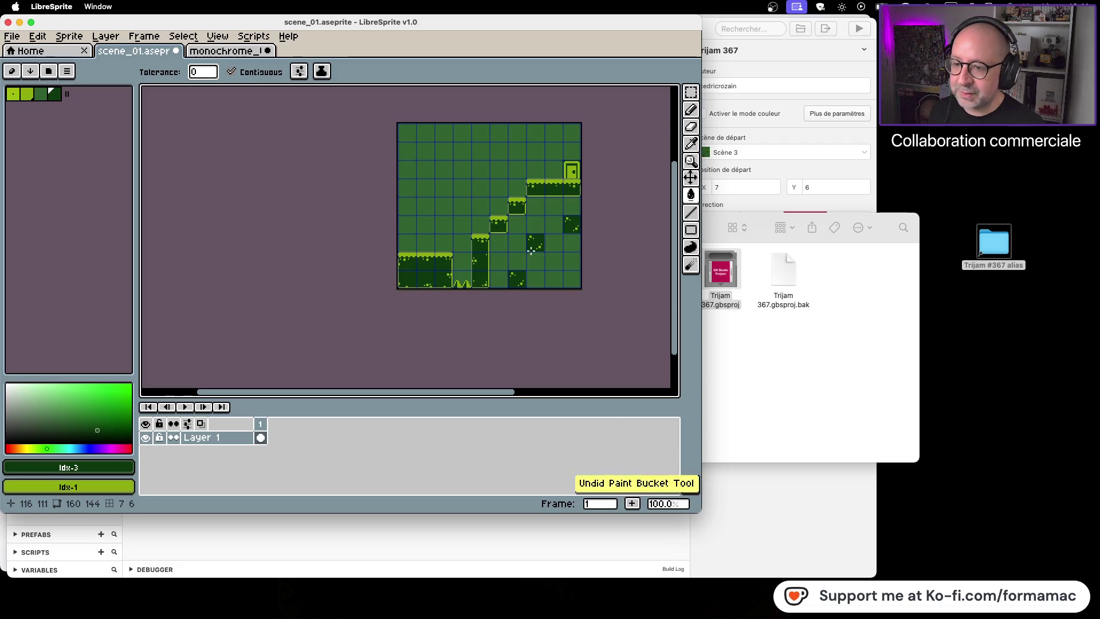
pyautogui.press('super+z')
pyautogui.press('super+z')
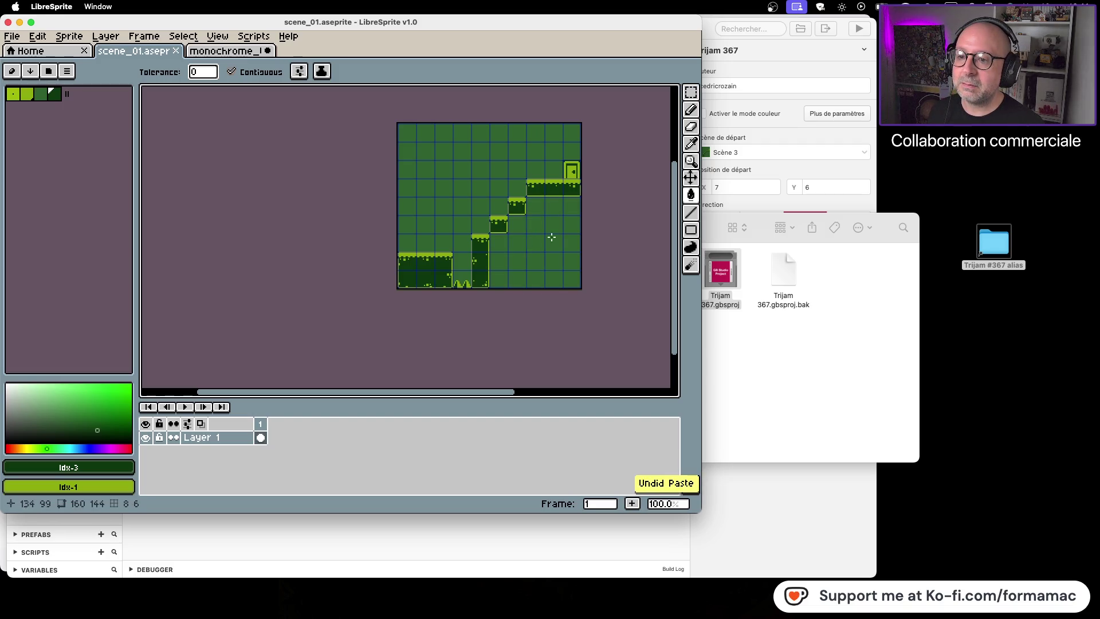
pyautogui.scroll(-1, 539, 252)
pyautogui.scroll(2, 539, 252)
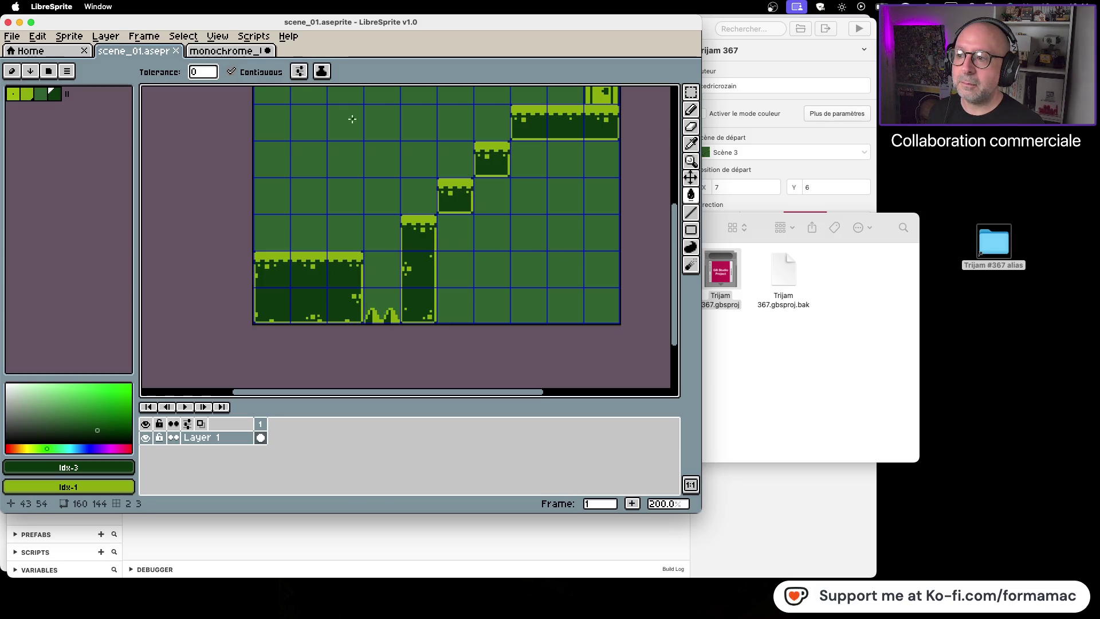
pyautogui.click(243, 52)
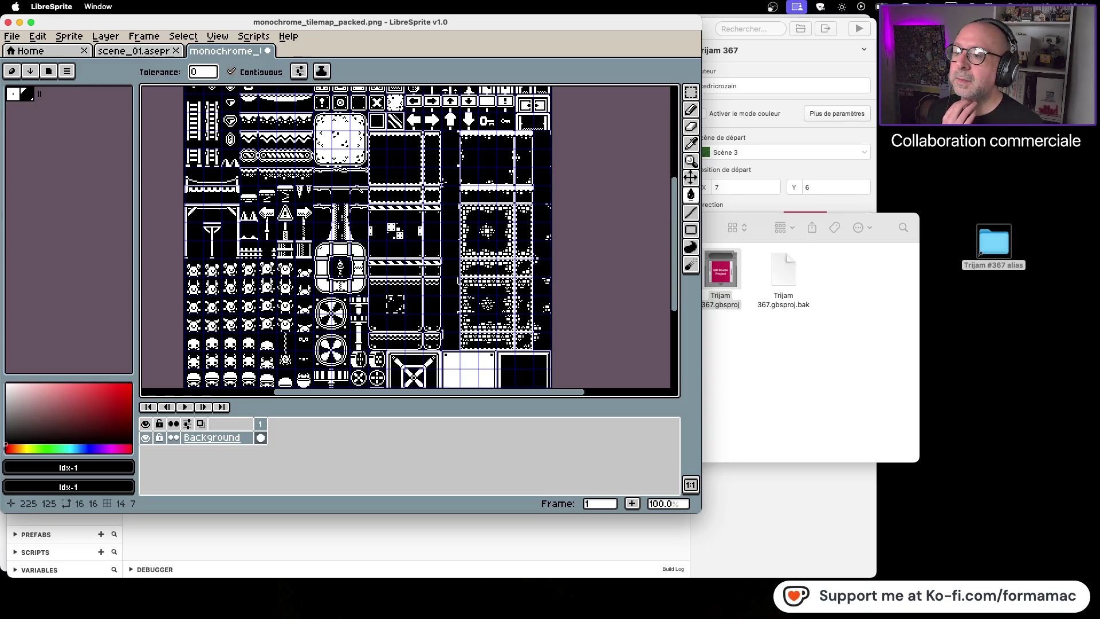
# Marquee-select the two-tile tree in the monochrome tileset and return to scene_01
pyautogui.moveTo(439, 183); pyautogui.dragTo(405, 281)
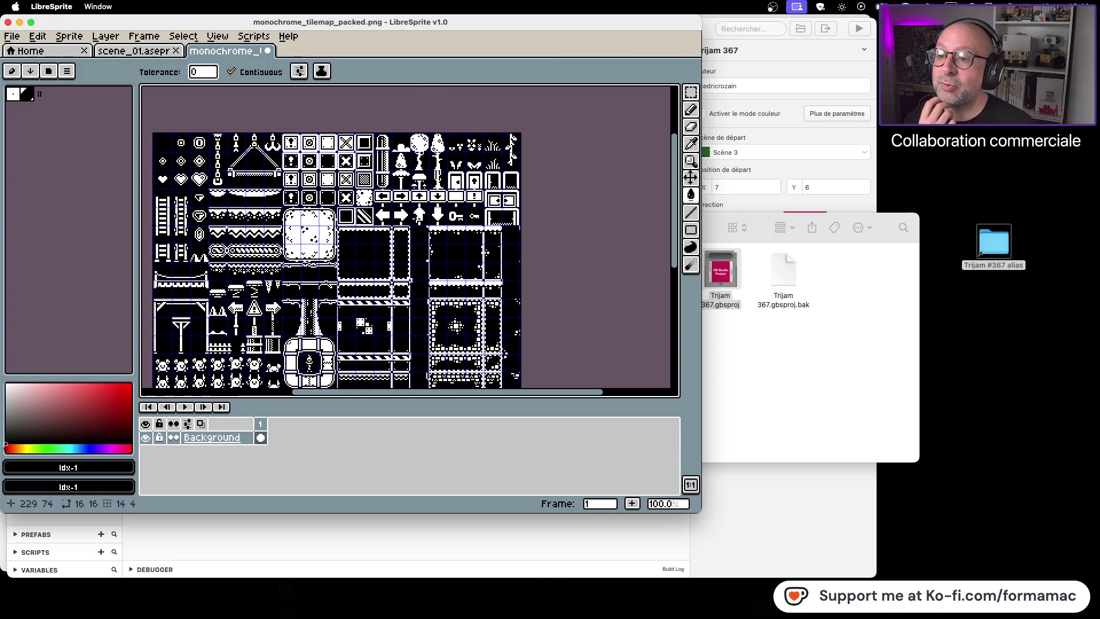
pyautogui.click(691, 92)
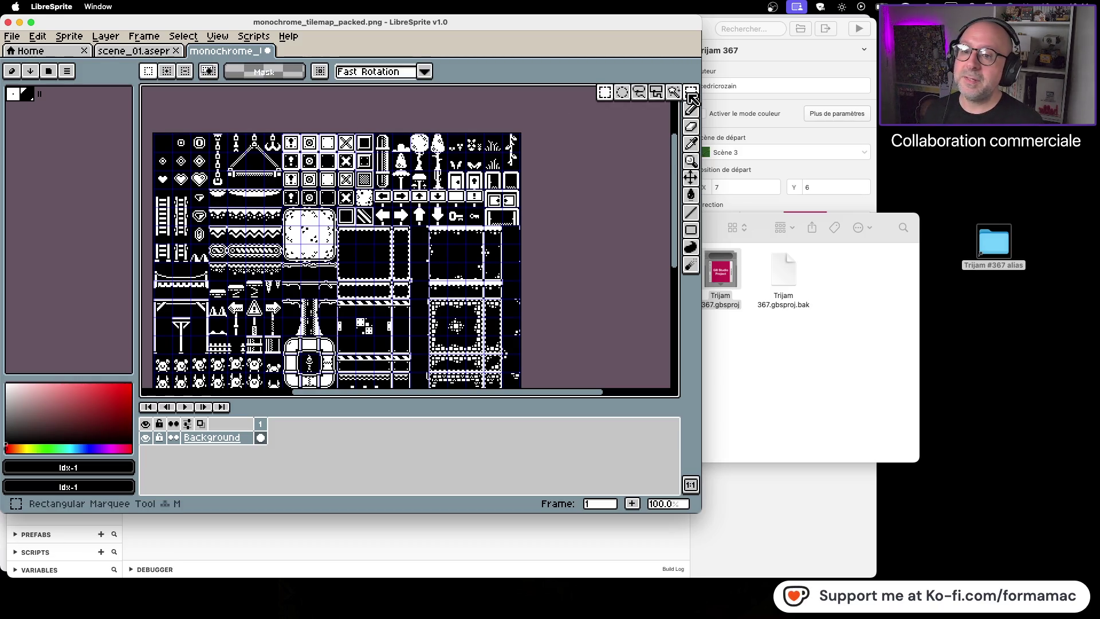
pyautogui.scroll(5, 418, 142)
pyautogui.moveTo(417, 142); pyautogui.dragTo(419, 252)
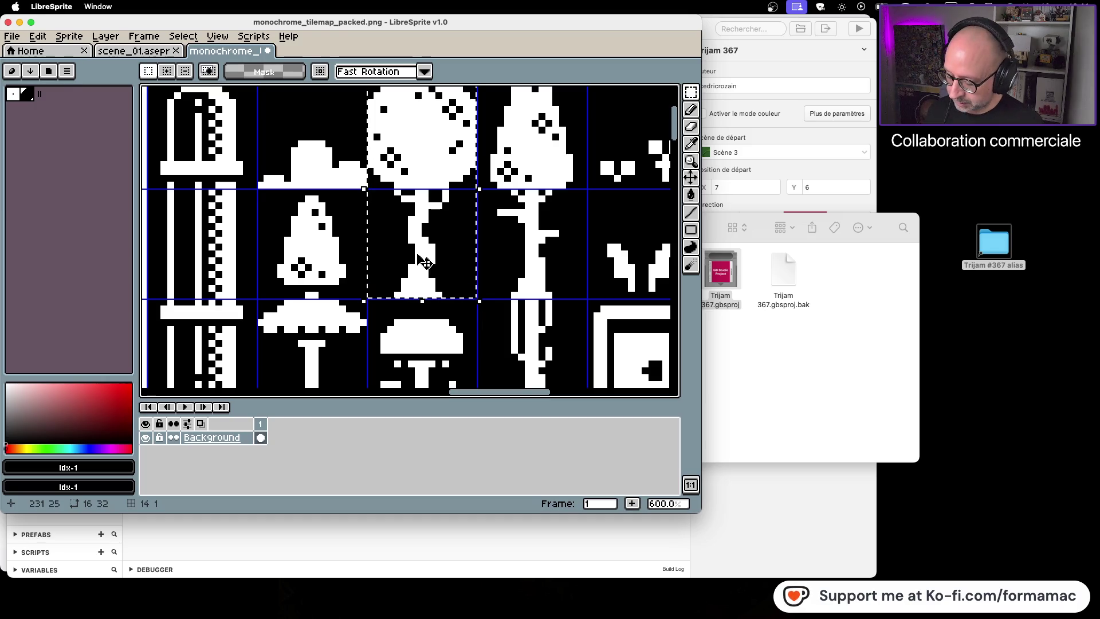
pyautogui.click(172, 50)
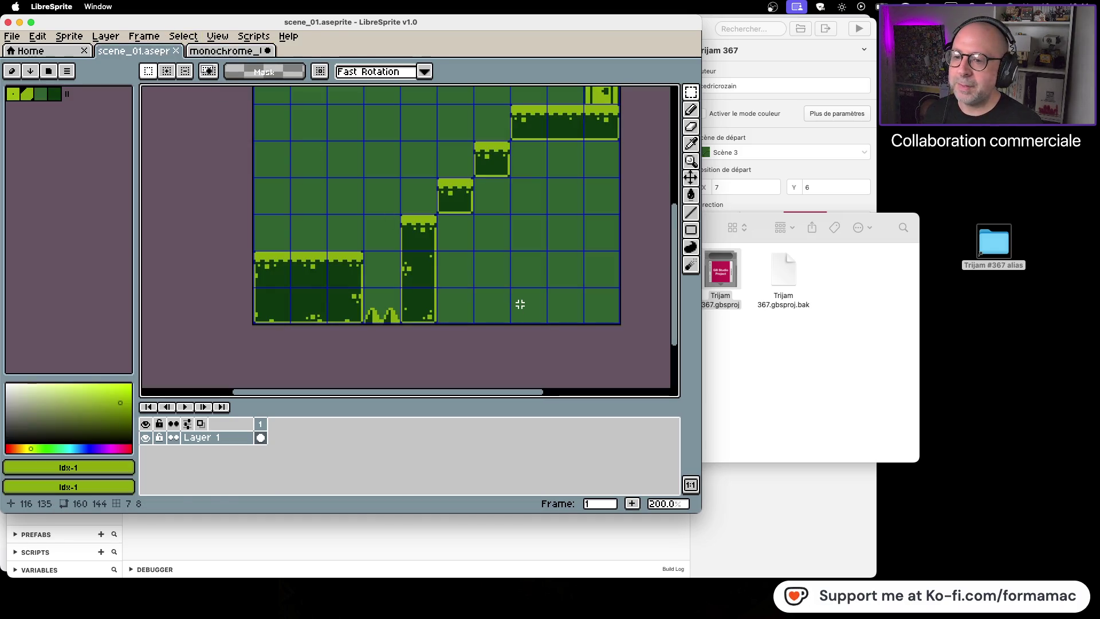
# Paste two copies of the tree onto the ground, right of the pillar and further right
pyautogui.hotkey('ctrl', 'v')
pyautogui.moveTo(555, 288); pyautogui.dragTo(510, 307)
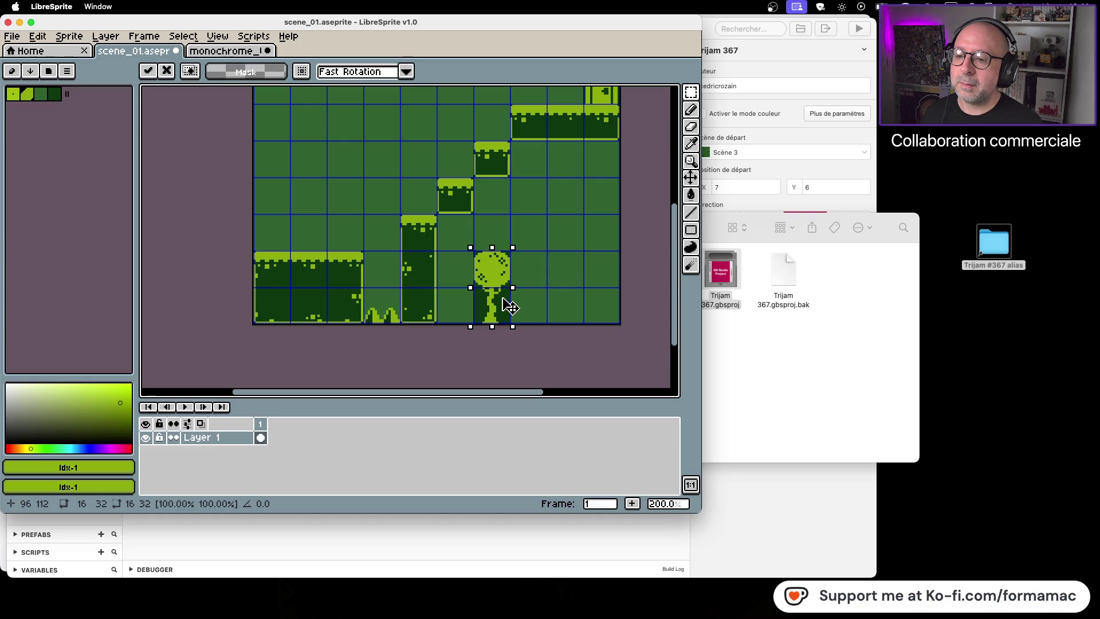
pyautogui.click(589, 285)
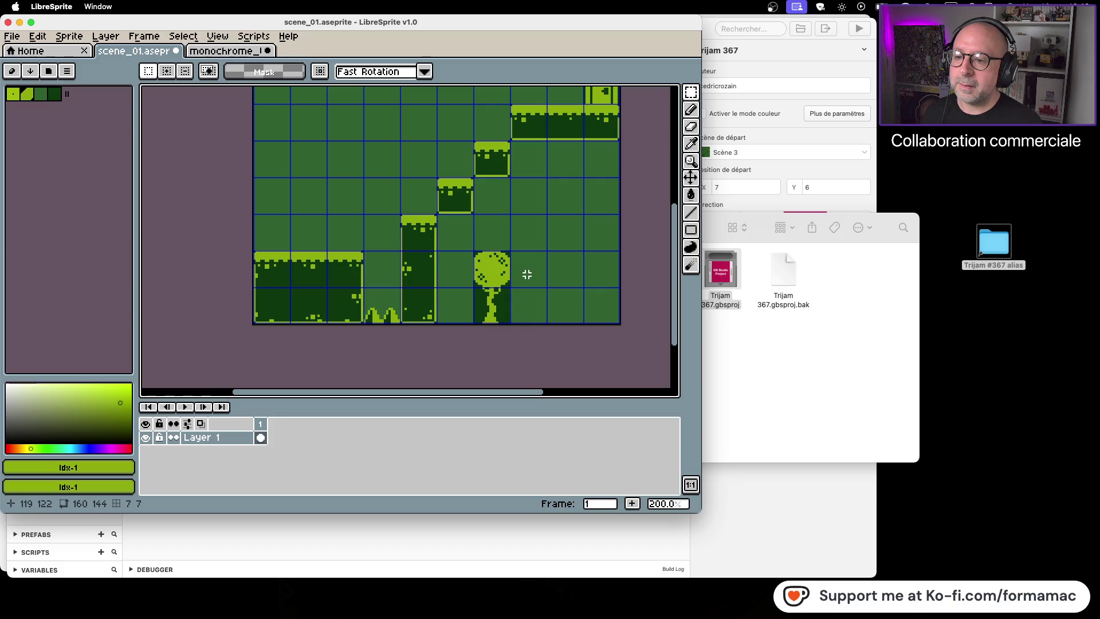
pyautogui.hotkey('ctrl', 'v')
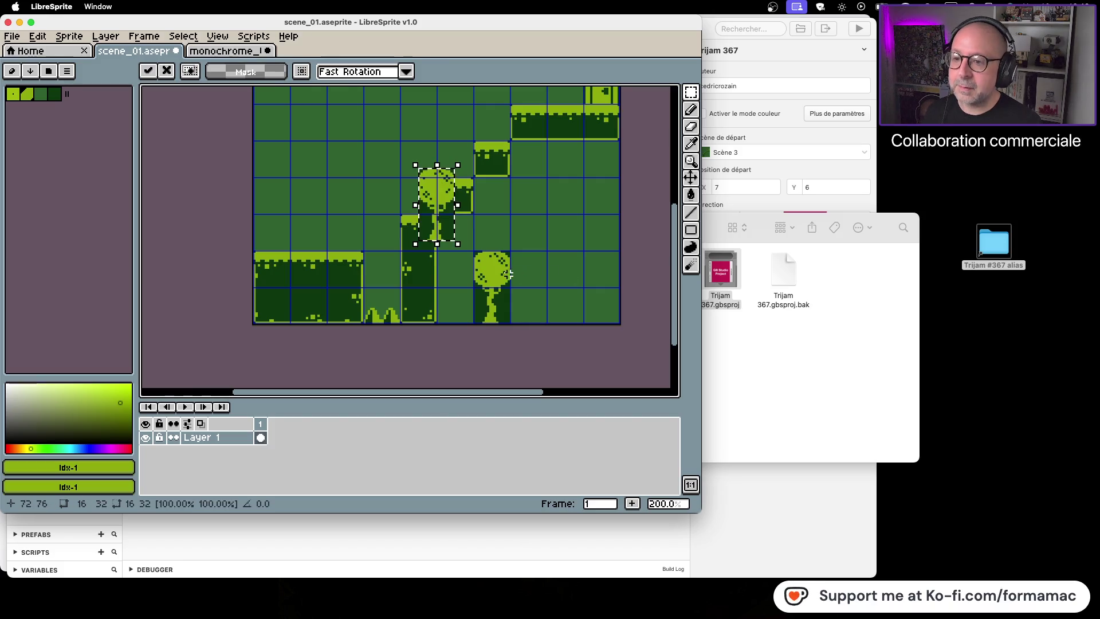
pyautogui.moveTo(447, 209); pyautogui.dragTo(575, 255)
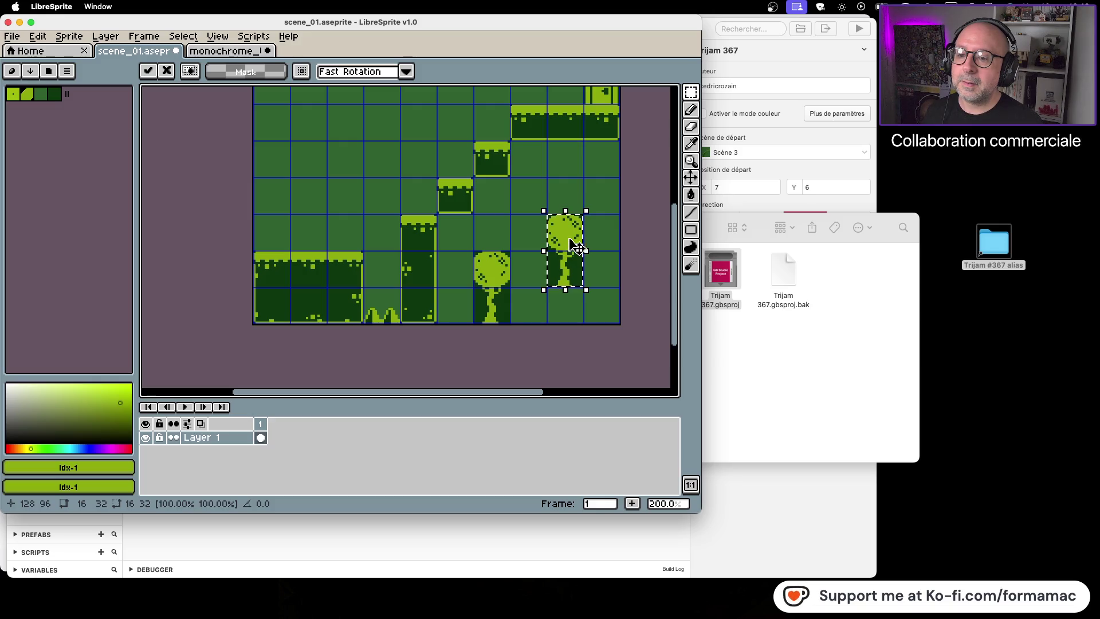
pyautogui.press('Return')
# Copy the single flower tile from the tileset and place it beside the tree trunk
pyautogui.click(253, 55)
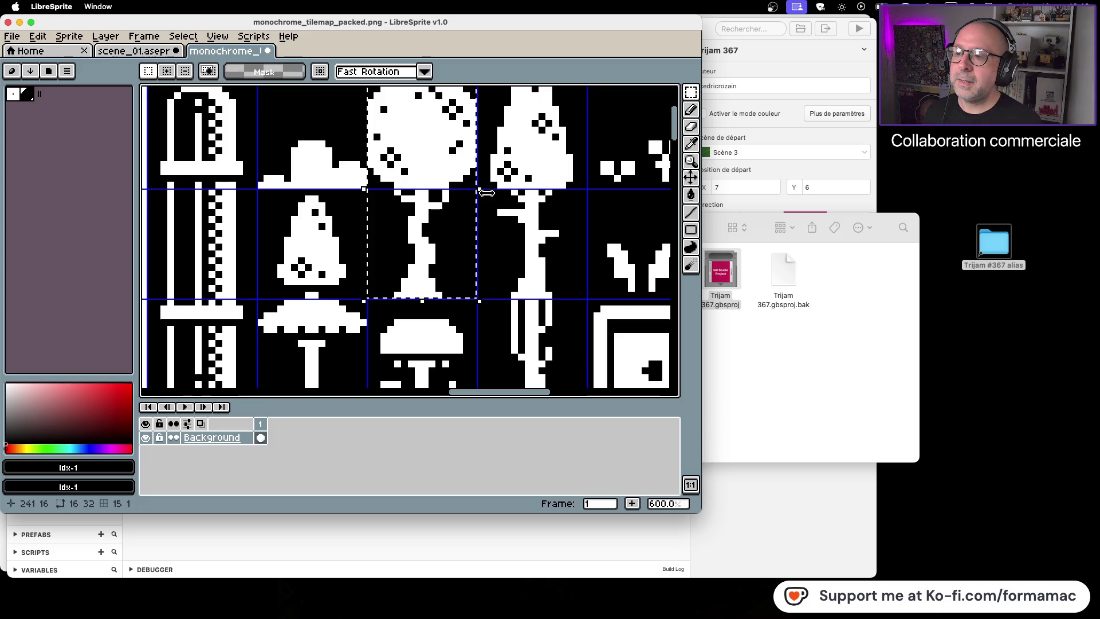
pyautogui.scroll(-2, 537, 220)
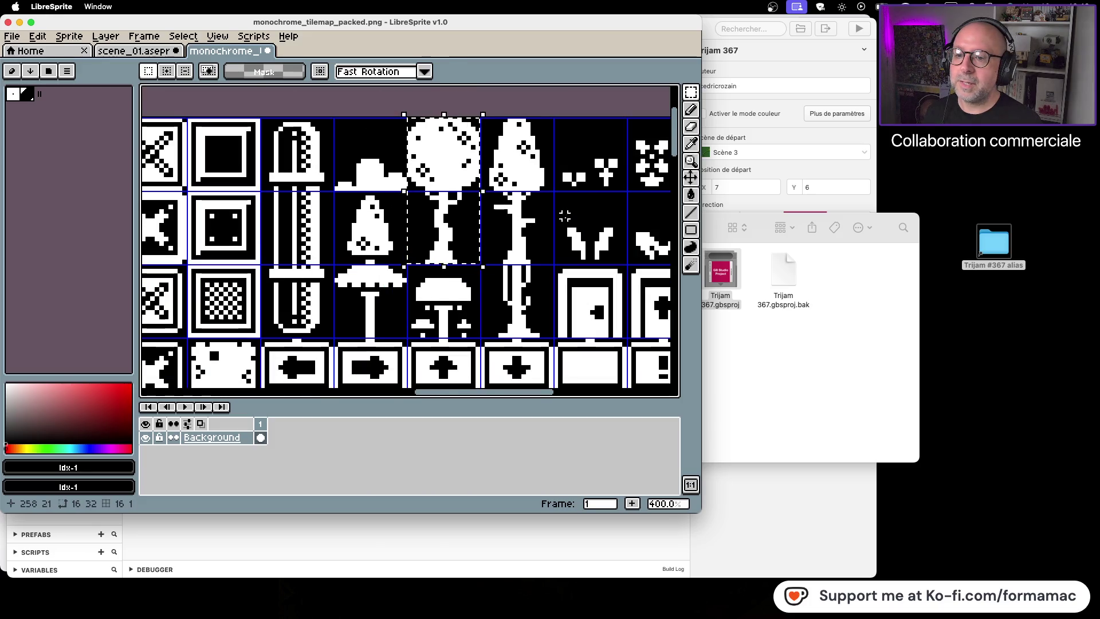
pyautogui.hscroll(5, 602, 213)
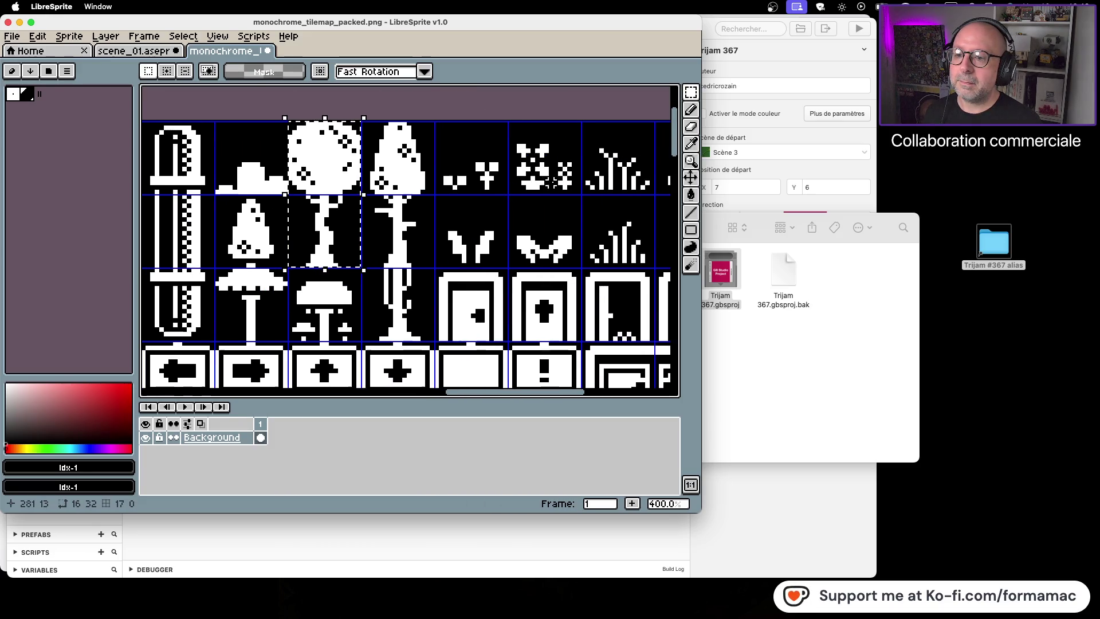
pyautogui.moveTo(547, 184); pyautogui.dragTo(550, 194)
pyautogui.hotkey('ctrl', 'c')
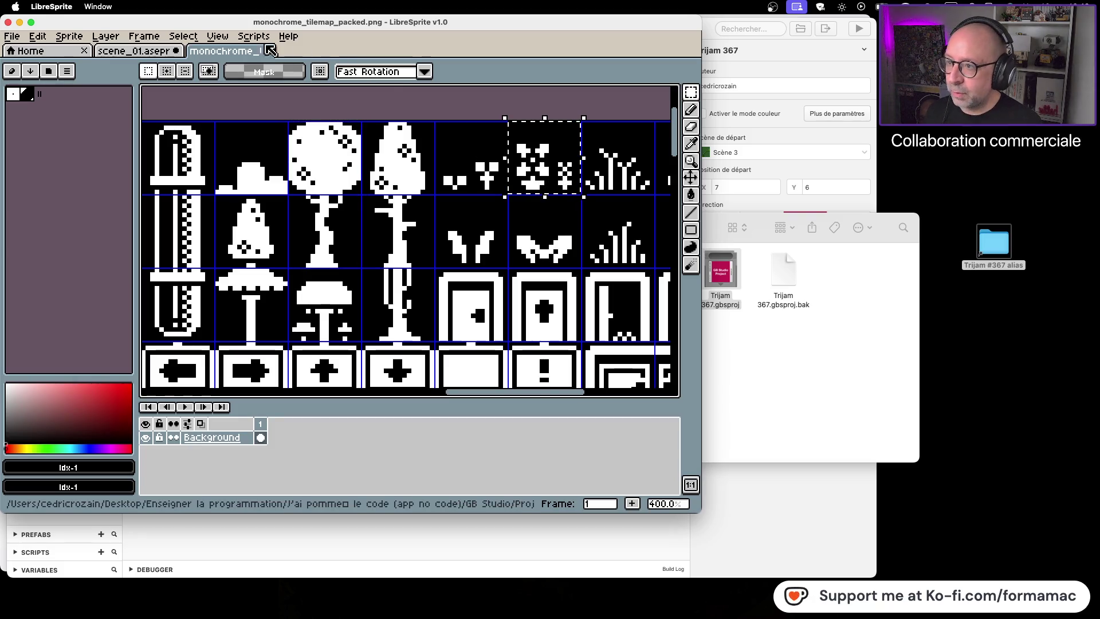
pyautogui.click(136, 51)
pyautogui.hotkey('ctrl', 'v')
pyautogui.moveTo(445, 216); pyautogui.dragTo(463, 317)
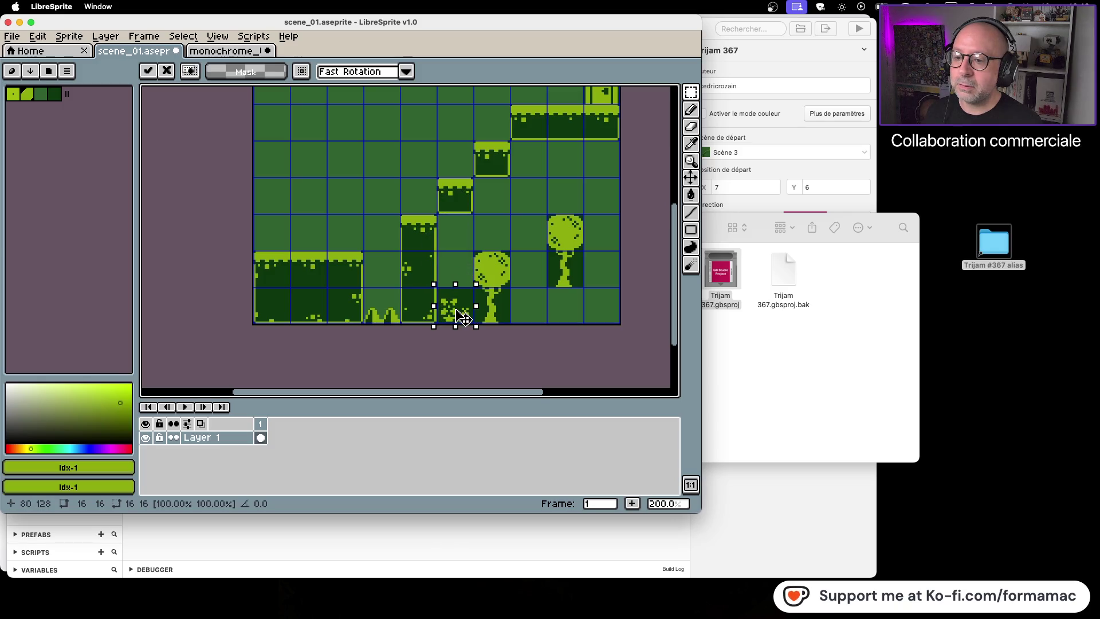
pyautogui.press('Return')
pyautogui.scroll(2, 545, 308)
pyautogui.hscroll(2, 549, 307)
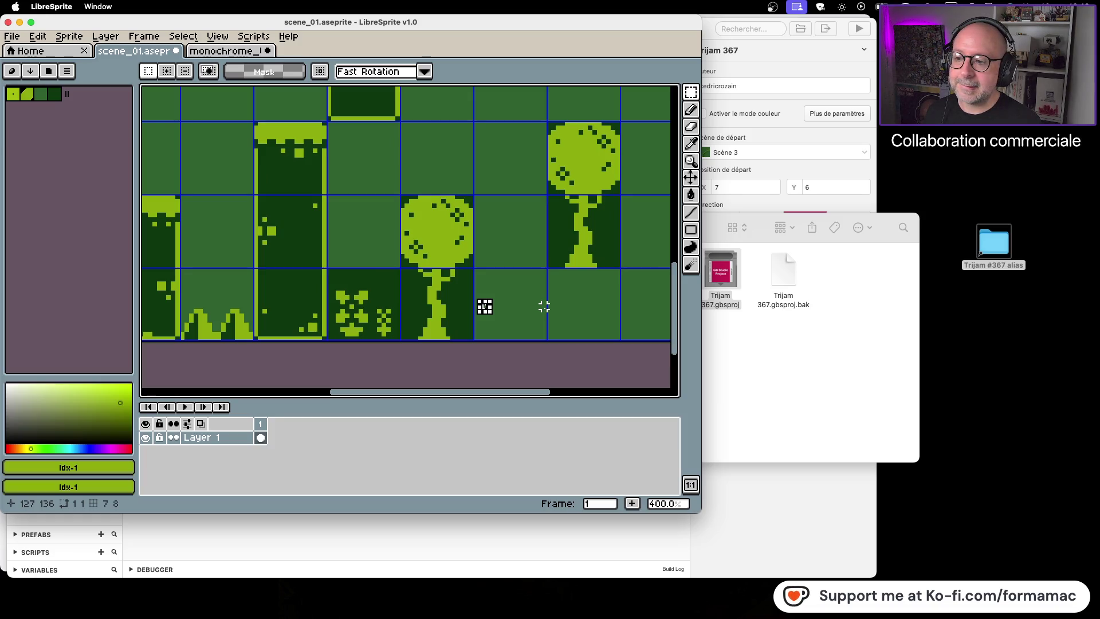
# Sample the level's mid green and fill the flower and first tree's dark backgrounds with it
pyautogui.scroll(-2, 544, 306)
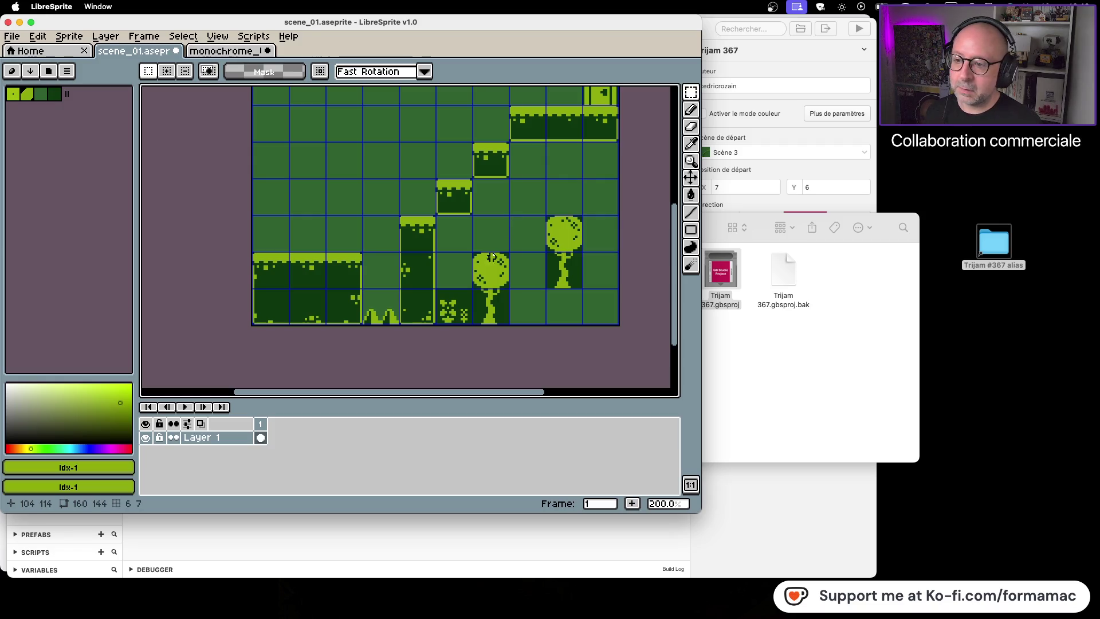
pyautogui.scroll(2, 491, 256)
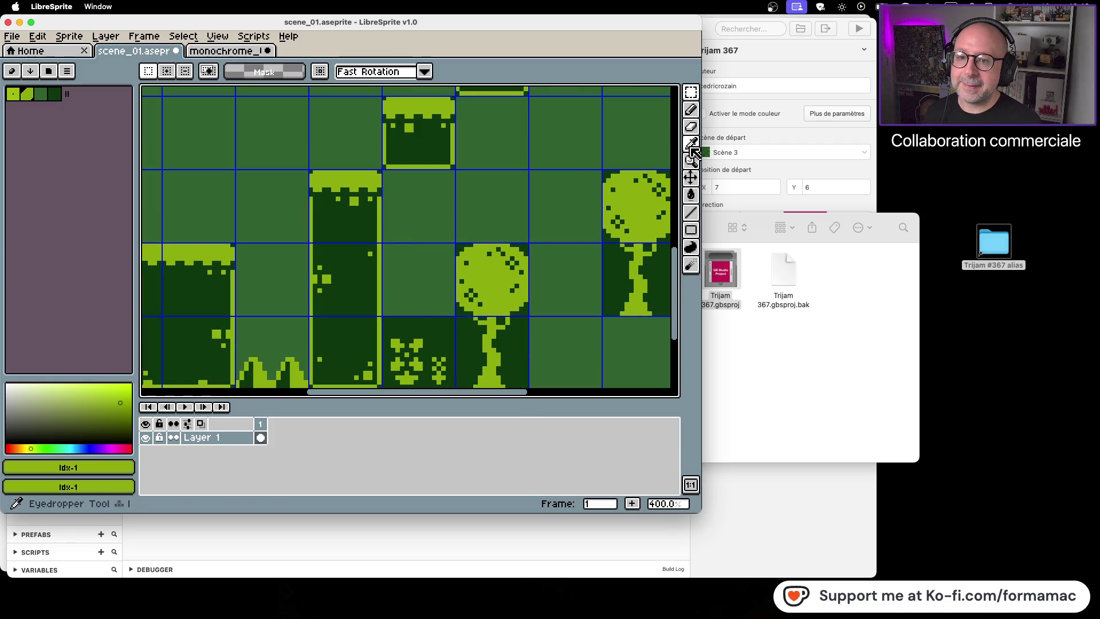
pyautogui.click(691, 148)
pyautogui.click(584, 181)
pyautogui.press('g')
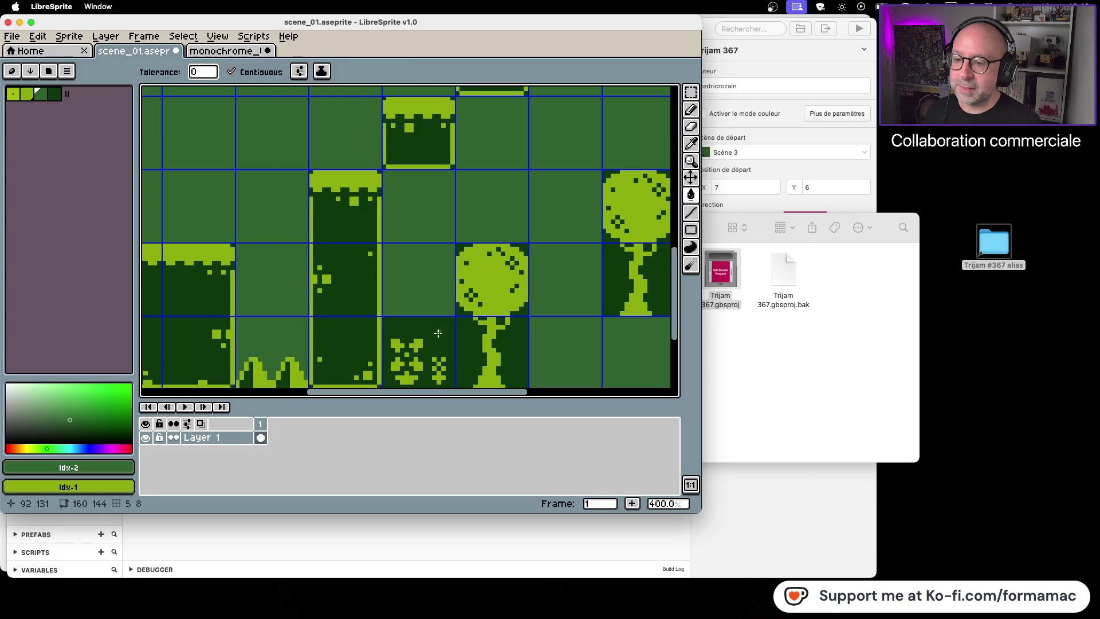
pyautogui.click(438, 333)
pyautogui.scroll(2, 443, 363)
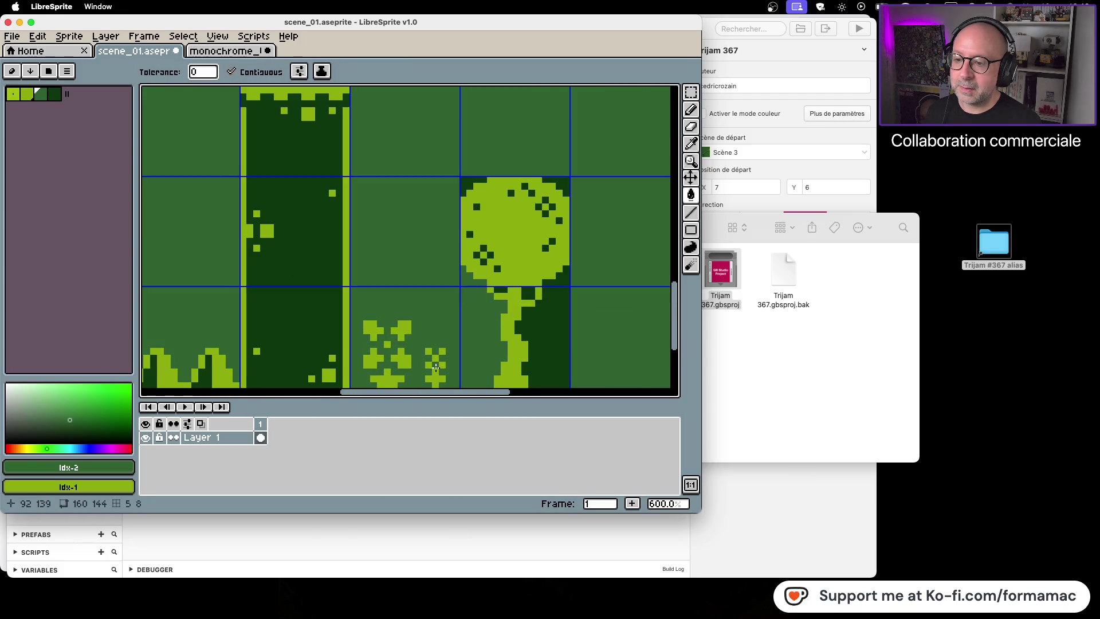
pyautogui.click(539, 341)
pyautogui.click(498, 290)
pyautogui.click(467, 184)
pyautogui.click(548, 179)
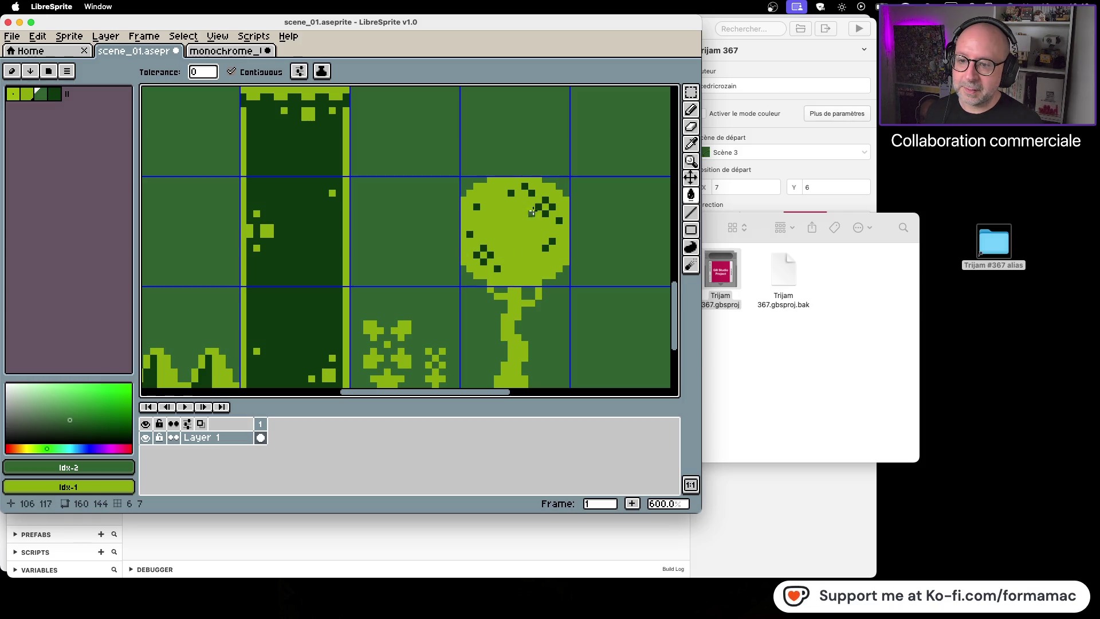
# Fill the second tree's dark trunk and crown corners with mid green
pyautogui.hscroll(5, 550, 229)
pyautogui.hscroll(2, 487, 263)
pyautogui.click(498, 321)
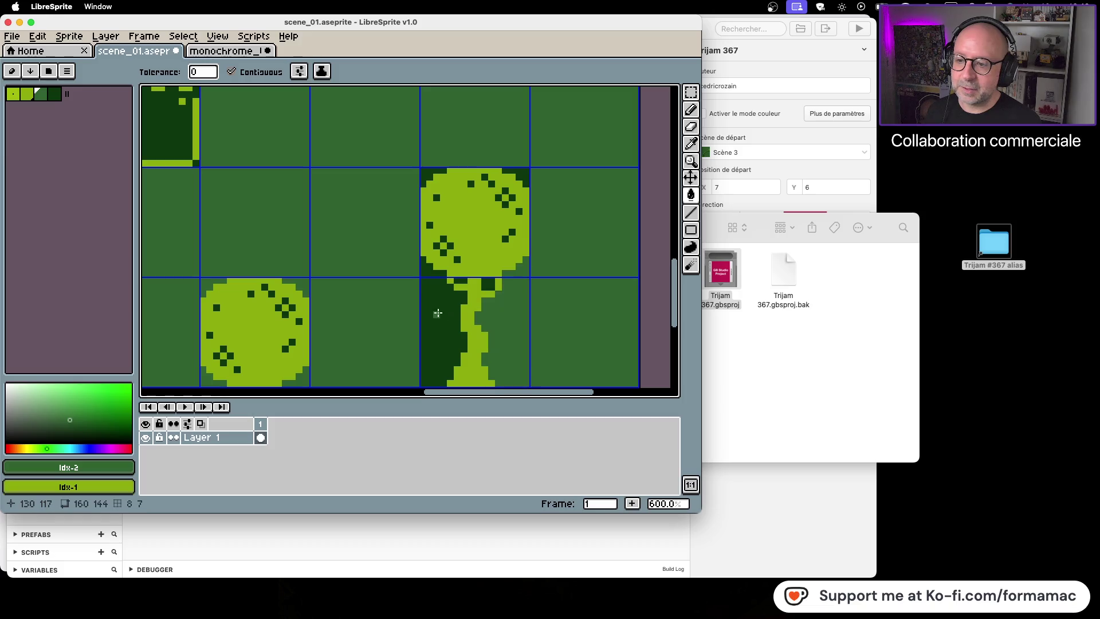
pyautogui.click(437, 313)
pyautogui.click(482, 280)
pyautogui.click(523, 173)
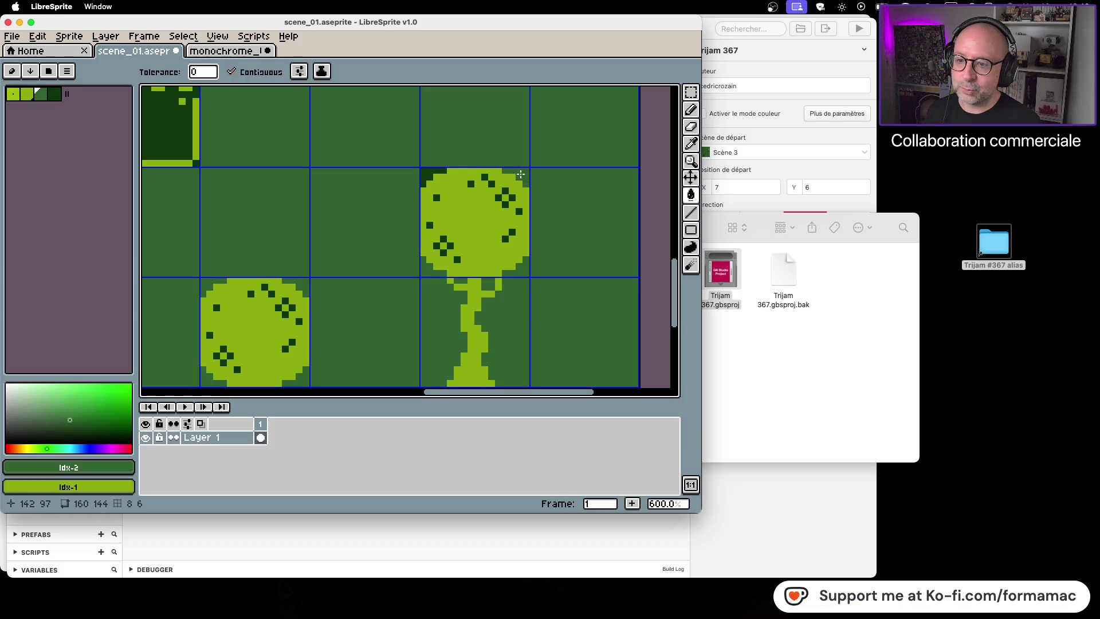
pyautogui.click(429, 173)
pyautogui.scroll(-4, 424, 212)
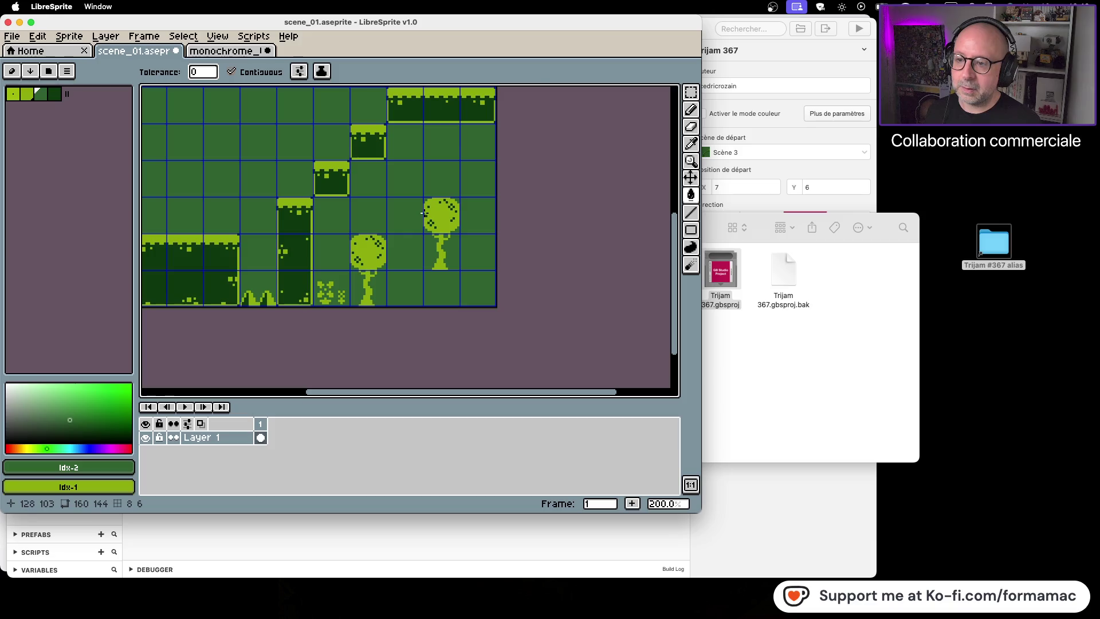
pyautogui.hotkey('ctrl', 'Tab')
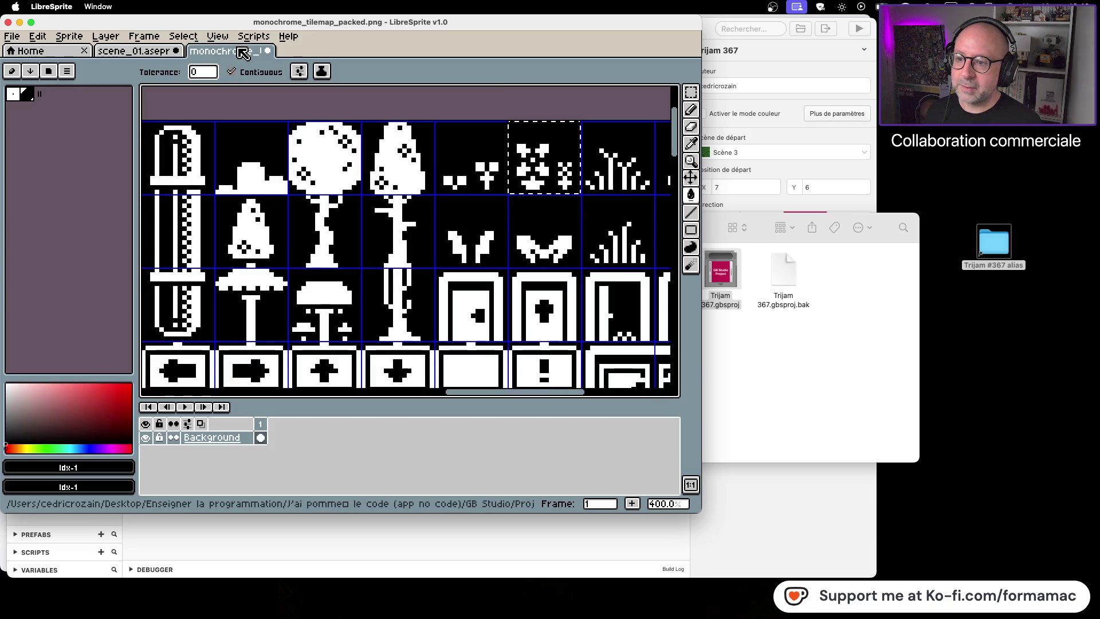
pyautogui.scroll(-3, 367, 214)
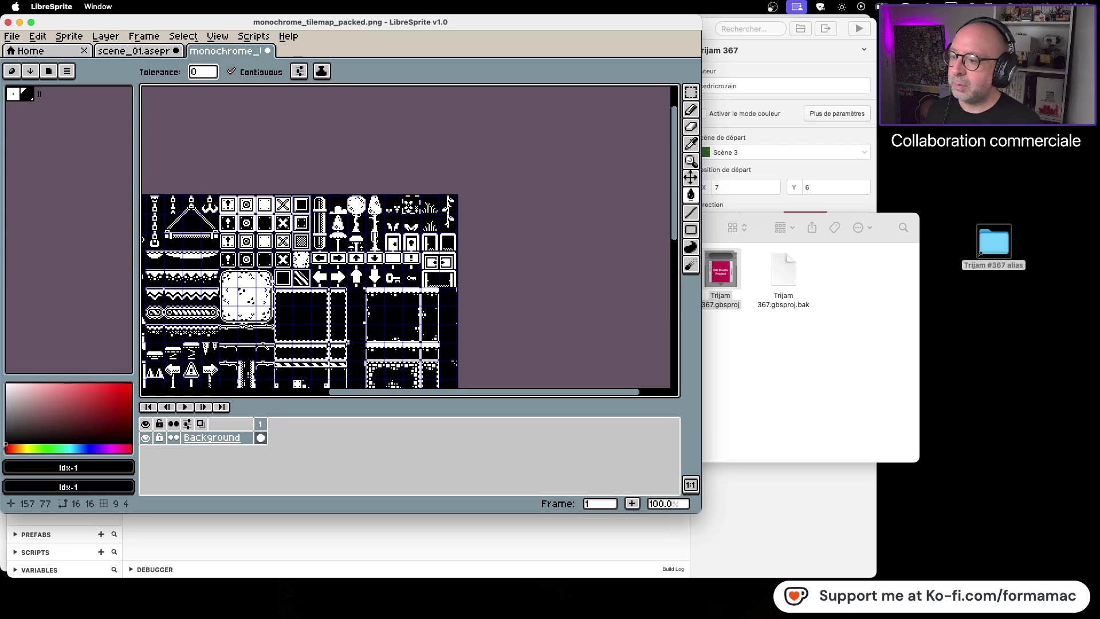
pyautogui.moveTo(267, 281); pyautogui.dragTo(411, 272)
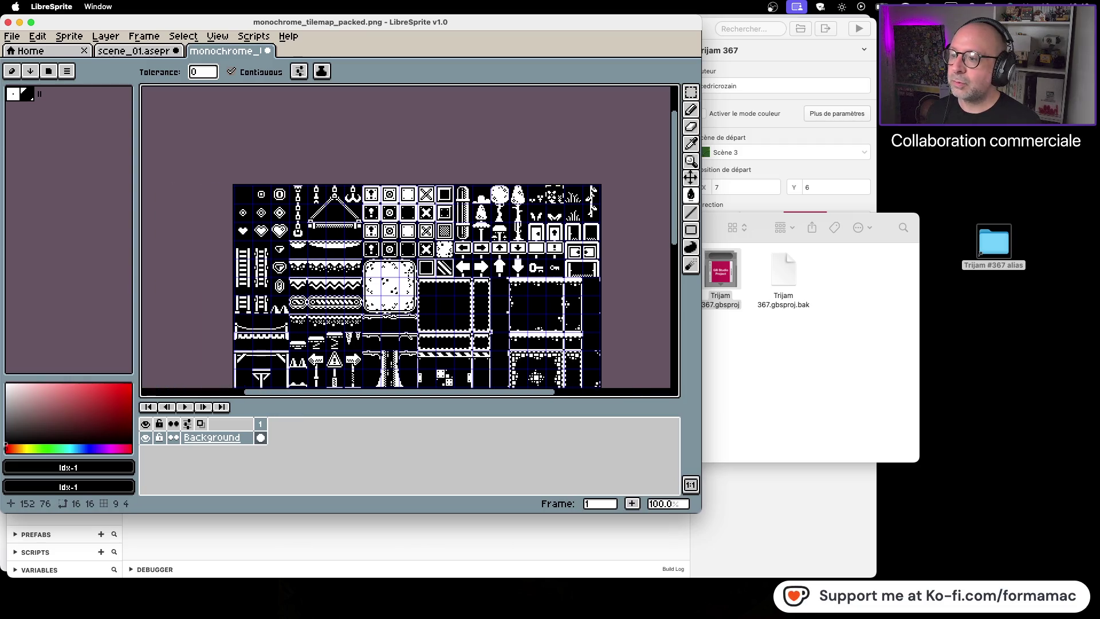
pyautogui.moveTo(441, 305); pyautogui.dragTo(432, 212)
pyautogui.scroll(-3, 432, 212)
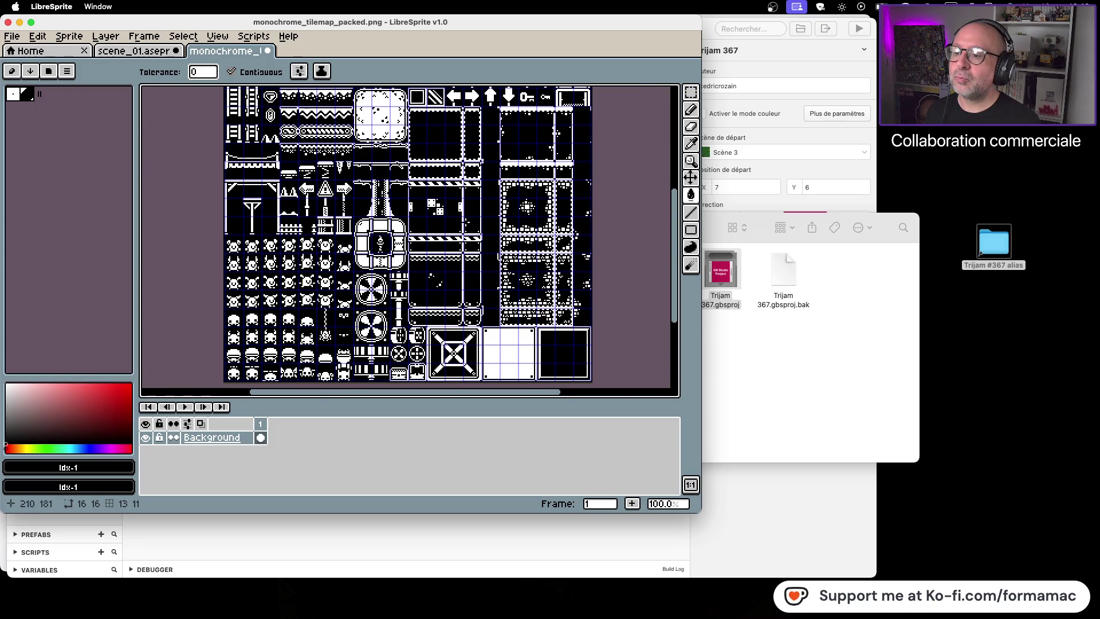
pyautogui.scroll(1, 465, 221)
pyautogui.scroll(-1, 391, 269)
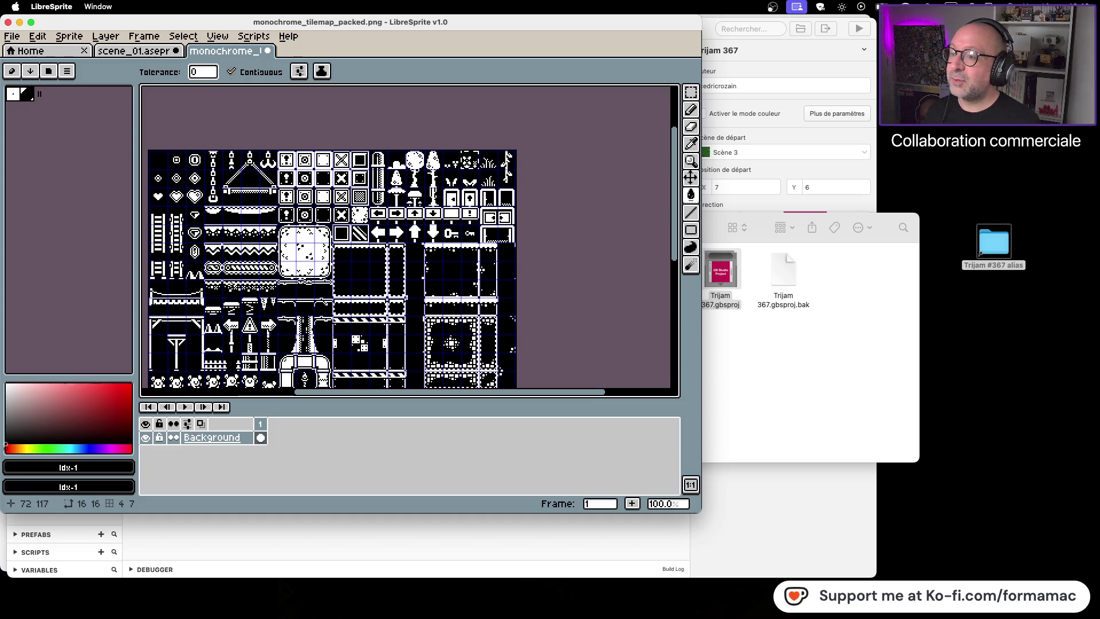
pyautogui.moveTo(292, 300); pyautogui.dragTo(395, 260)
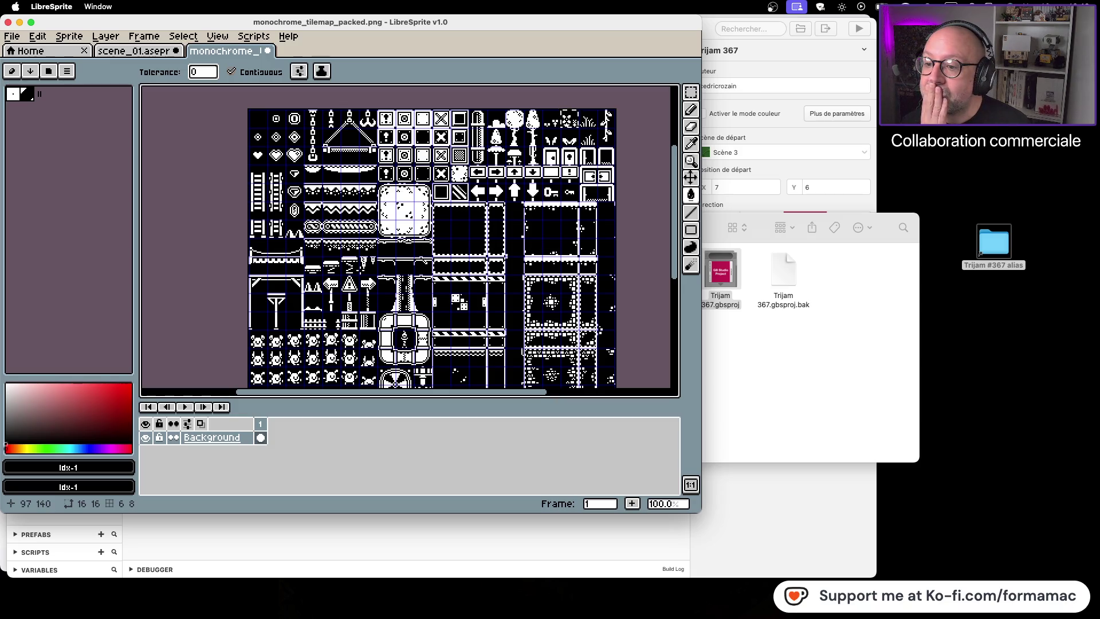
pyautogui.click(133, 51)
pyautogui.scroll(1, 344, 240)
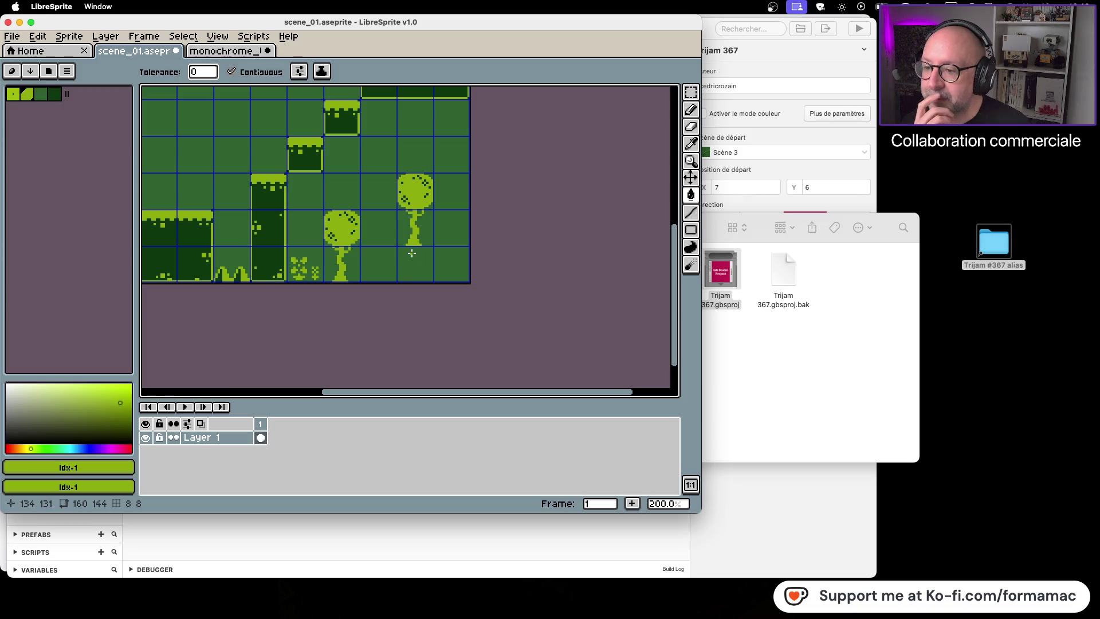
pyautogui.click(231, 51)
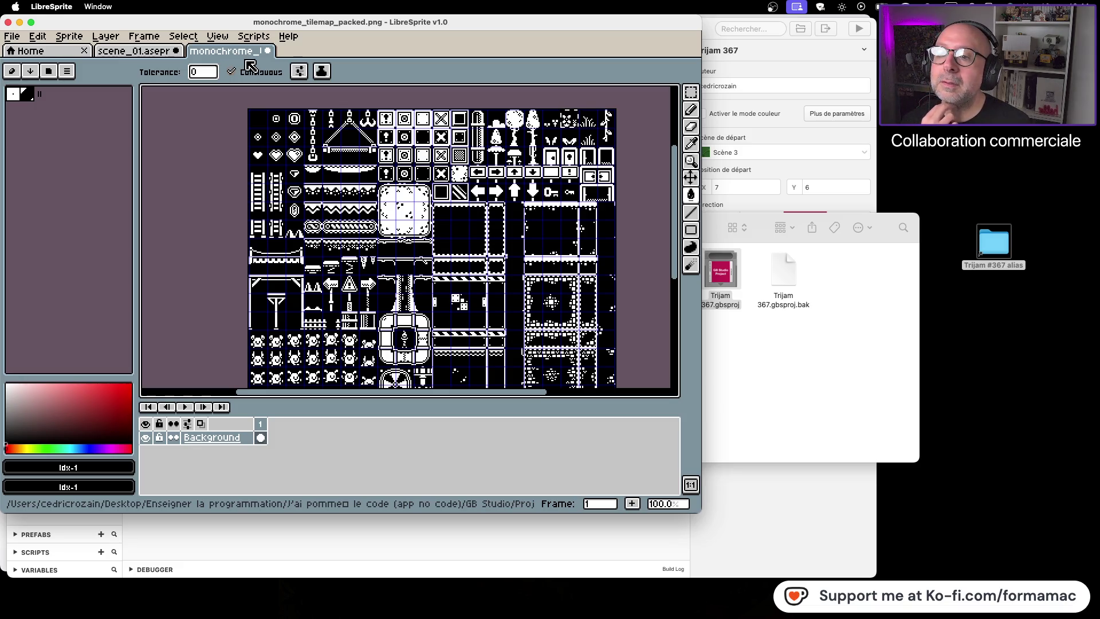
pyautogui.scroll(2, 514, 309)
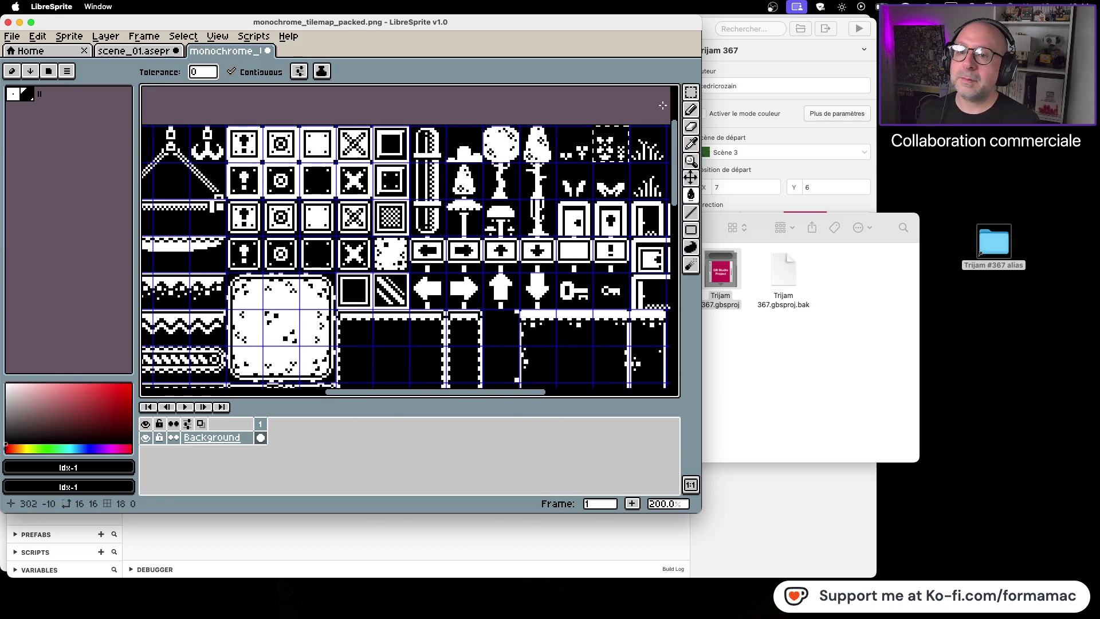
pyautogui.click(691, 93)
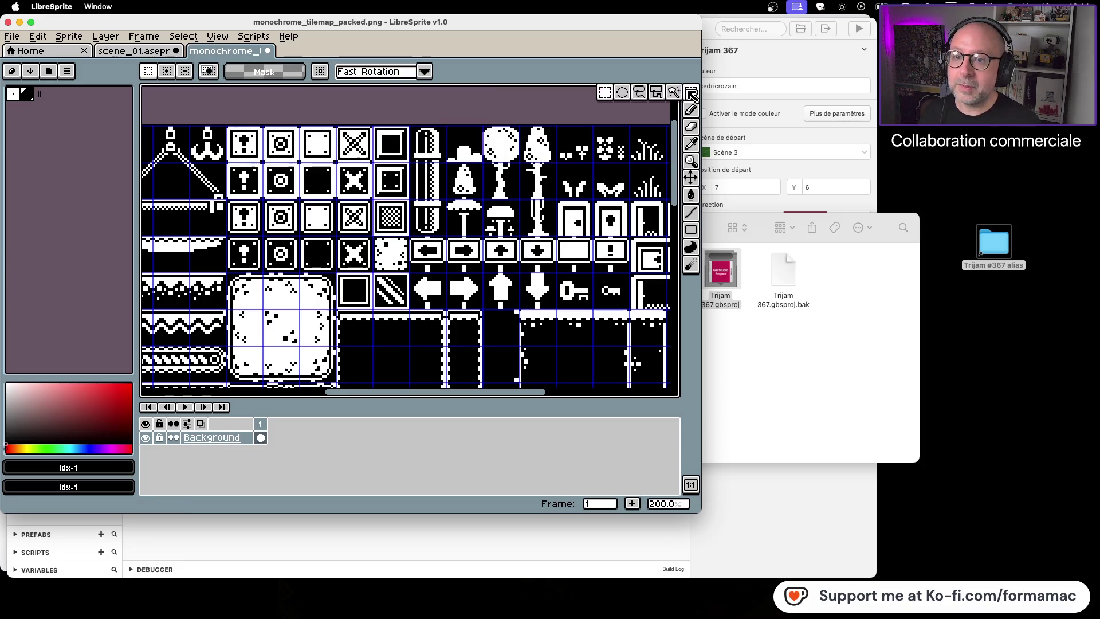
# Paste two copies of the bush tile, one into a left sky cell and one into the top row
pyautogui.moveTo(452, 141); pyautogui.dragTo(483, 163)
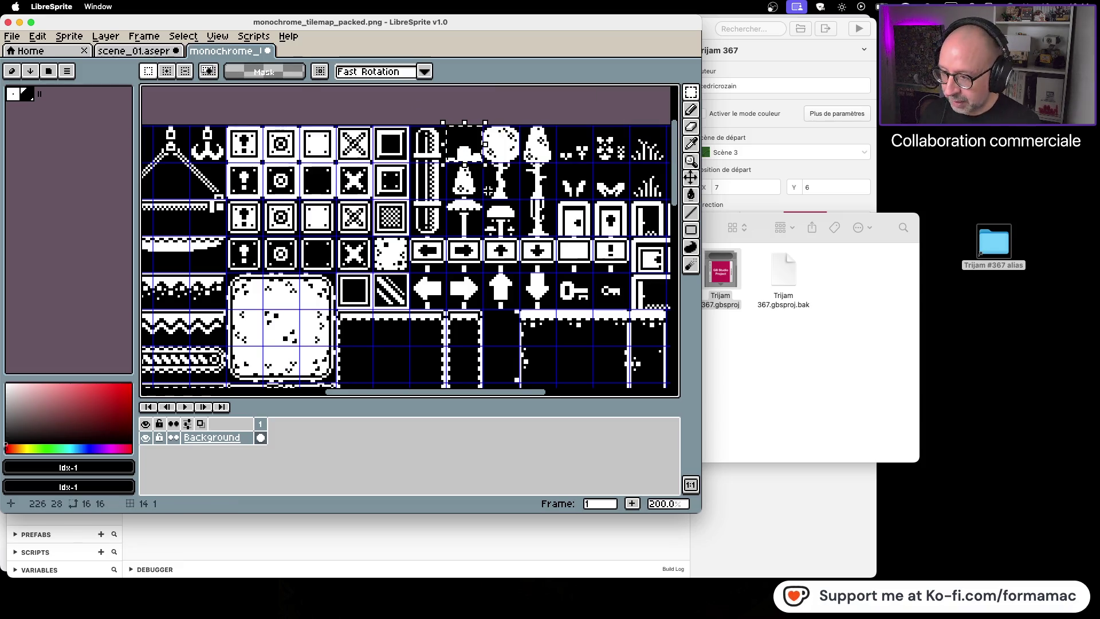
pyautogui.click(164, 52)
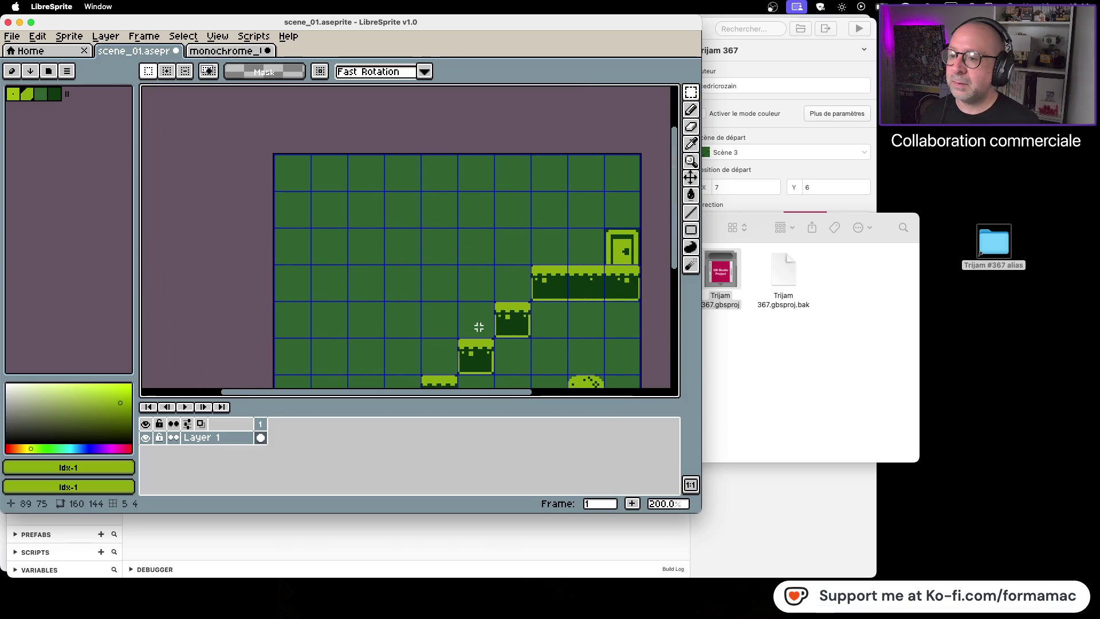
pyautogui.press('super+v')
pyautogui.moveTo(462, 274)
pyautogui.mouseDown()
pyautogui.moveTo(347, 214)
pyautogui.moveTo(335, 217)
pyautogui.moveTo(333, 287)
pyautogui.mouseUp()
pyautogui.press('Return')
pyautogui.press('super+v')
pyautogui.moveTo(458, 273)
pyautogui.mouseDown()
pyautogui.moveTo(517, 184)
pyautogui.moveTo(551, 174)
pyautogui.moveTo(544, 162)
pyautogui.mouseUp()
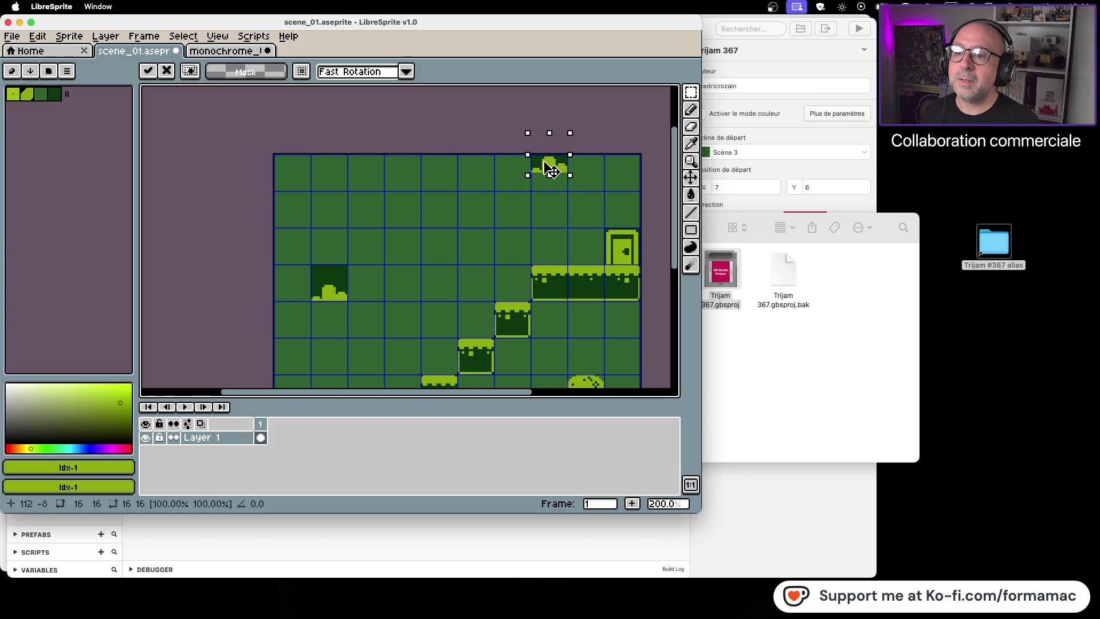
pyautogui.press('Return')
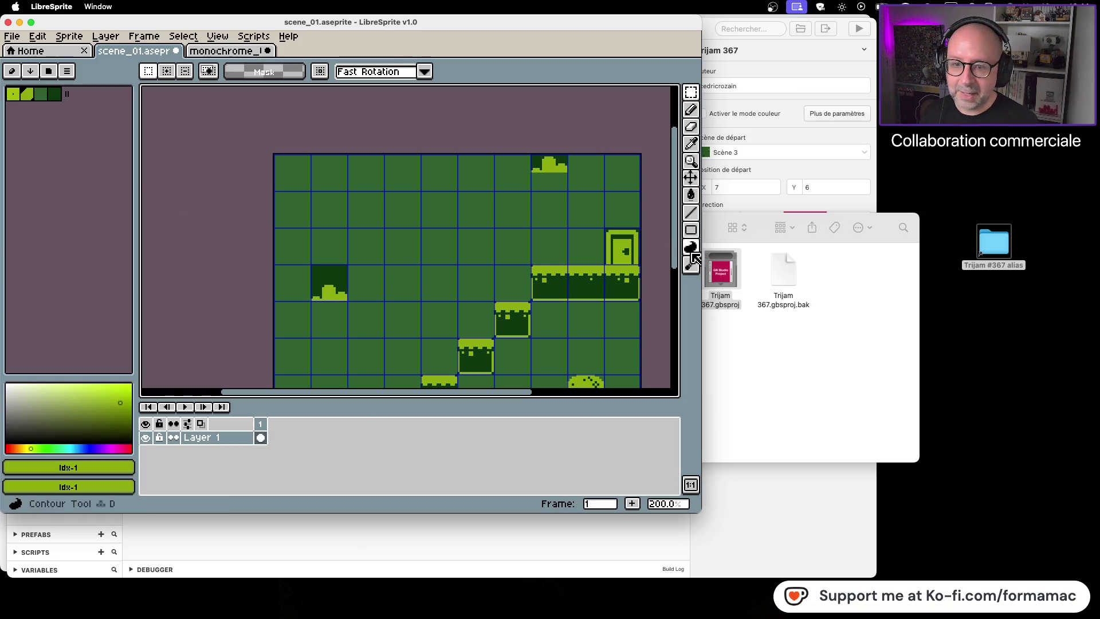
# Recolour both bush tiles' dark backgrounds to the level's mid green
pyautogui.click(691, 194)
pyautogui.click(544, 165)
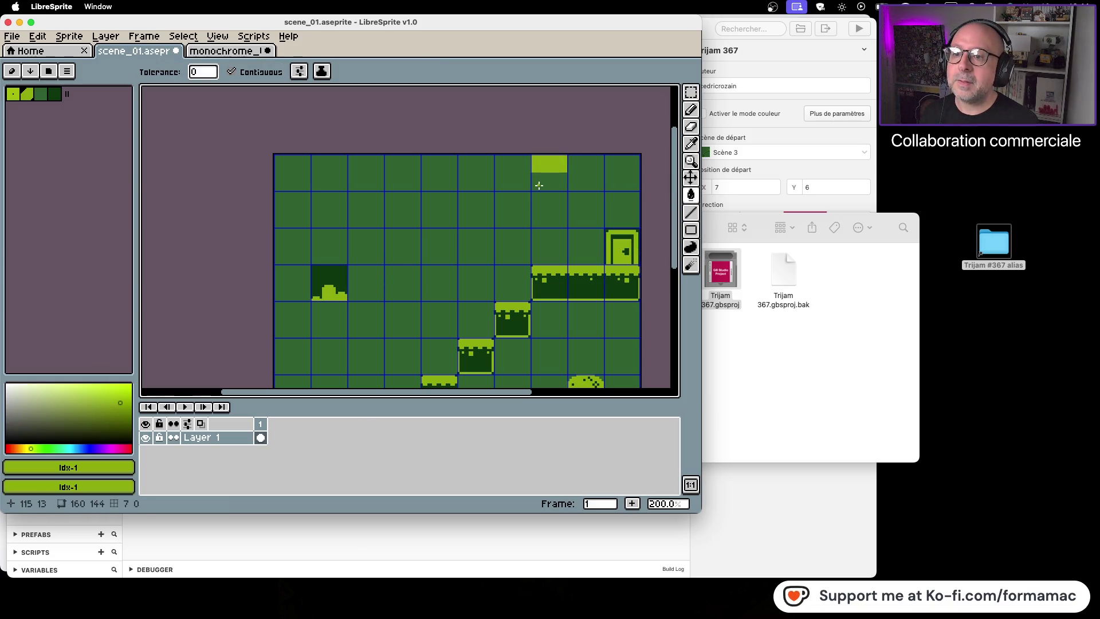
pyautogui.press('super+z')
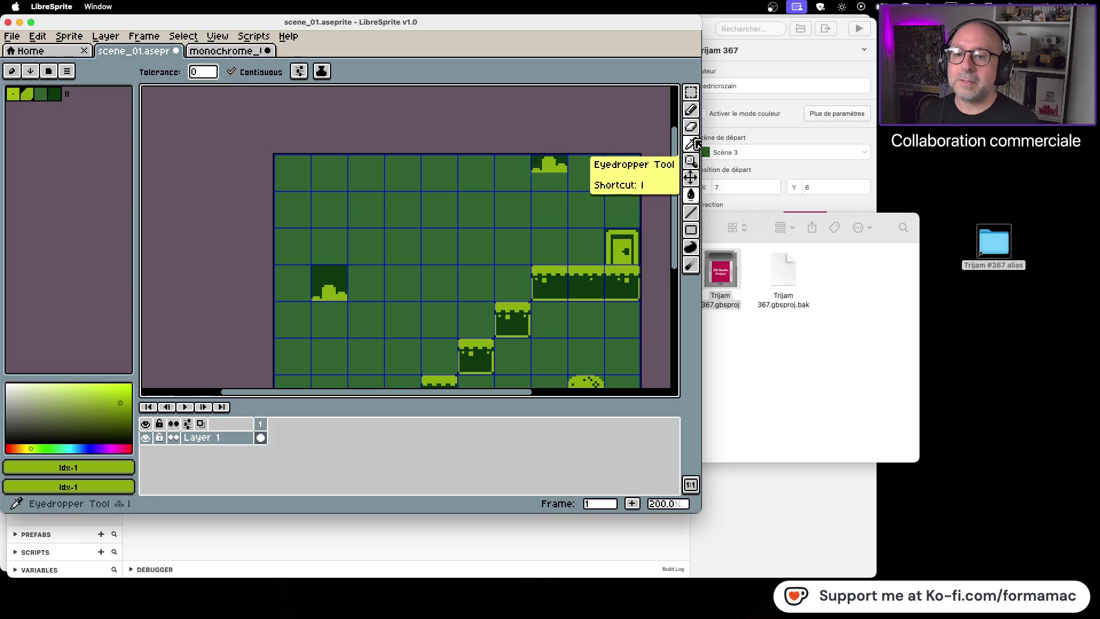
pyautogui.click(691, 143)
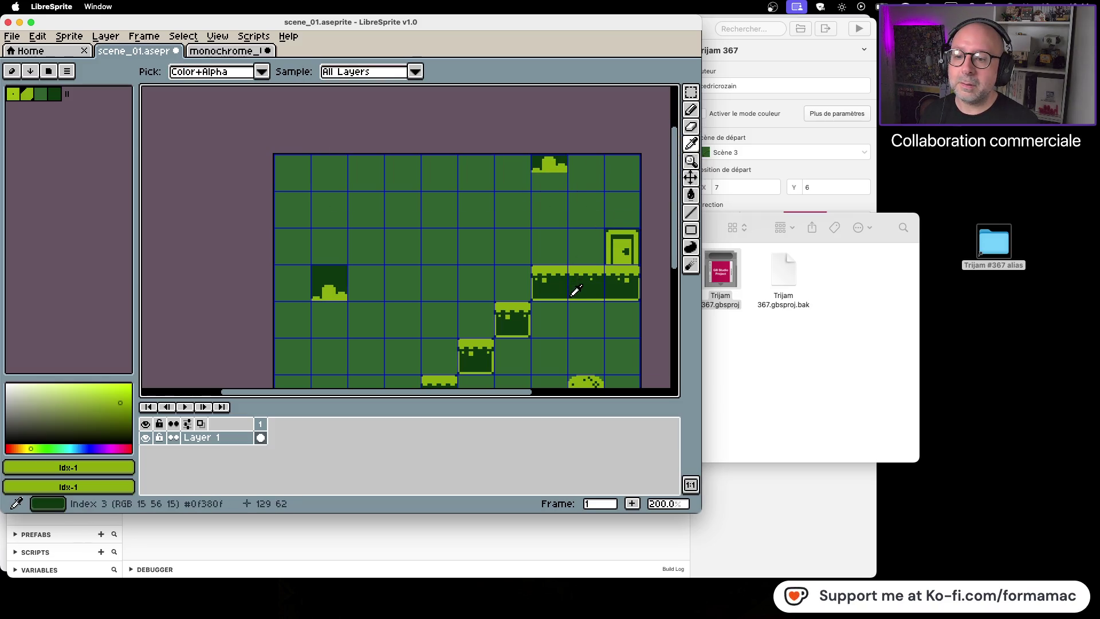
pyautogui.click(572, 289)
pyautogui.click(691, 193)
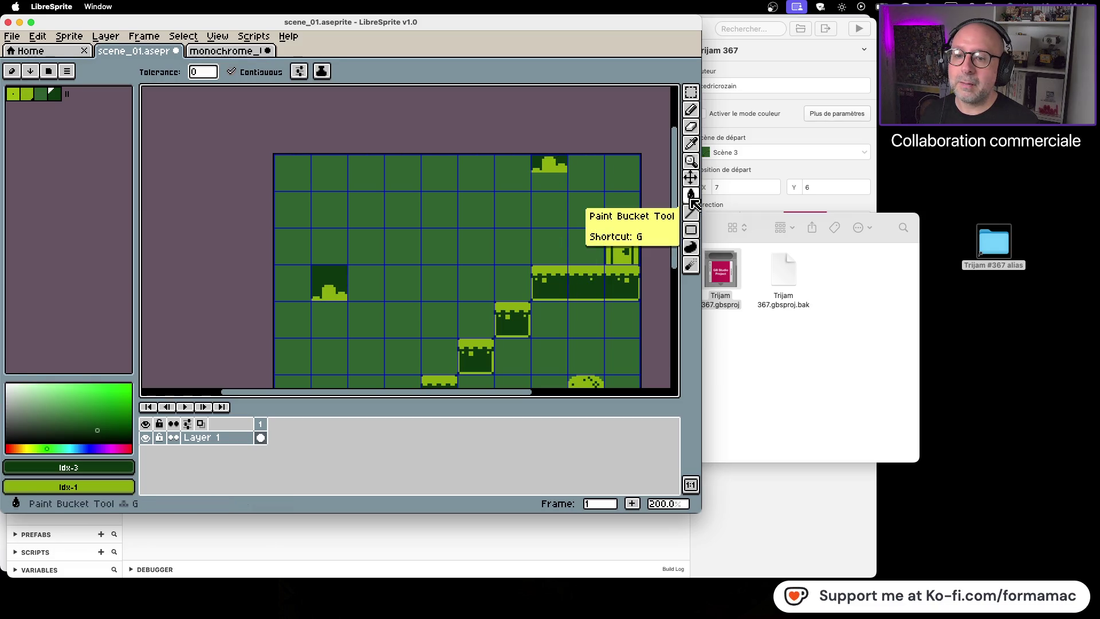
pyautogui.click(696, 147)
pyautogui.click(632, 192)
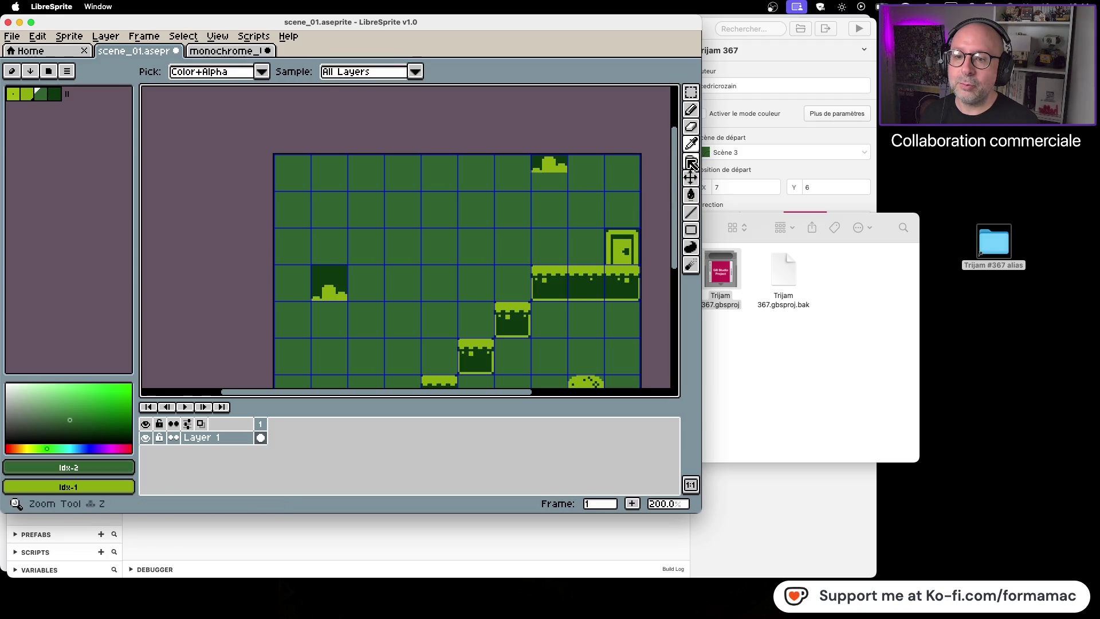
pyautogui.click(691, 193)
pyautogui.click(557, 159)
pyautogui.click(344, 280)
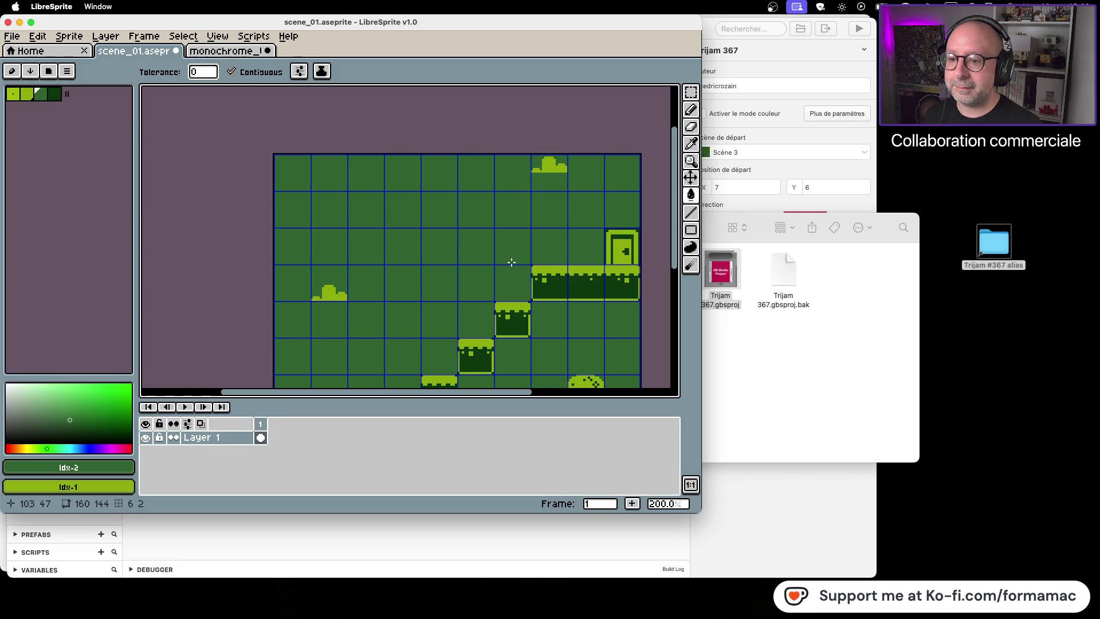
# Save scene_01.aseprite and switch to the monochrome tileset document
pyautogui.press('super+s')
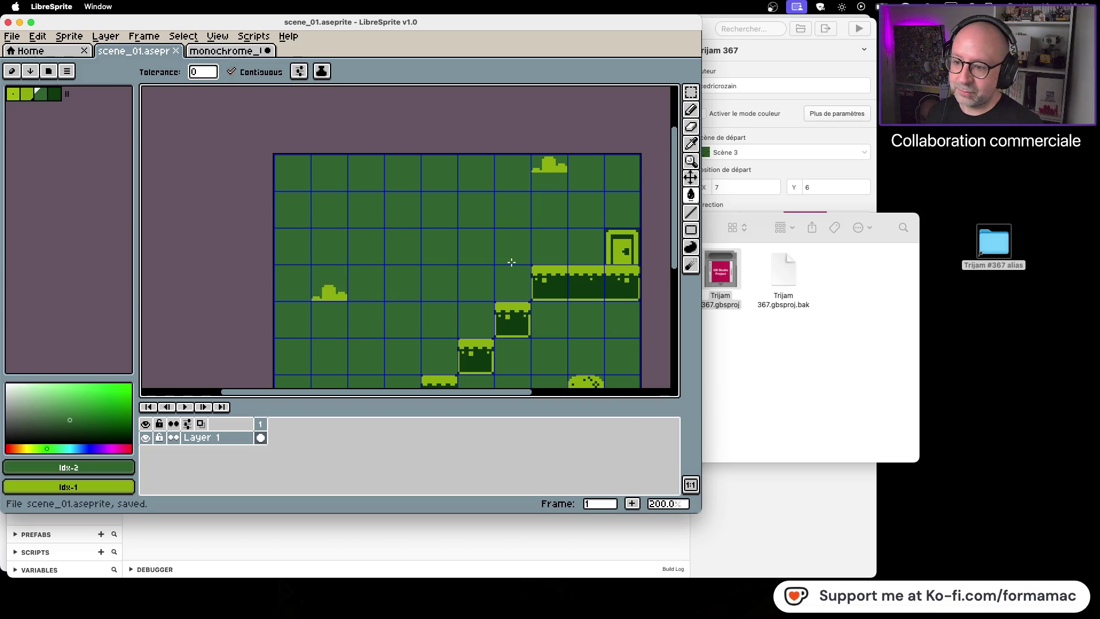
pyautogui.scroll(-3, 488, 266)
pyautogui.scroll(3, 492, 288)
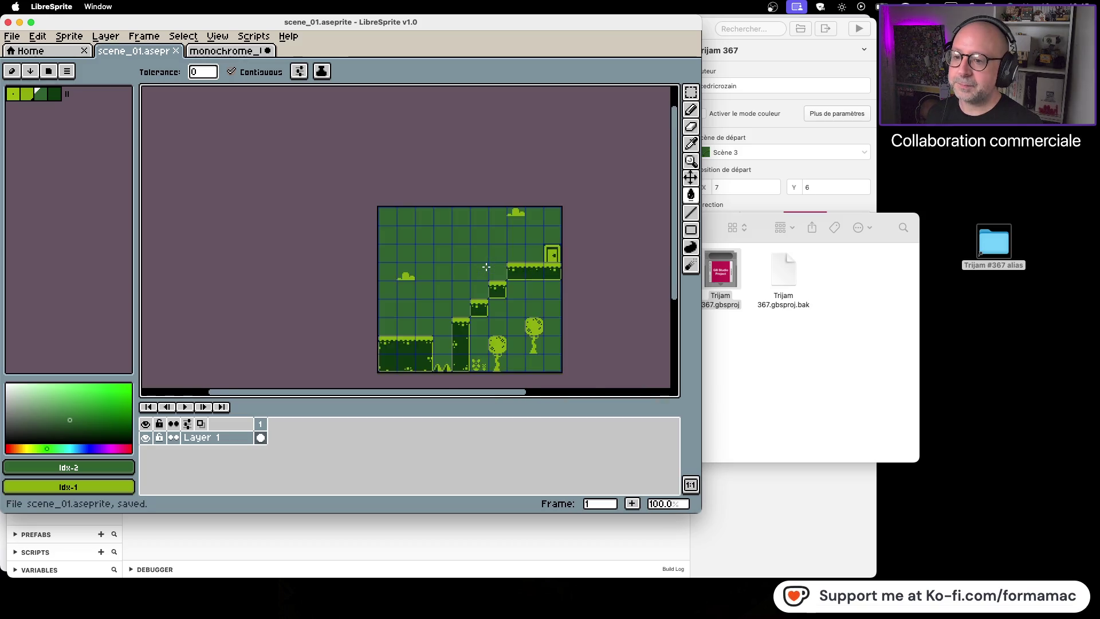
pyautogui.moveTo(492, 287)
pyautogui.mouseDown()
pyautogui.moveTo(467, 238)
pyautogui.moveTo(437, 223)
pyautogui.moveTo(439, 208)
pyautogui.mouseUp()
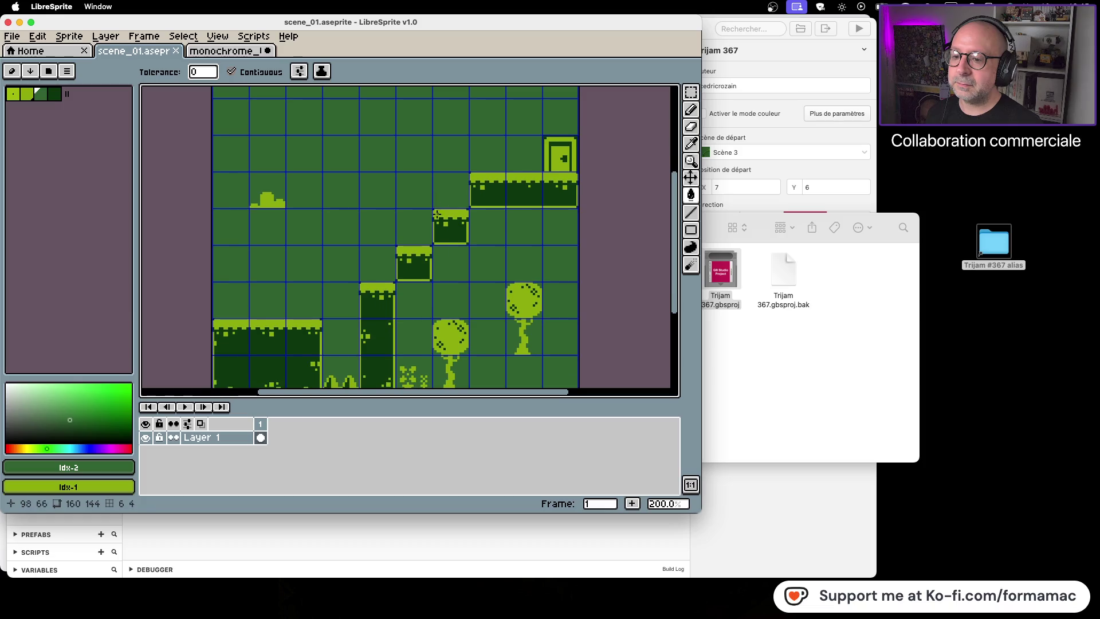
pyautogui.moveTo(487, 381); pyautogui.dragTo(499, 325)
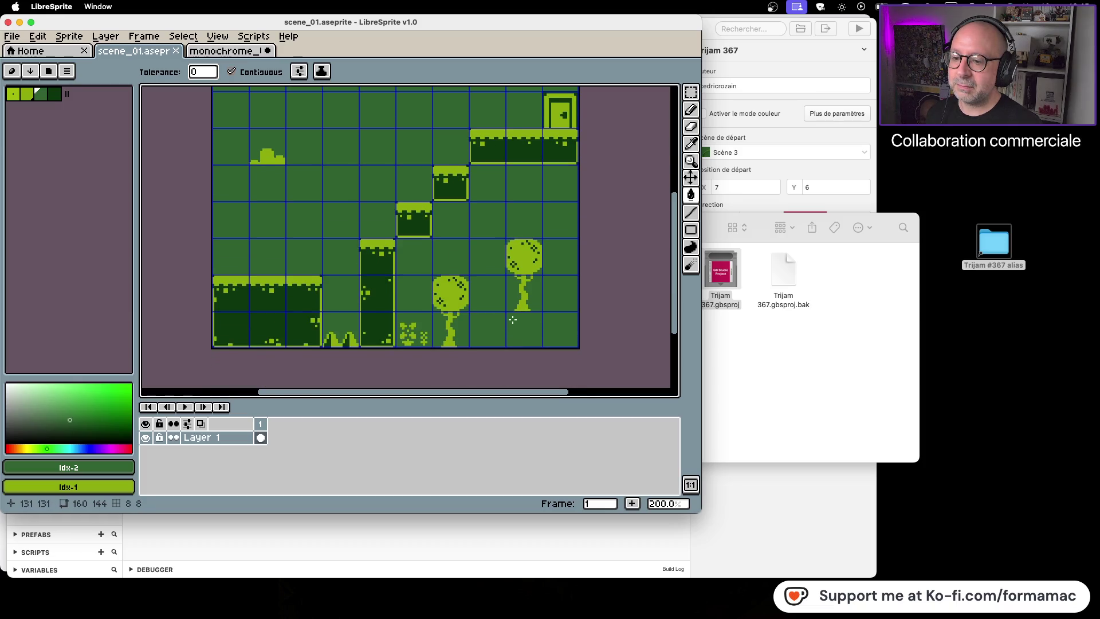
pyautogui.click(211, 53)
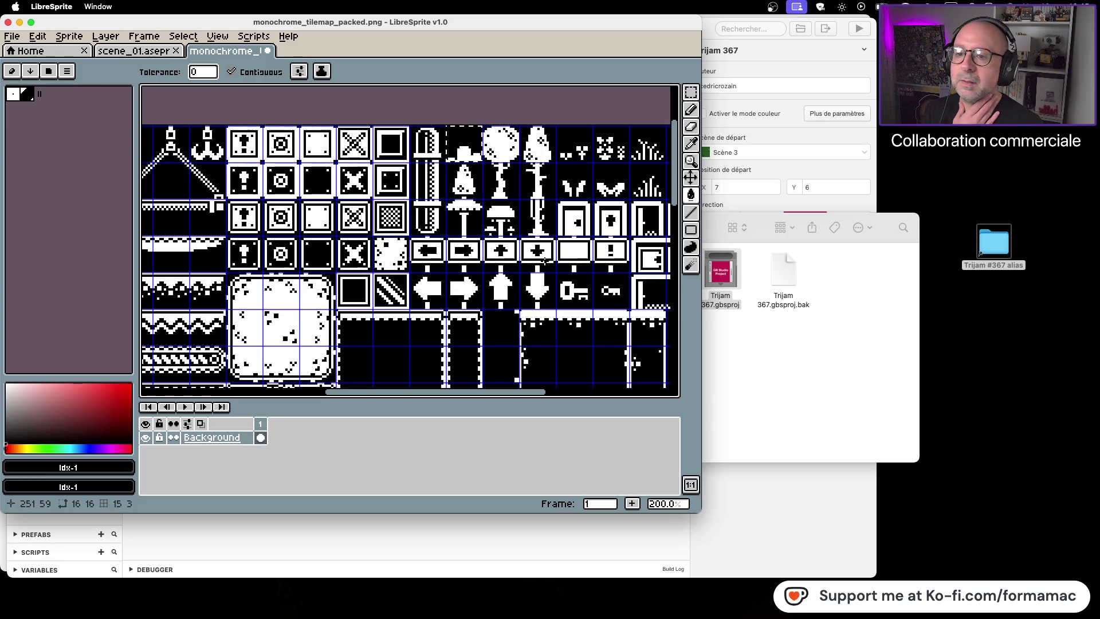
pyautogui.moveTo(544, 261); pyautogui.dragTo(525, 256)
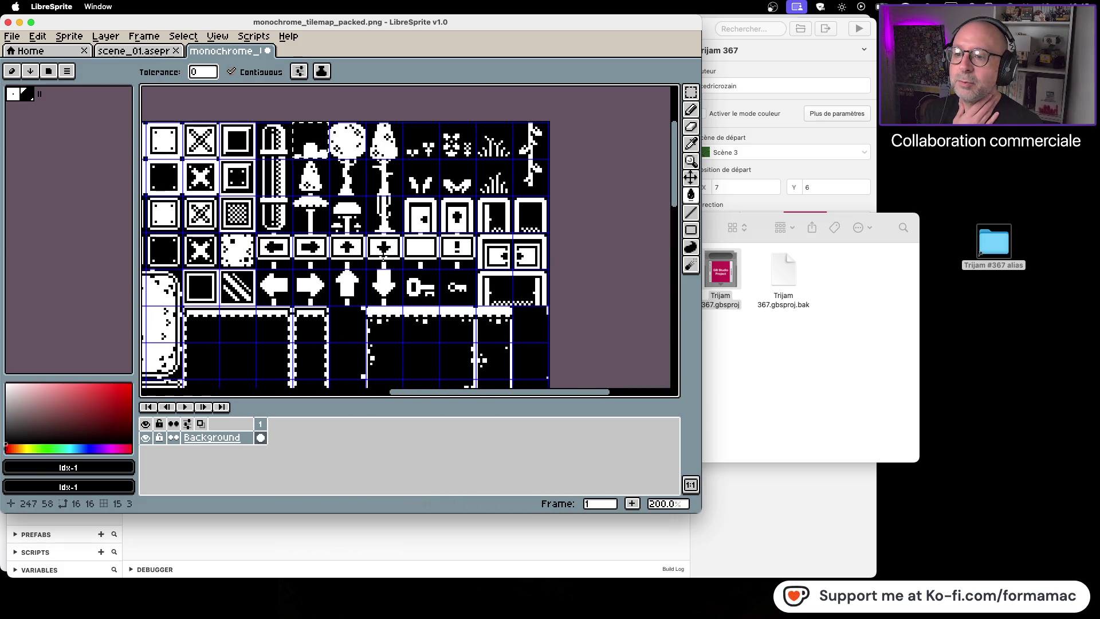
pyautogui.moveTo(382, 255)
pyautogui.mouseDown()
pyautogui.moveTo(507, 203)
pyautogui.moveTo(593, 207)
pyautogui.mouseUp()
pyautogui.hscroll(-5, 555, 209)
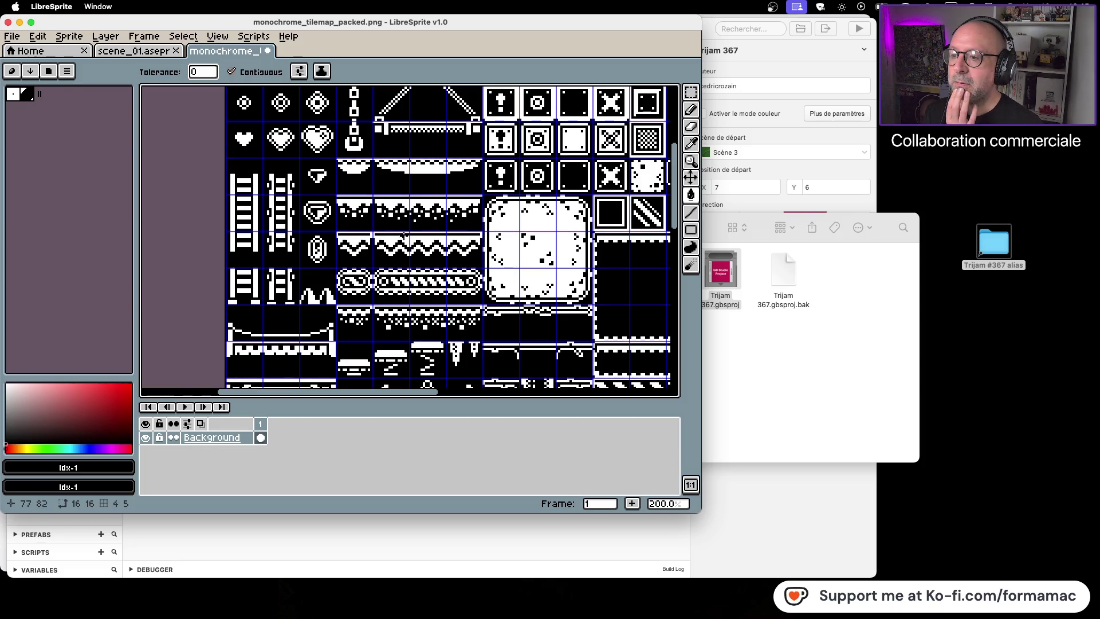
pyautogui.moveTo(401, 278); pyautogui.dragTo(403, 162)
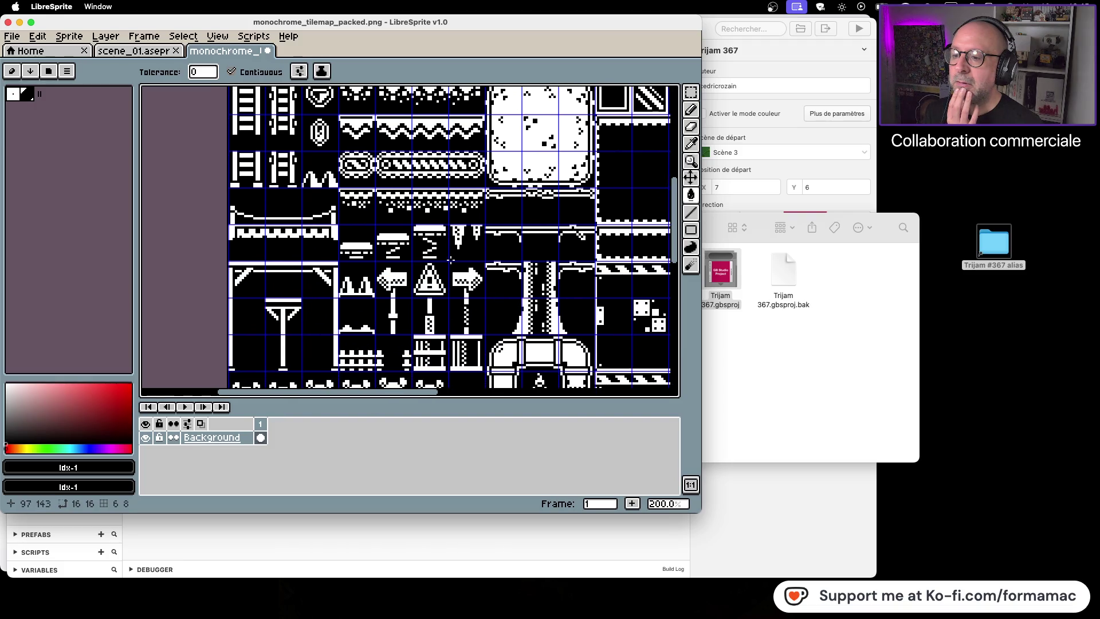
pyautogui.moveTo(451, 258); pyautogui.dragTo(418, 158)
pyautogui.moveTo(455, 292); pyautogui.dragTo(403, 218)
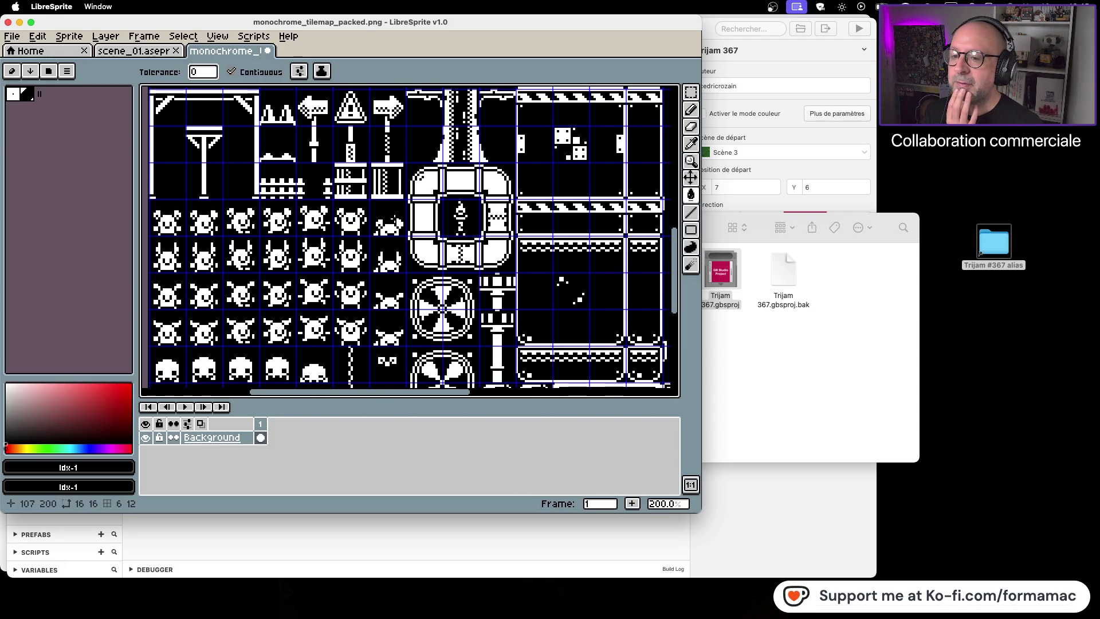
pyautogui.scroll(-5, 354, 238)
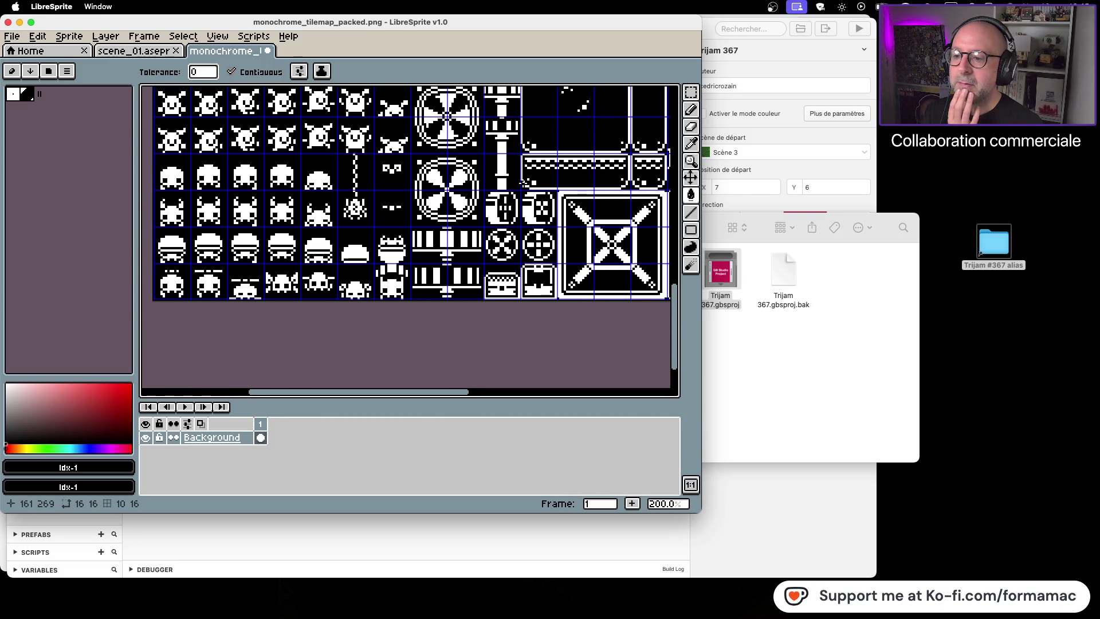
pyautogui.scroll(2, 522, 182)
pyautogui.hscroll(5, 522, 182)
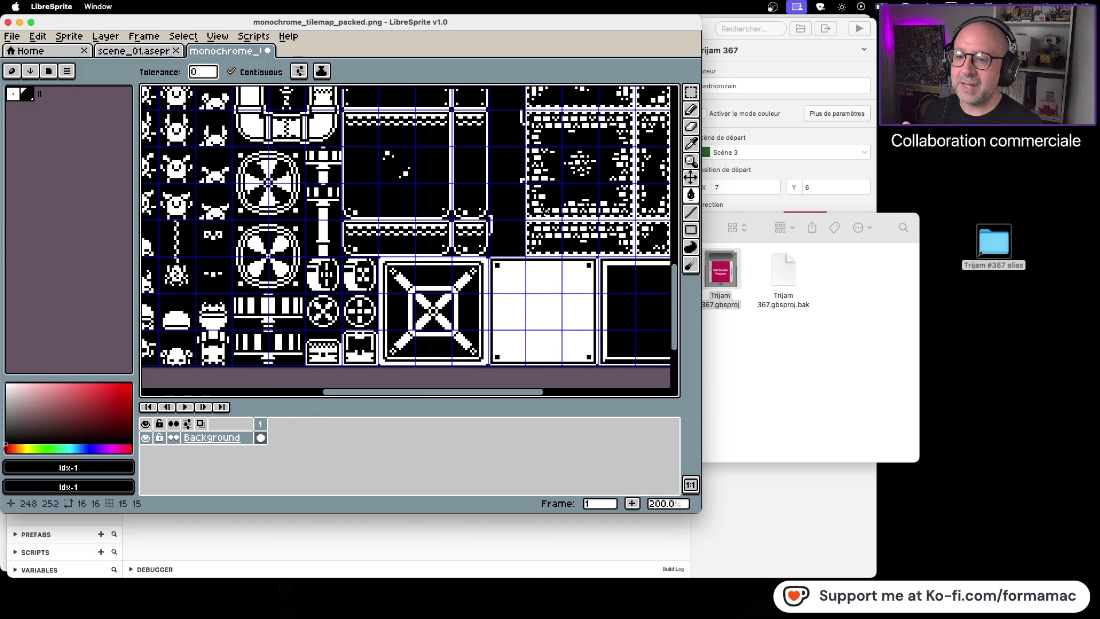
pyautogui.hscroll(3, 435, 220)
pyautogui.scroll(1, 435, 220)
pyautogui.hscroll(-7, 389, 209)
pyautogui.scroll(4, 389, 209)
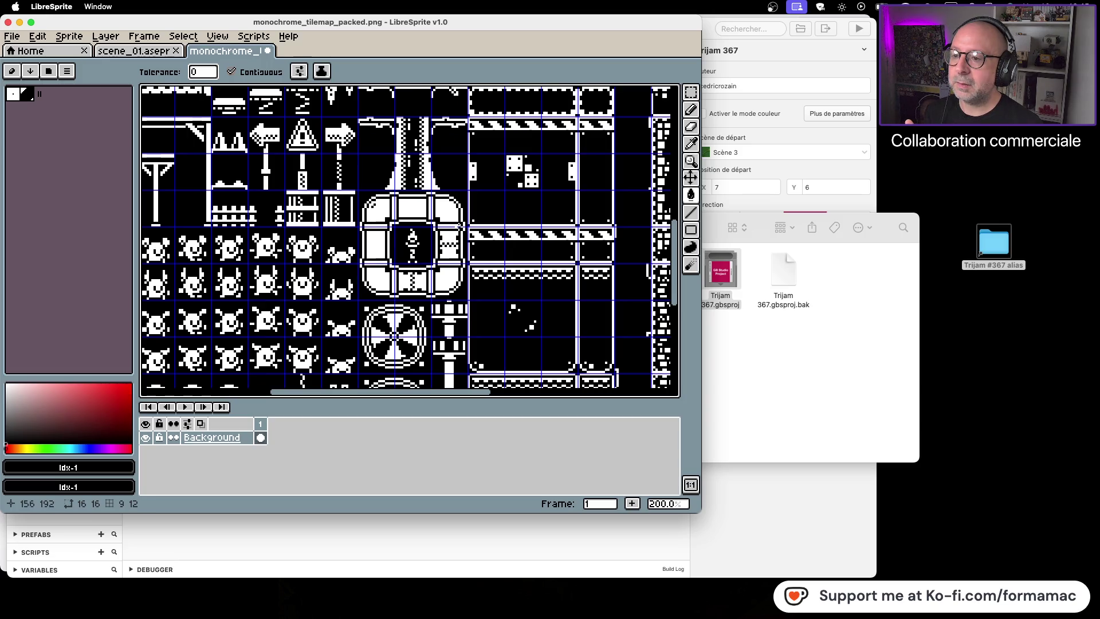
pyautogui.scroll(2, 510, 275)
pyautogui.hscroll(-1, 509, 275)
pyautogui.scroll(2, 510, 309)
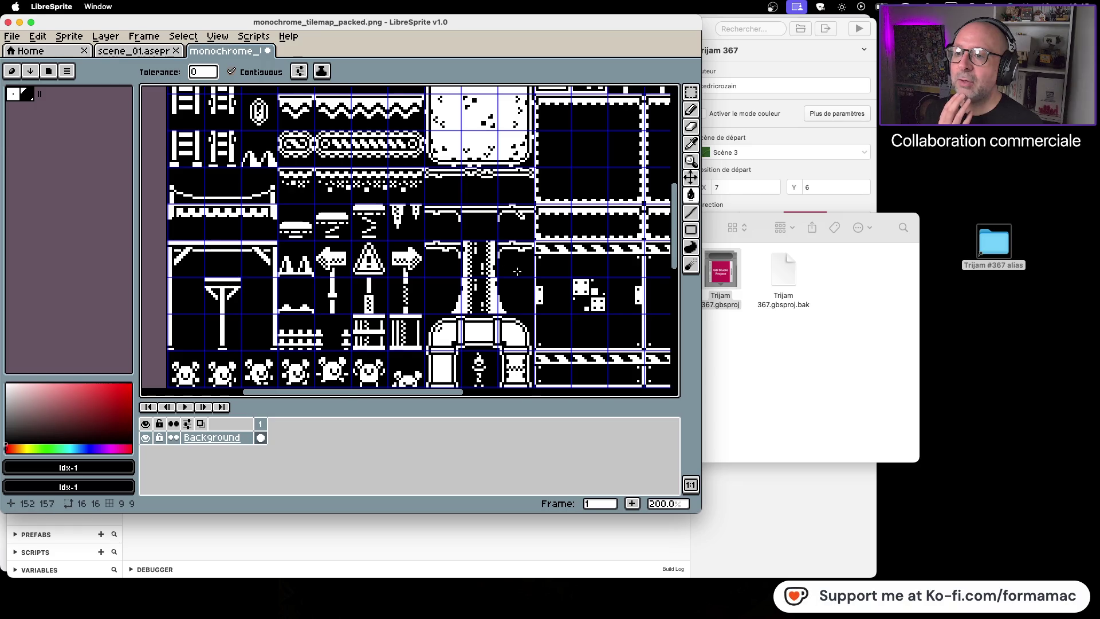
pyautogui.scroll(-1, 517, 272)
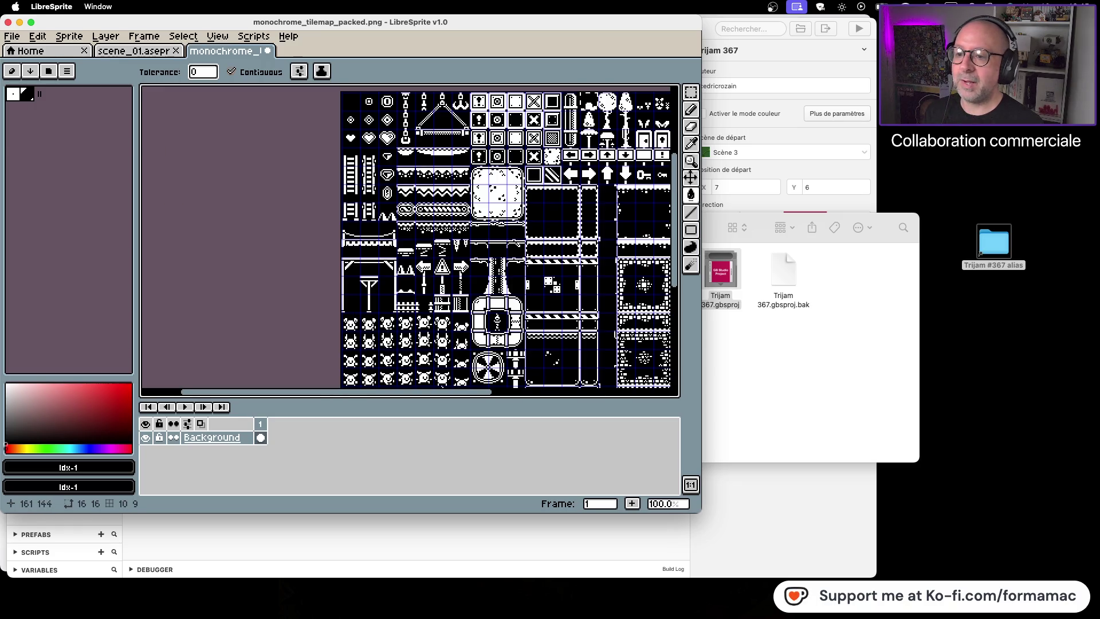
pyautogui.scroll(1, 517, 255)
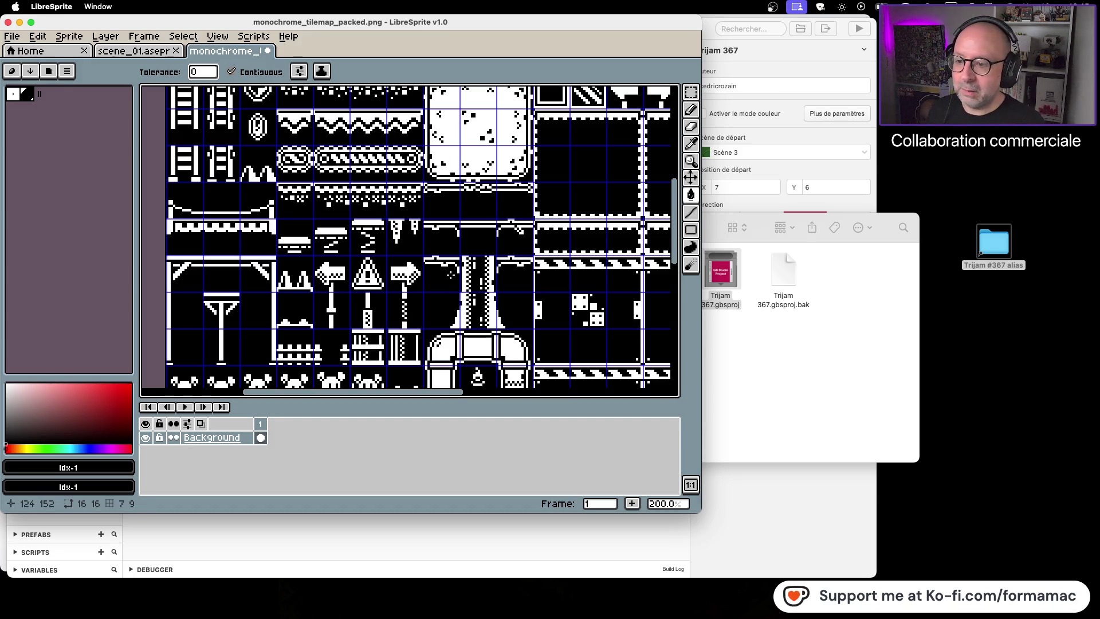
# Copy the tree trunk tiles from the tileset and paste them under the top-right platform
pyautogui.click(693, 99)
pyautogui.moveTo(424, 255); pyautogui.dragTo(461, 292)
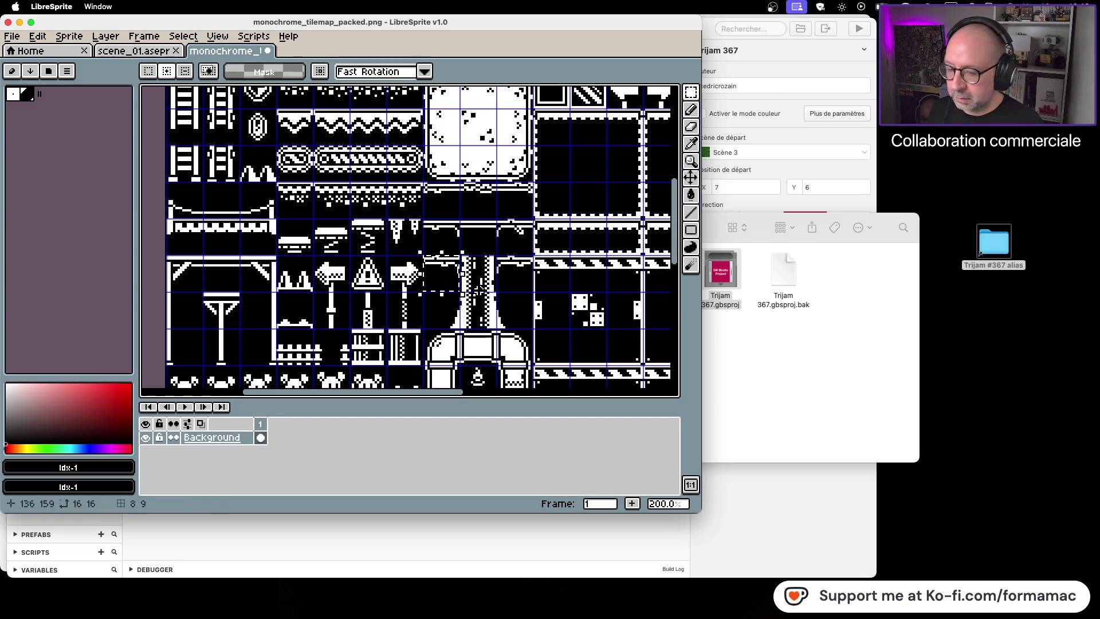
pyautogui.click(475, 317)
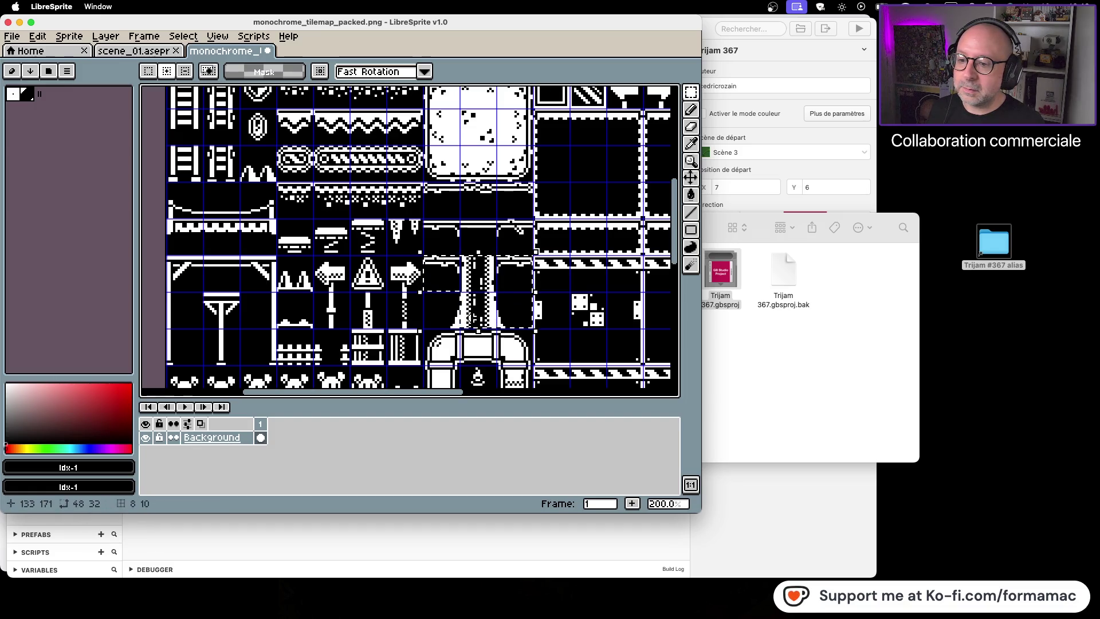
pyautogui.click(143, 53)
pyautogui.hotkey('ctrl', 'v')
pyautogui.moveTo(405, 225)
pyautogui.mouseDown()
pyautogui.moveTo(519, 279)
pyautogui.moveTo(530, 212)
pyautogui.mouseUp()
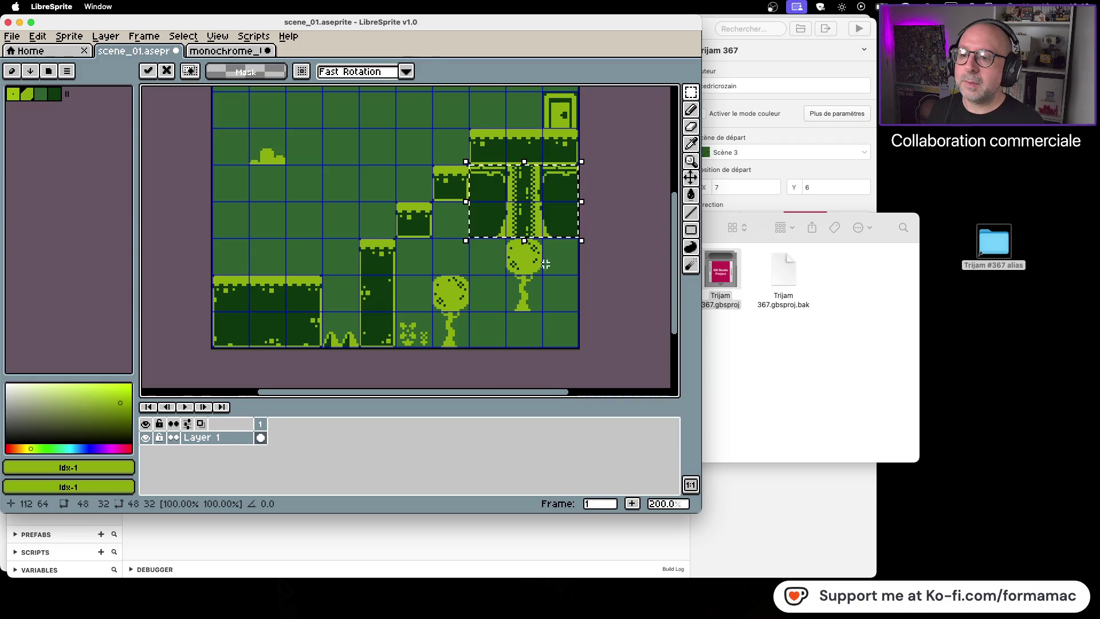
pyautogui.click(608, 286)
# Extend the trunk column down to ground level and erase the left tree's two tiles
pyautogui.moveTo(476, 224)
pyautogui.mouseDown()
pyautogui.moveTo(573, 220)
pyautogui.moveTo(524, 288)
pyautogui.moveTo(530, 339)
pyautogui.mouseUp()
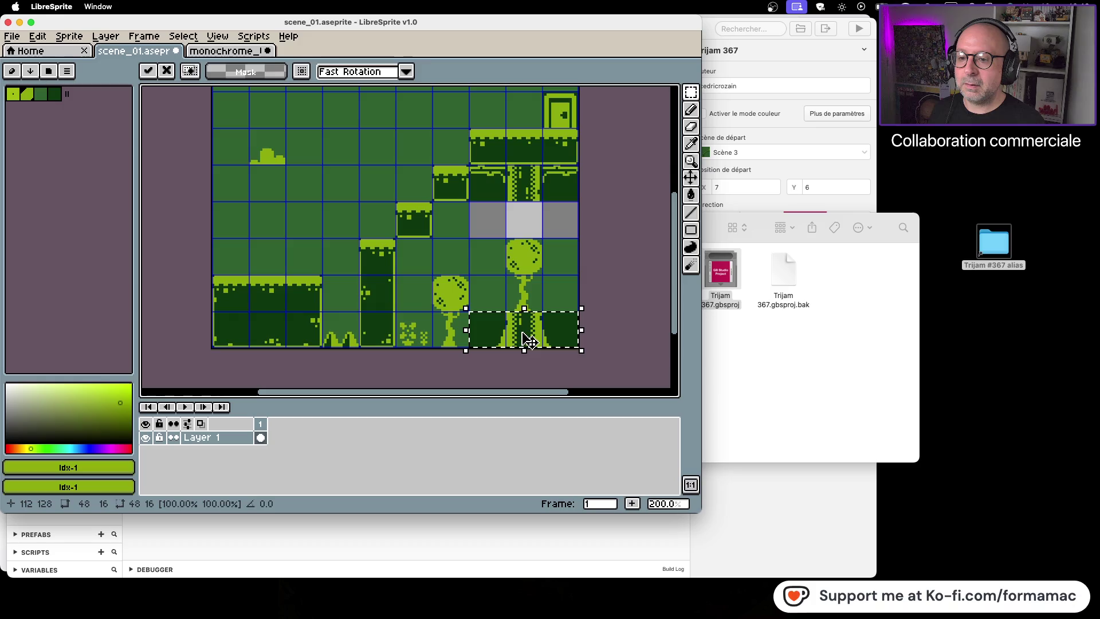
pyautogui.click(650, 284)
pyautogui.moveTo(541, 201)
pyautogui.mouseDown()
pyautogui.moveTo(530, 246)
pyautogui.moveTo(532, 198)
pyautogui.moveTo(524, 278)
pyautogui.moveTo(521, 184)
pyautogui.moveTo(525, 301)
pyautogui.mouseUp()
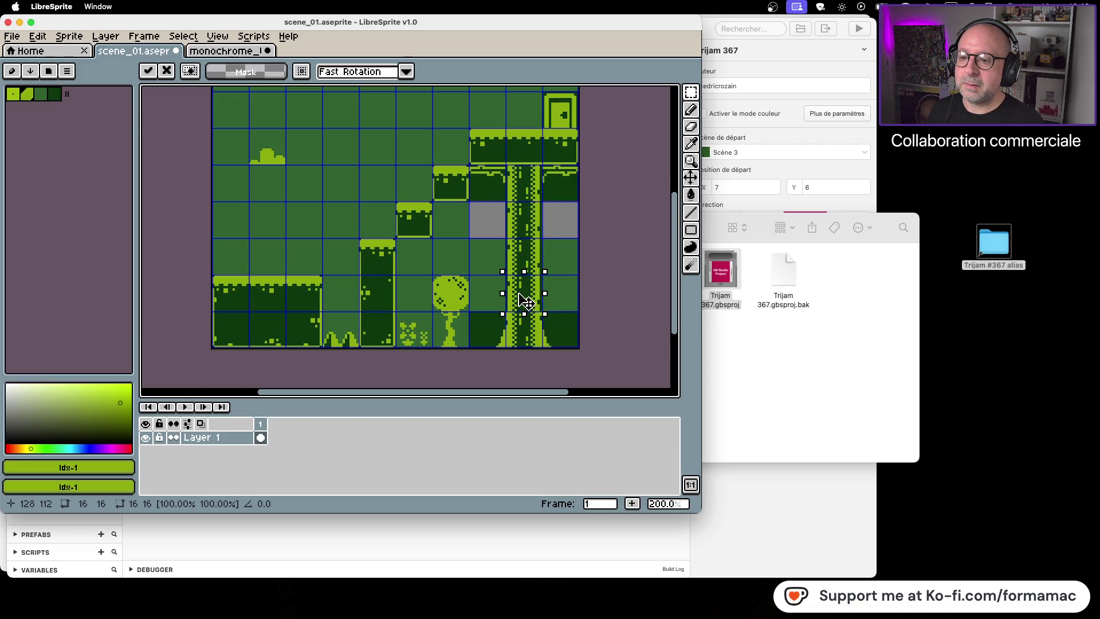
pyautogui.click(642, 280)
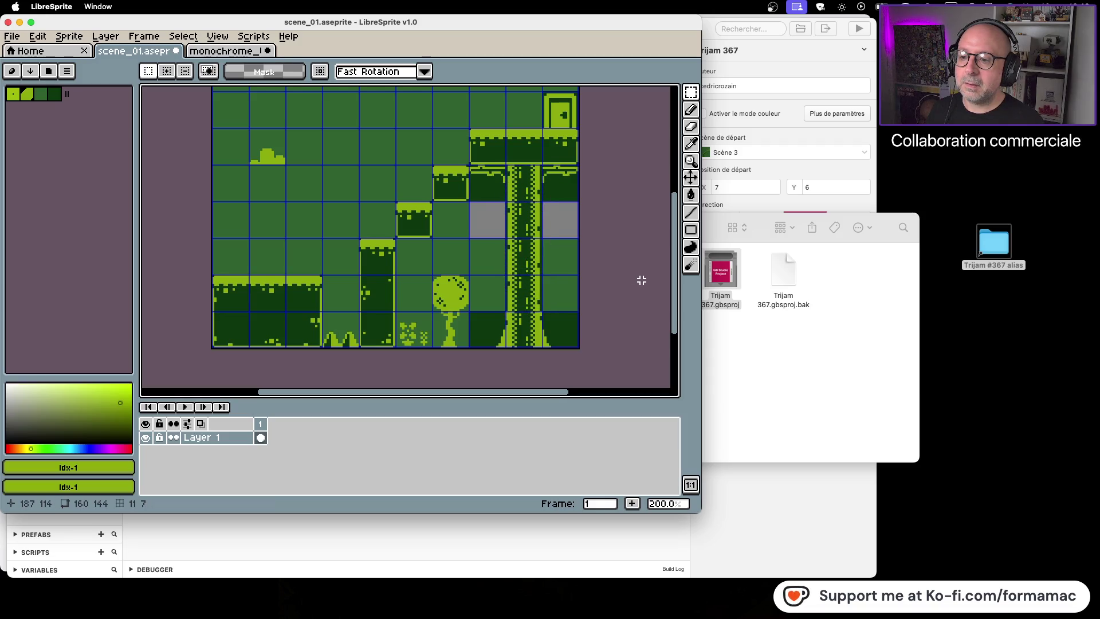
pyautogui.click(451, 294)
pyautogui.press('Delete')
pyautogui.click(463, 339)
pyautogui.press('Delete')
# Copy a grass tuft tile from the tileset and place it where the left tree stood
pyautogui.click(226, 50)
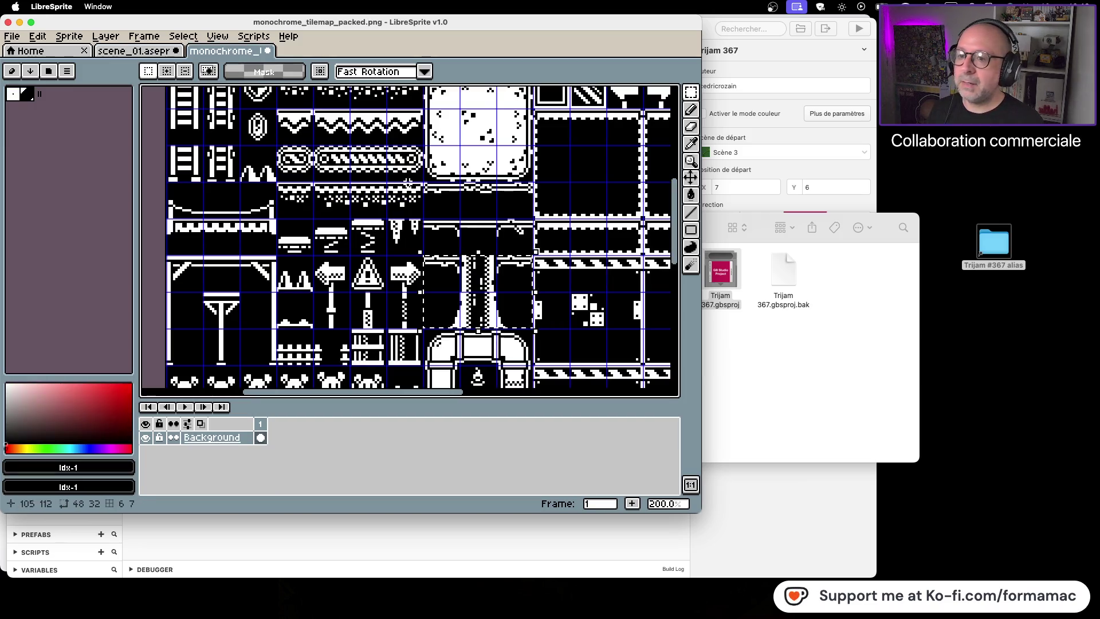
pyautogui.scroll(10, 401, 175)
pyautogui.hscroll(5, 401, 175)
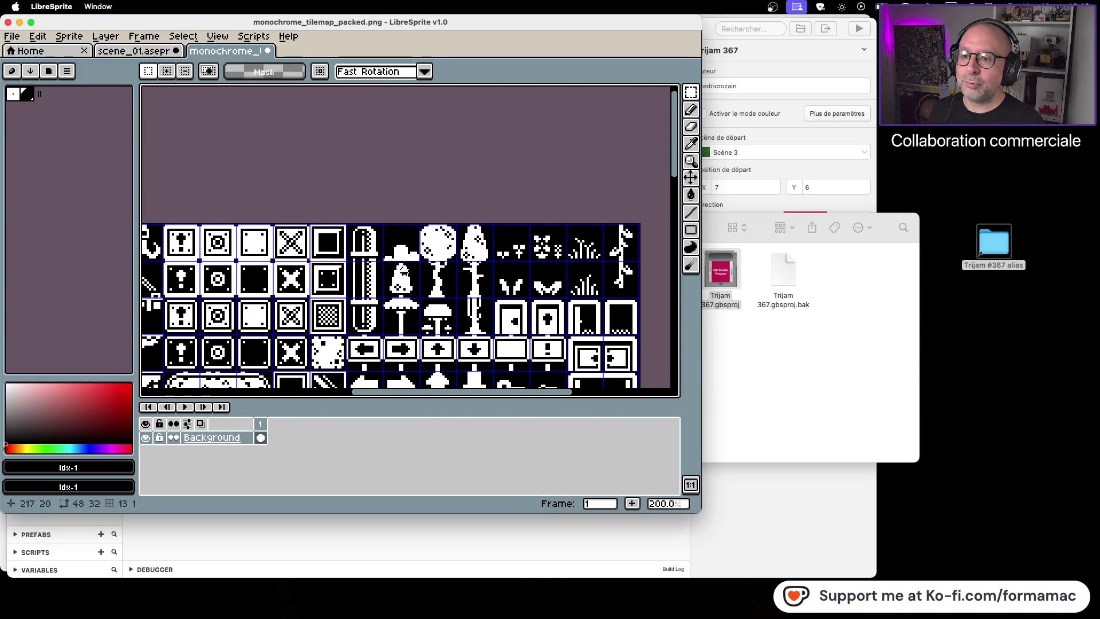
pyautogui.scroll(-2, 543, 278)
pyautogui.hscroll(1, 543, 278)
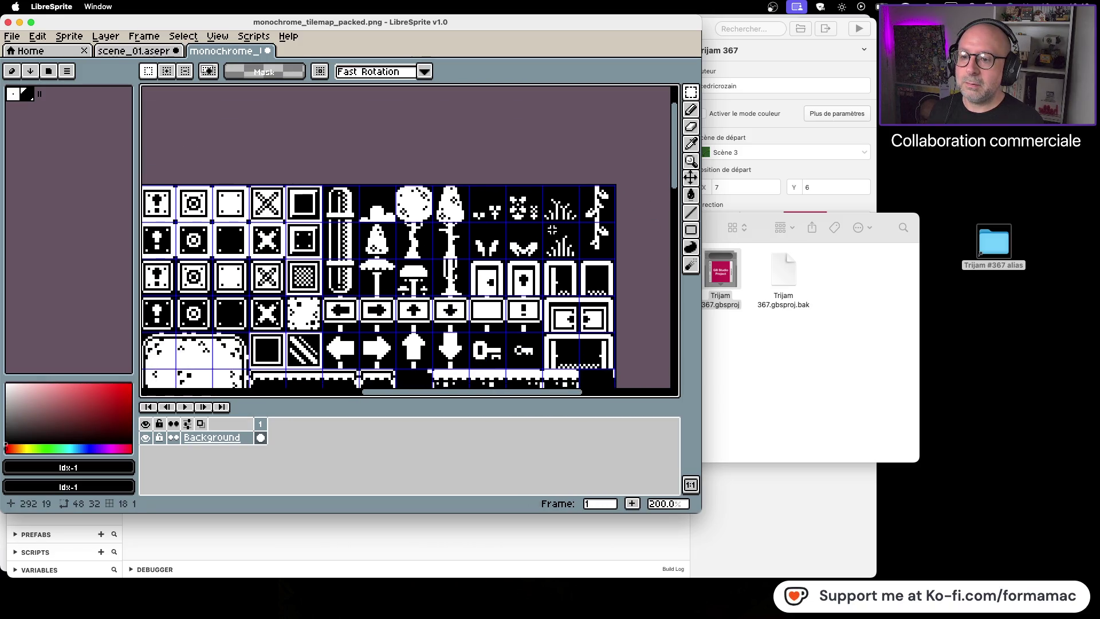
pyautogui.moveTo(551, 208); pyautogui.dragTo(574, 222)
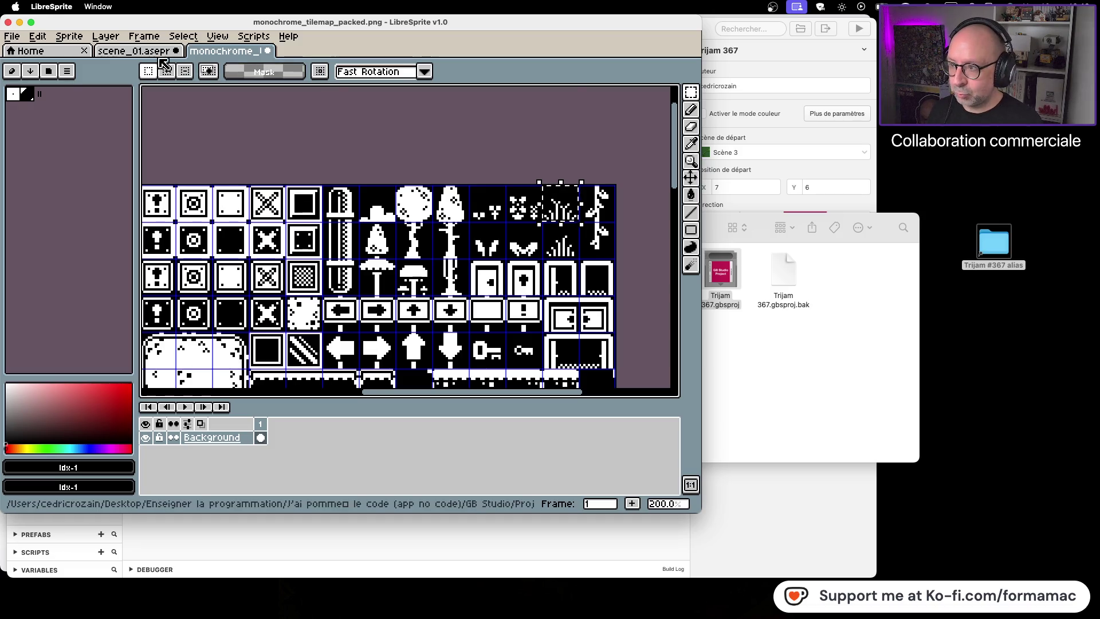
pyautogui.click(162, 56)
pyautogui.press('super+v')
pyautogui.moveTo(411, 242); pyautogui.dragTo(457, 345)
pyautogui.click(626, 307)
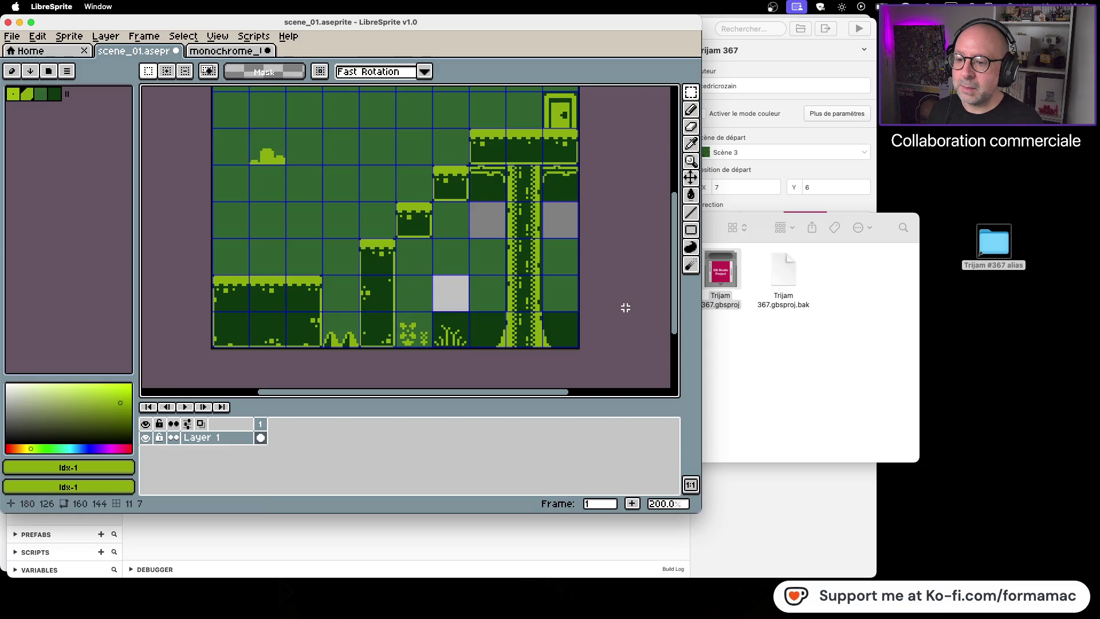
pyautogui.click(691, 146)
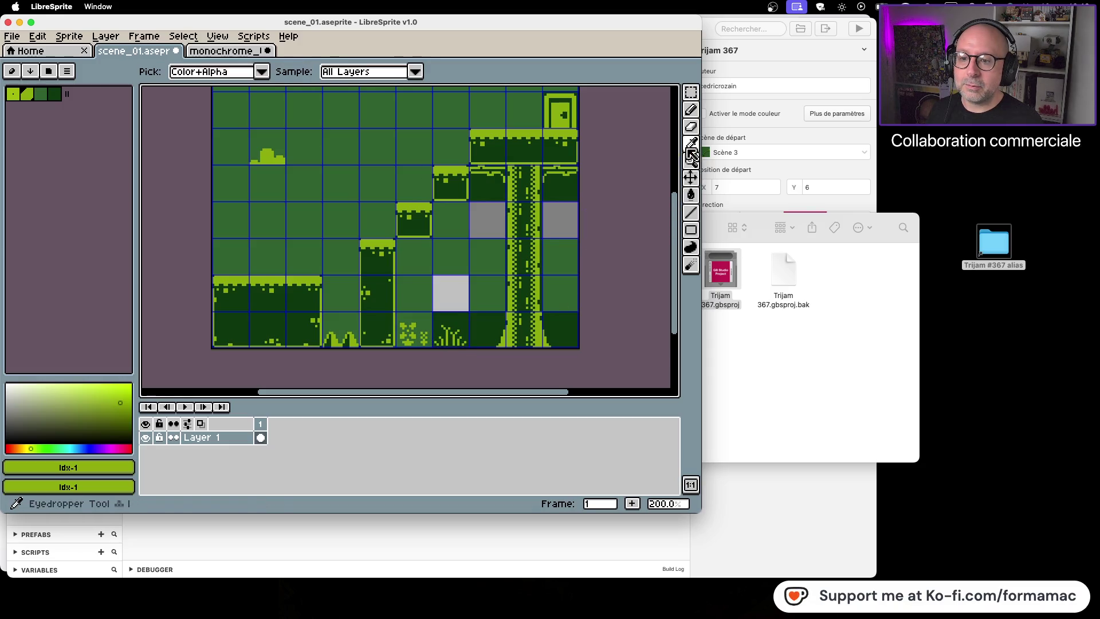
# Sample the background green and flood-fill the empty dark cells near the trunk with it
pyautogui.click(565, 246)
pyautogui.click(691, 159)
pyautogui.click(459, 310)
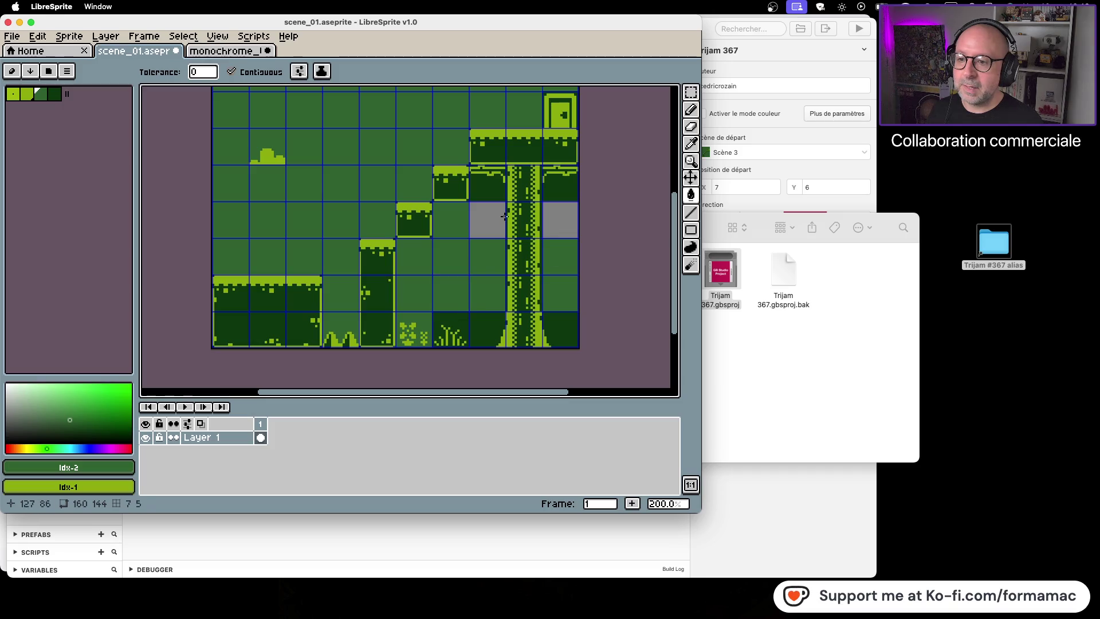
pyautogui.click(487, 220)
pyautogui.click(549, 223)
pyautogui.click(551, 331)
pyautogui.click(463, 322)
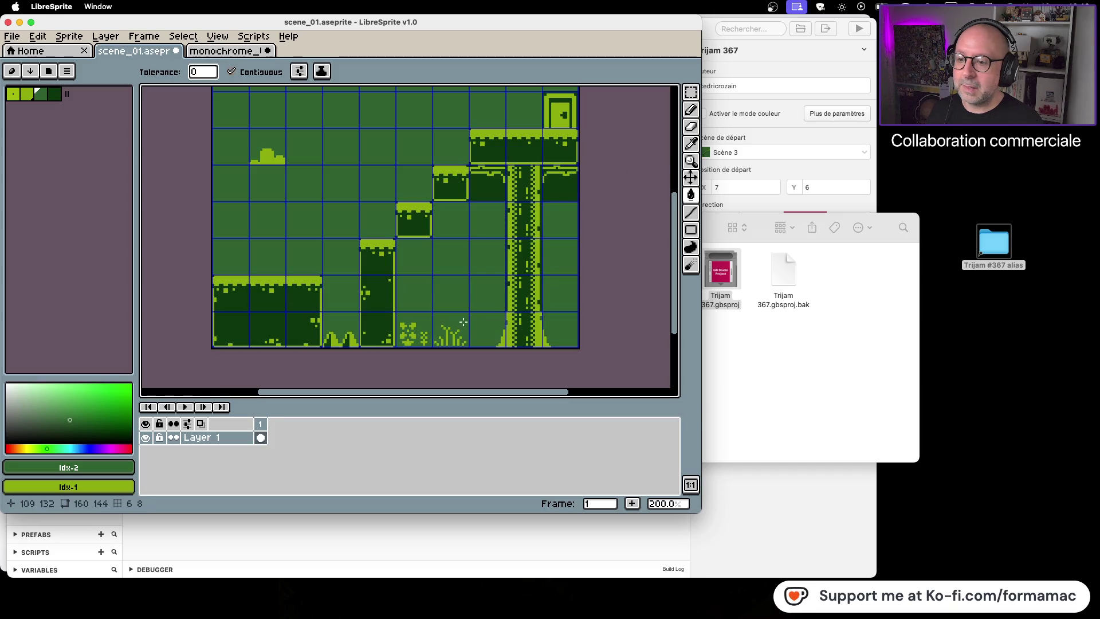
# Undo the bottom-cells fill and instead fill the dark tiles beside and right of the trunk base
pyautogui.scroll(3, 495, 274)
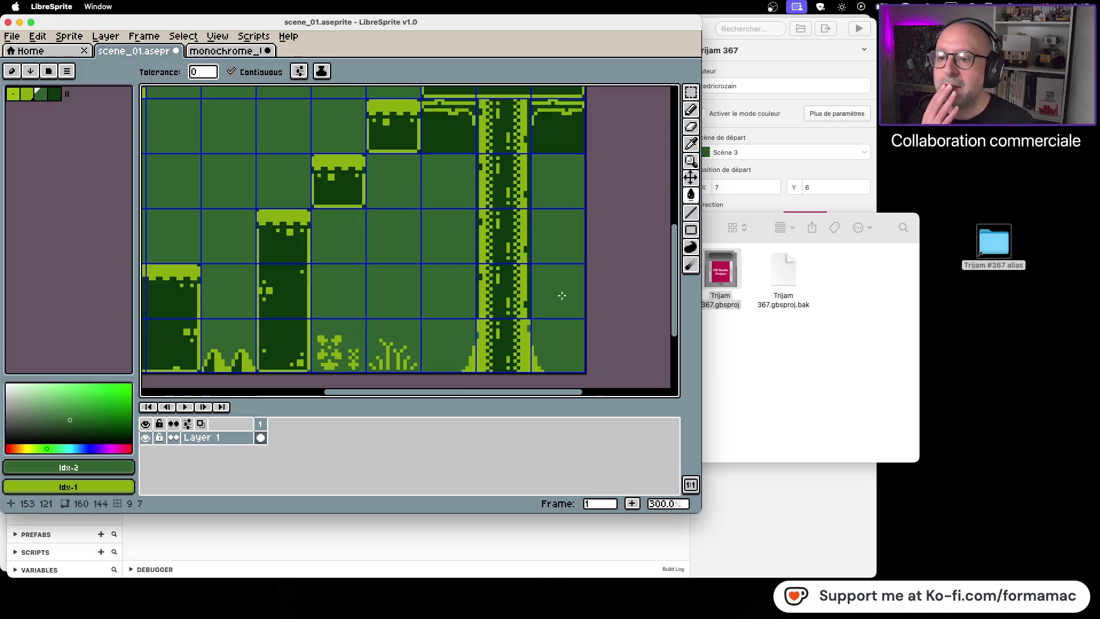
pyautogui.scroll(-2, 560, 294)
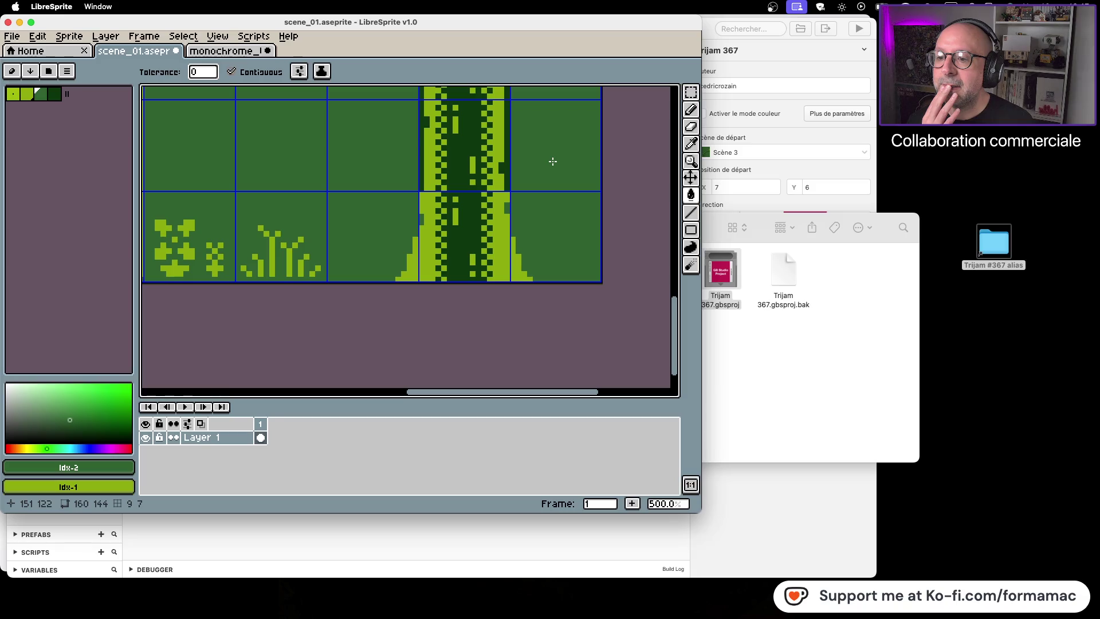
pyautogui.press('super+z')
pyautogui.press('super+z')
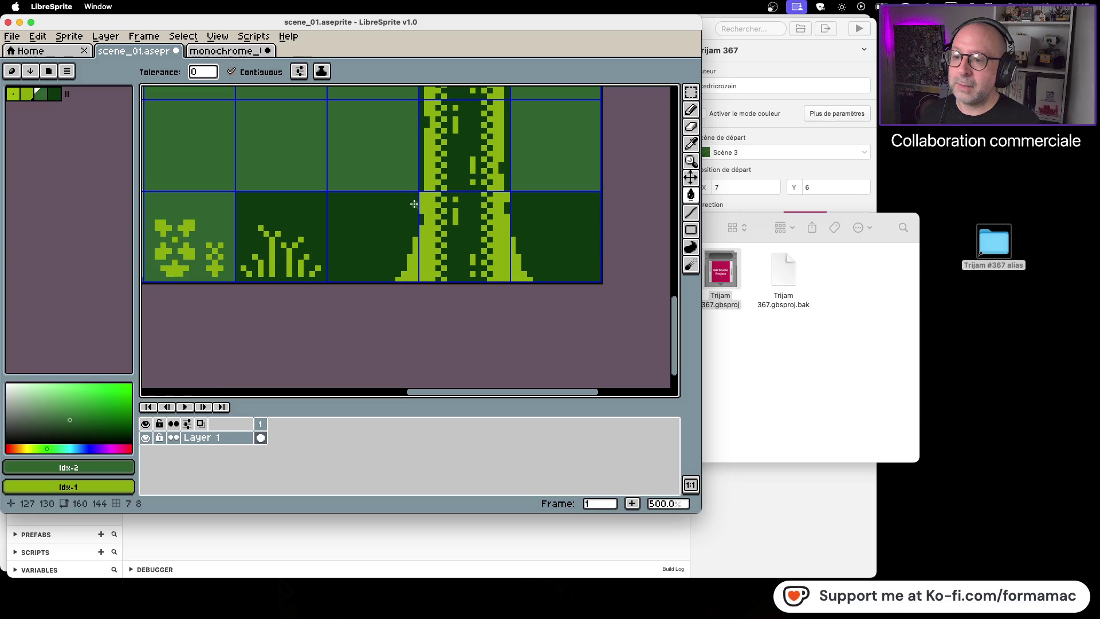
pyautogui.click(397, 251)
pyautogui.click(573, 222)
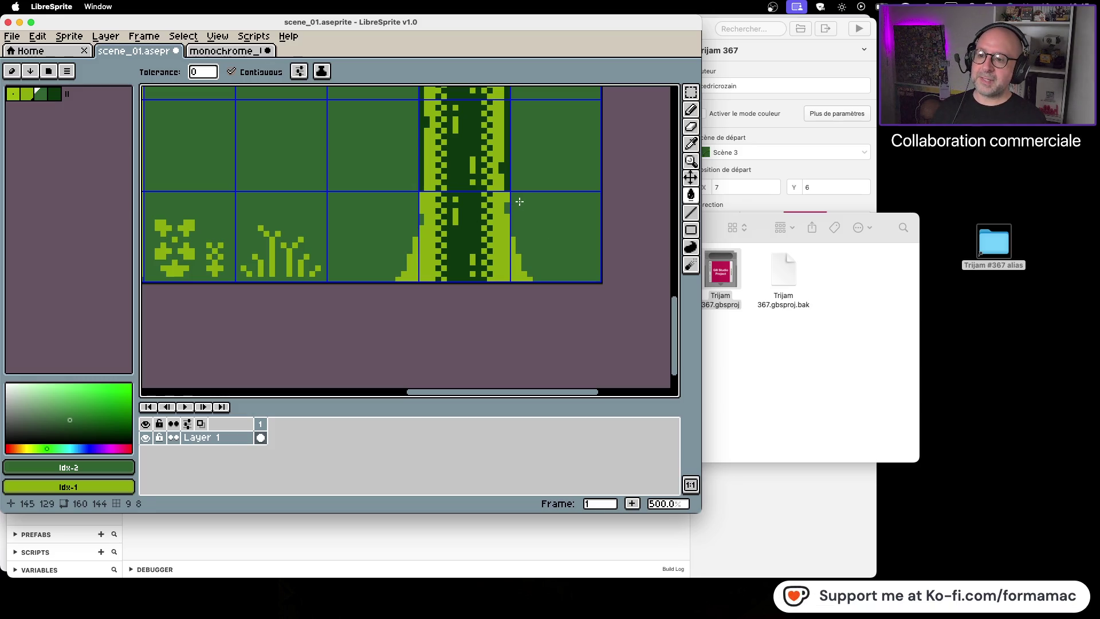
pyautogui.scroll(-1, 519, 202)
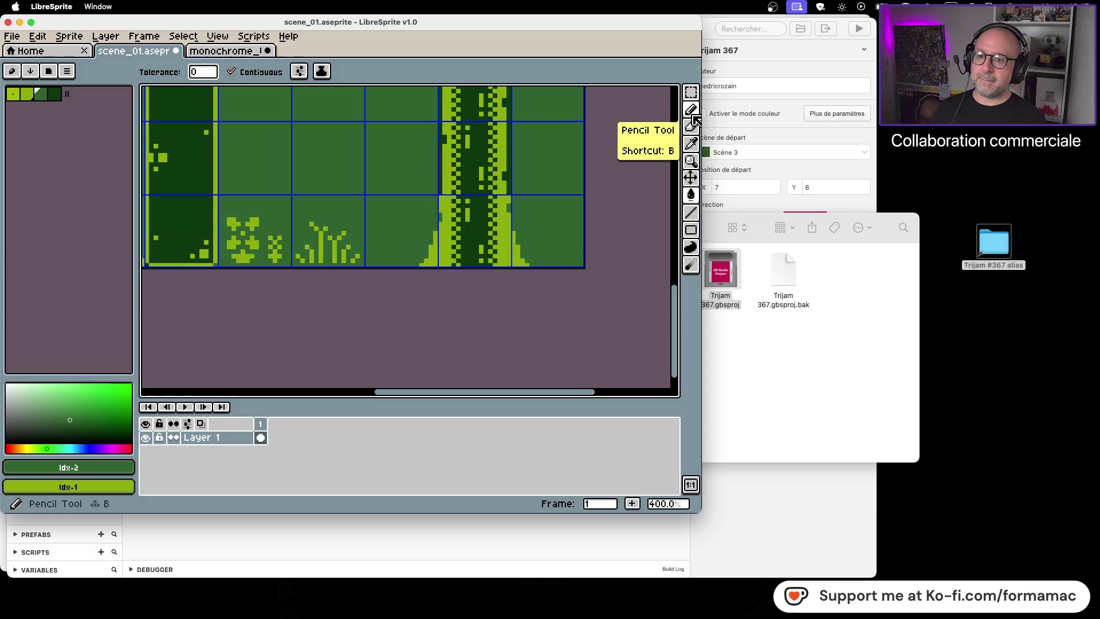
# Pencil dark-green shading down the trunk's left edge and along its stepped base
pyautogui.click(691, 143)
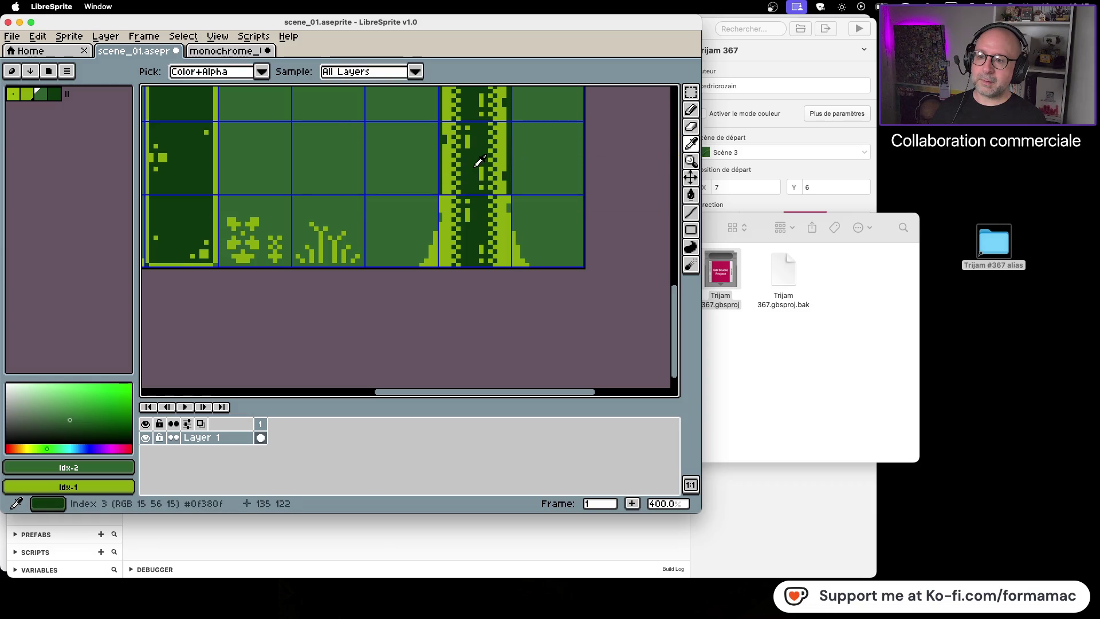
pyautogui.click(480, 158)
pyautogui.press('b')
pyautogui.scroll(2, 512, 223)
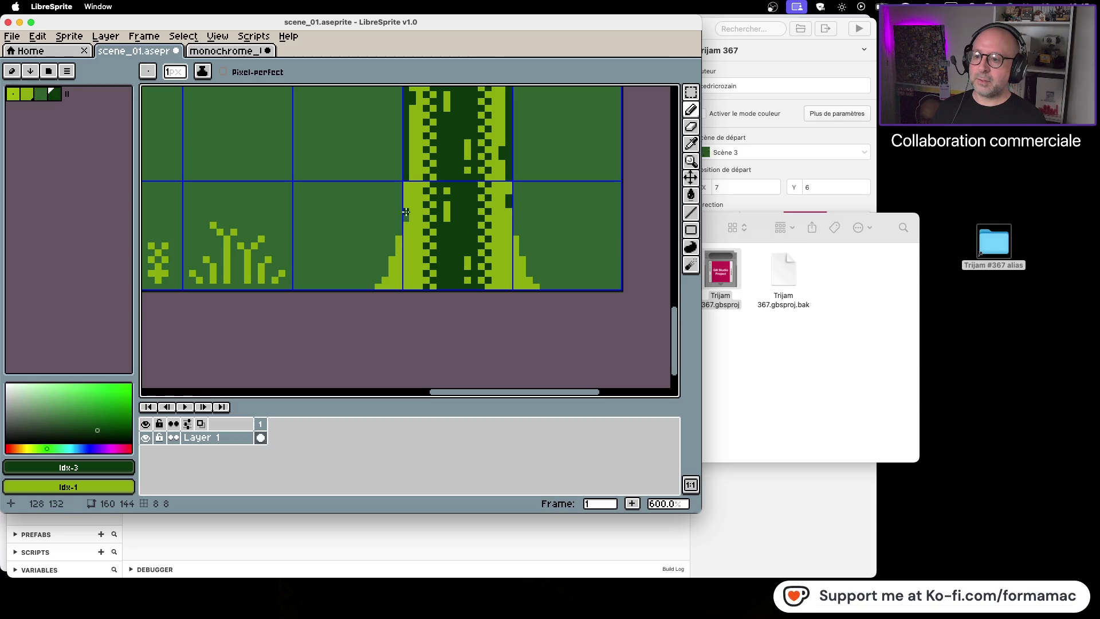
pyautogui.scroll(-2, 527, 225)
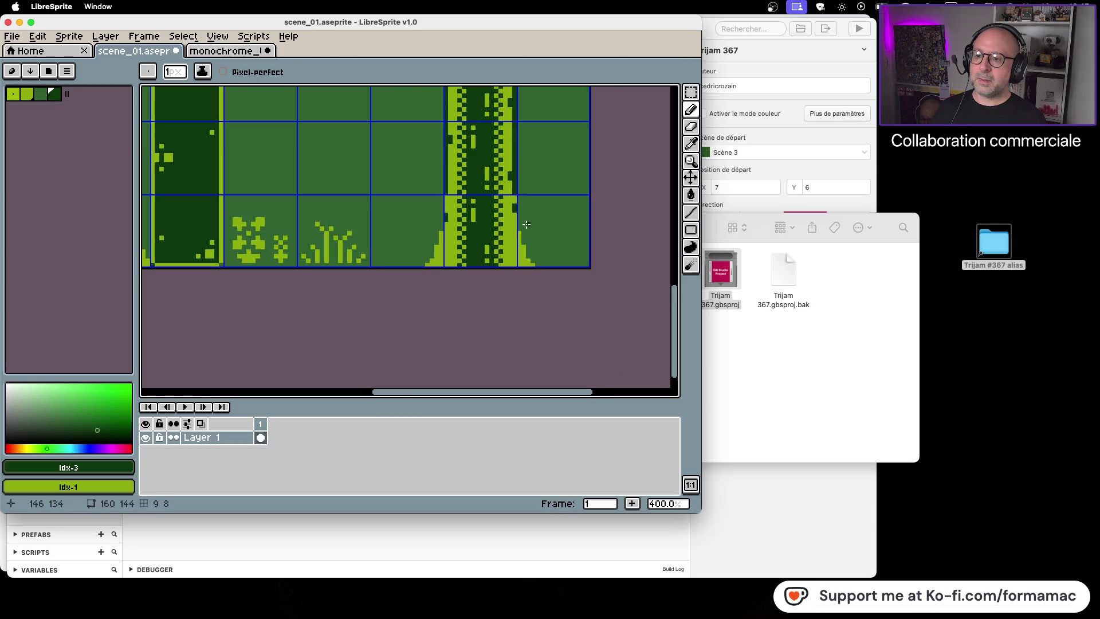
pyautogui.scroll(5, 504, 217)
pyautogui.click(437, 186)
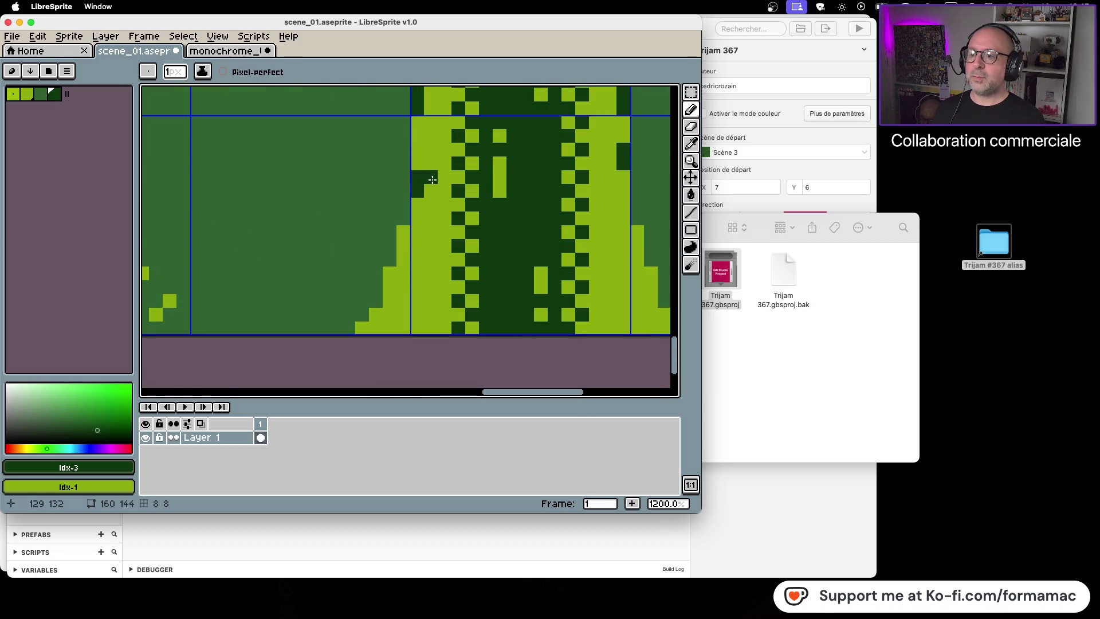
pyautogui.moveTo(404, 122); pyautogui.dragTo(393, 253)
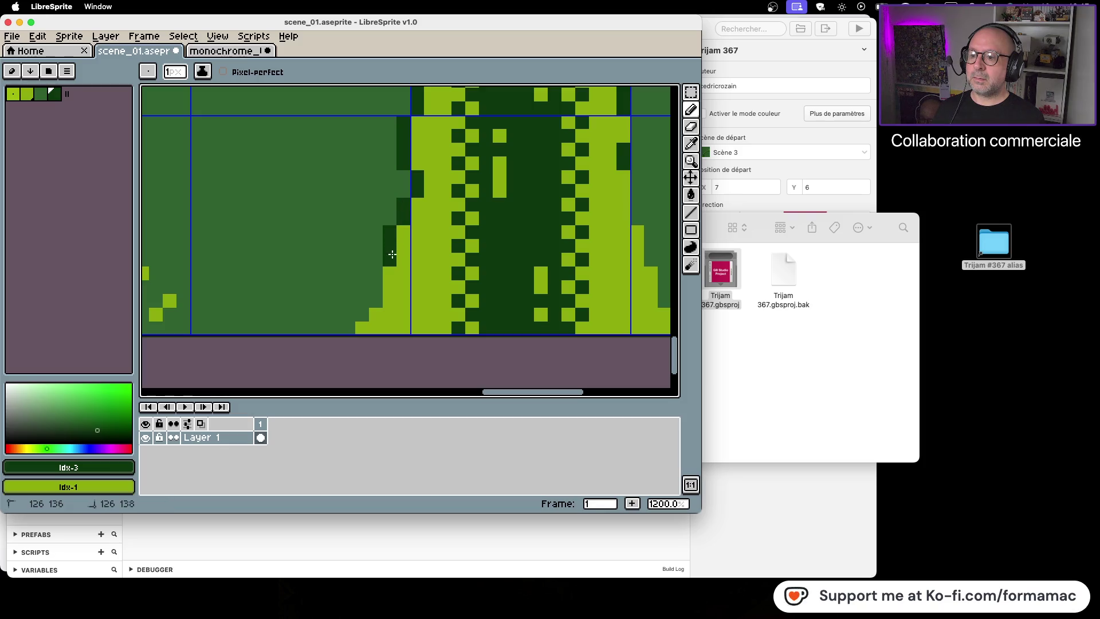
pyautogui.scroll(-3, 478, 255)
pyautogui.moveTo(420, 196); pyautogui.dragTo(405, 241)
# Undo trial strokes on the trunk's right edge and paint mid green over stray dark pixels left of it
pyautogui.scroll(-4, 529, 203)
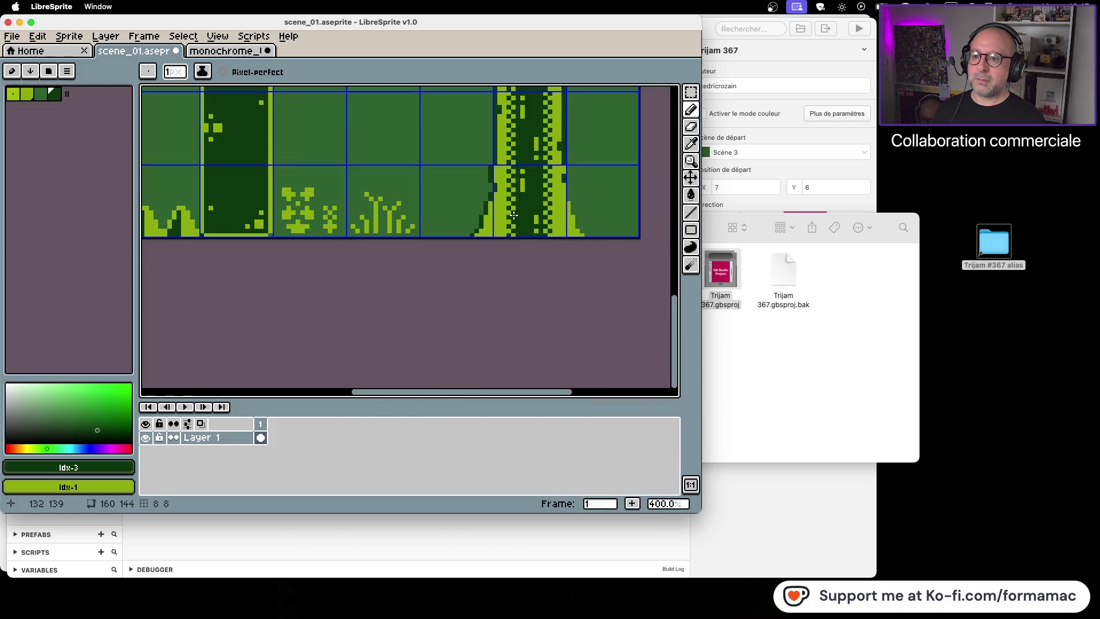
pyautogui.scroll(2, 513, 186)
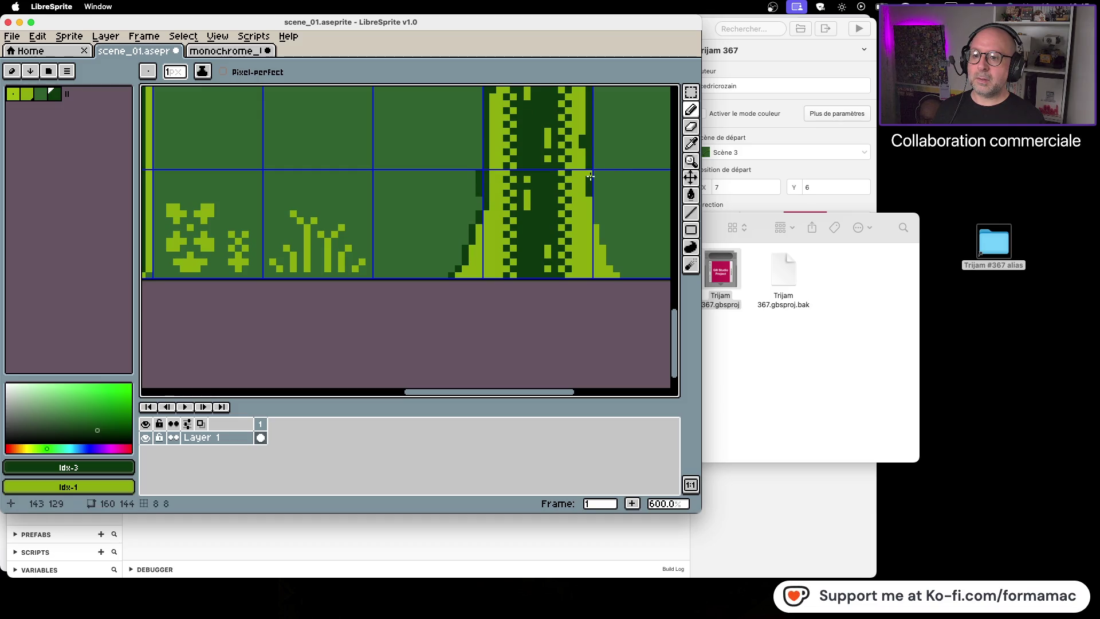
pyautogui.moveTo(590, 177); pyautogui.dragTo(595, 228)
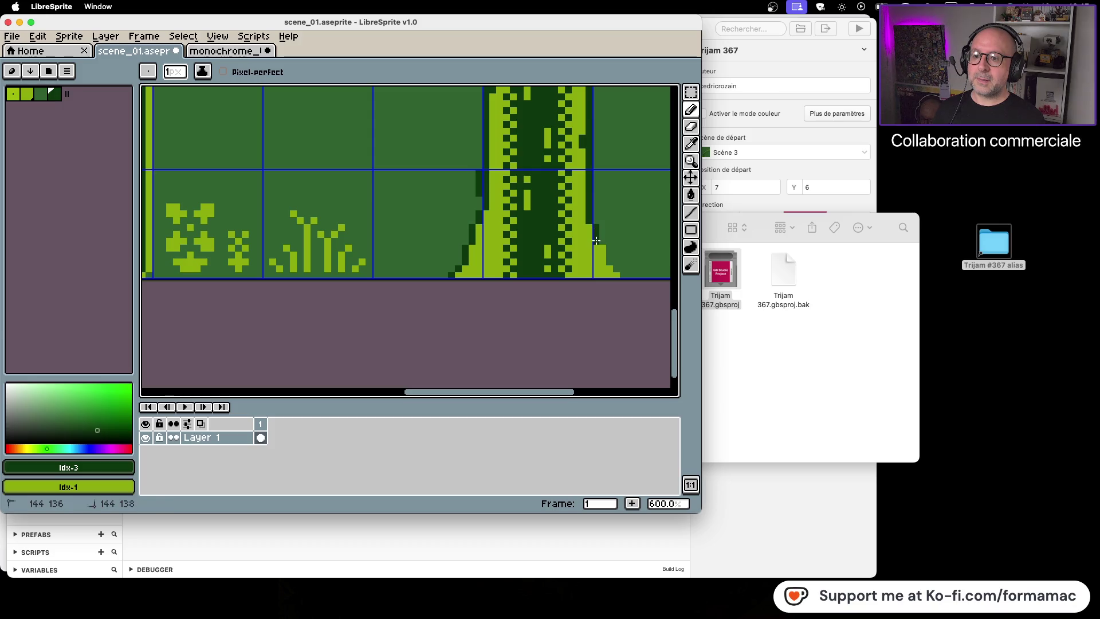
pyautogui.press('super+z')
pyautogui.press('super+z')
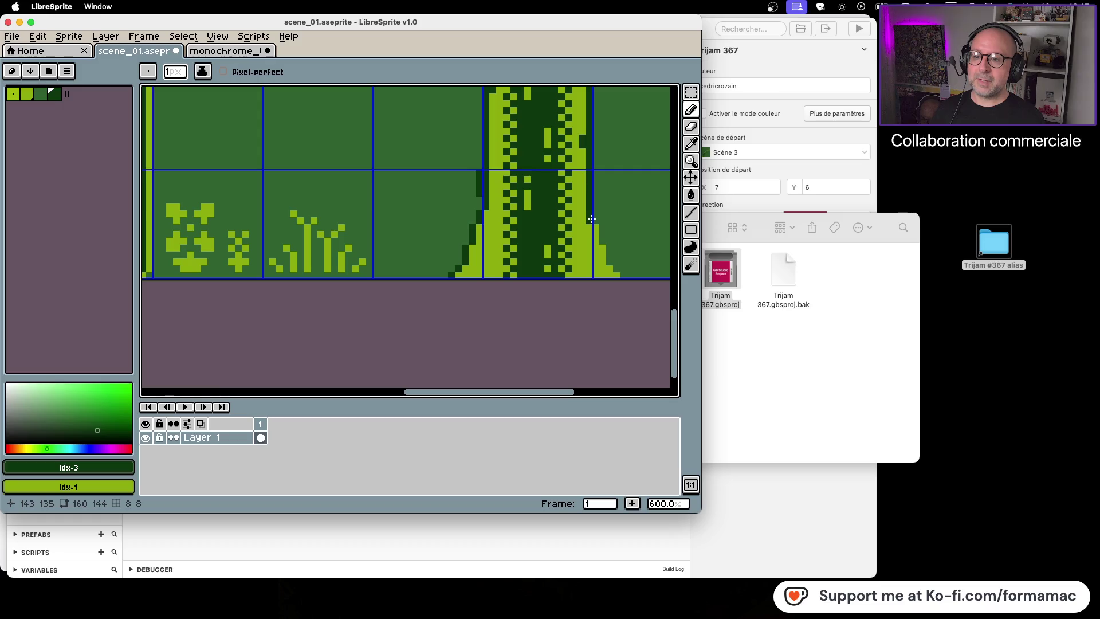
pyautogui.moveTo(593, 220)
pyautogui.mouseDown()
pyautogui.moveTo(604, 261)
pyautogui.moveTo(625, 276)
pyautogui.mouseUp()
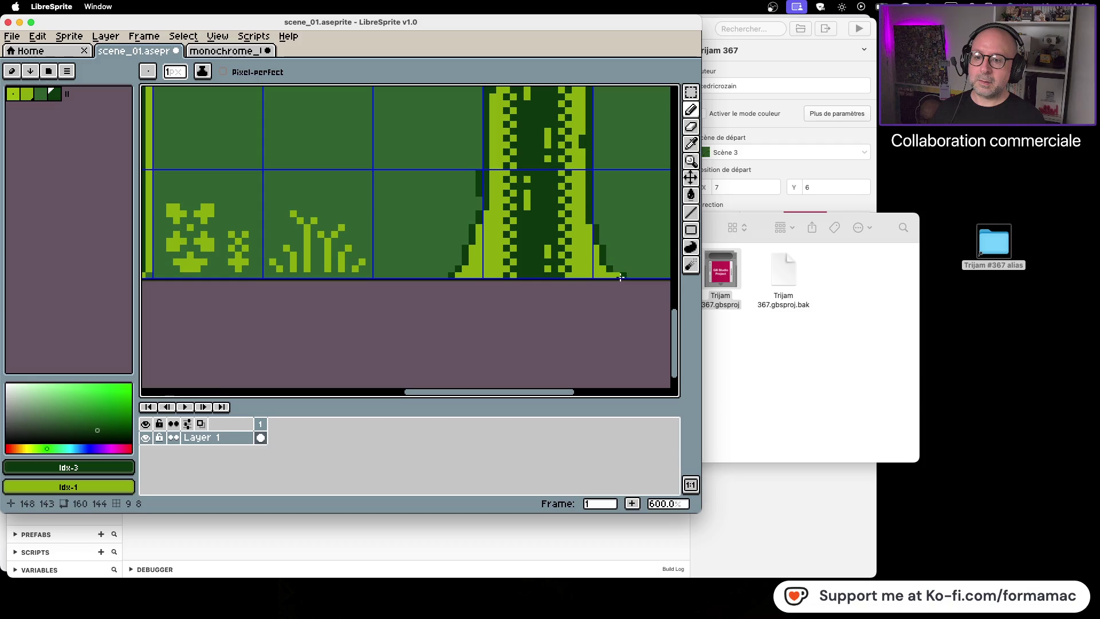
pyautogui.press('super+z')
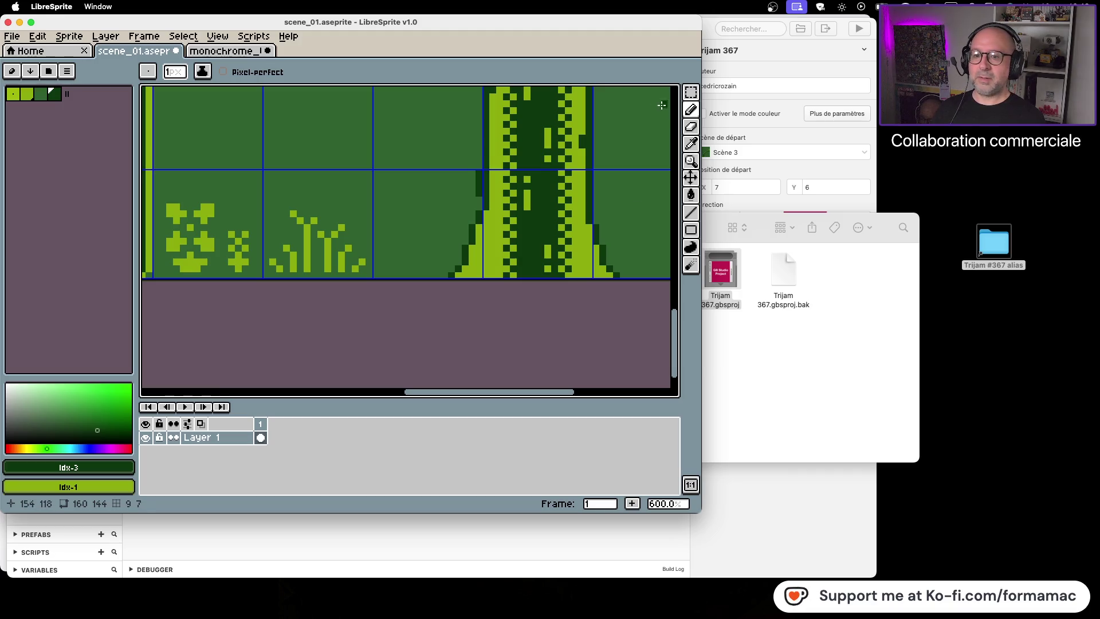
pyautogui.click(691, 143)
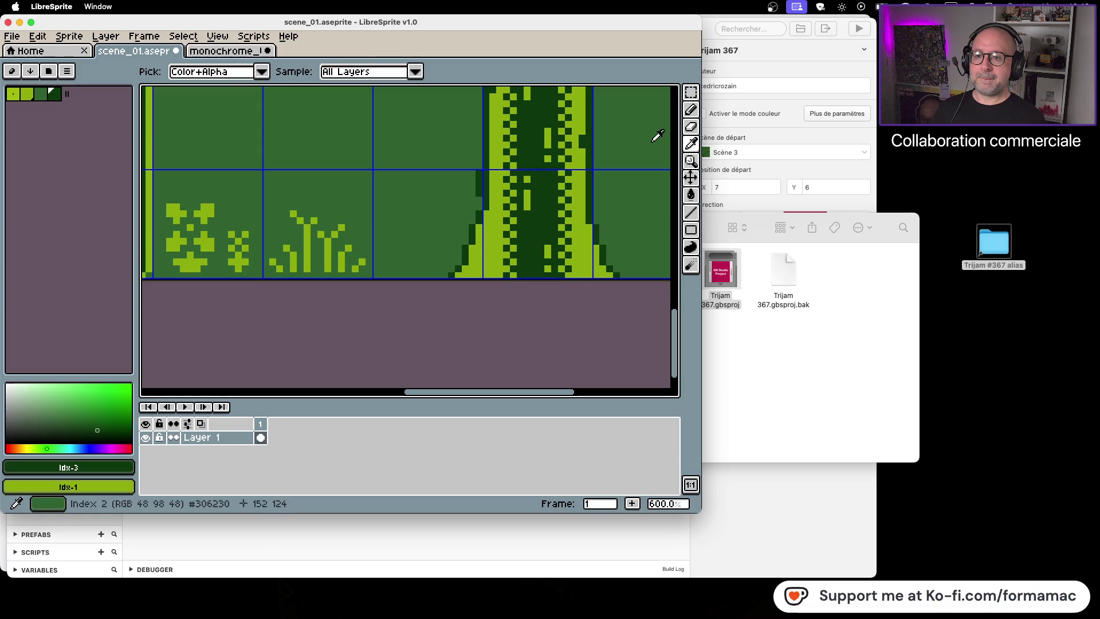
pyautogui.click(659, 138)
pyautogui.click(691, 109)
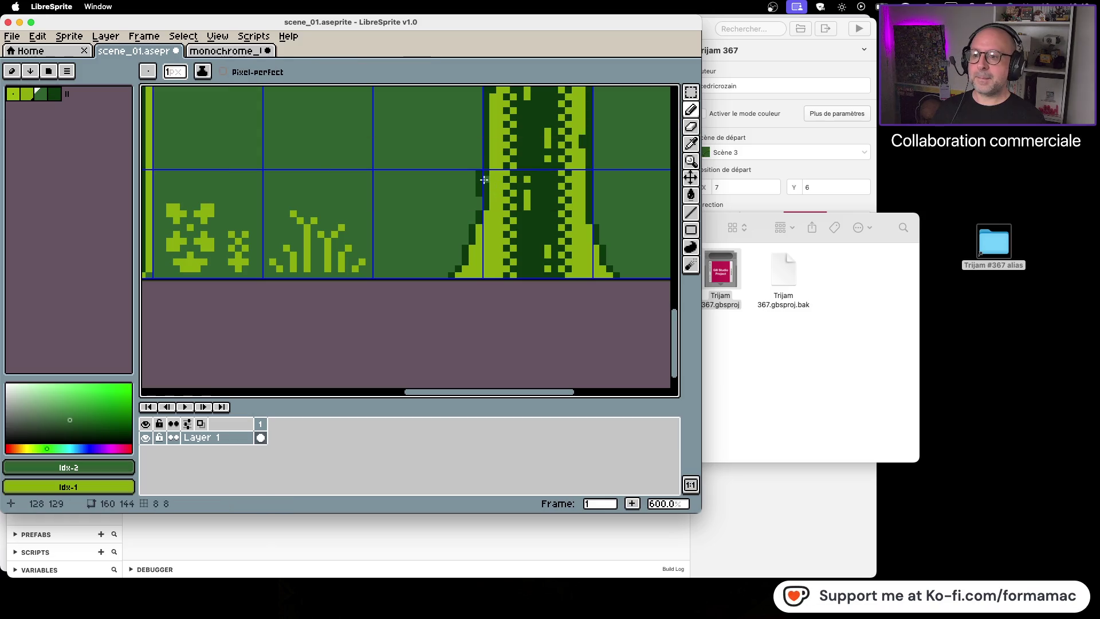
pyautogui.moveTo(479, 171); pyautogui.dragTo(479, 201)
# Pan to the trunk area and eyedropper the mid-green background colour
pyautogui.scroll(-2, 607, 189)
pyautogui.scroll(-2, 611, 190)
pyautogui.moveTo(611, 190); pyautogui.dragTo(490, 196)
pyautogui.scroll(1, 492, 196)
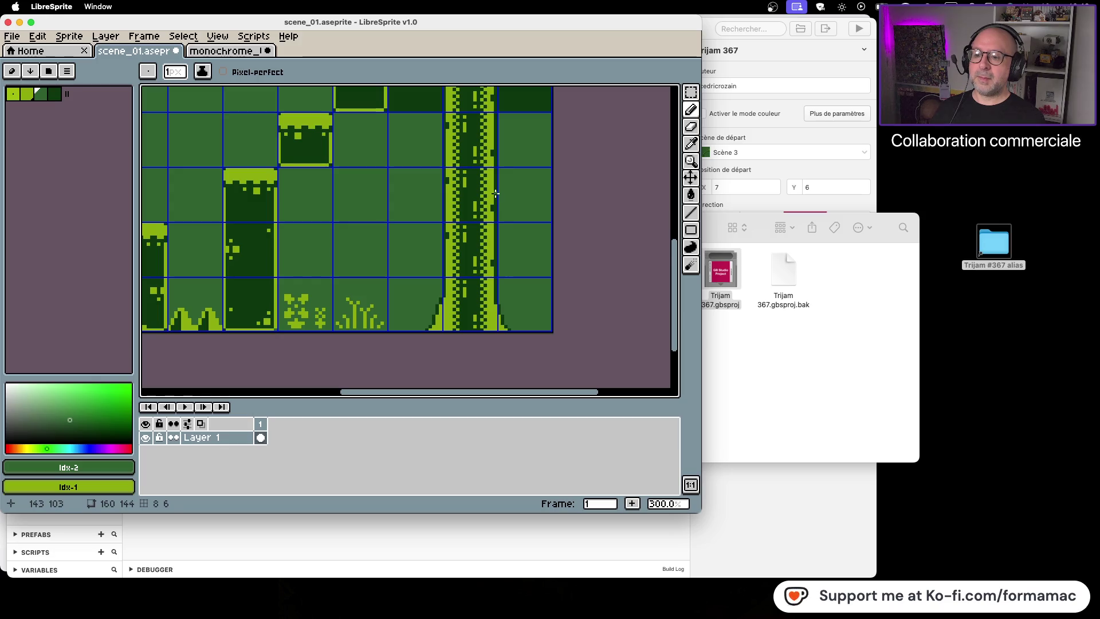
pyautogui.scroll(2, 496, 194)
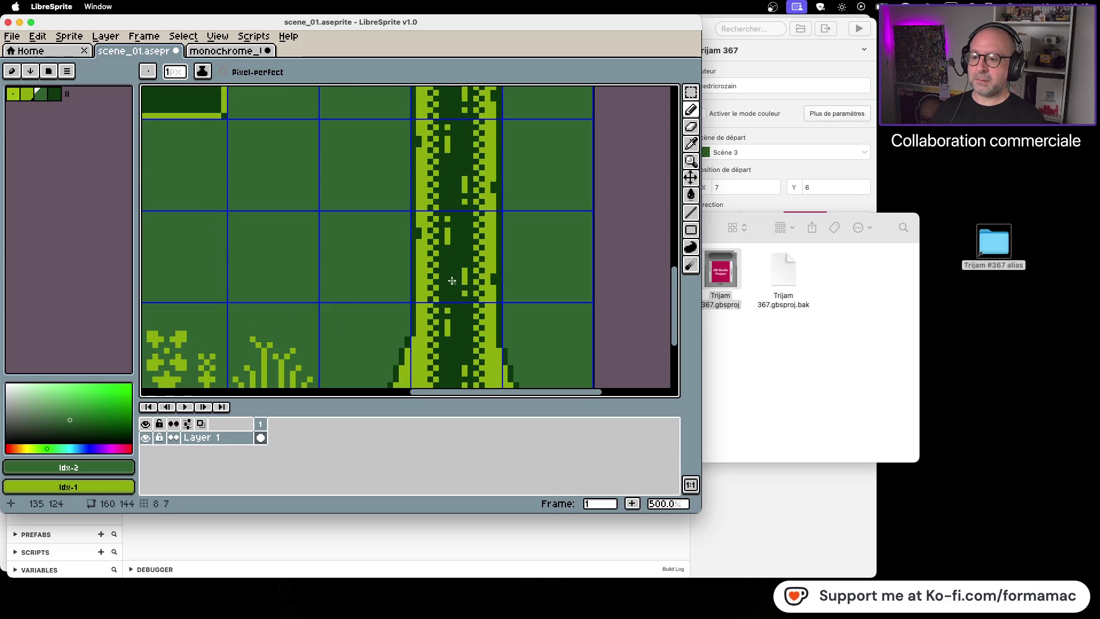
pyautogui.scroll(-2, 452, 281)
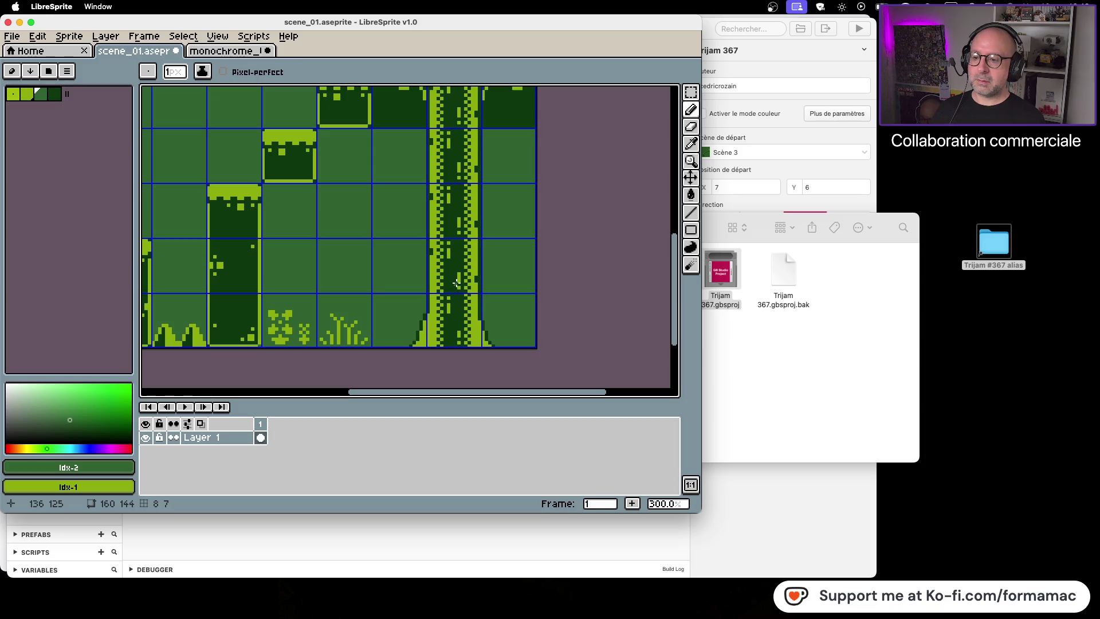
pyautogui.scroll(2, 457, 283)
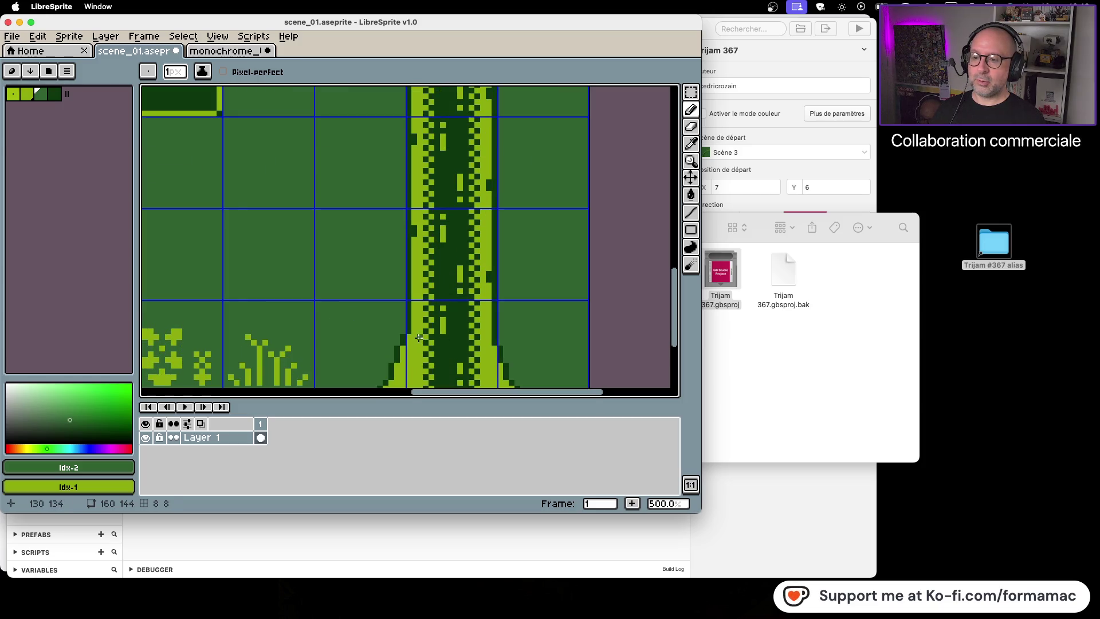
pyautogui.scroll(4, 420, 338)
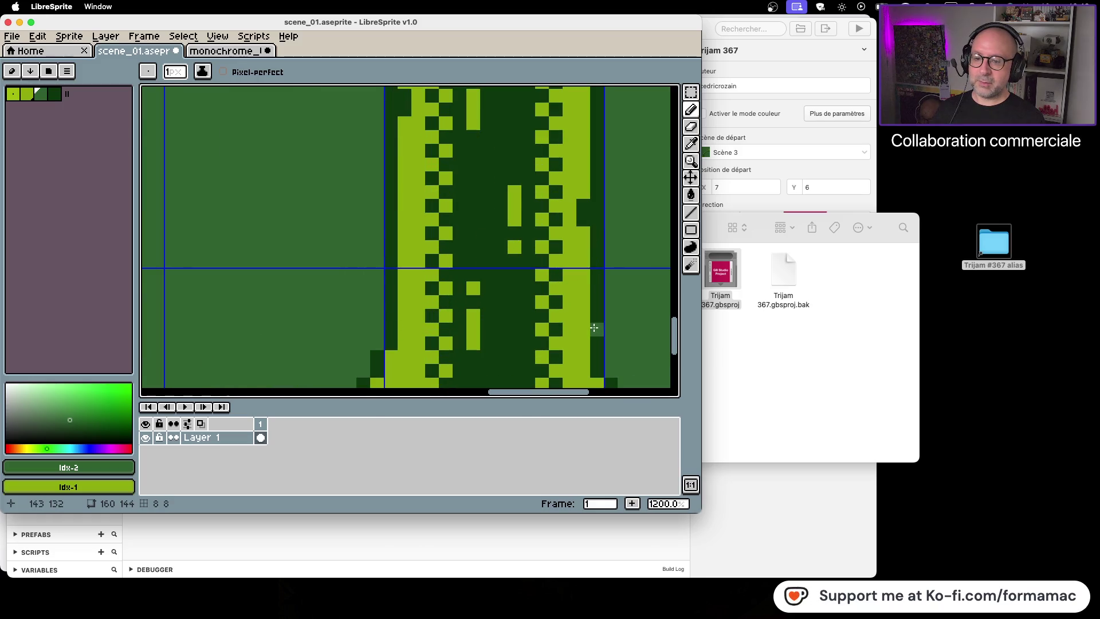
pyautogui.scroll(-6, 363, 322)
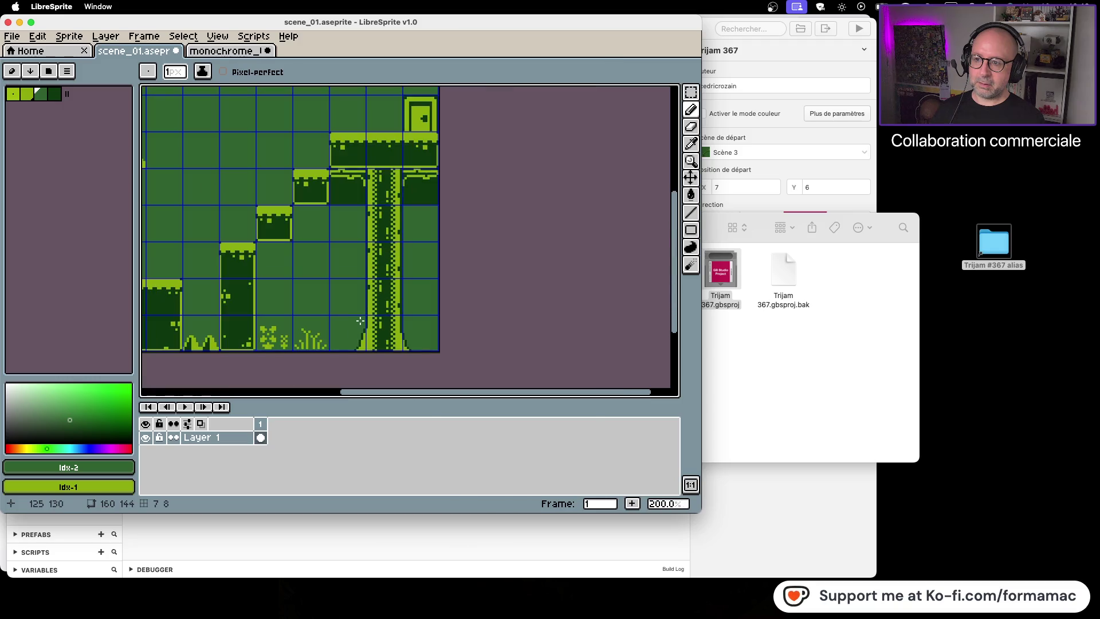
pyautogui.click(691, 143)
pyautogui.click(434, 191)
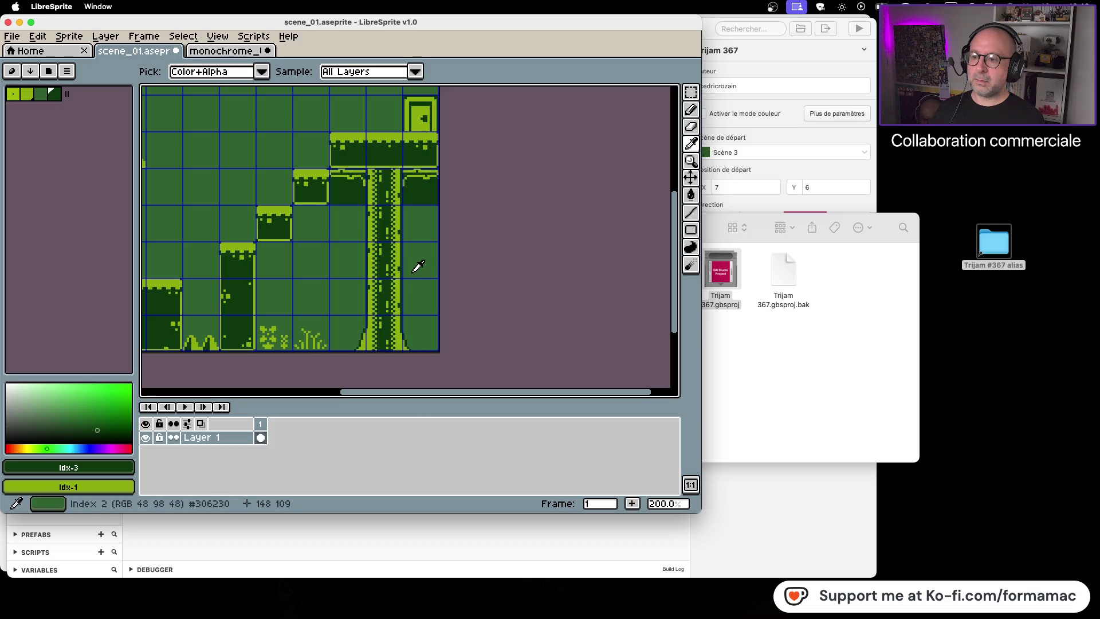
pyautogui.click(417, 265)
# Bucket-fill the dark tile right of the trunk and the area under the upper platform, undoing the last fill
pyautogui.click(691, 194)
pyautogui.click(434, 193)
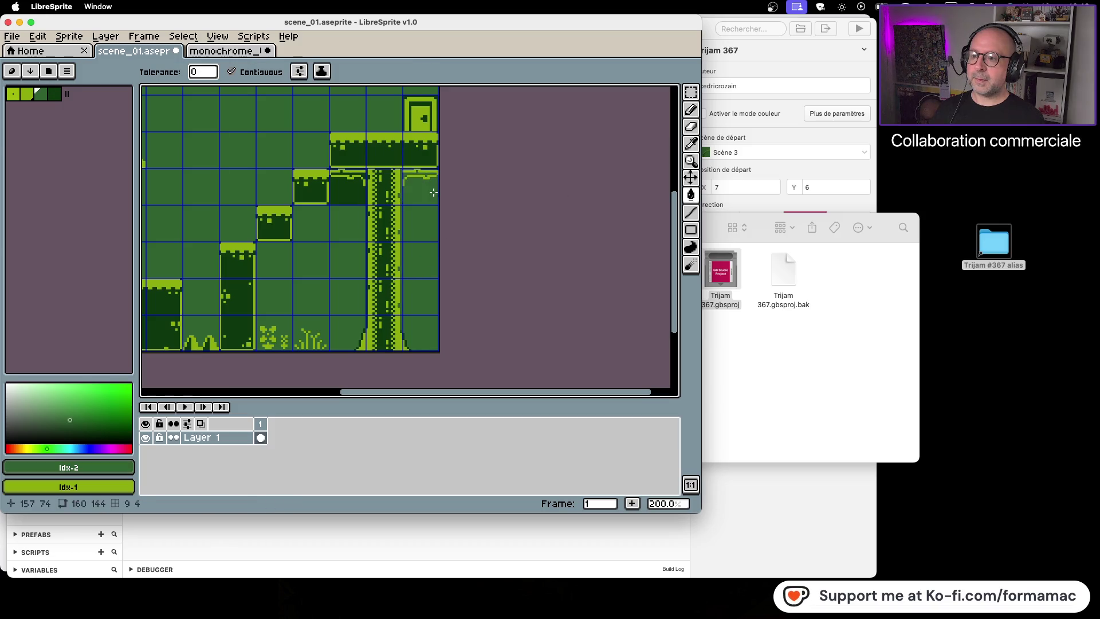
pyautogui.click(348, 195)
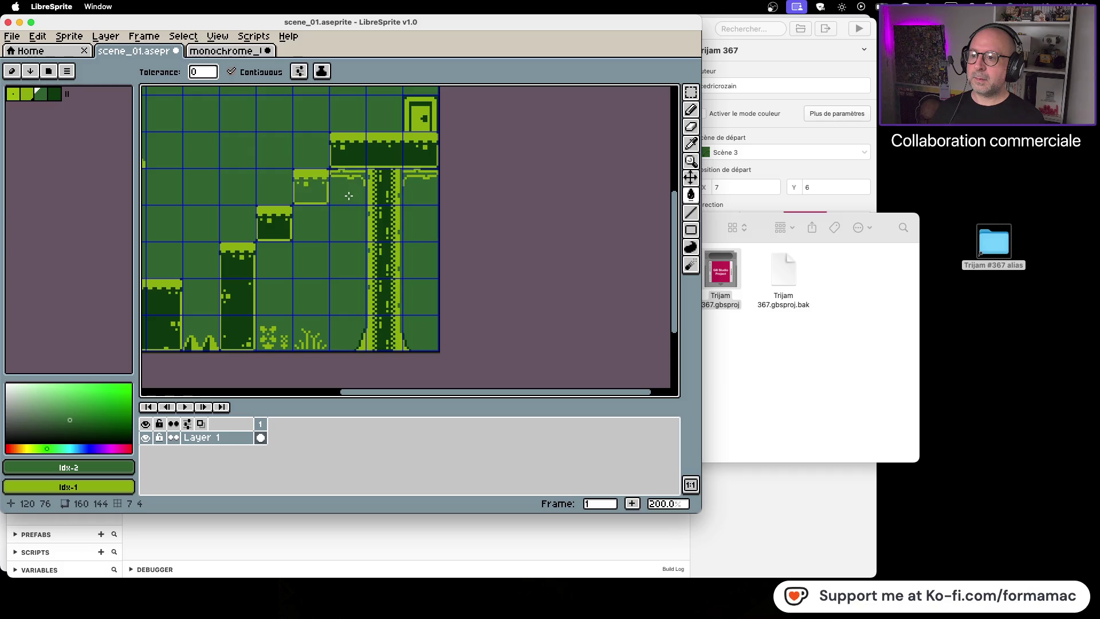
pyautogui.press('super+z')
pyautogui.scroll(2, 362, 275)
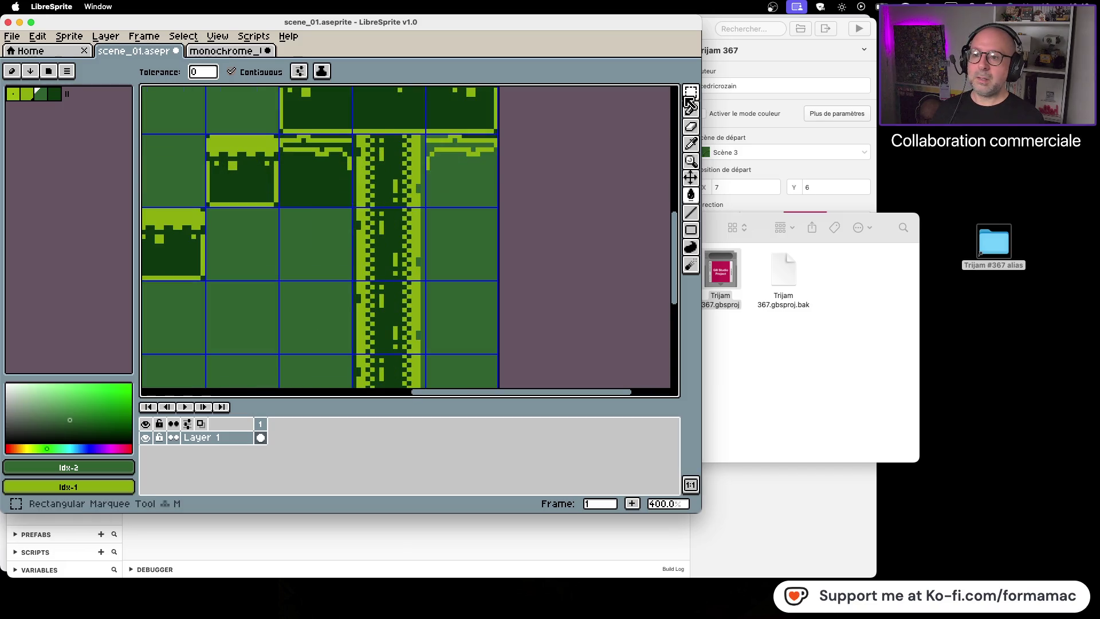
# Undo the other fill, then select the tile right of the trunk and bucket-fill it mid green
pyautogui.press('super+z')
pyautogui.press('m')
pyautogui.moveTo(427, 136); pyautogui.dragTo(498, 176)
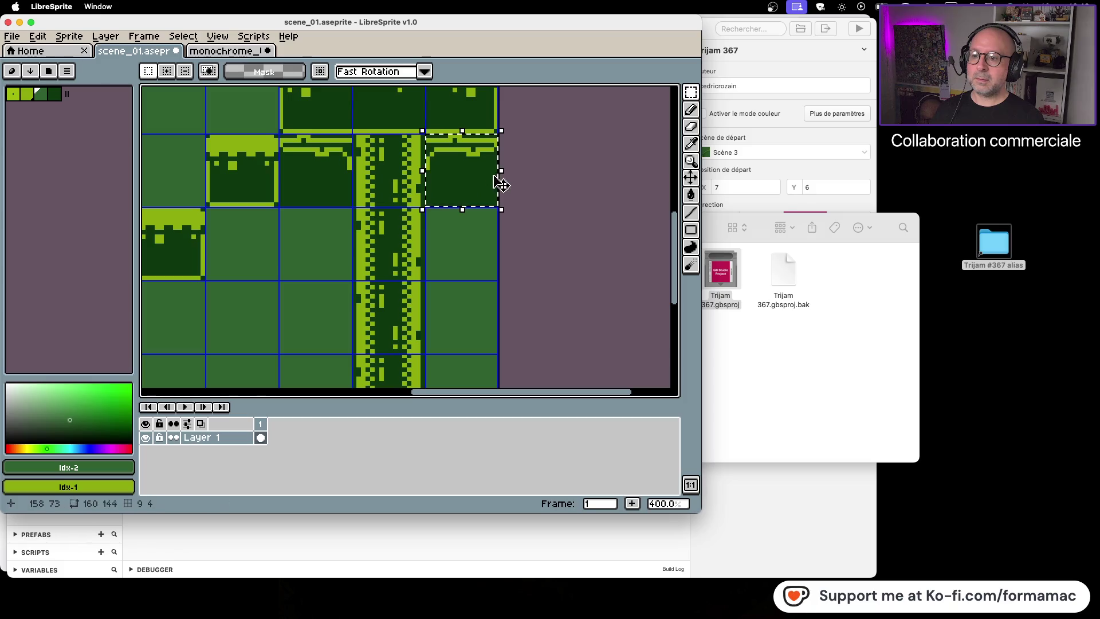
pyautogui.click(691, 195)
pyautogui.click(488, 195)
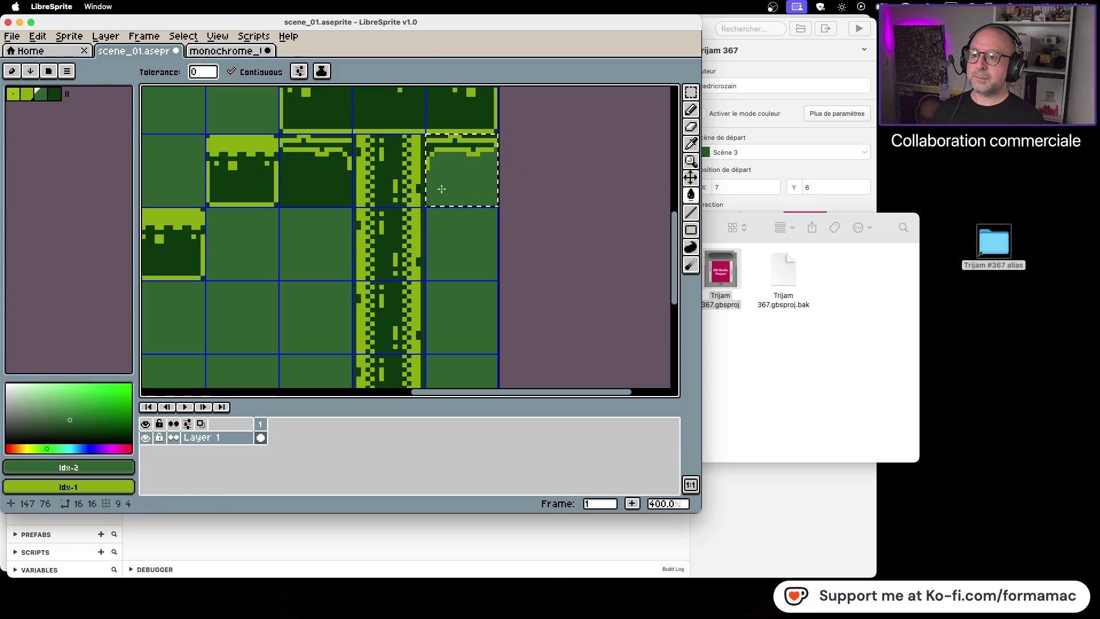
pyautogui.scroll(5, 316, 183)
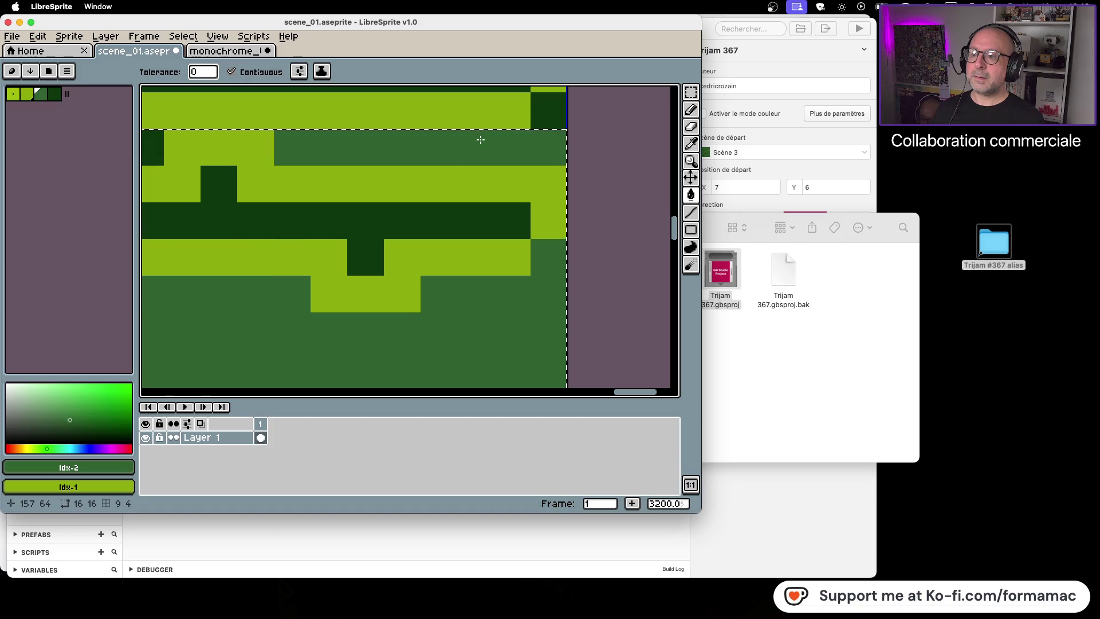
pyautogui.scroll(-10, 318, 182)
pyautogui.scroll(3, 350, 203)
pyautogui.scroll(10, 350, 203)
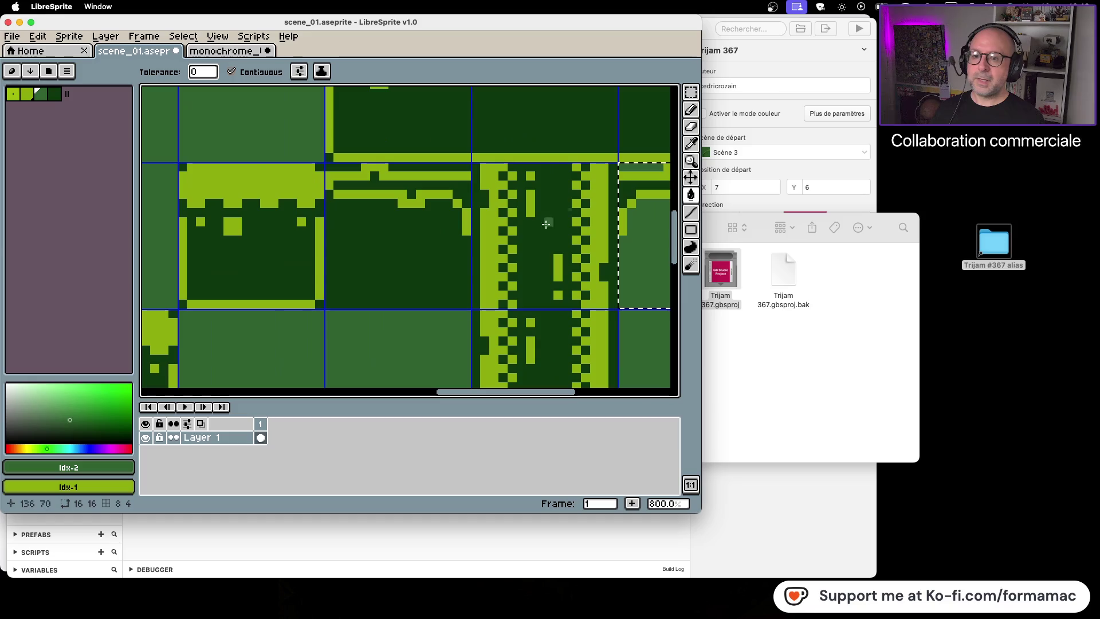
# Select the tile between the platform and trunk, fill its dark interior mid green, and deselect
pyautogui.click(691, 92)
pyautogui.moveTo(437, 266); pyautogui.dragTo(330, 167)
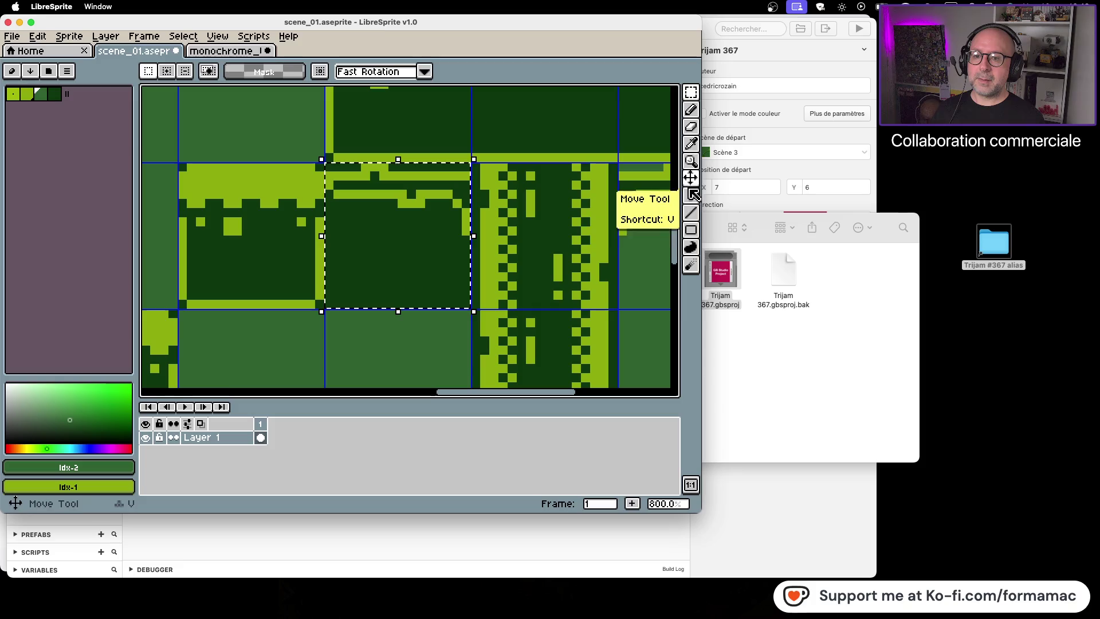
pyautogui.click(691, 194)
pyautogui.click(455, 238)
pyautogui.click(450, 166)
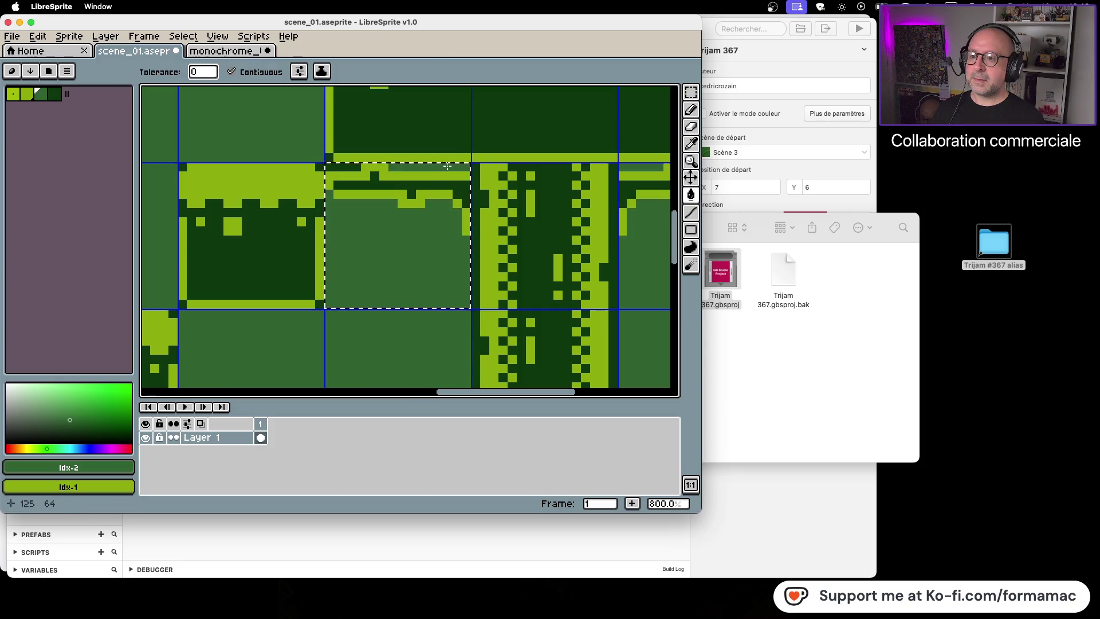
pyautogui.scroll(-3, 406, 239)
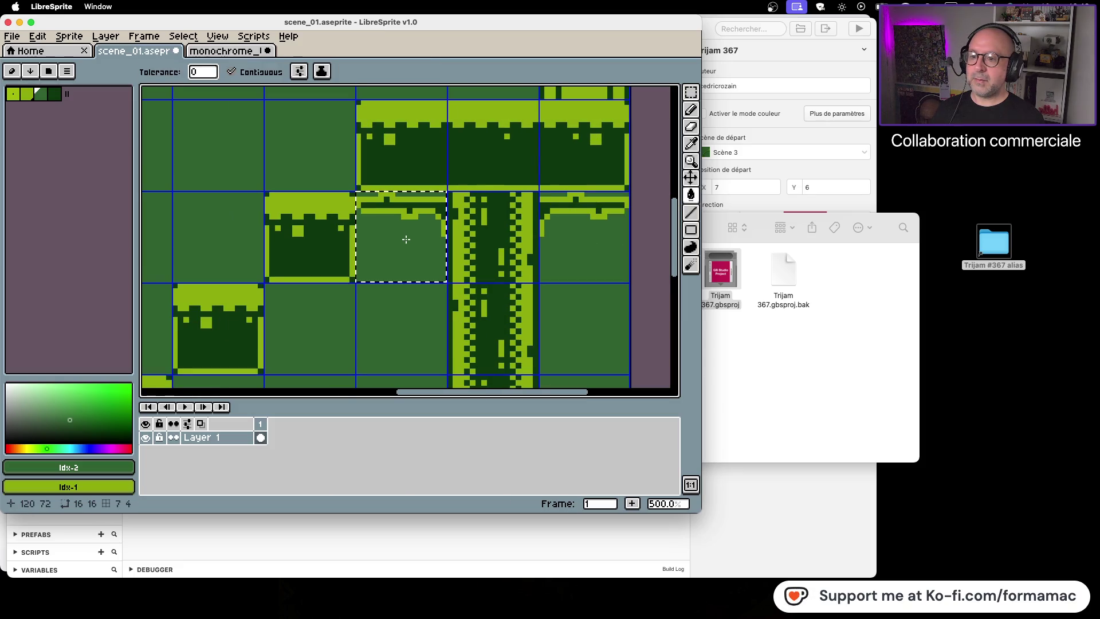
pyautogui.press('super+d')
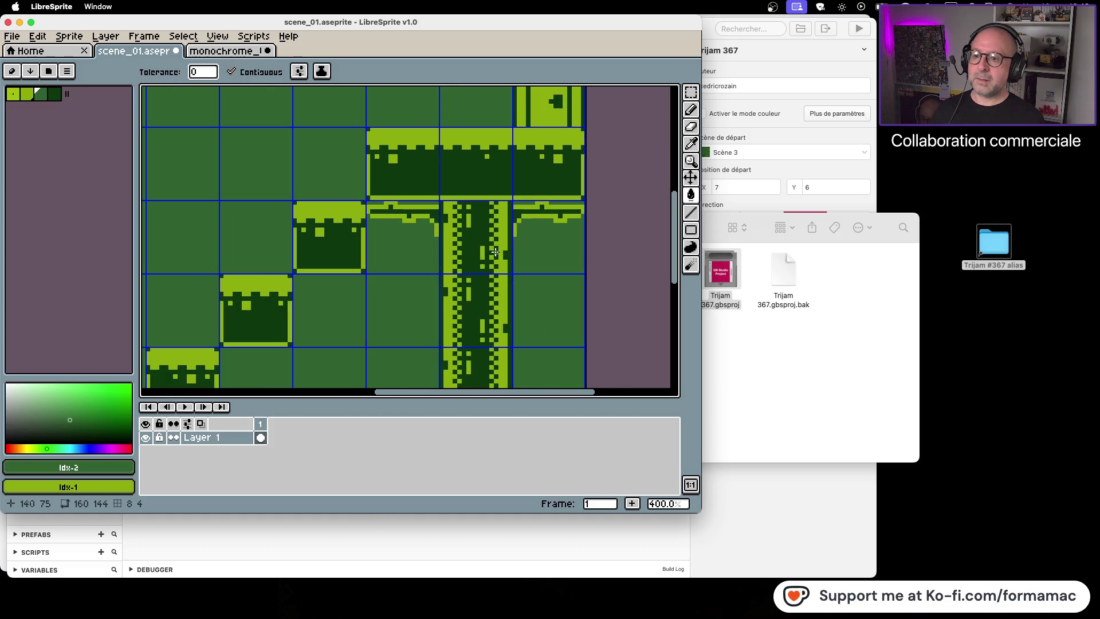
pyautogui.scroll(-2, 483, 256)
pyautogui.scroll(-5, 530, 311)
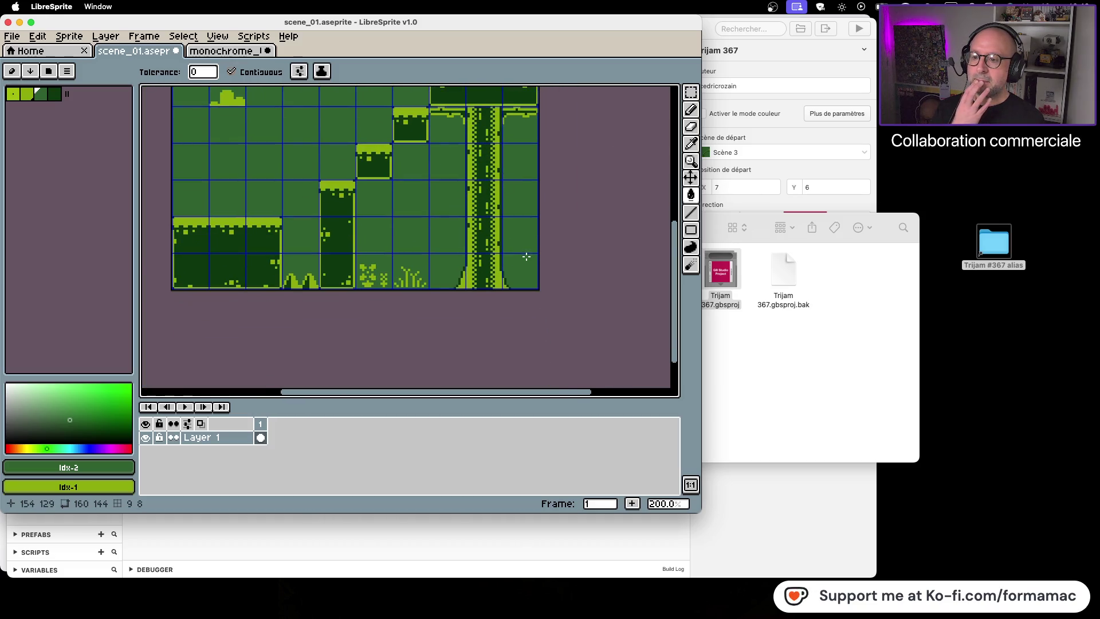
pyautogui.scroll(3, 527, 257)
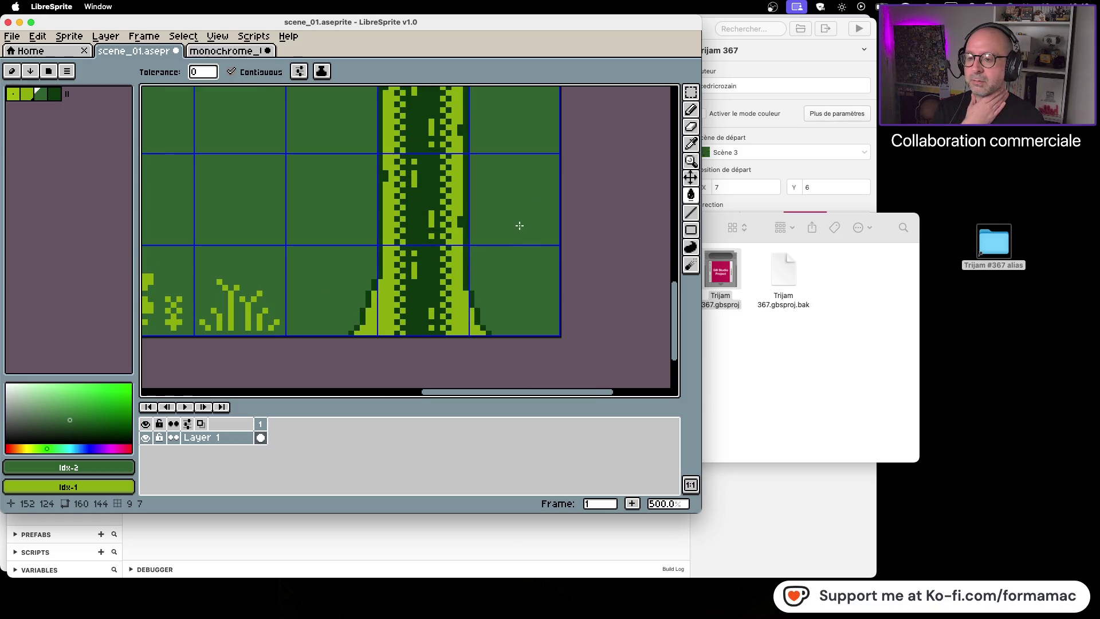
pyautogui.scroll(-3, 520, 226)
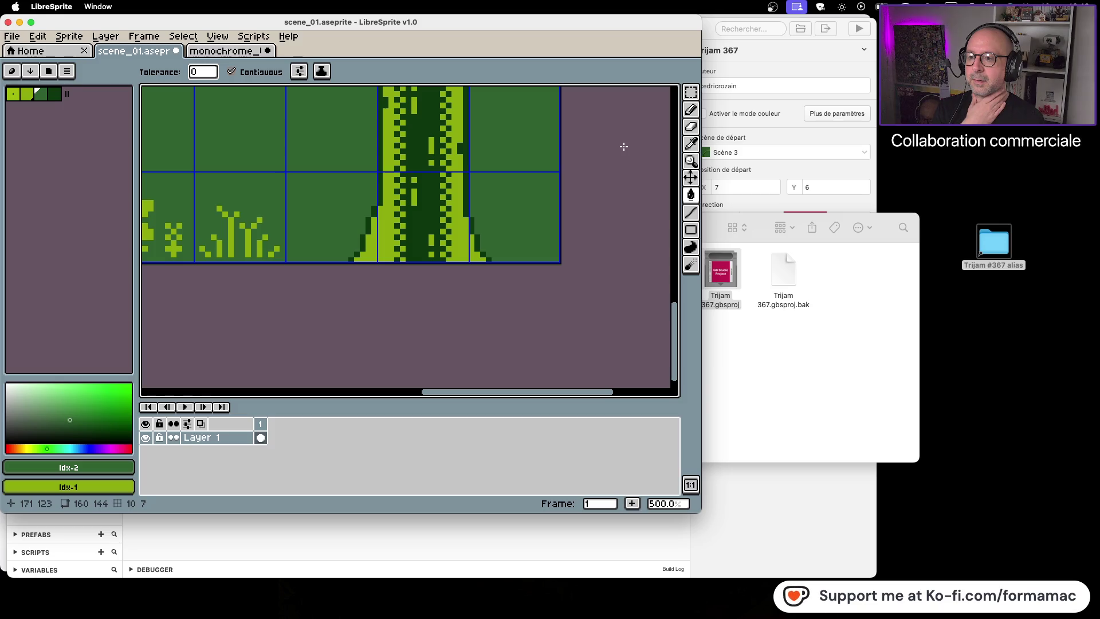
# Select the trunk's root cell, flip it horizontally, and drop it on the trunk's right side
pyautogui.click(691, 92)
pyautogui.moveTo(357, 202)
pyautogui.mouseDown()
pyautogui.moveTo(361, 213)
pyautogui.moveTo(391, 212)
pyautogui.mouseUp()
pyautogui.click(68, 36)
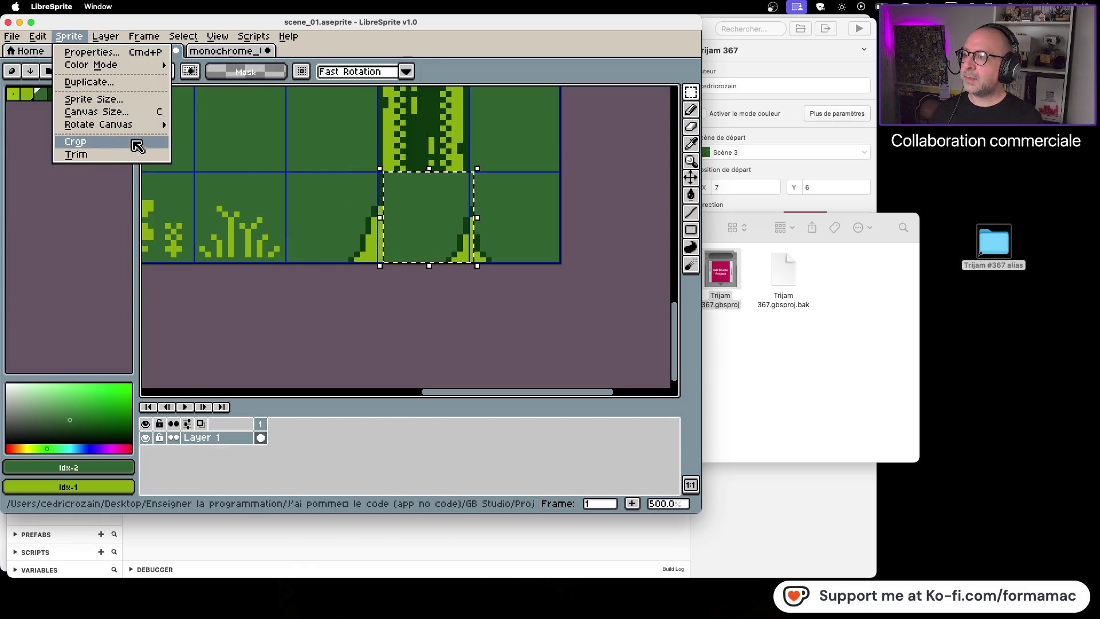
pyautogui.moveTo(144, 132)
pyautogui.click(258, 166)
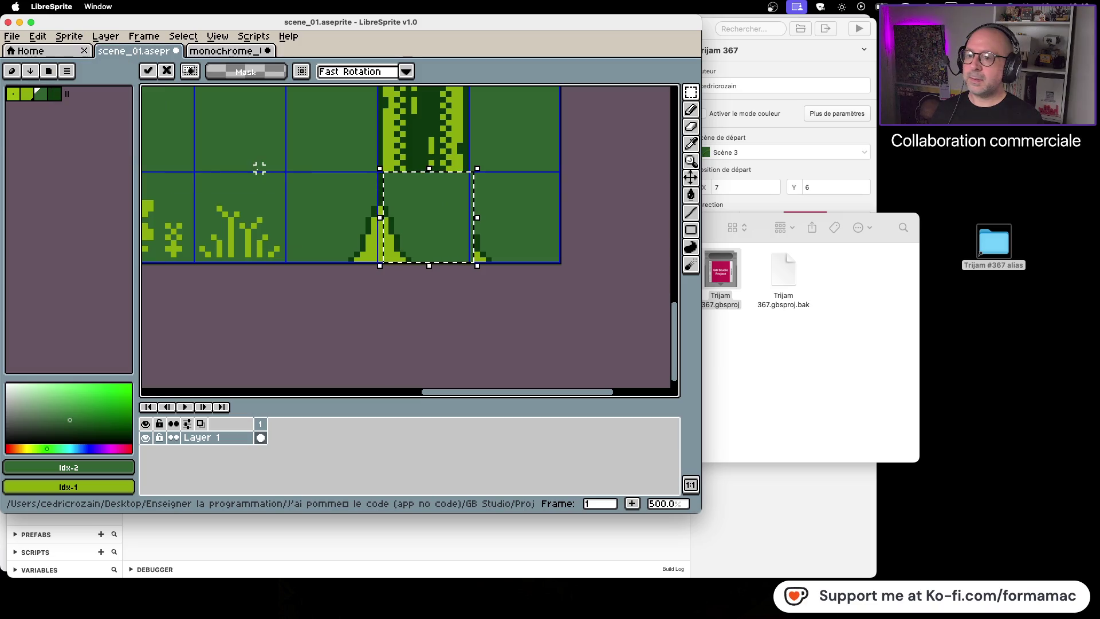
pyautogui.moveTo(408, 236)
pyautogui.mouseDown()
pyautogui.moveTo(513, 238)
pyautogui.moveTo(490, 228)
pyautogui.mouseUp()
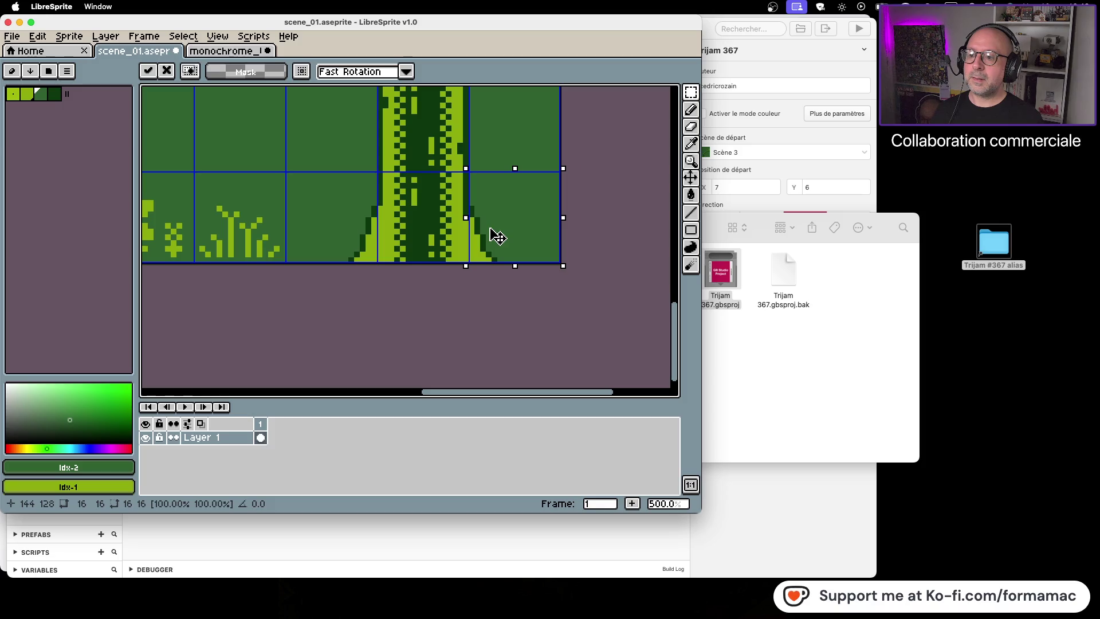
pyautogui.click(626, 198)
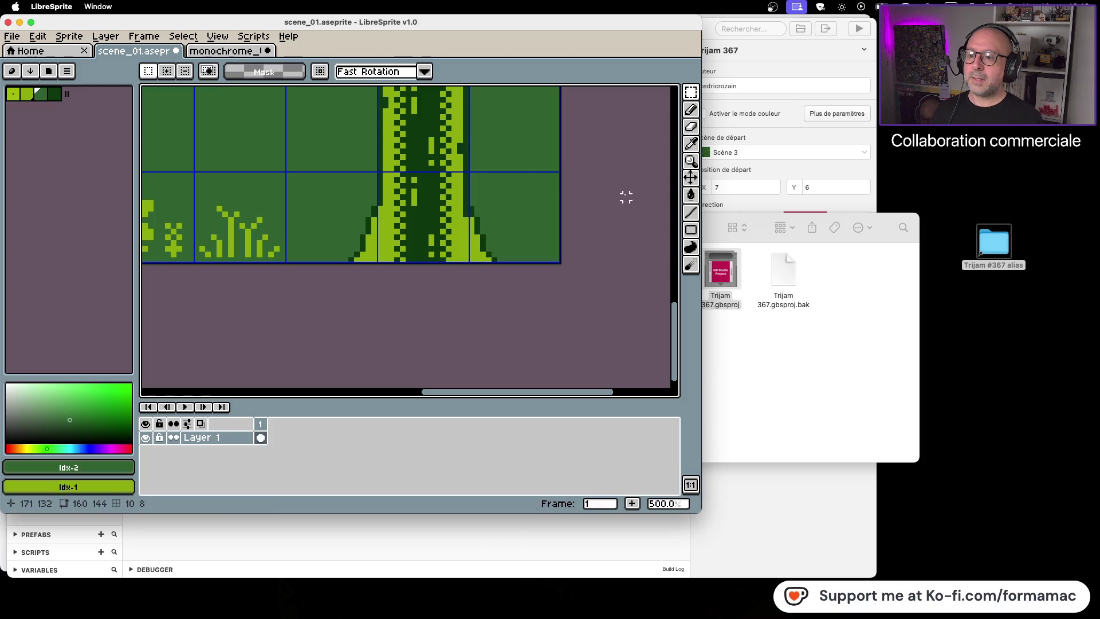
# Sample the light green, switch to the pencil, and save scene_01.aseprite
pyautogui.scroll(4, 506, 197)
pyautogui.click(691, 144)
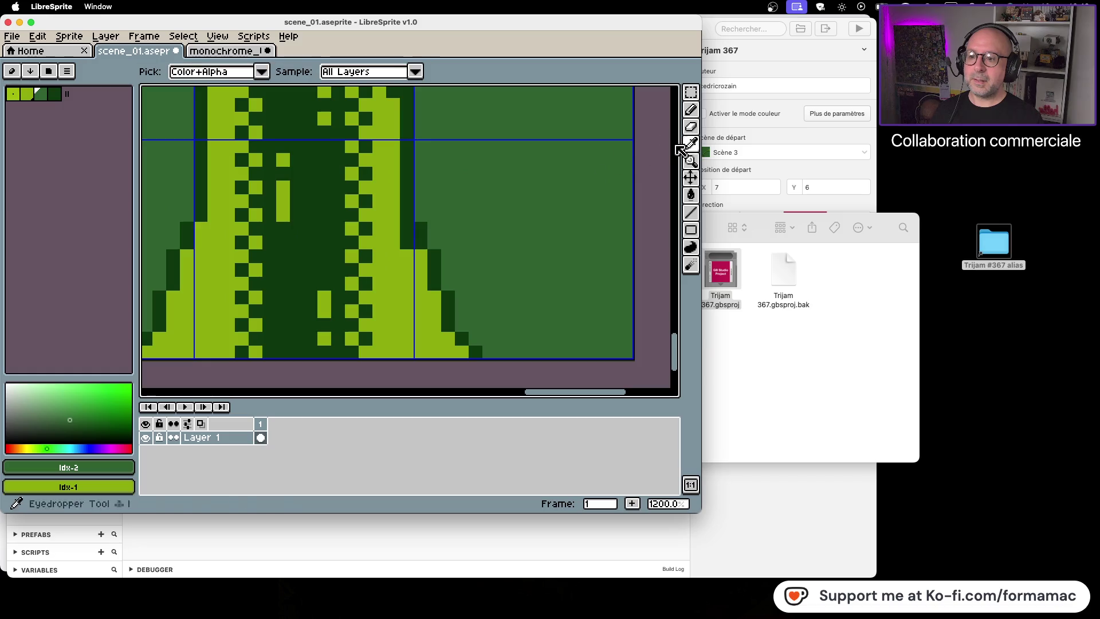
pyautogui.click(396, 275)
pyautogui.click(691, 109)
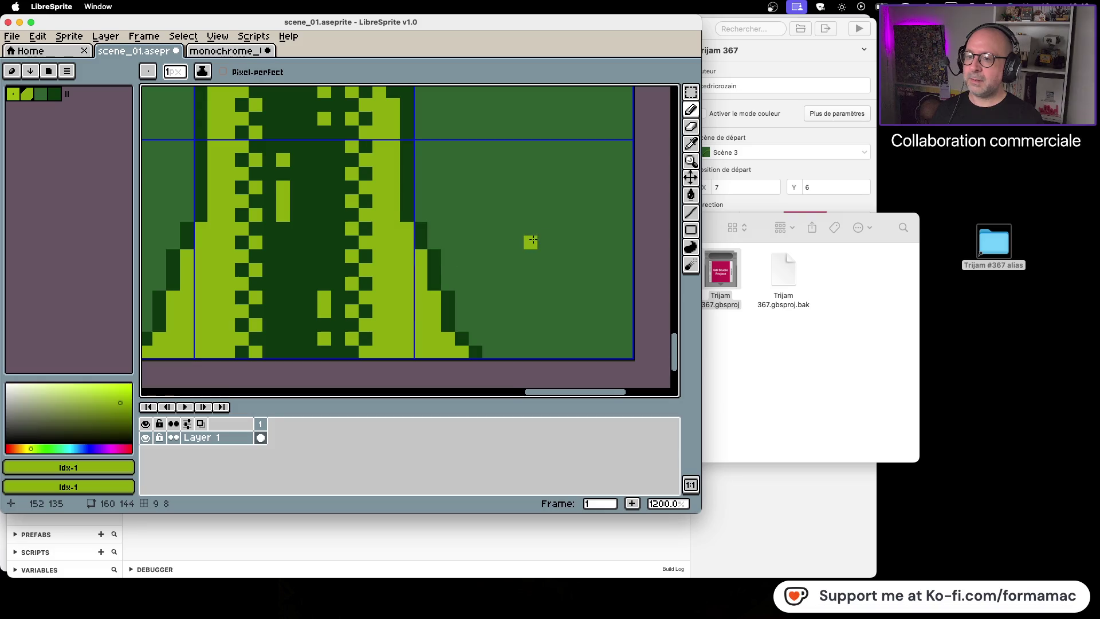
pyautogui.scroll(-3, 531, 243)
pyautogui.press('super+s')
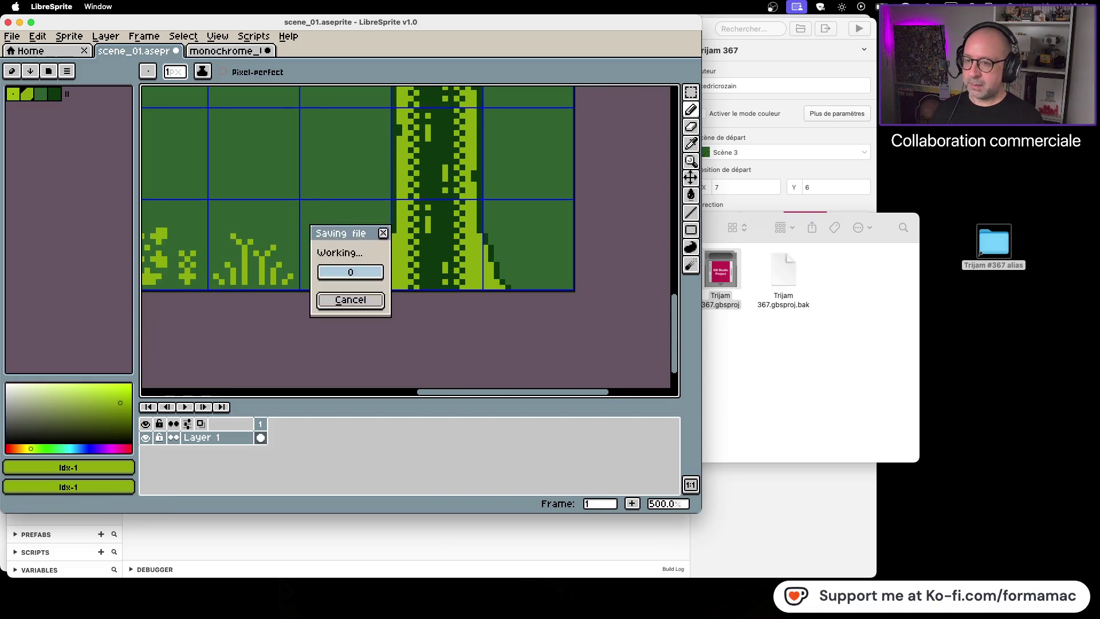
pyautogui.scroll(-3, 532, 235)
pyautogui.scroll(2, 512, 238)
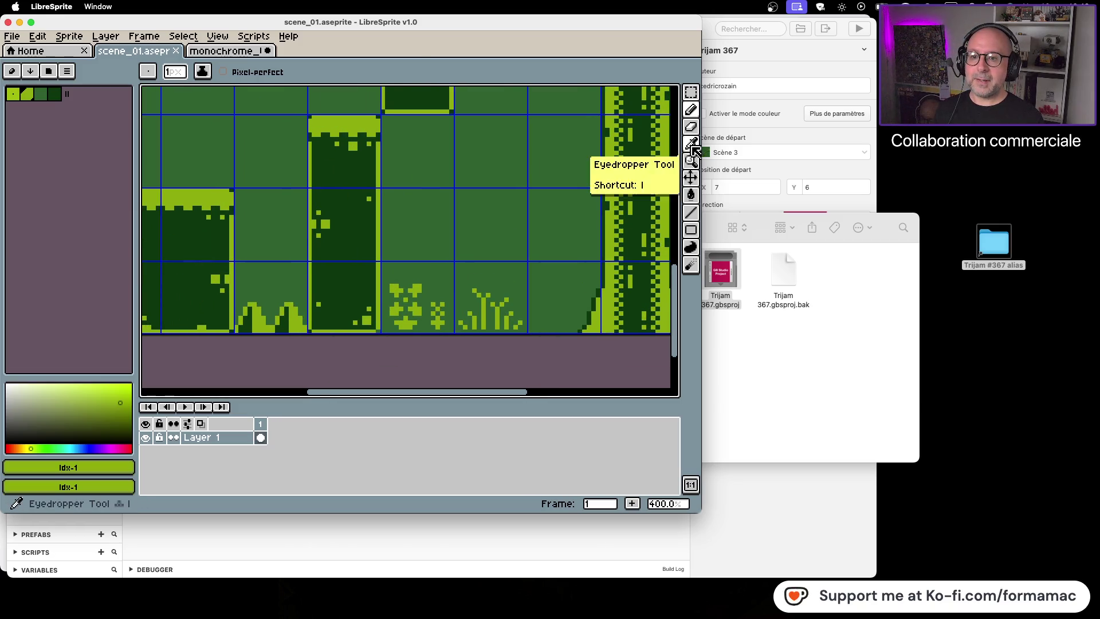
# Sample the trunk's dark green and bucket-fill the flower petals and lower crosses with it
pyautogui.click(691, 143)
pyautogui.click(630, 265)
pyautogui.click(696, 117)
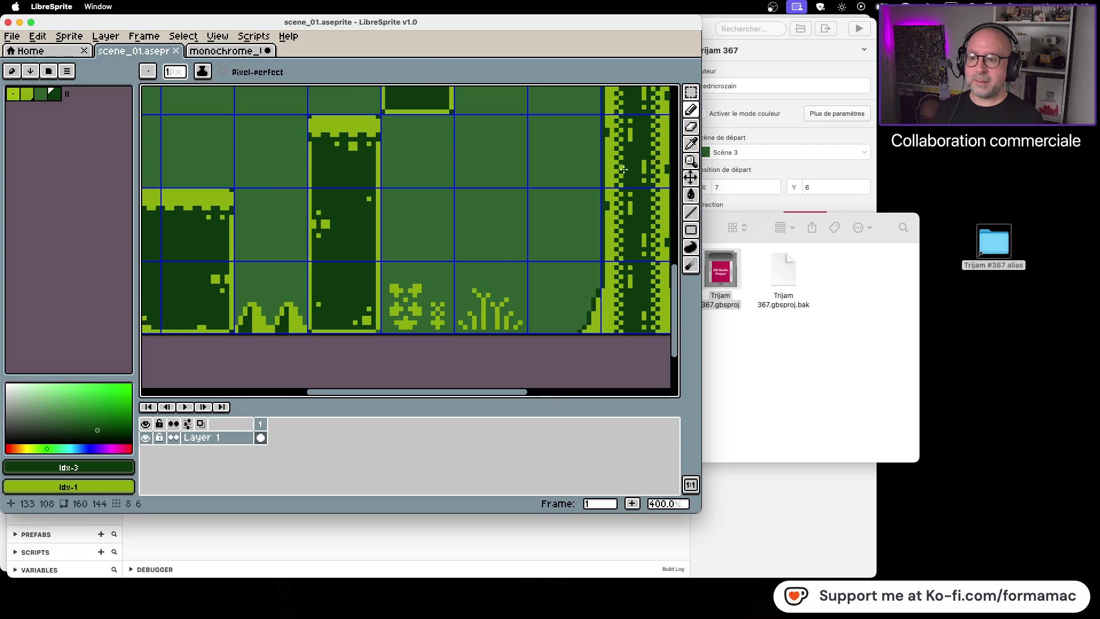
pyautogui.scroll(4, 449, 289)
pyautogui.hscroll(-3, 420, 307)
pyautogui.click(687, 193)
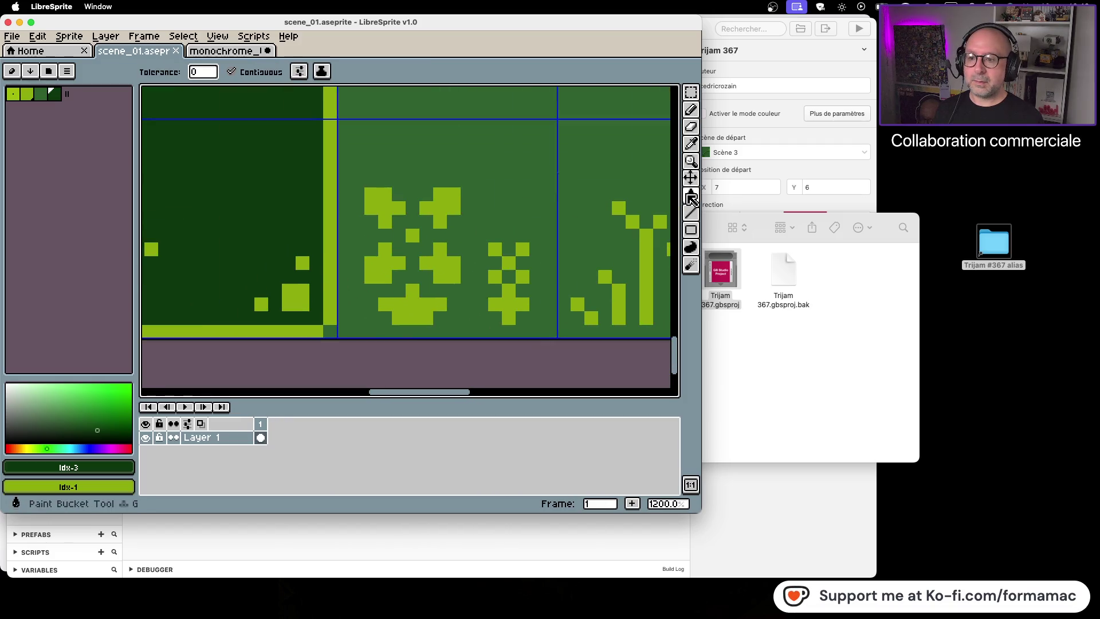
pyautogui.click(448, 207)
pyautogui.click(385, 208)
pyautogui.click(382, 280)
pyautogui.click(376, 269)
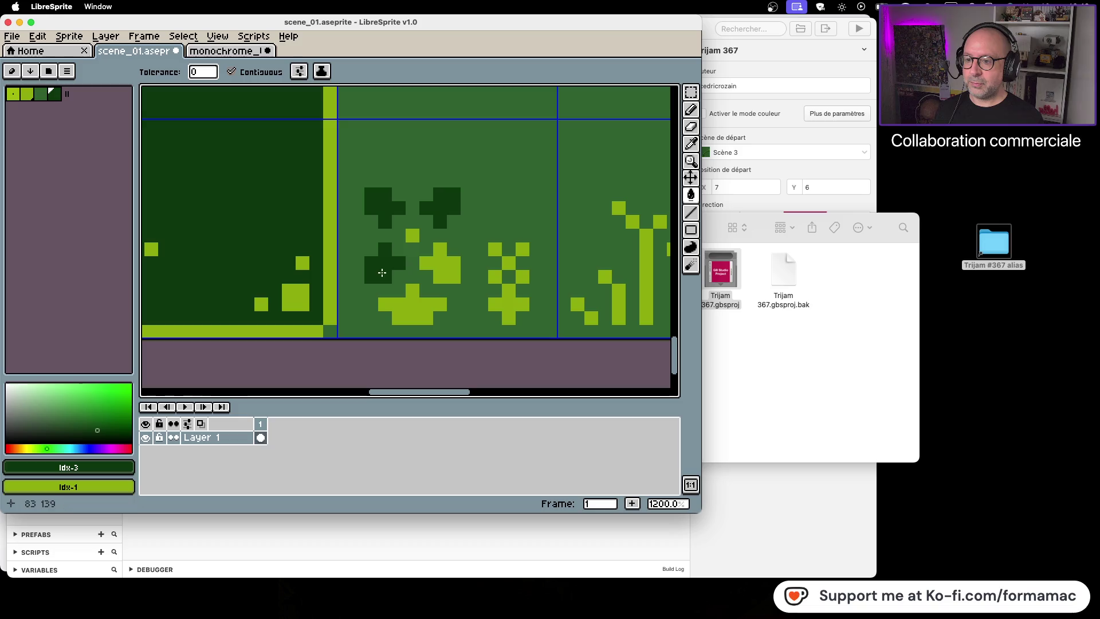
pyautogui.click(441, 269)
# Fill the grass stems and blades dark green as well
pyautogui.hscroll(4, 441, 275)
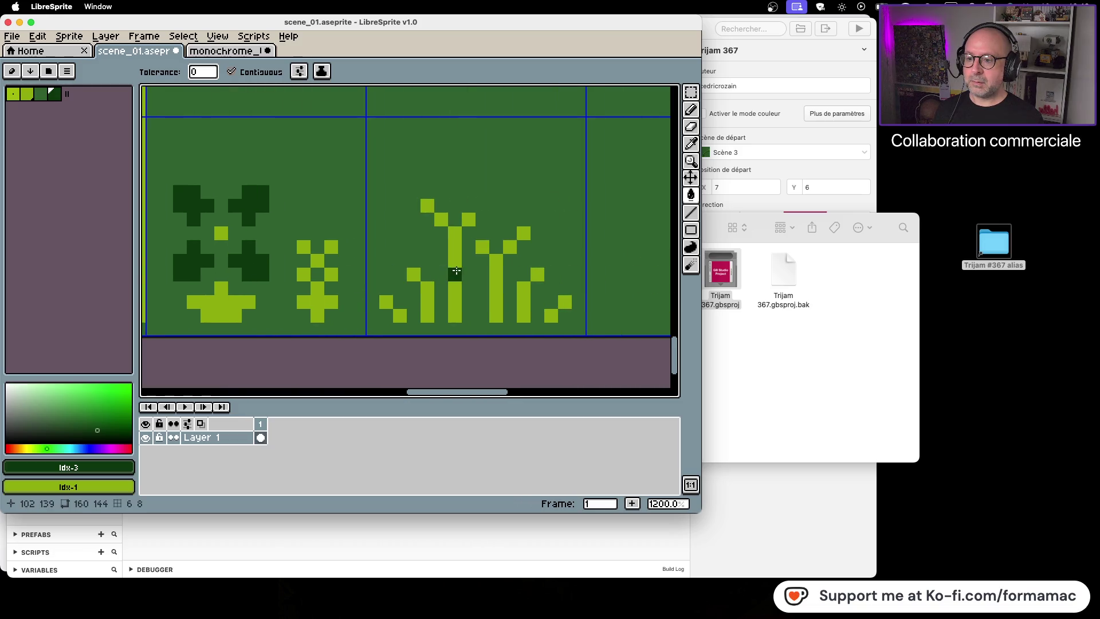
pyautogui.click(427, 299)
pyautogui.click(414, 275)
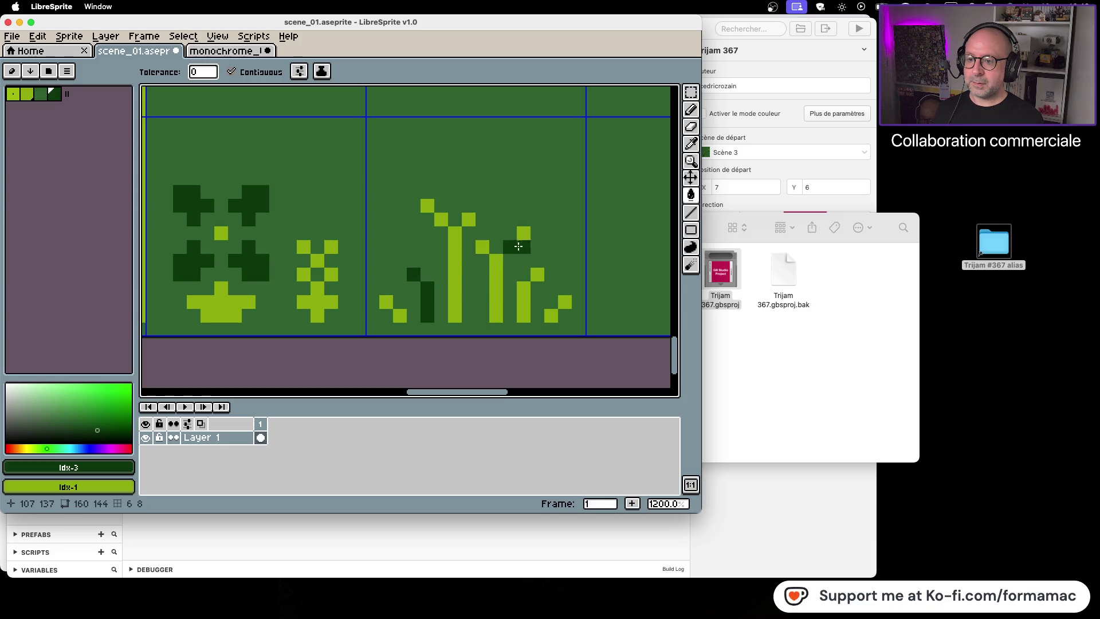
pyautogui.click(482, 247)
pyautogui.click(496, 262)
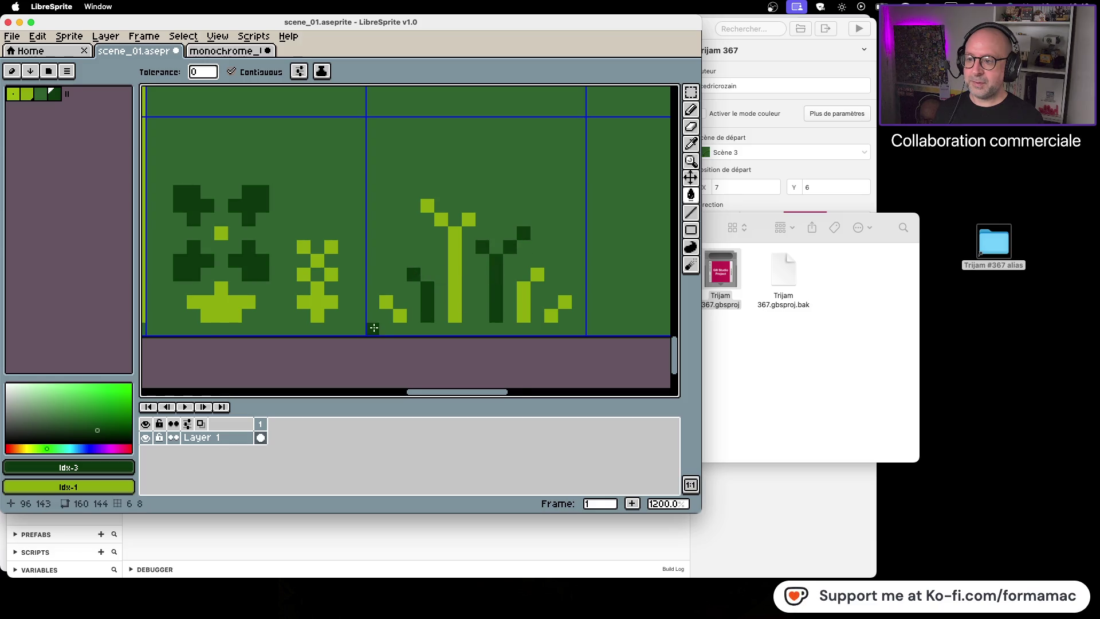
# Zoom out, test a dark-green fill on the bush and undo it, then enlarge the window and save
pyautogui.scroll(-3, 372, 328)
pyautogui.scroll(-3, 372, 329)
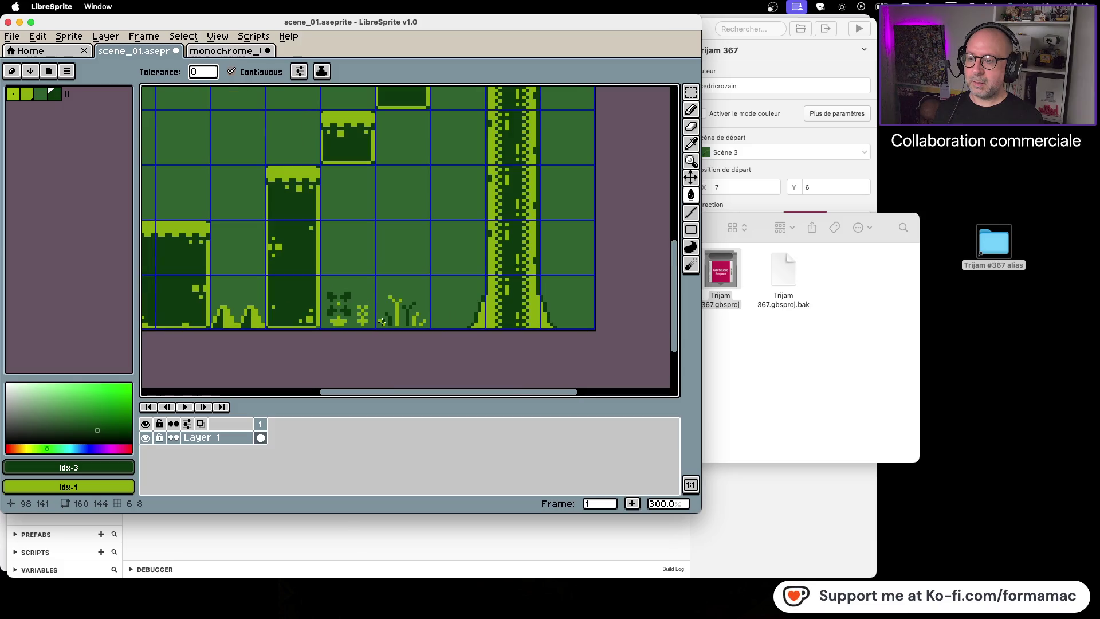
pyautogui.scroll(-2, 385, 265)
pyautogui.hscroll(-3, 449, 237)
pyautogui.scroll(3, 449, 238)
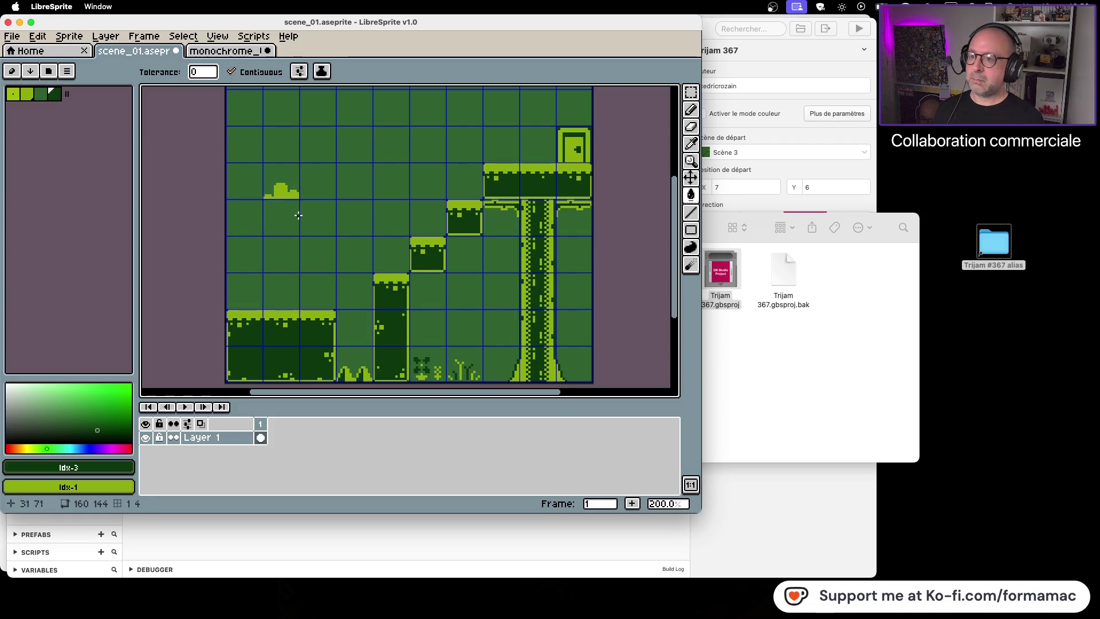
pyautogui.click(282, 192)
pyautogui.press('super+z')
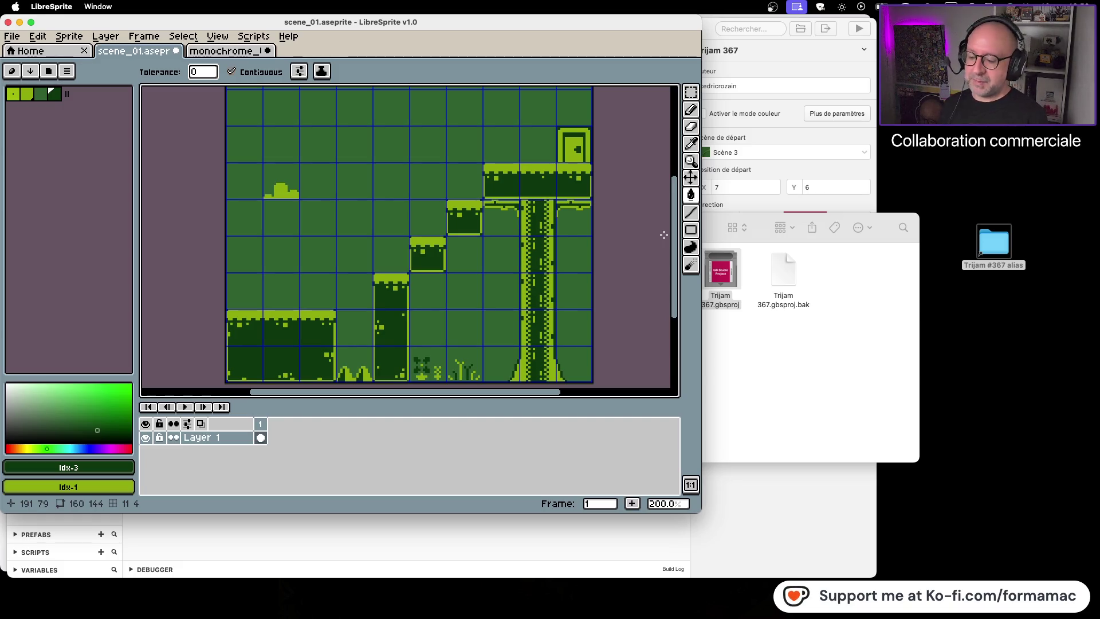
pyautogui.moveTo(694, 506); pyautogui.dragTo(852, 557)
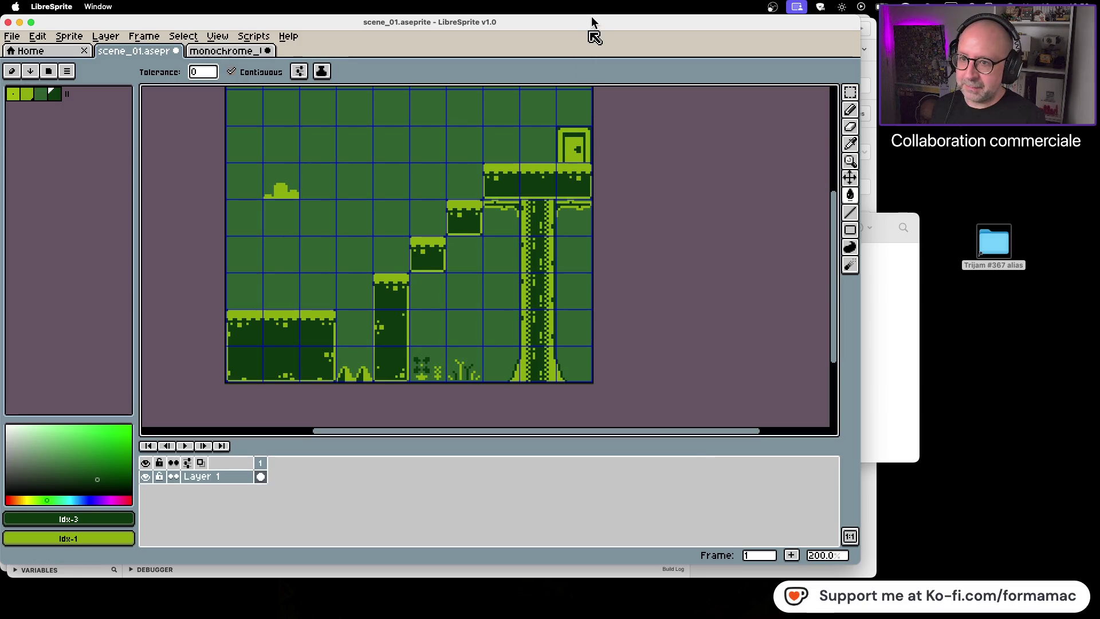
pyautogui.press('super+s')
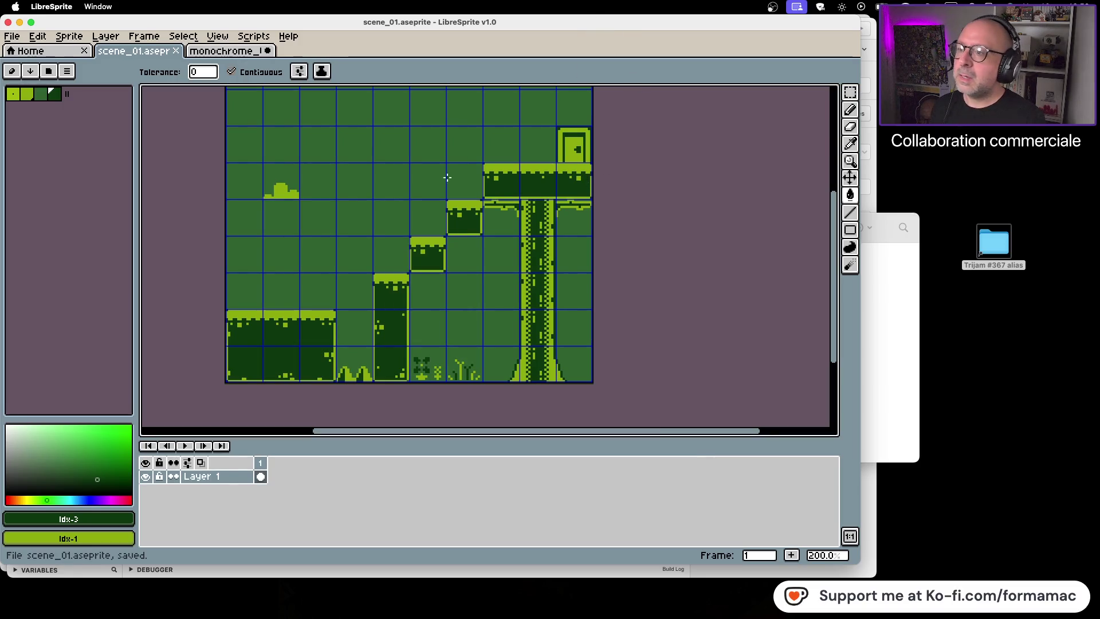
# Save the level as PNG file type to scene_01.png, replacing the existing image
pyautogui.click(11, 36)
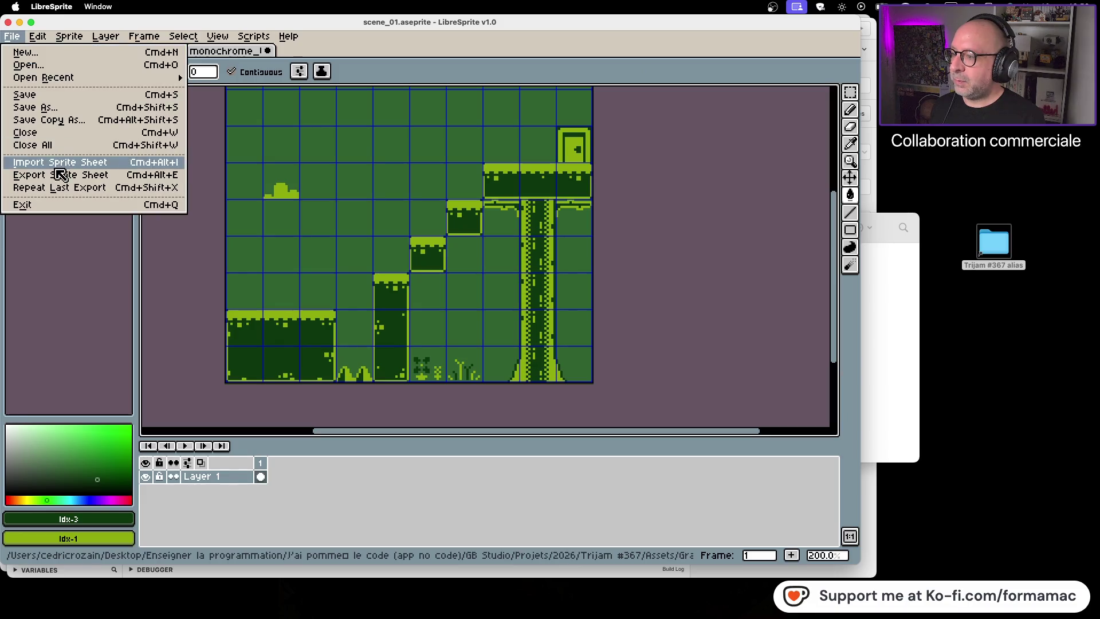
pyautogui.click(67, 115)
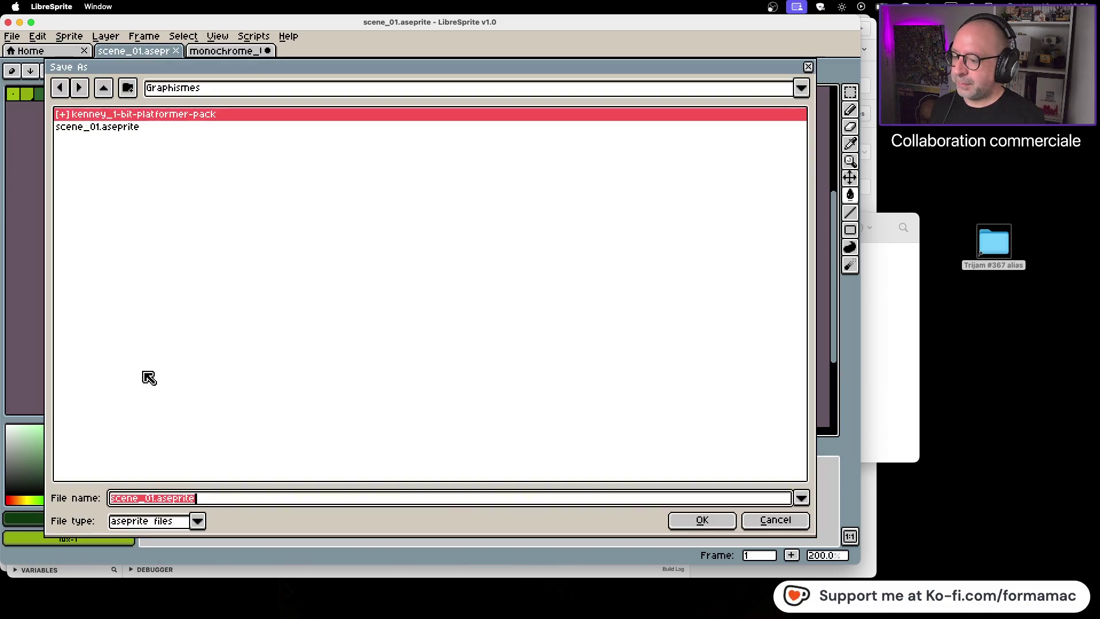
pyautogui.click(198, 520)
pyautogui.click(166, 482)
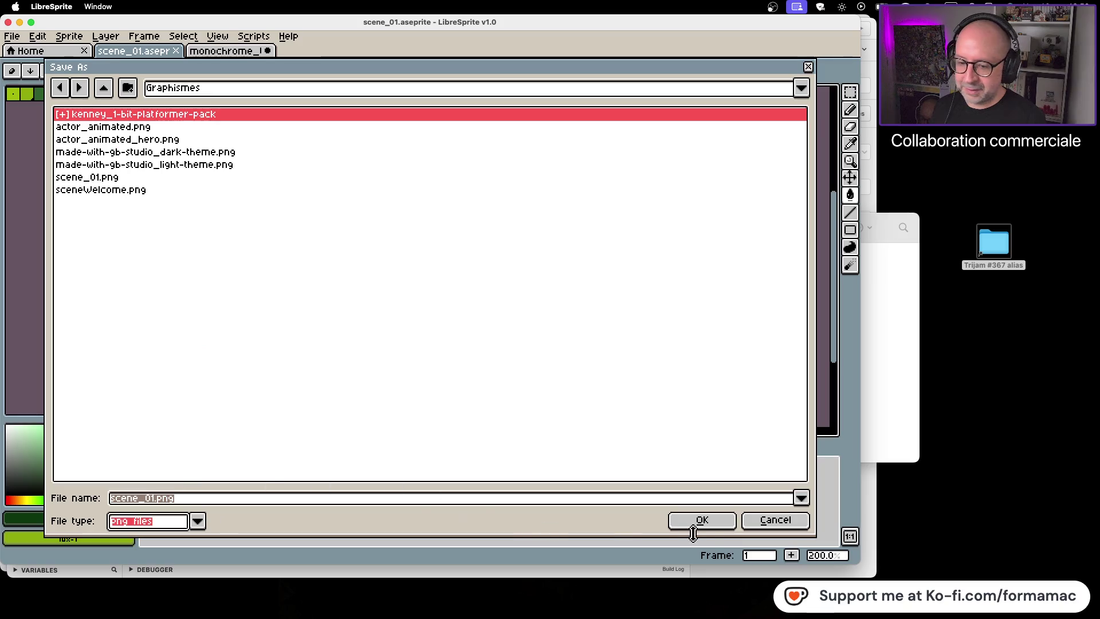
pyautogui.click(694, 526)
pyautogui.click(356, 322)
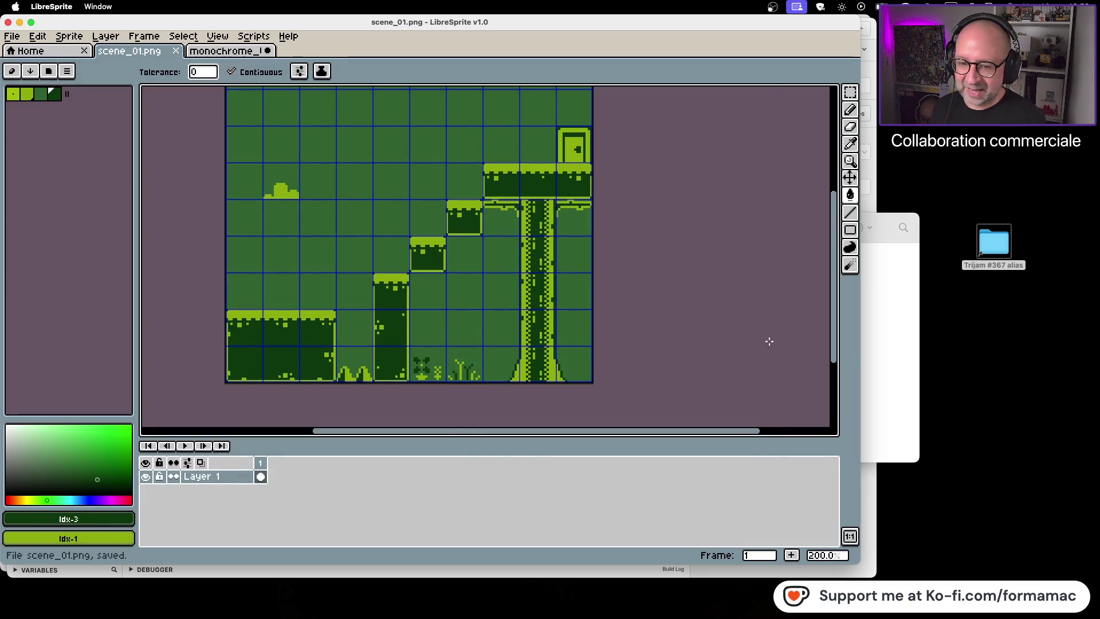
pyautogui.click(893, 359)
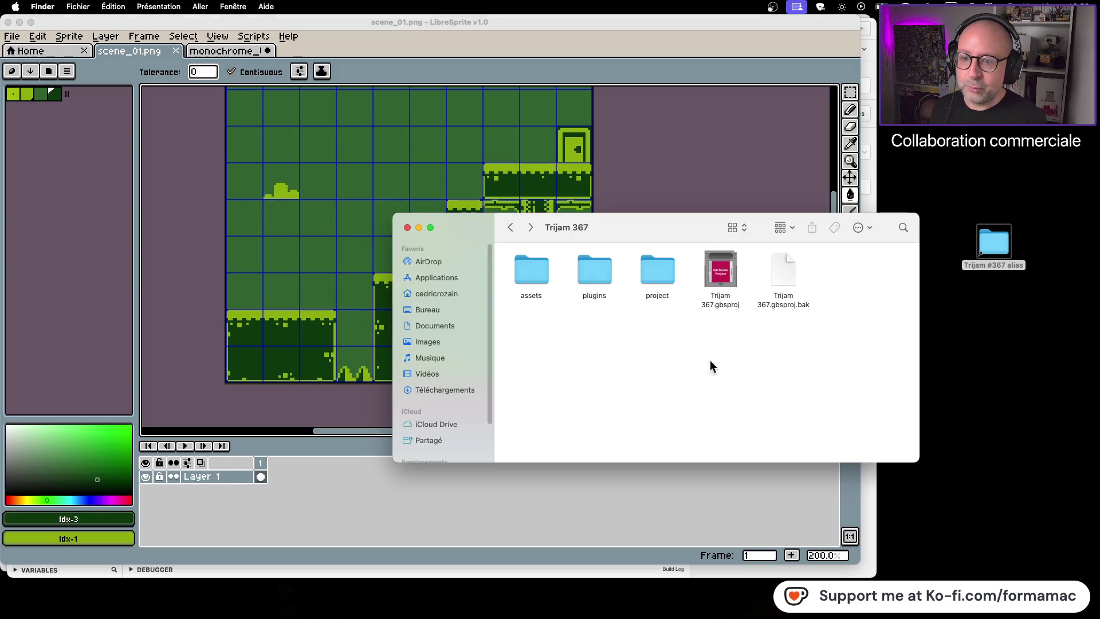
# Find the exported scene_01.png in Assets > Graphismes, then return to the Trijam #367 folder
pyautogui.click(510, 228)
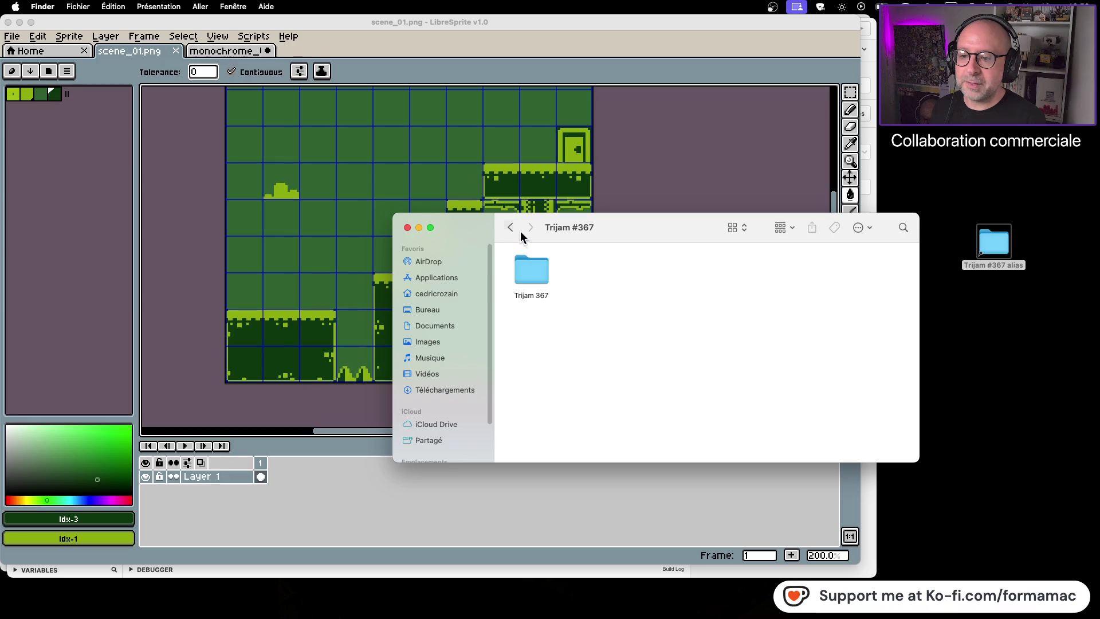
pyautogui.doubleClick(659, 267)
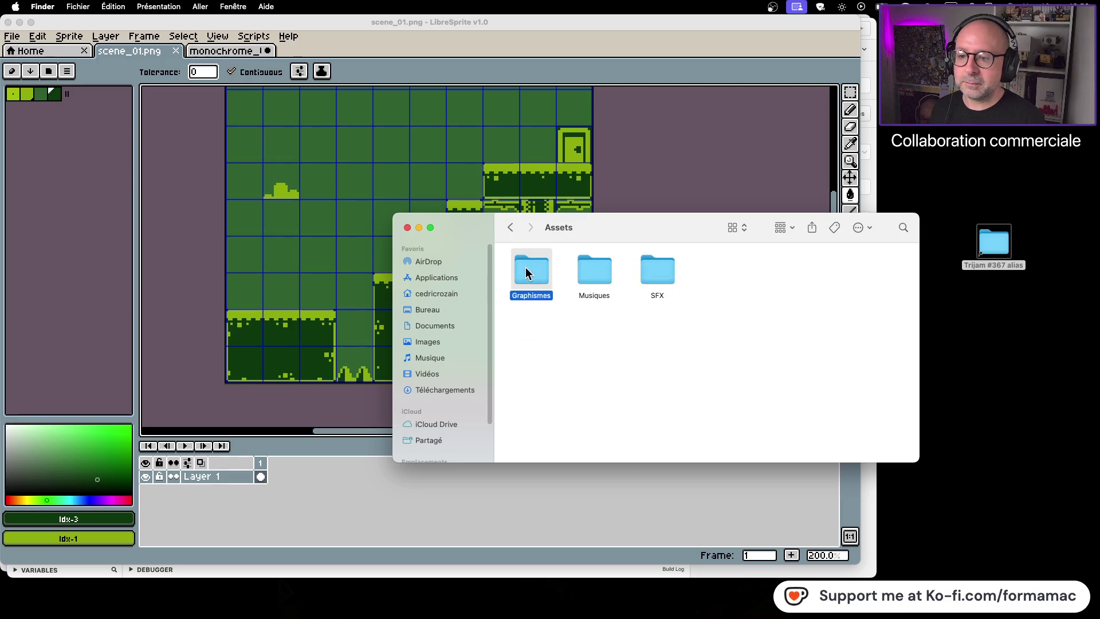
pyautogui.doubleClick(526, 272)
pyautogui.click(657, 332)
pyautogui.click(530, 242)
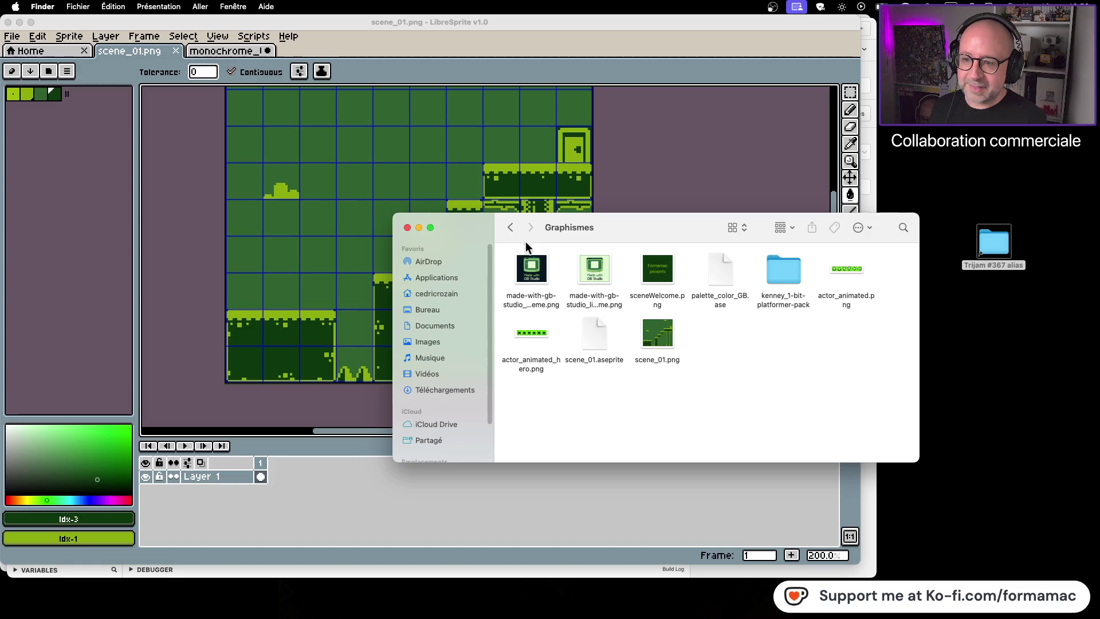
pyautogui.click(511, 226)
pyautogui.click(510, 226)
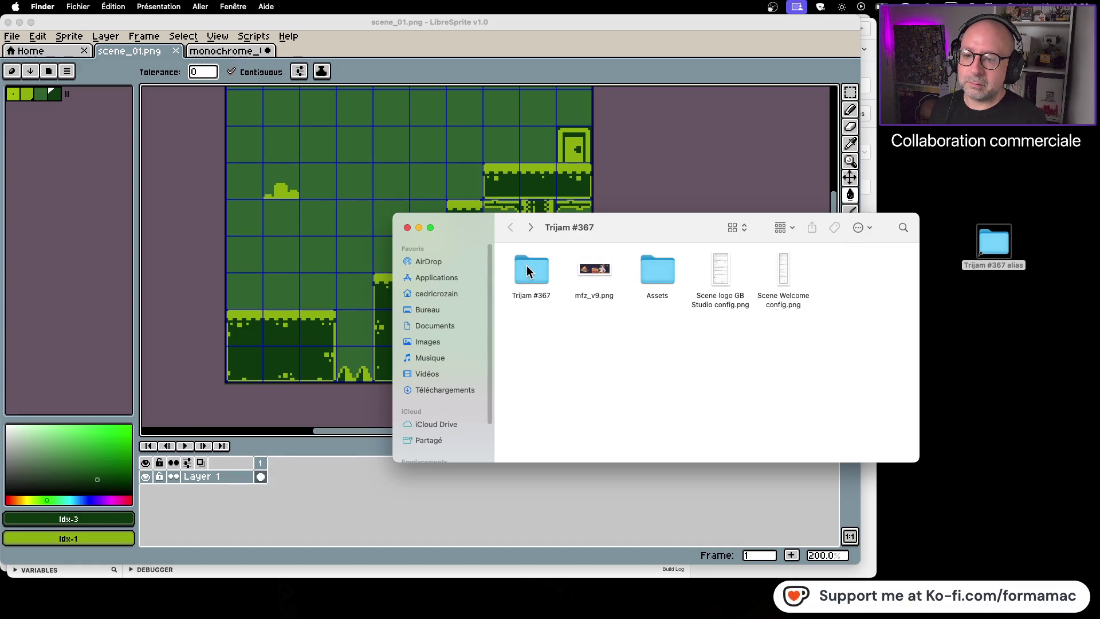
# Paste scene_01.png into Trijam 367 > assets > backgrounds, replacing the existing file
pyautogui.doubleClick(526, 270)
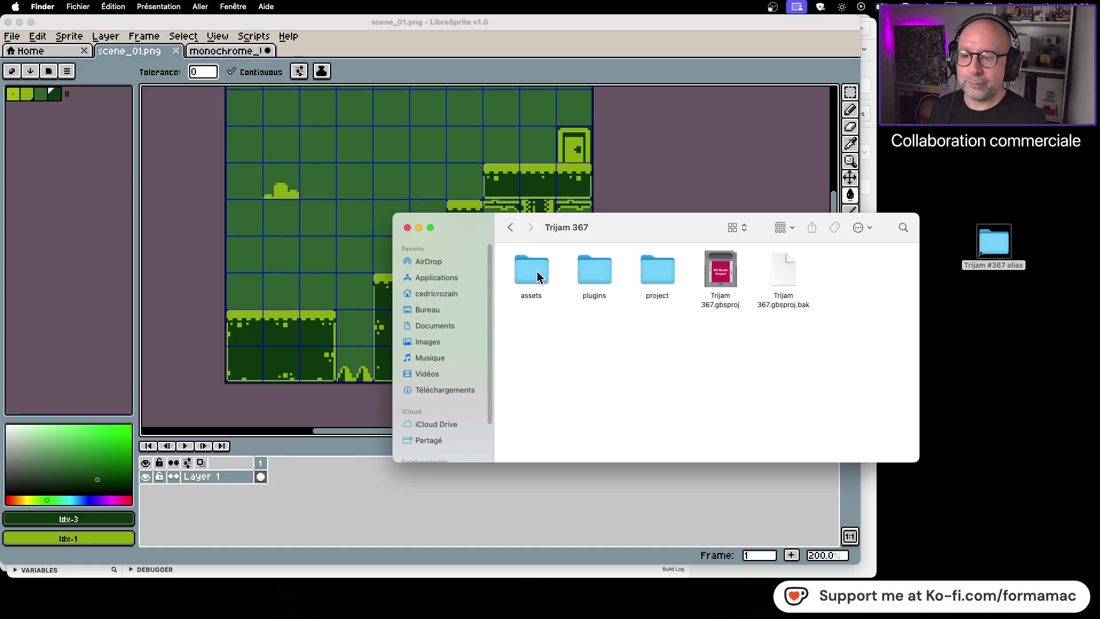
pyautogui.doubleClick(549, 271)
pyautogui.doubleClick(596, 270)
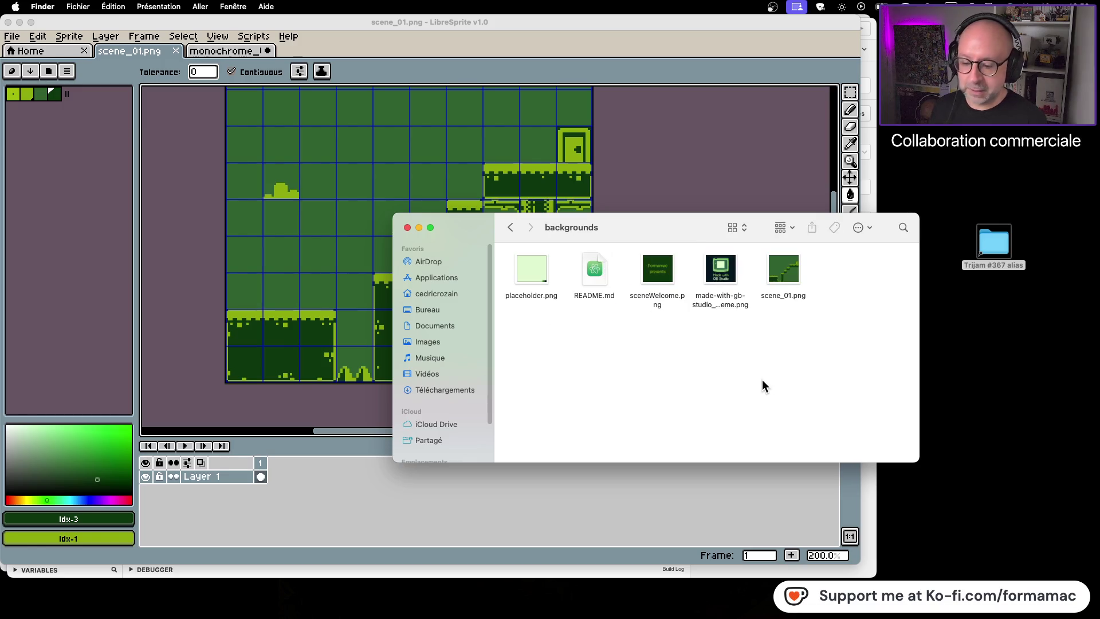
pyautogui.press('super+v')
pyautogui.click(1031, 203)
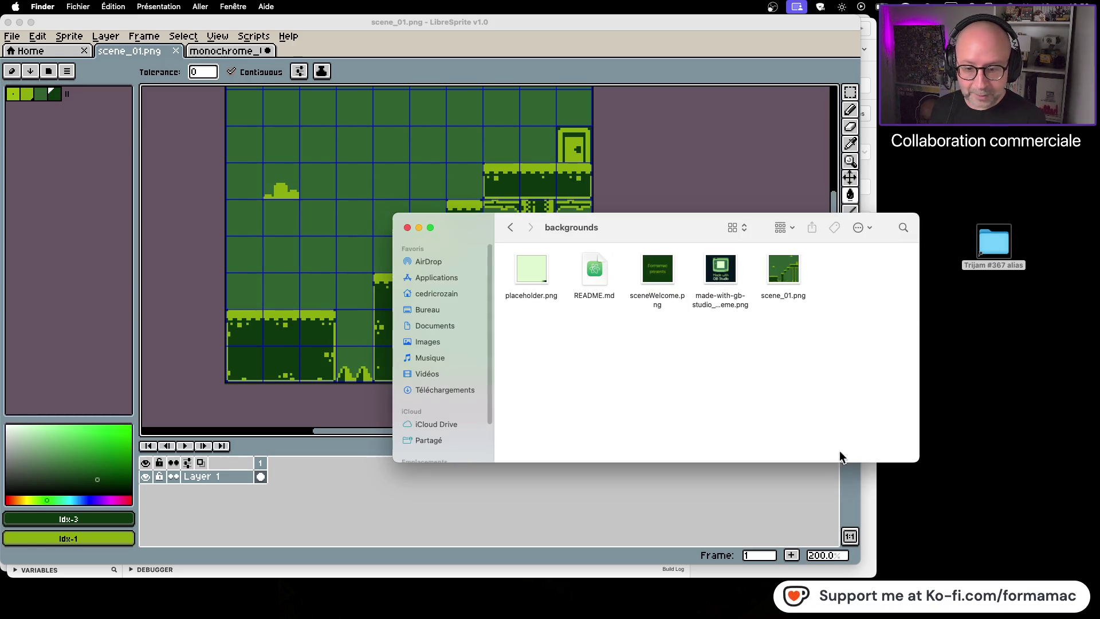
# Switch briefly to GB Studio and back, returning Finder to the Trijam 367 project folder
pyautogui.press('super+Tab')
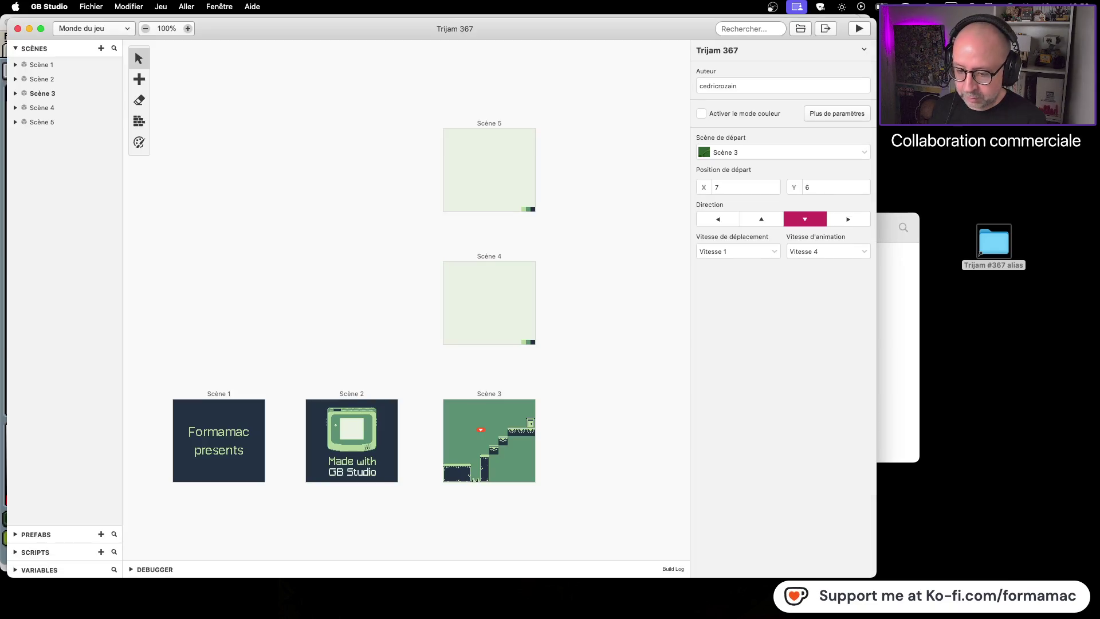
pyautogui.press('super+m')
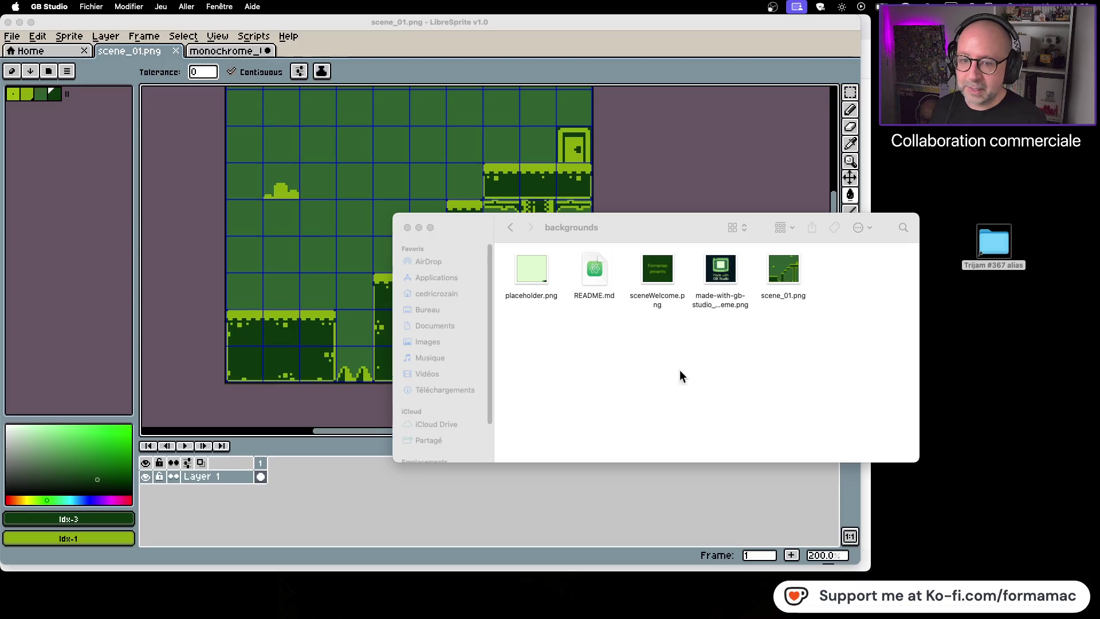
pyautogui.click(638, 287)
pyautogui.click(518, 227)
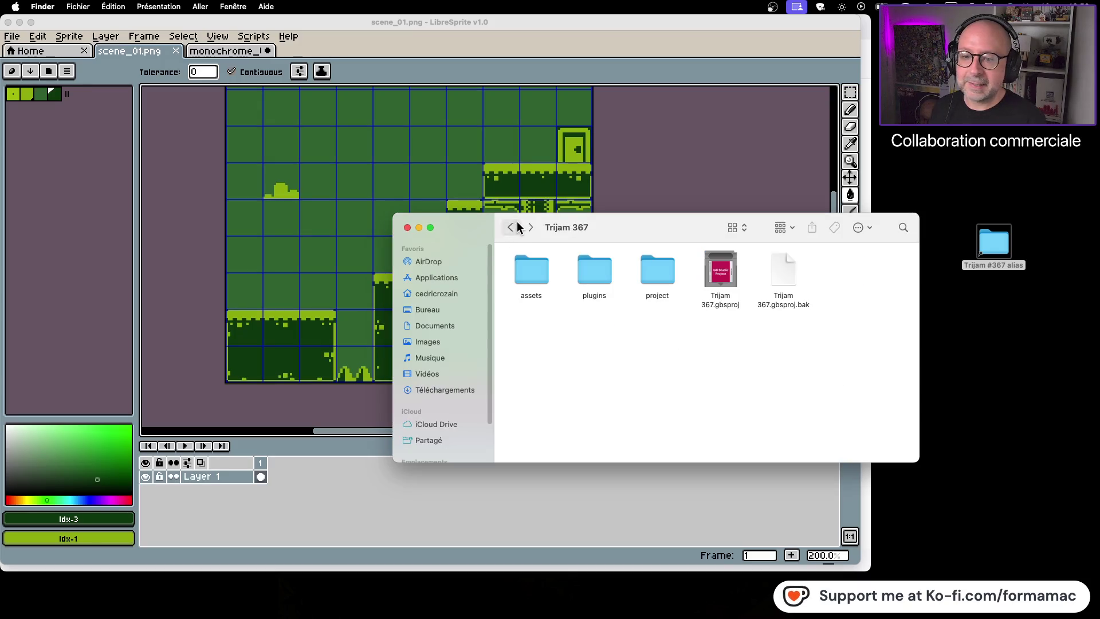
# Open Trijam 367.gbsproj and in the play window jump the player up onto the top platform
pyautogui.doubleClick(735, 269)
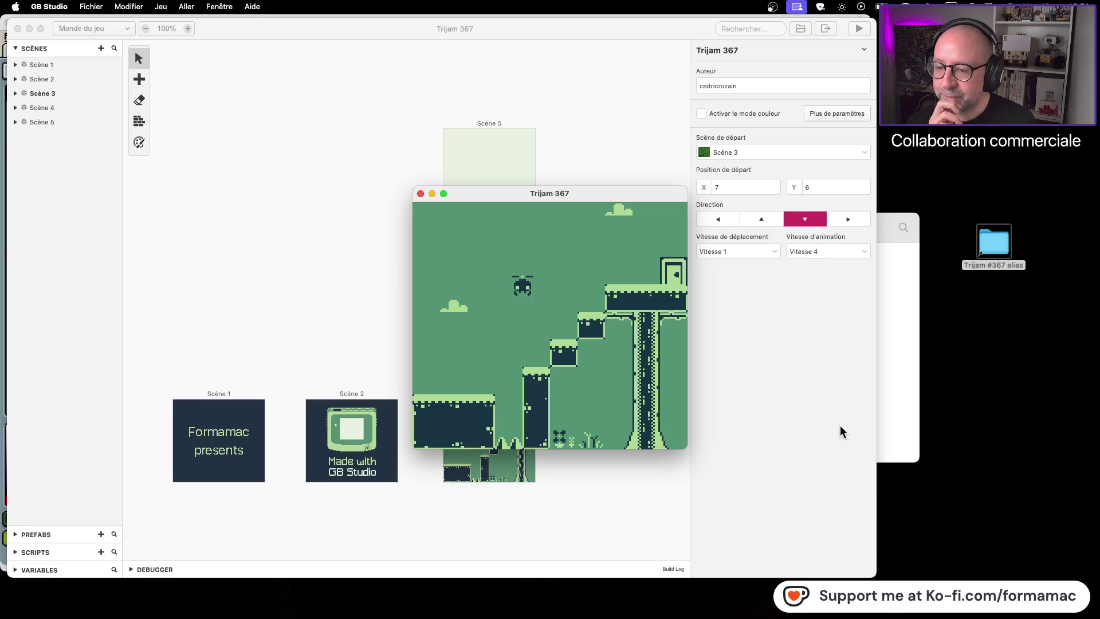
pyautogui.press('Left')
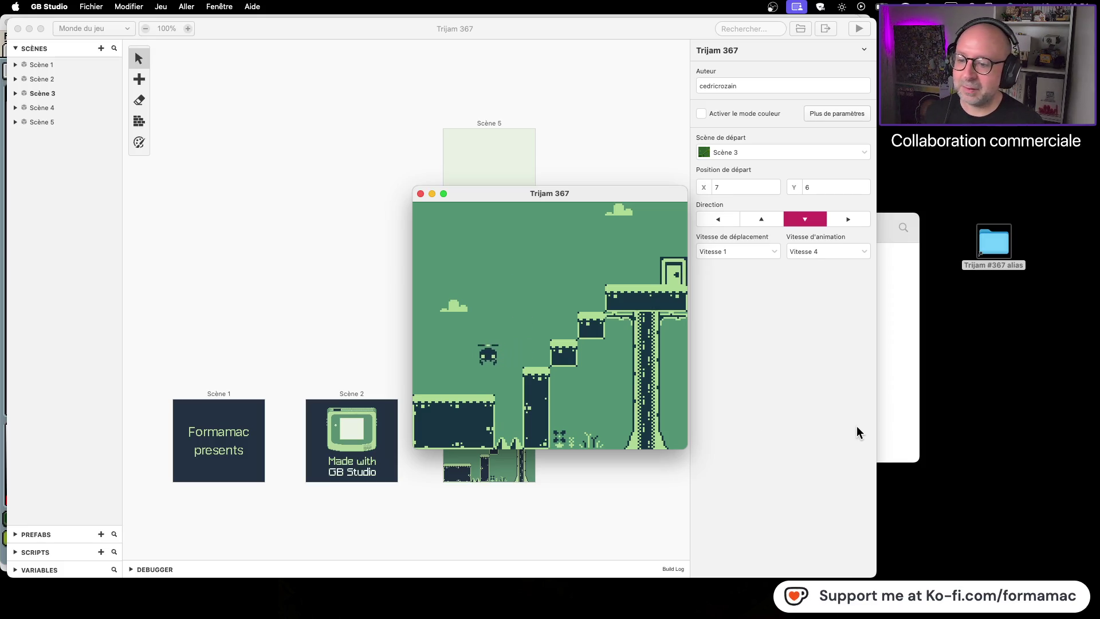
pyautogui.press('Right')
pyautogui.press('z')
pyautogui.press('Right')
pyautogui.press('z')
pyautogui.press('Left')
pyautogui.press('z')
pyautogui.press('Right')
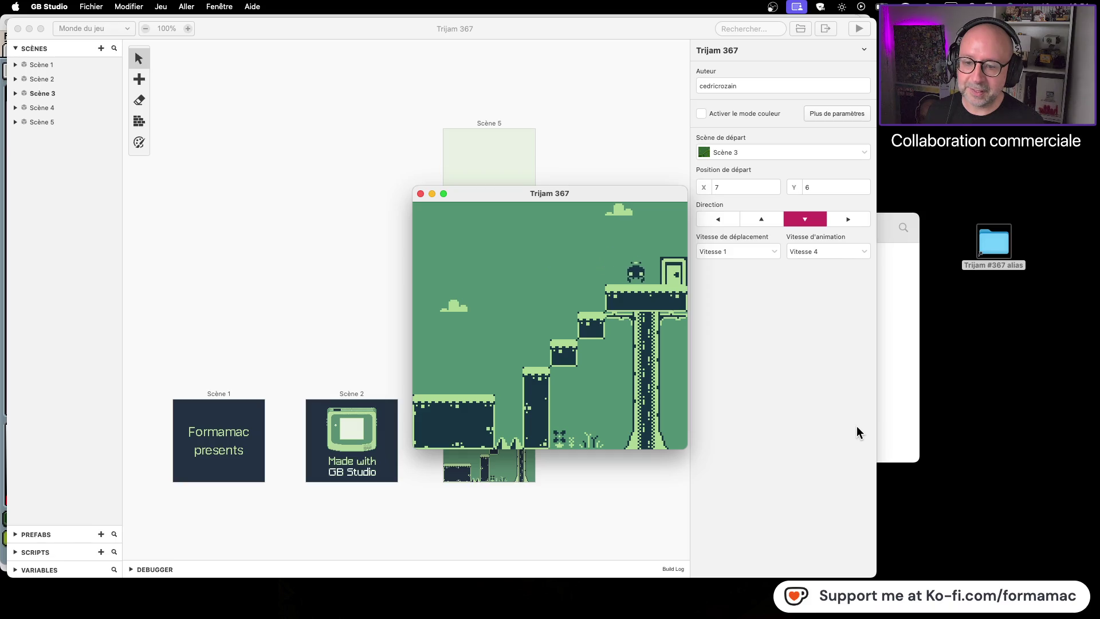
# Walk the player off the top platform and climb the steps back toward it
pyautogui.press('Left')
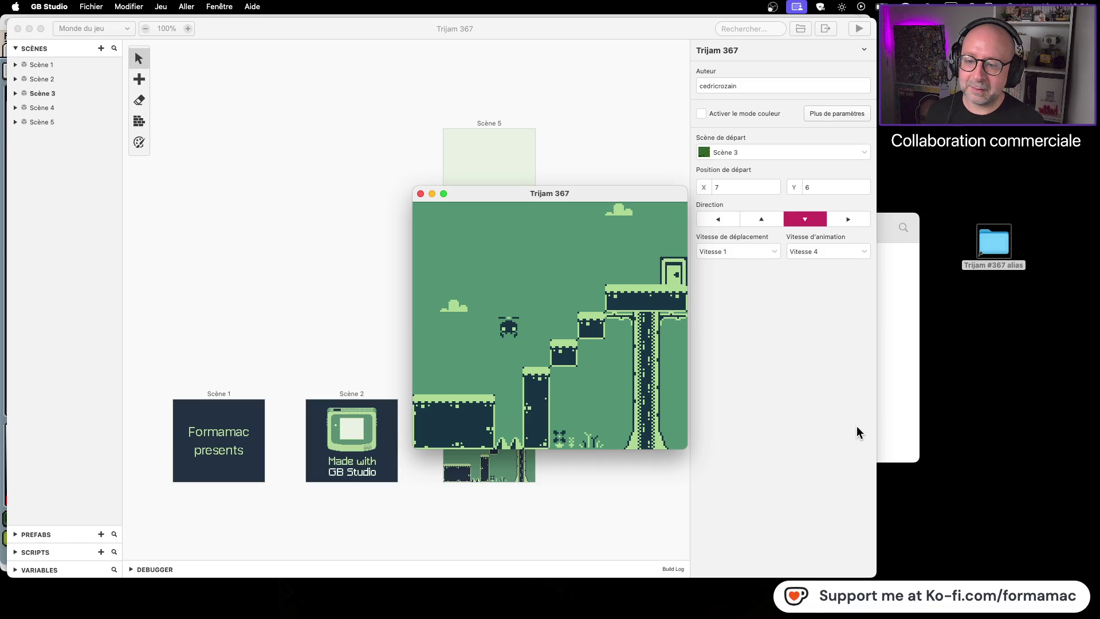
pyautogui.press('Left')
pyautogui.press('Left')
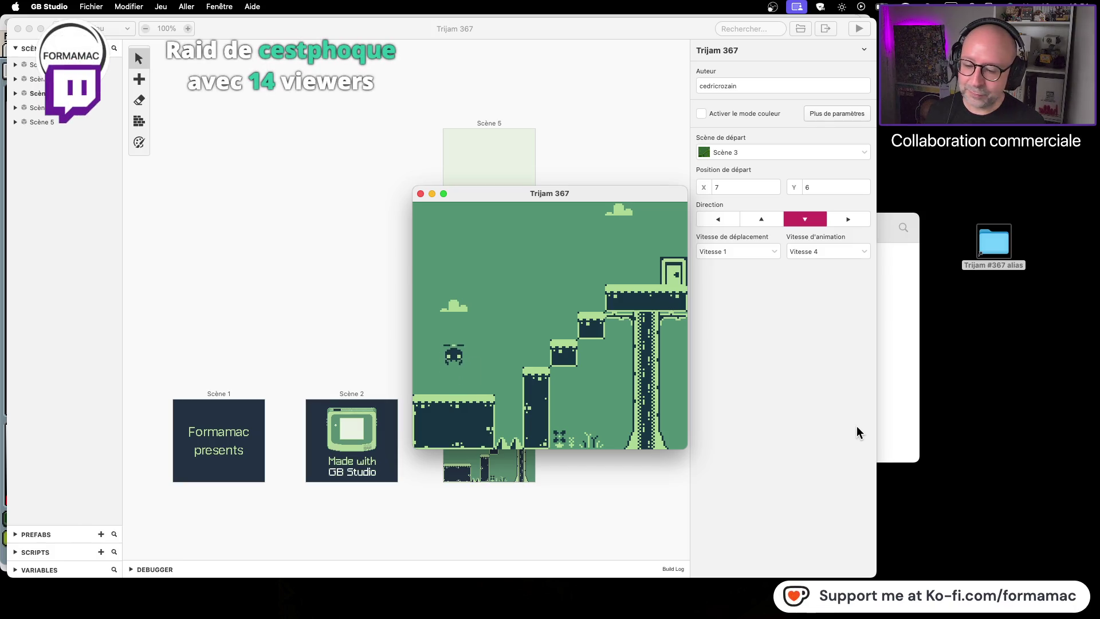
pyautogui.press('Right')
pyautogui.press('Right')
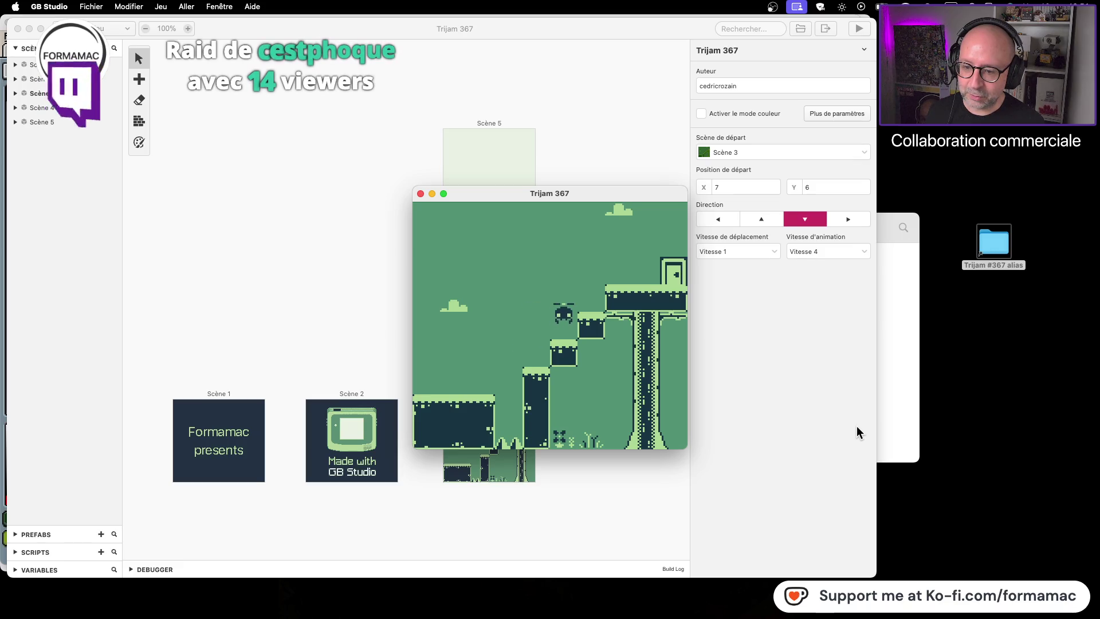
pyautogui.press('Up')
pyautogui.press('Right')
pyautogui.press('Left')
pyautogui.press('Right')
pyautogui.press('Up')
pyautogui.press('Right')
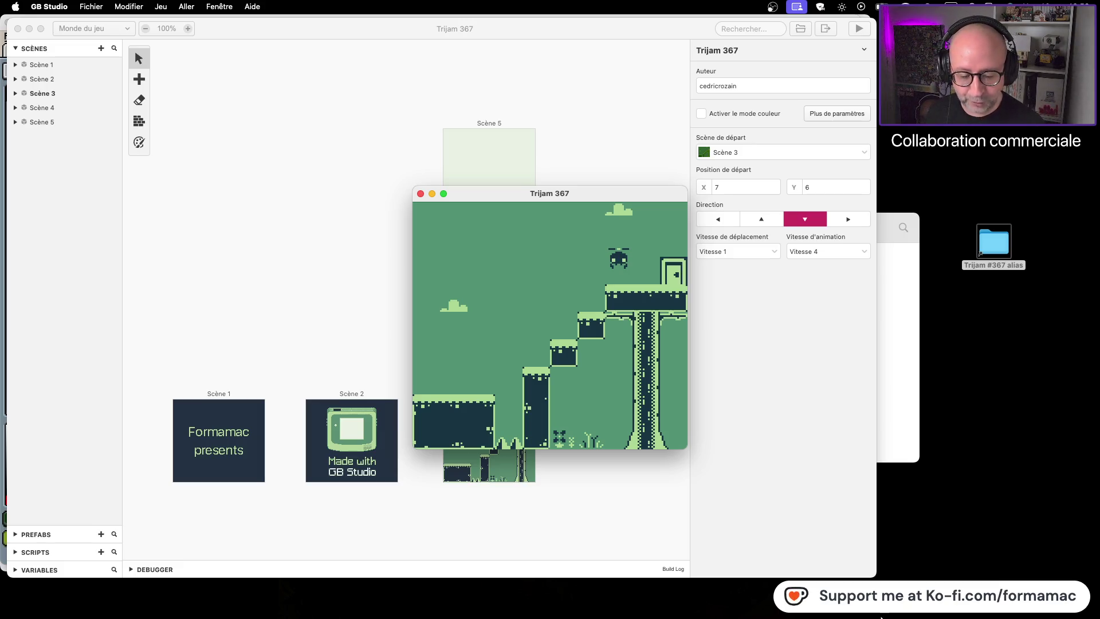
pyautogui.moveTo(881, 618)
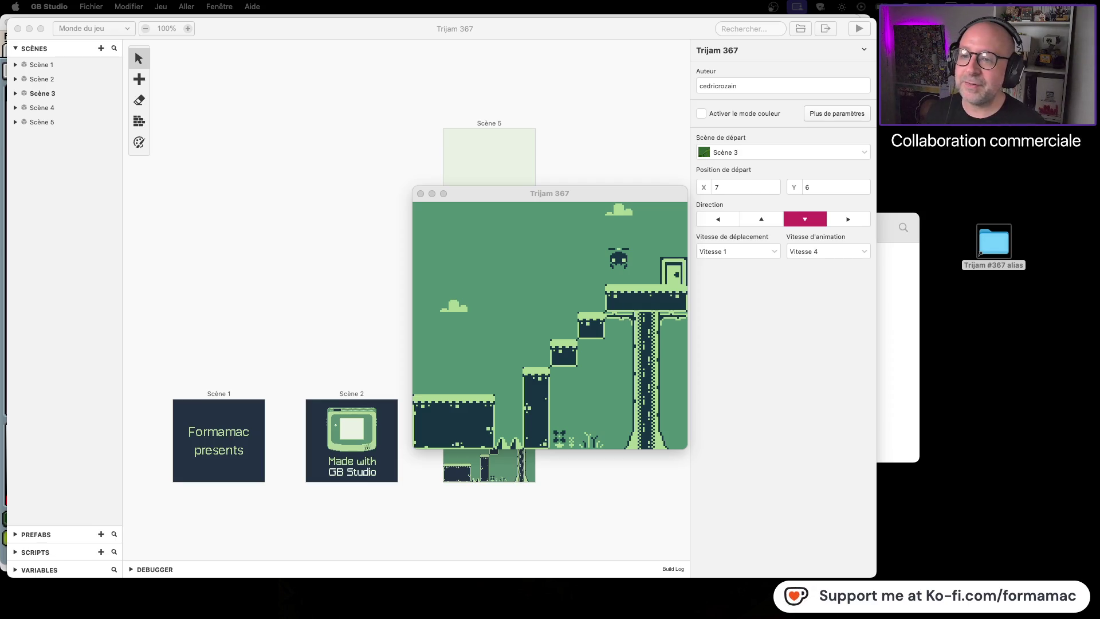
pyautogui.moveTo(606, 197); pyautogui.dragTo(666, 224)
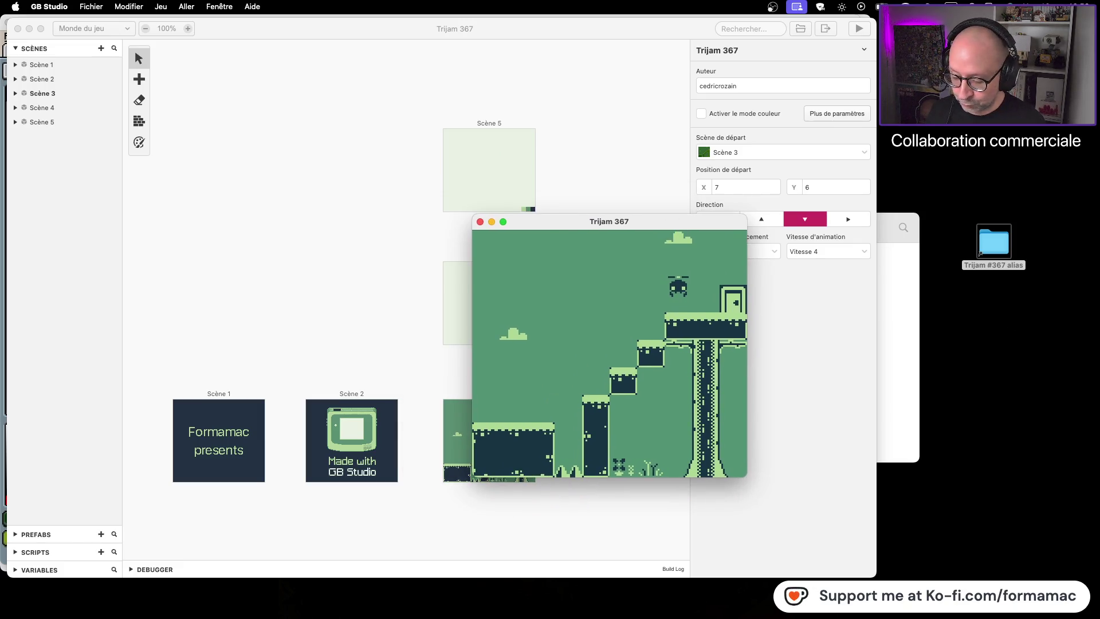
# Show the Trijam #367 jam page in Firefox and close the running game window
pyautogui.press('super+Tab')
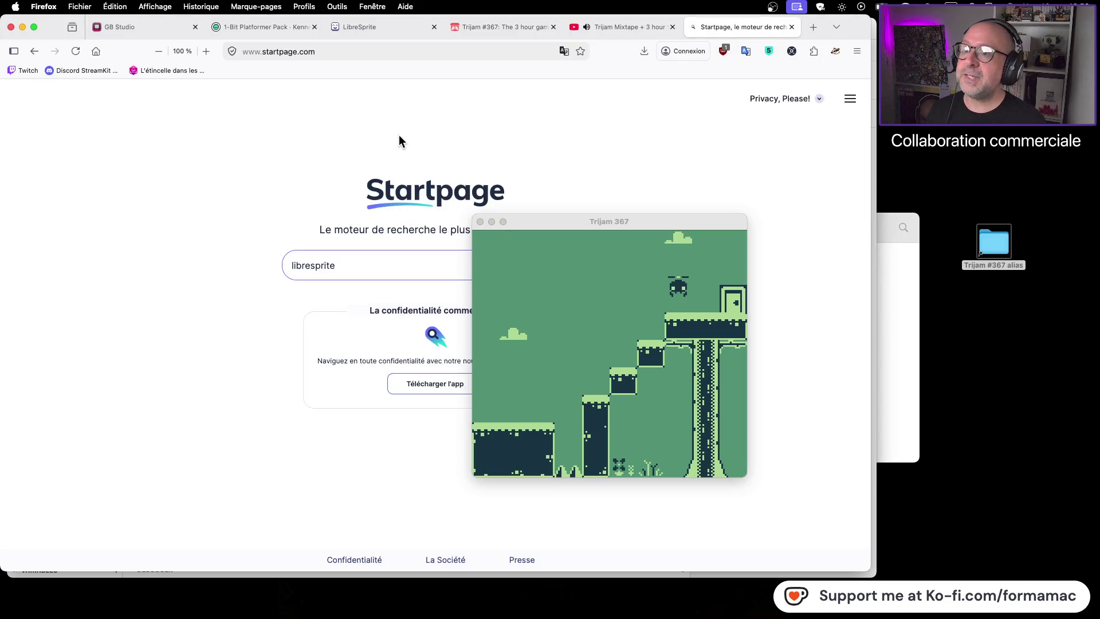
pyautogui.click(504, 27)
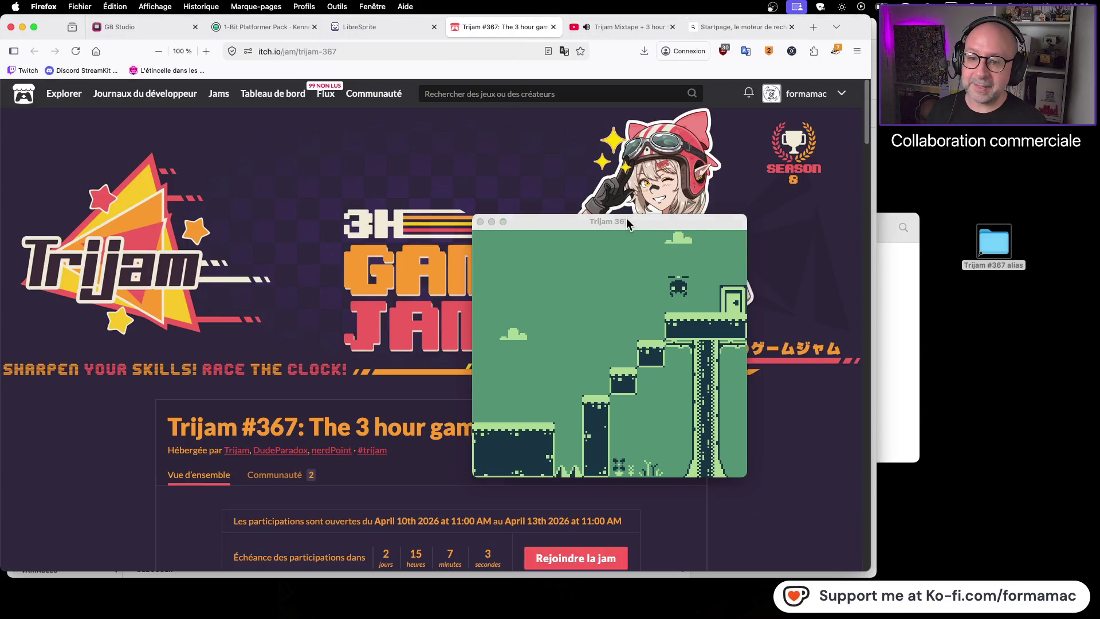
pyautogui.moveTo(501, 221); pyautogui.dragTo(602, 234)
pyautogui.click(581, 235)
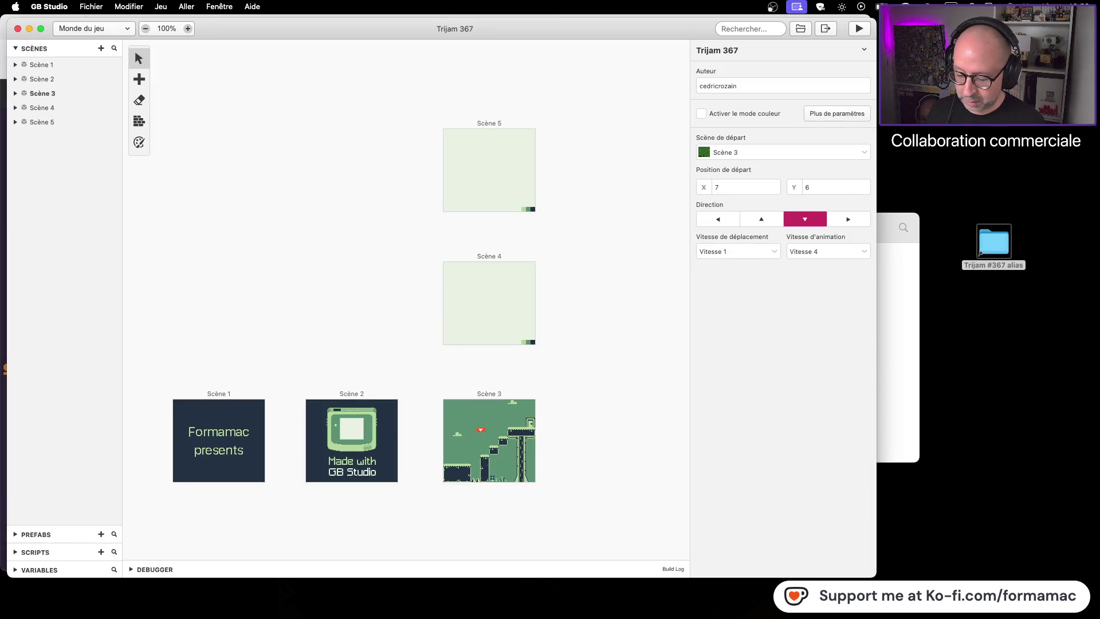
pyautogui.press('super+Tab')
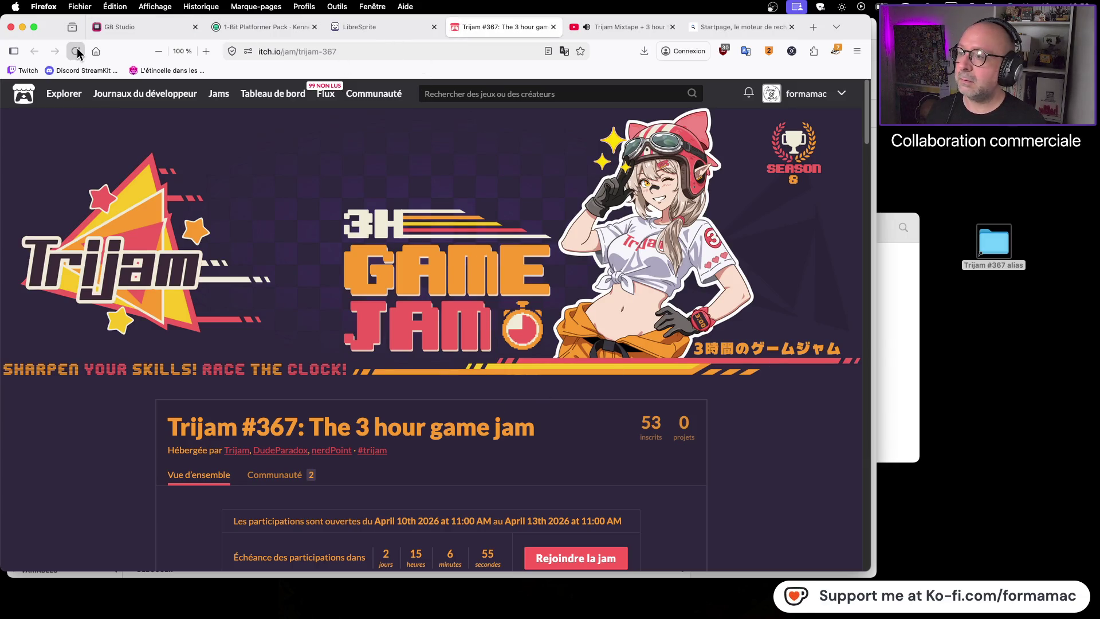
# Select and copy the jam page address itch.io/jam/trijam-367
pyautogui.click(369, 50)
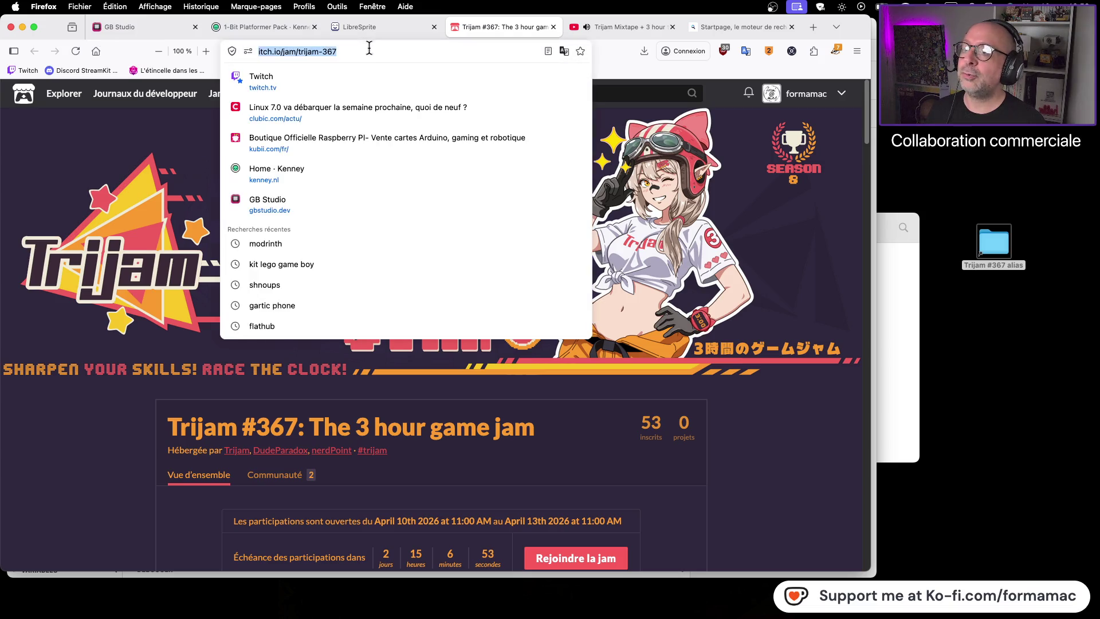
pyautogui.click(369, 48)
pyautogui.click(375, 49)
pyautogui.tripleClick(311, 51)
pyautogui.press('super+c')
pyautogui.press('super+c')
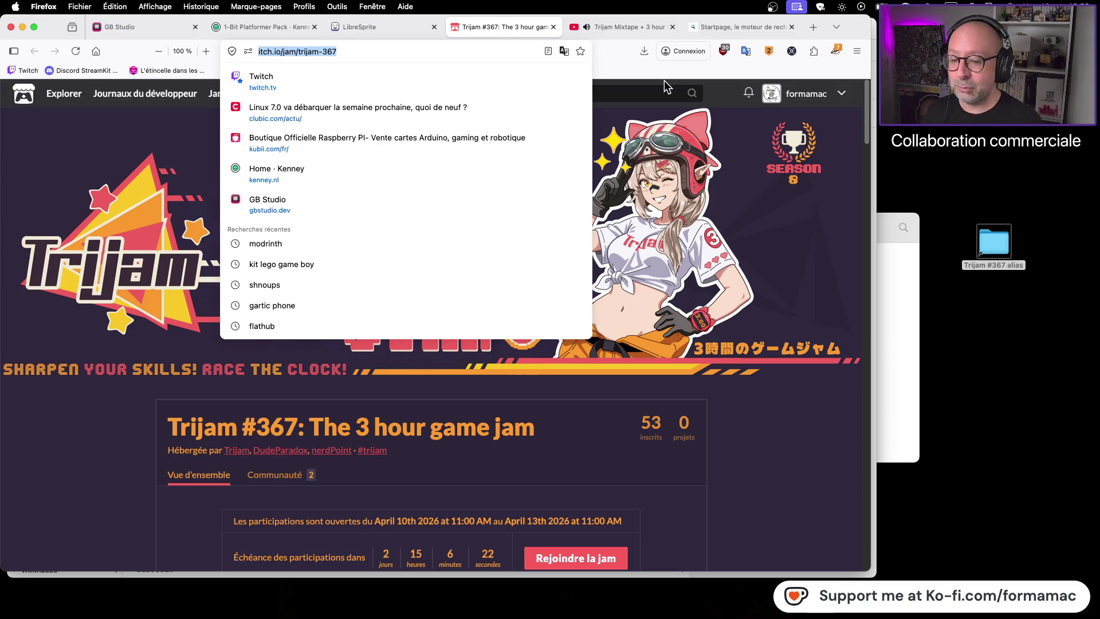
pyautogui.click(783, 295)
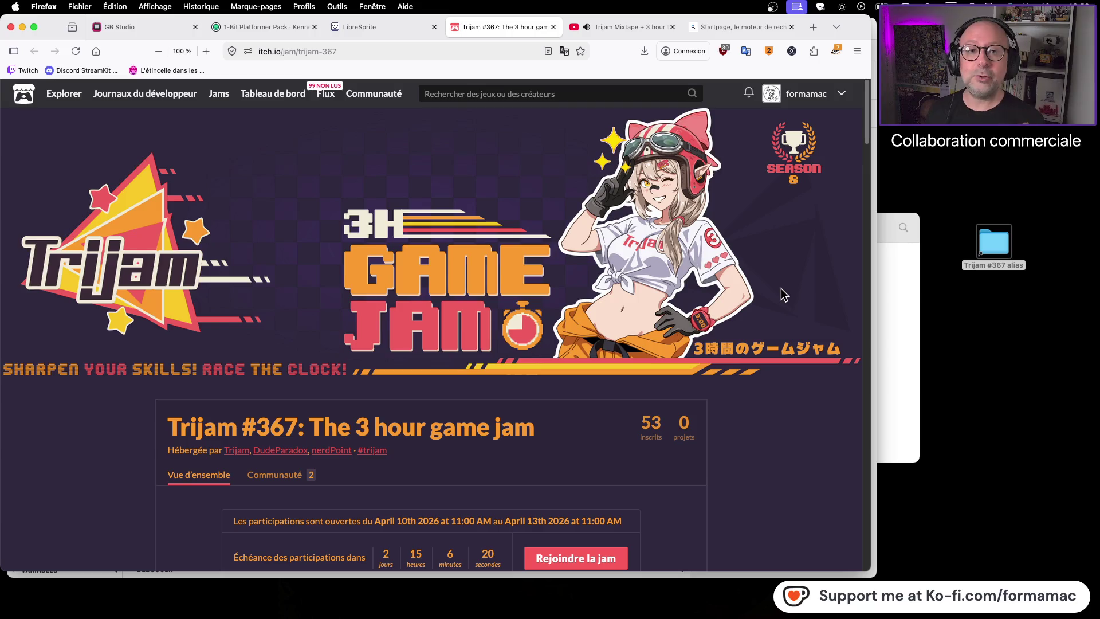
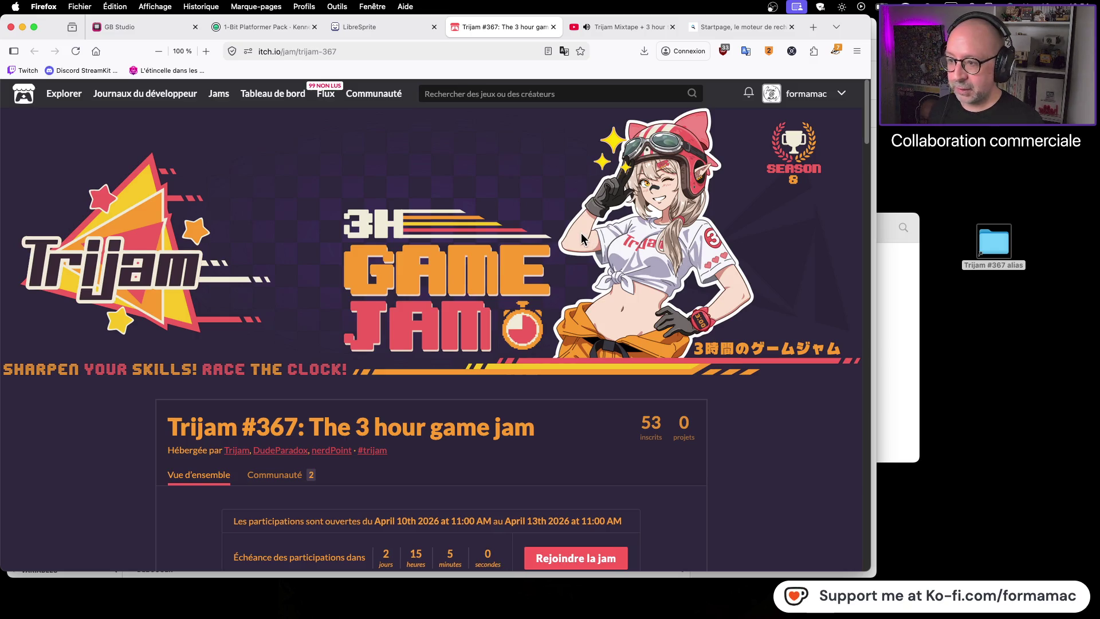
# Check the Trijam timer video, then scroll the Trijam #367 page to the theme 'The Only Way is Up'
pyautogui.scroll(-5, 582, 243)
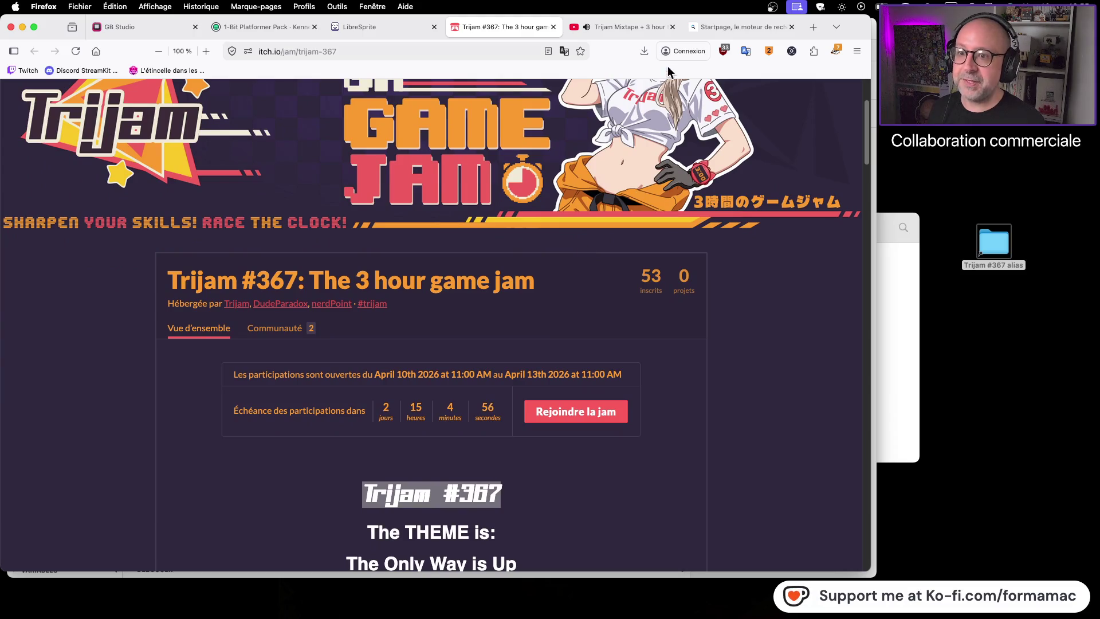
pyautogui.click(635, 31)
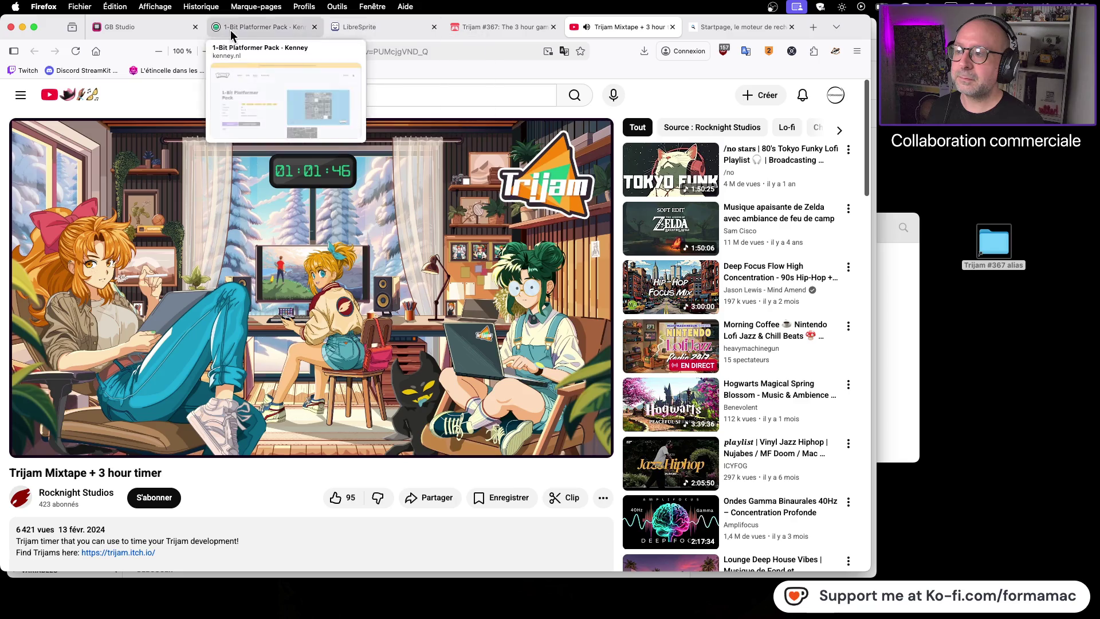
pyautogui.click(463, 32)
pyautogui.scroll(-3, 428, 302)
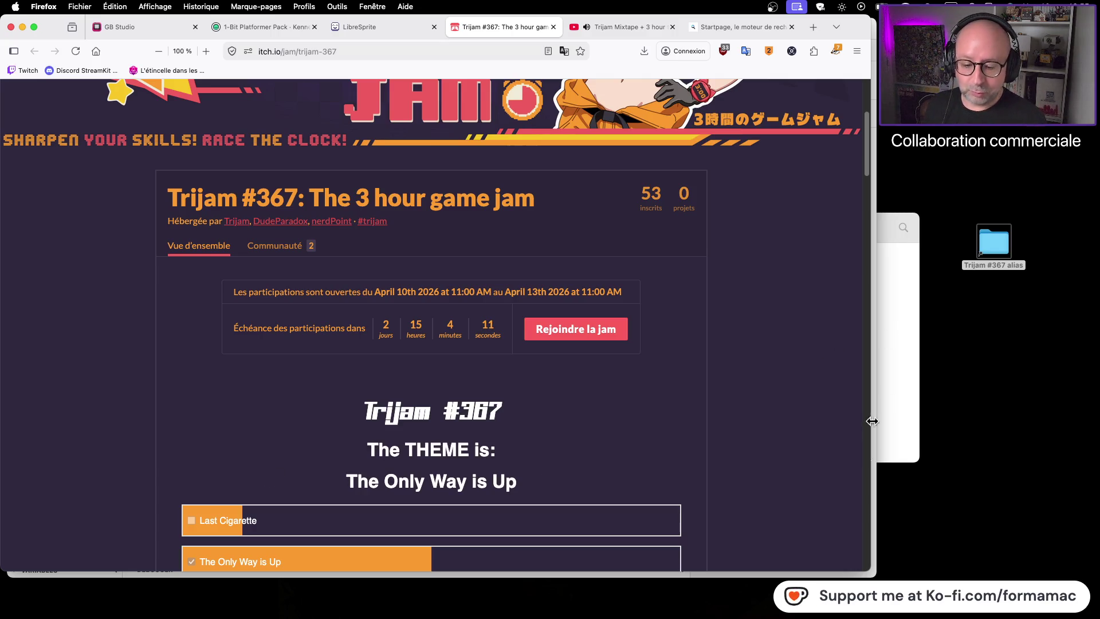
pyautogui.press('super+Tab')
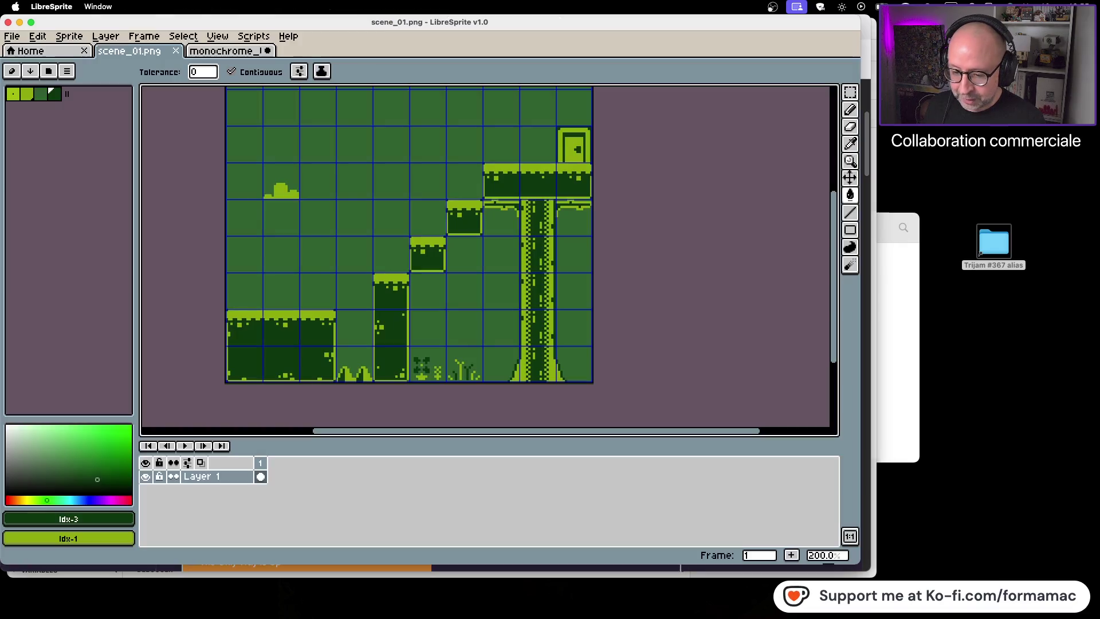
# Look over the top of the scene_01.png level art, then bring up the GB Studio website
pyautogui.scroll(-2, 678, 235)
pyautogui.scroll(2, 676, 239)
pyautogui.moveTo(675, 238); pyautogui.dragTo(690, 293)
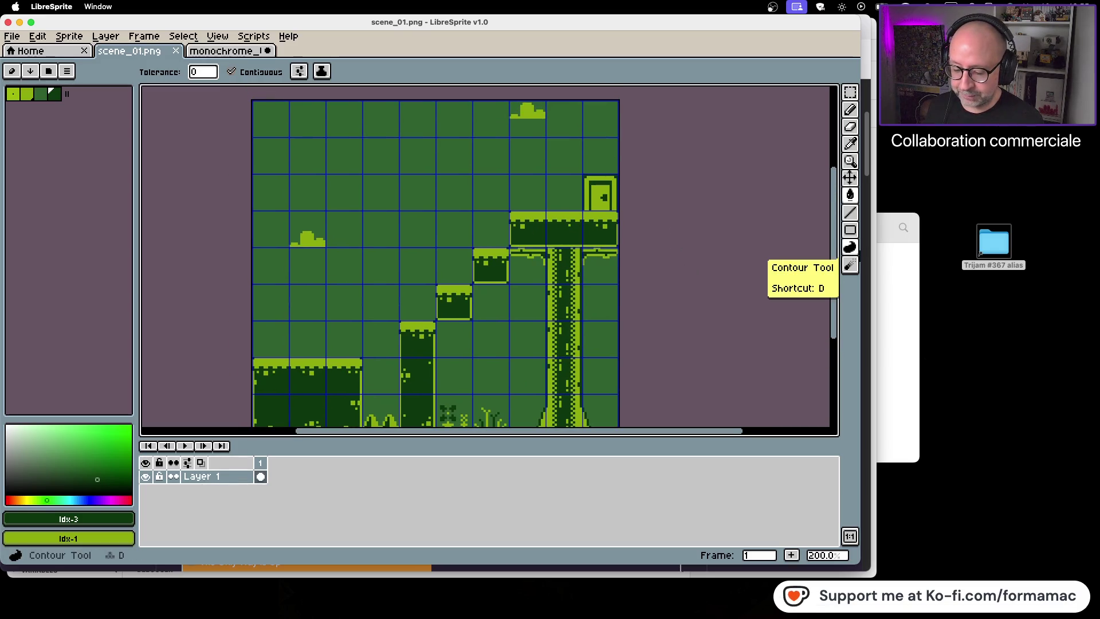
pyautogui.press('super+Tab')
pyautogui.click(135, 28)
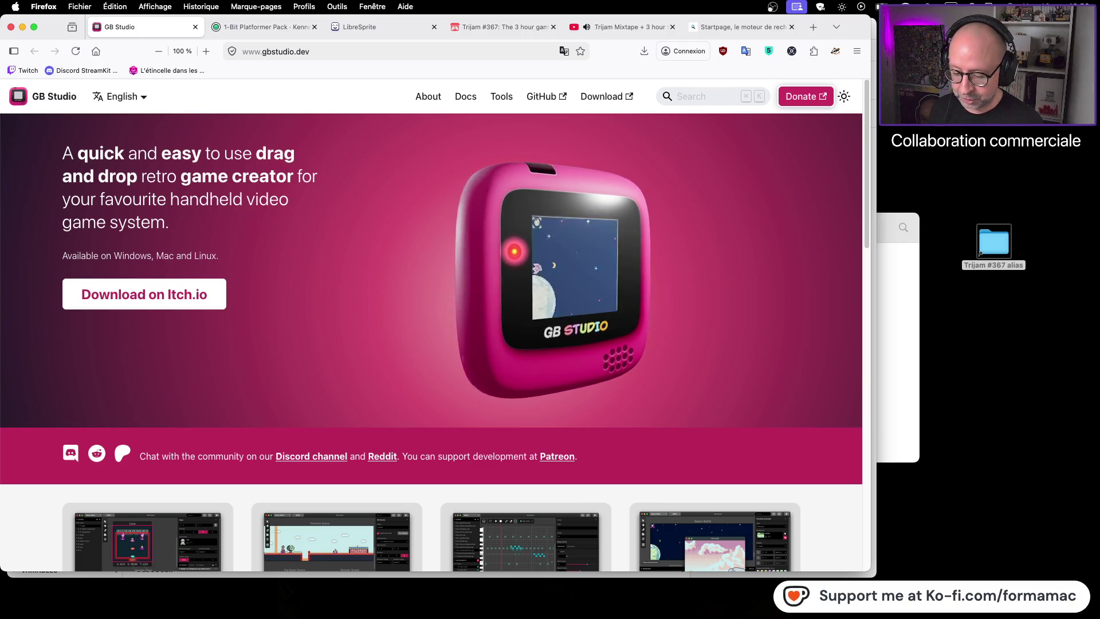
# Switch from Firefox to the GB Studio editor showing the Trijam 367 project
pyautogui.press('super+Tab')
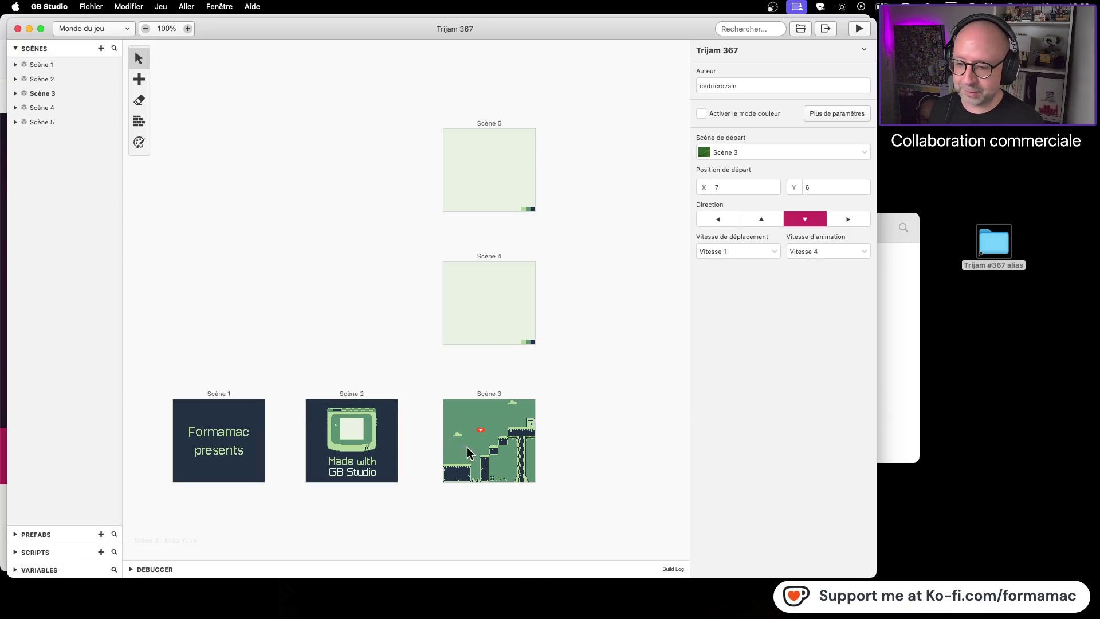
# Set Scène 1's type to Platformer and save the project
pyautogui.click(255, 404)
pyautogui.click(738, 87)
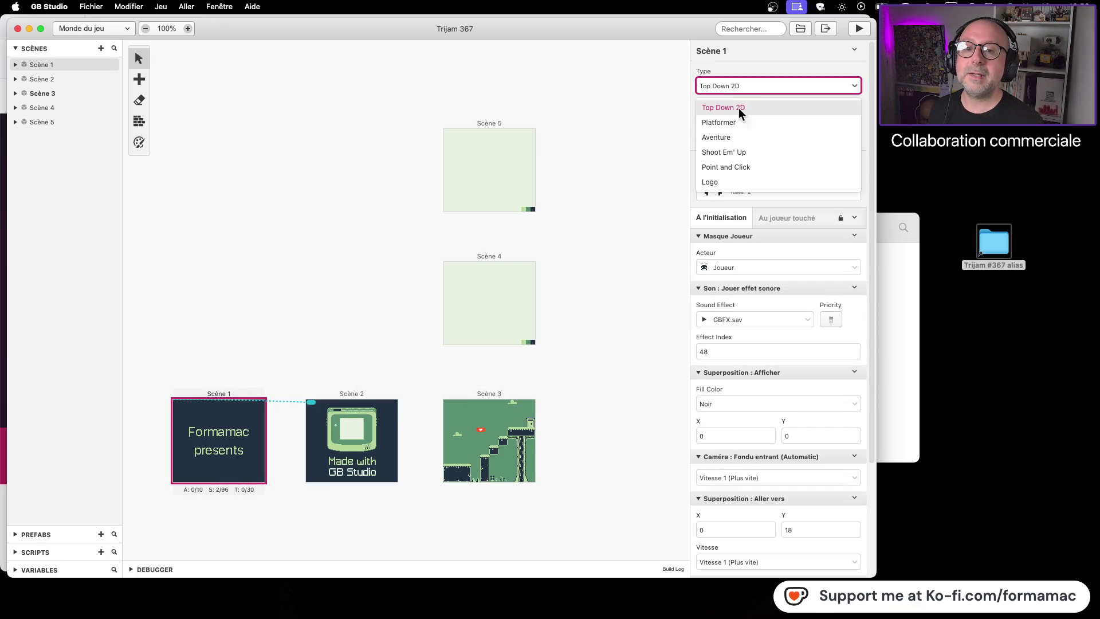
pyautogui.click(739, 122)
pyautogui.press('cmd+s')
pyautogui.click(261, 265)
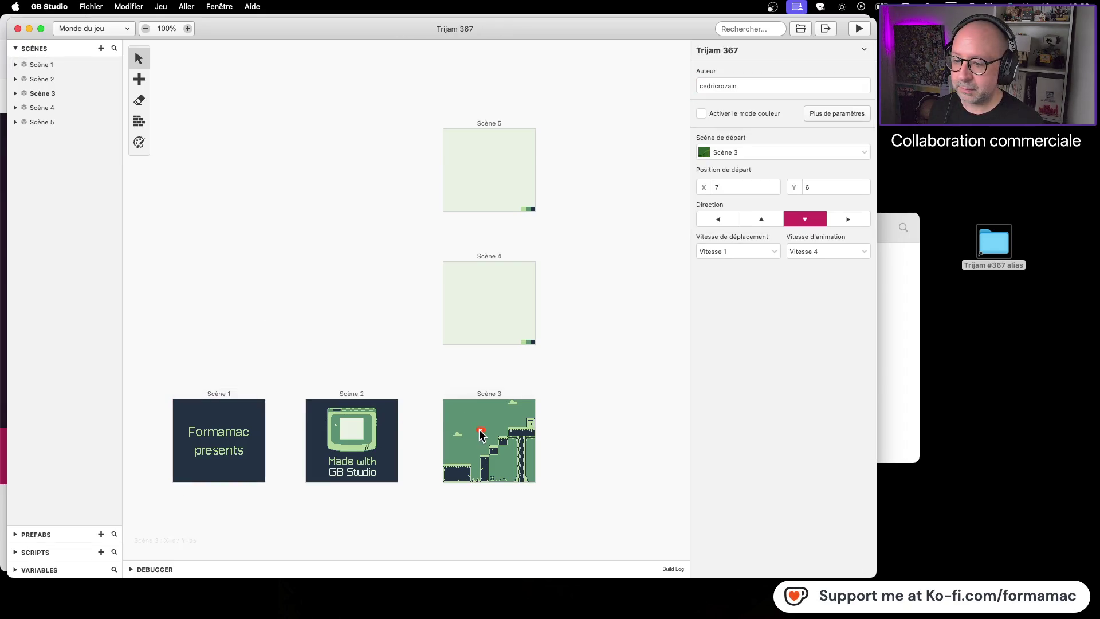
pyautogui.click(309, 430)
pyautogui.click(217, 424)
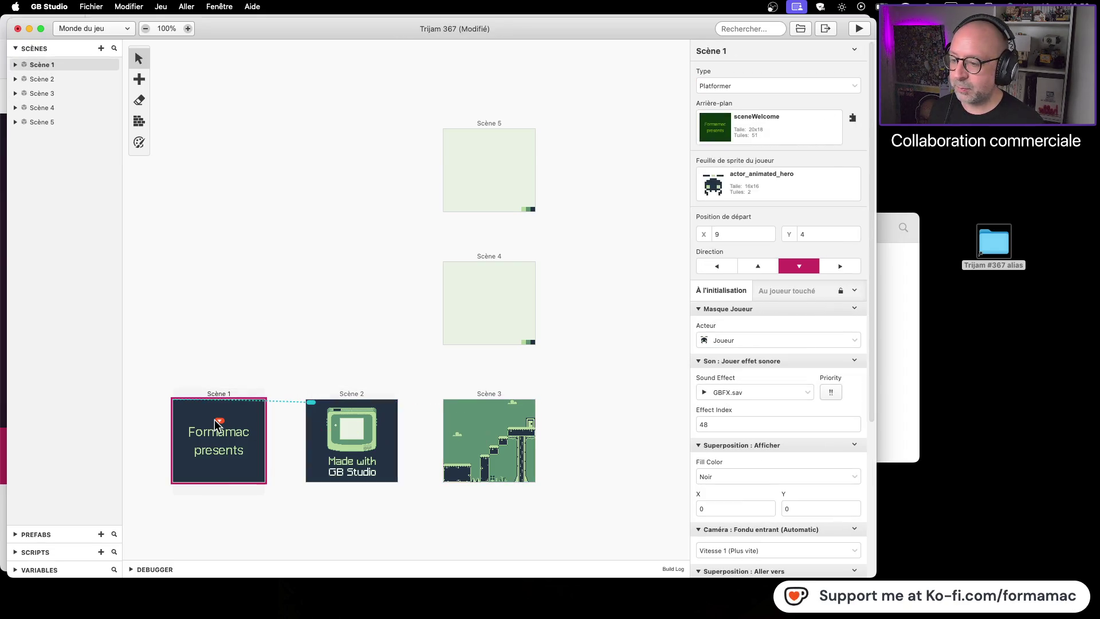
# Play-test the game, walking and jumping the hero up the stair platforms, then close it
pyautogui.click(861, 28)
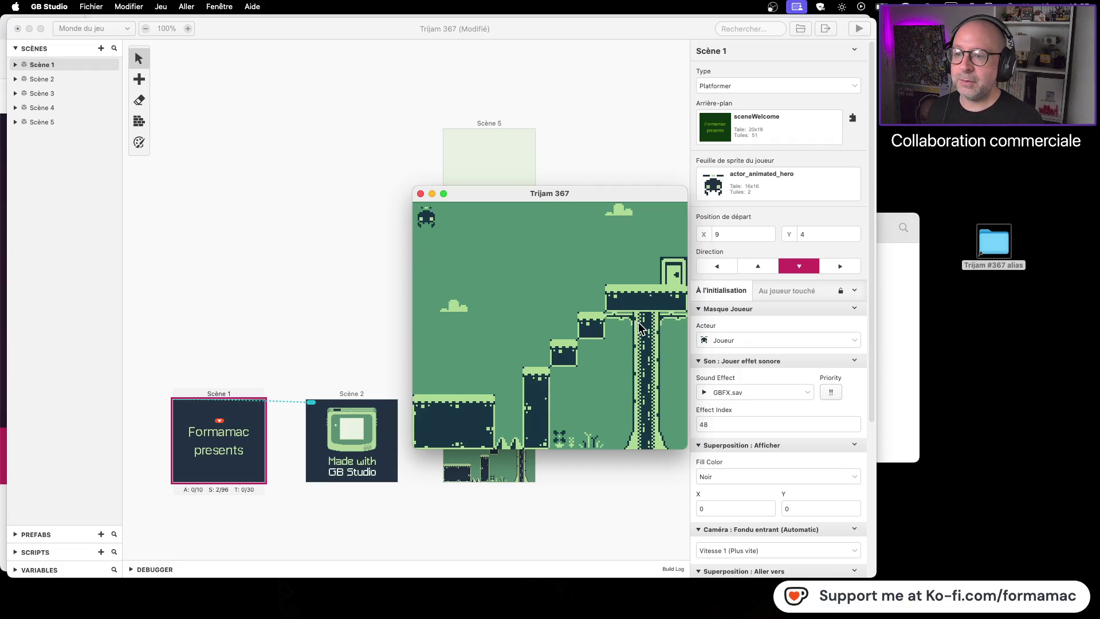
pyautogui.press('Right')
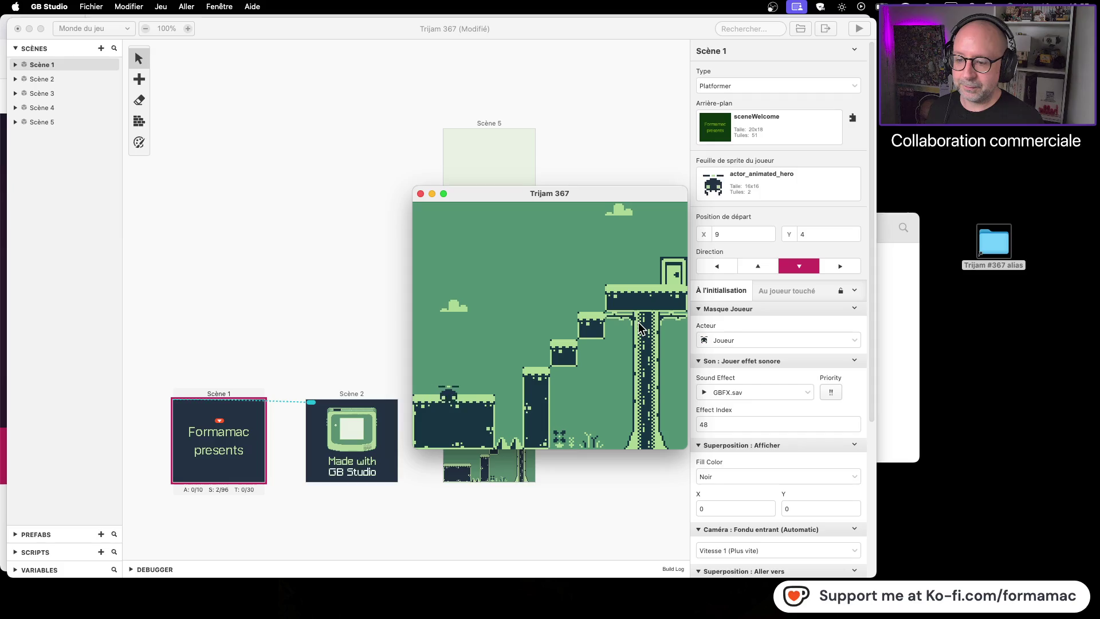
pyautogui.press('Left')
pyautogui.press('z')
pyautogui.press('Right')
pyautogui.press('Right')
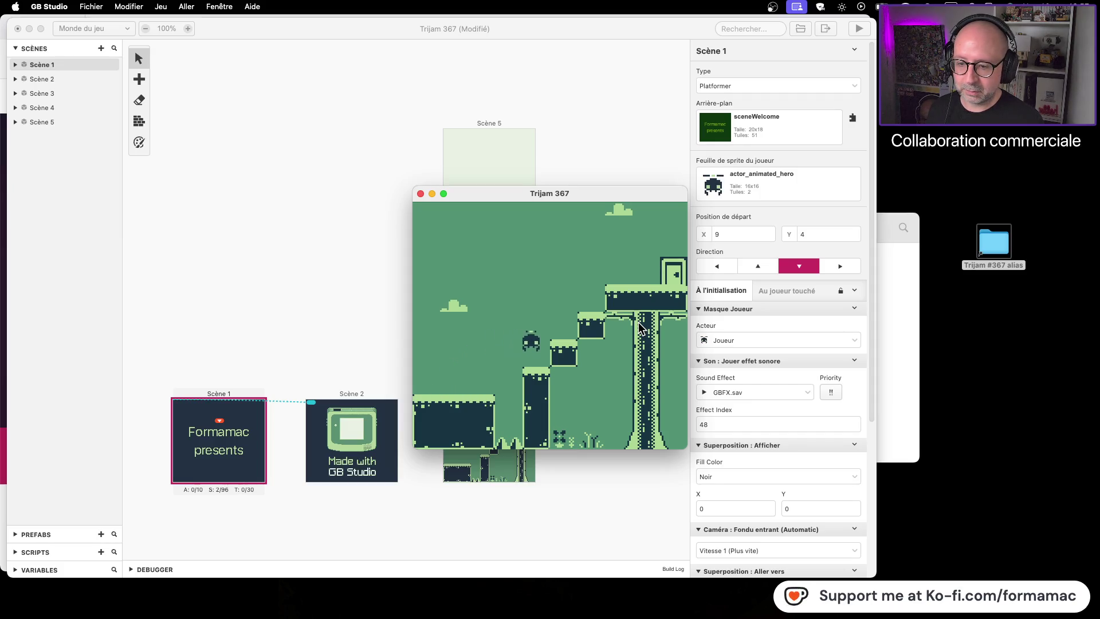
pyautogui.click(421, 194)
# Change Scènes 2 and 3 to the Platformer scene type
pyautogui.click(352, 441)
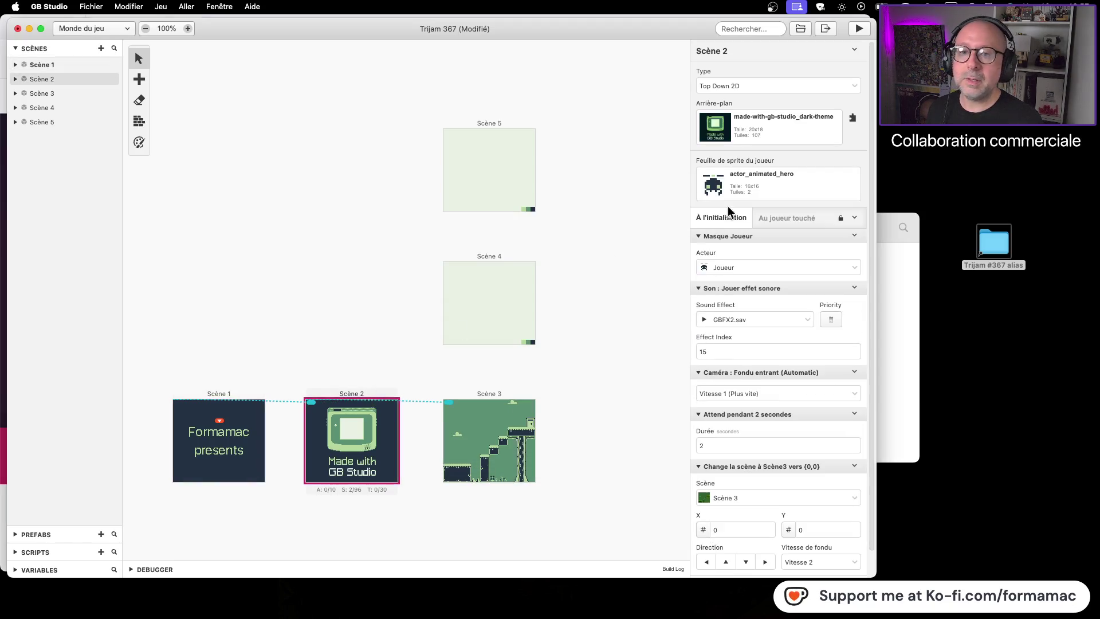
pyautogui.click(762, 87)
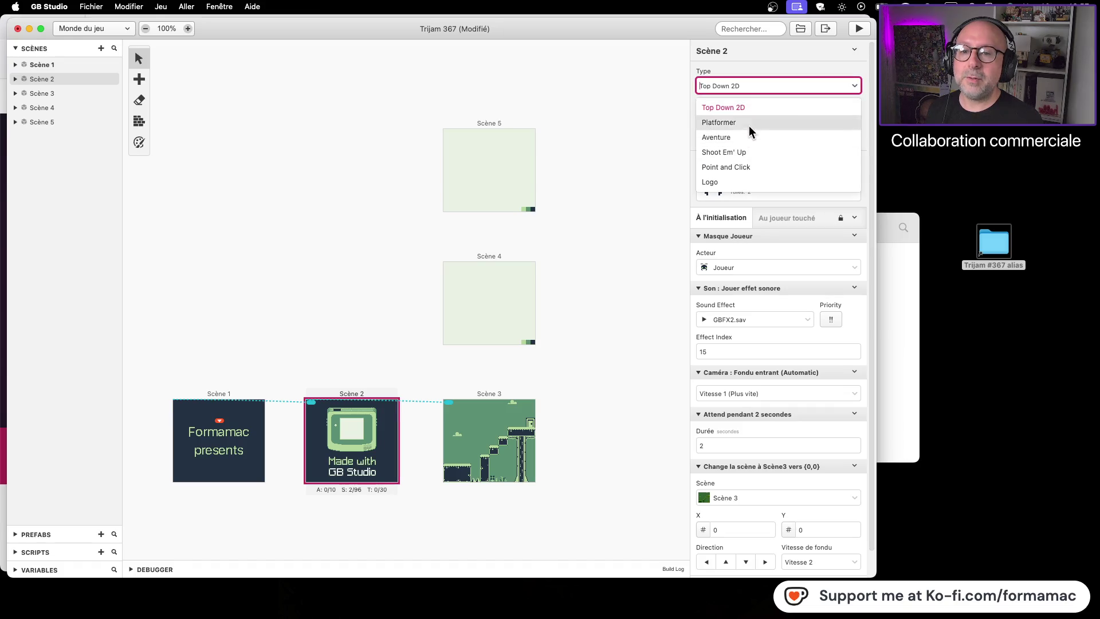
pyautogui.click(745, 124)
pyautogui.click(518, 401)
pyautogui.click(776, 87)
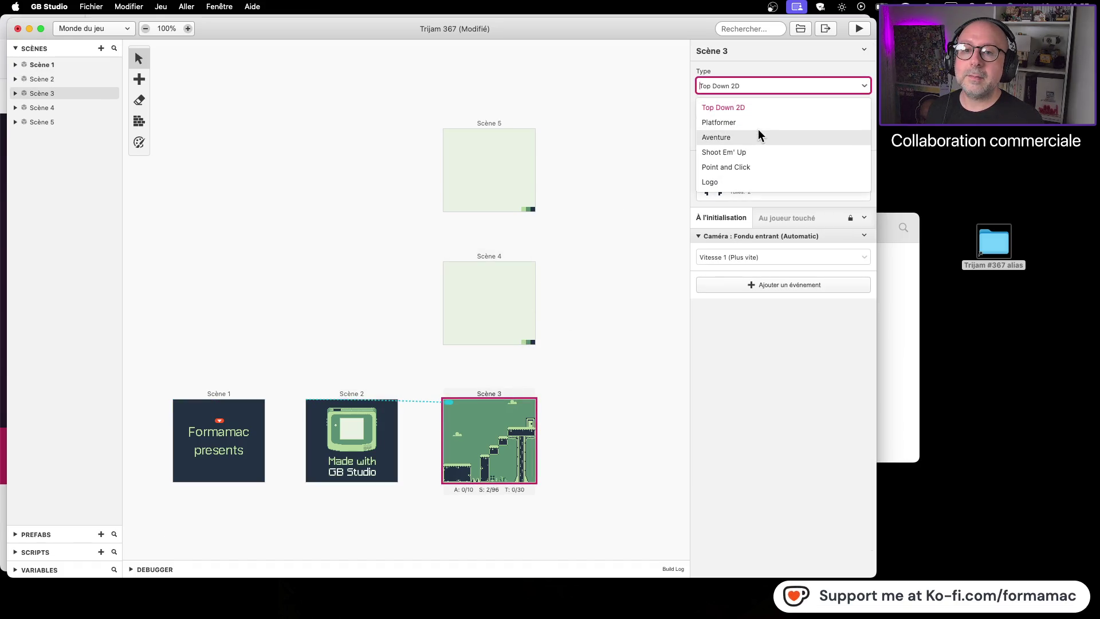
pyautogui.click(759, 120)
# Change Scènes 4 and 5 to Platformer and test-run the game again
pyautogui.click(519, 257)
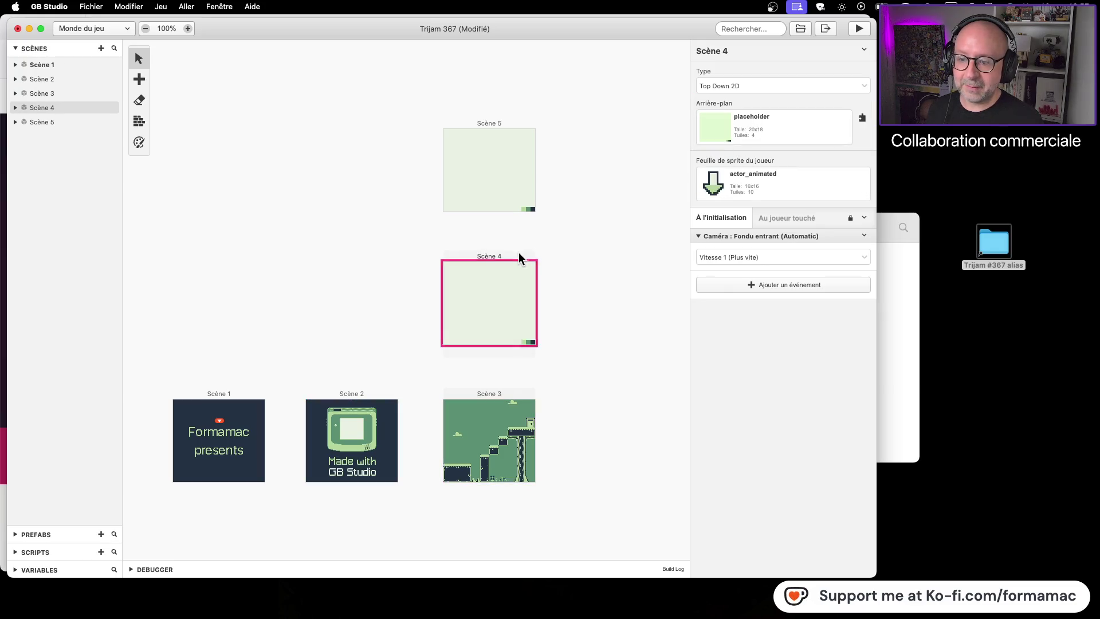
pyautogui.click(760, 87)
pyautogui.click(739, 123)
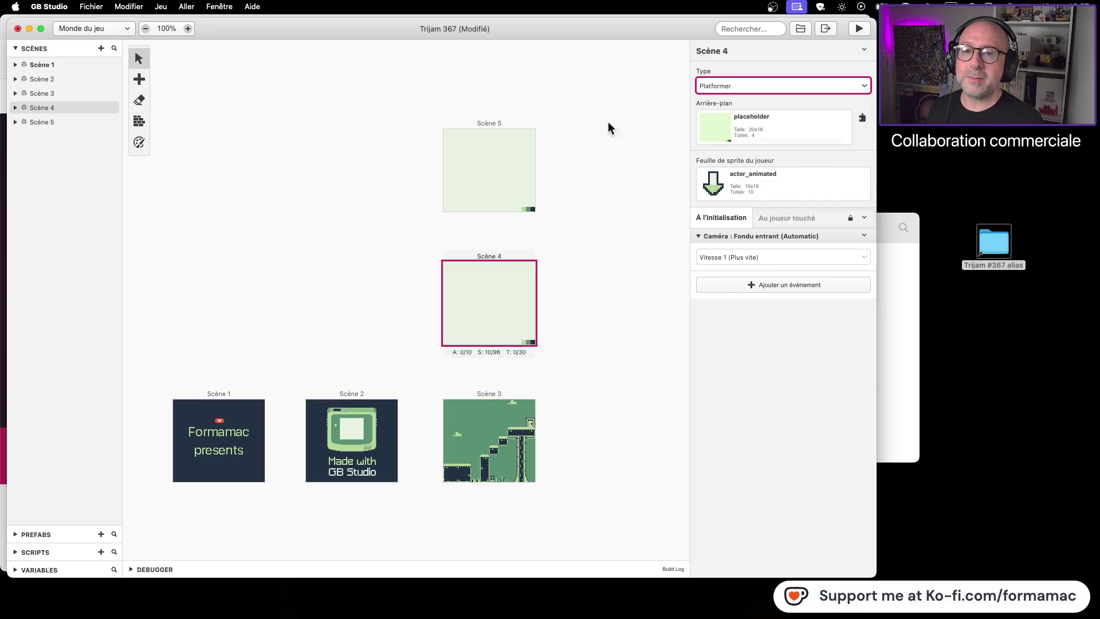
pyautogui.click(515, 125)
pyautogui.click(747, 87)
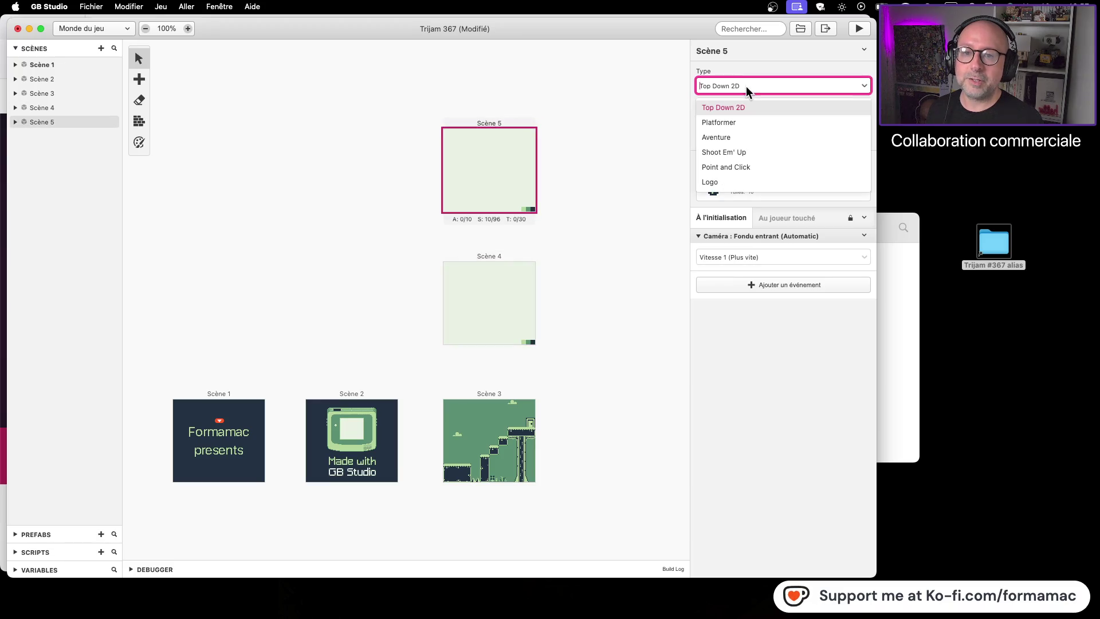
pyautogui.click(743, 122)
pyautogui.press('super+b')
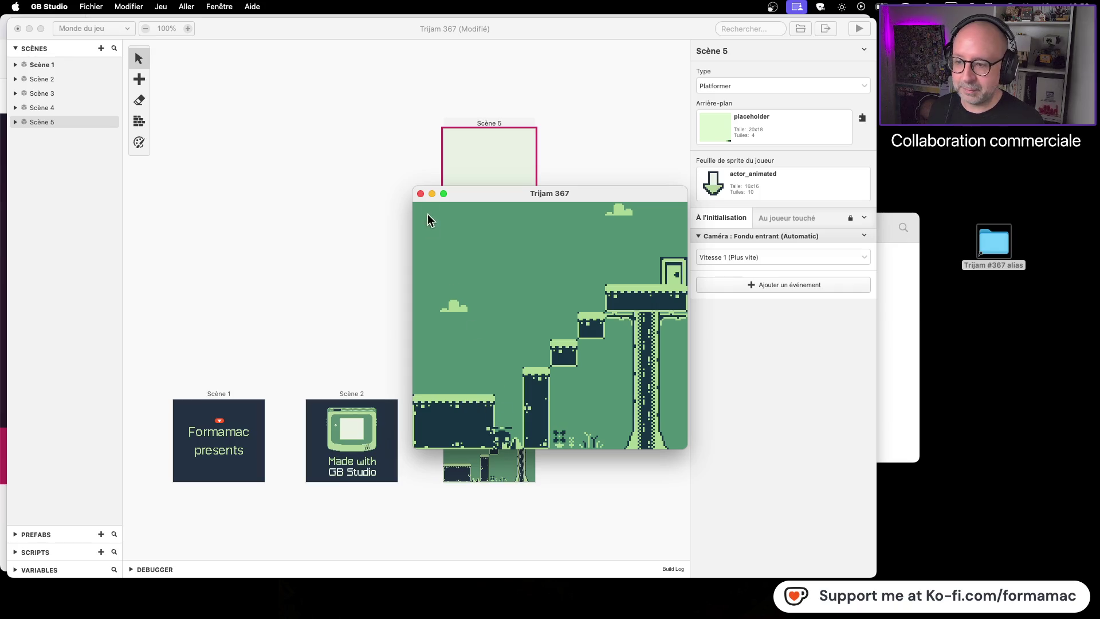
pyautogui.click(420, 193)
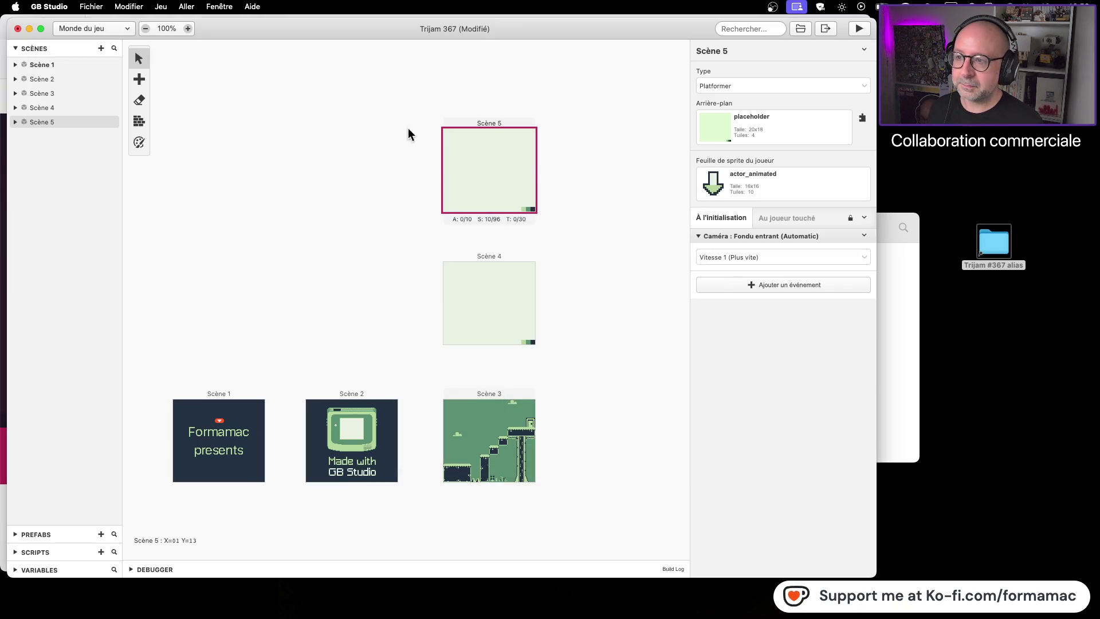
# Zoom to Scène 3 and paint solid collision along the left ledge's top
pyautogui.click(187, 29)
pyautogui.click(187, 28)
pyautogui.scroll(-10, 513, 420)
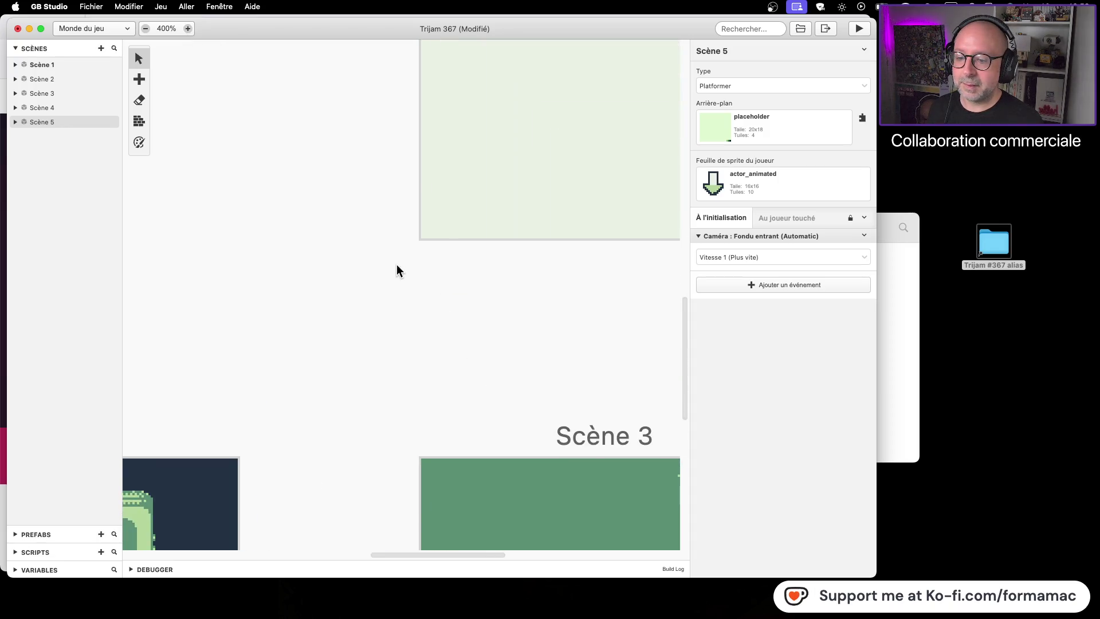
pyautogui.scroll(-10, 465, 359)
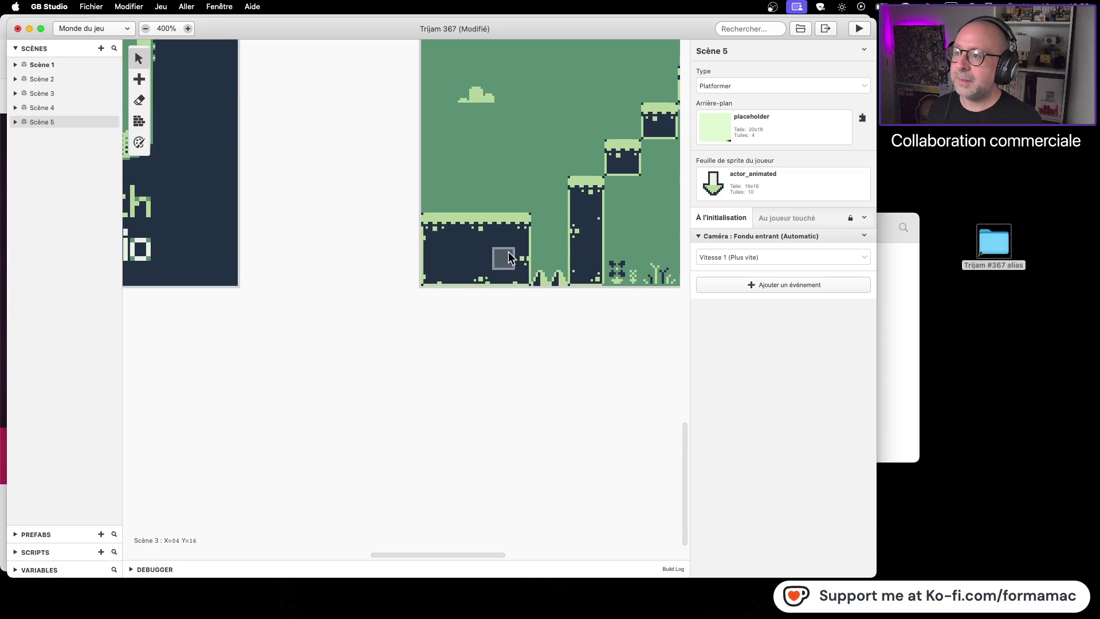
pyautogui.scroll(2, 505, 260)
pyautogui.scroll(3, 504, 261)
pyautogui.hscroll(6, 511, 259)
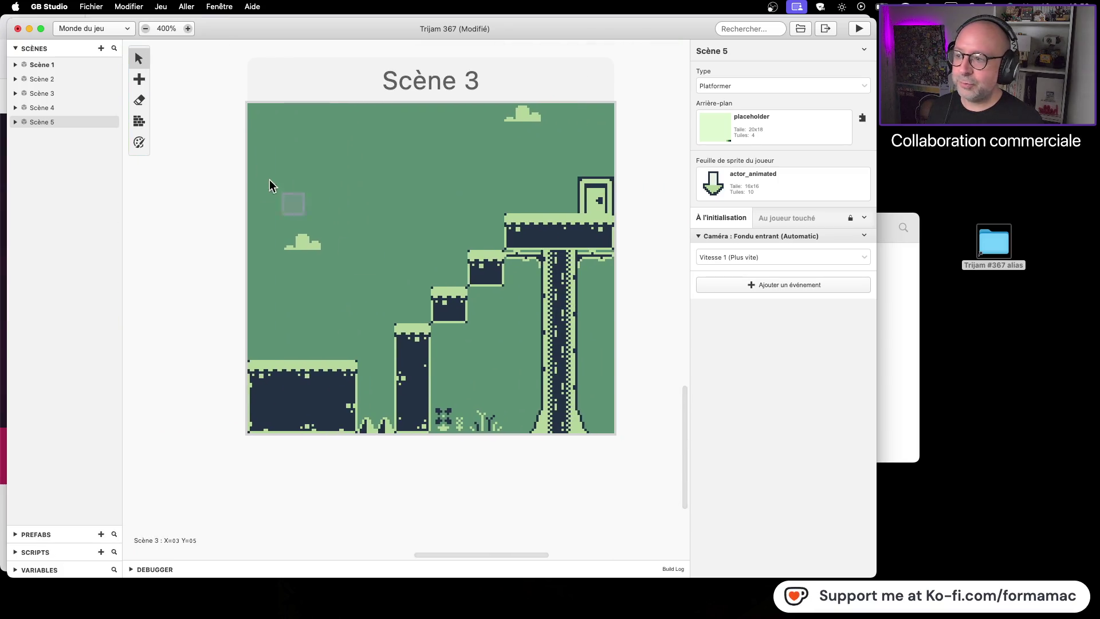
pyautogui.click(142, 122)
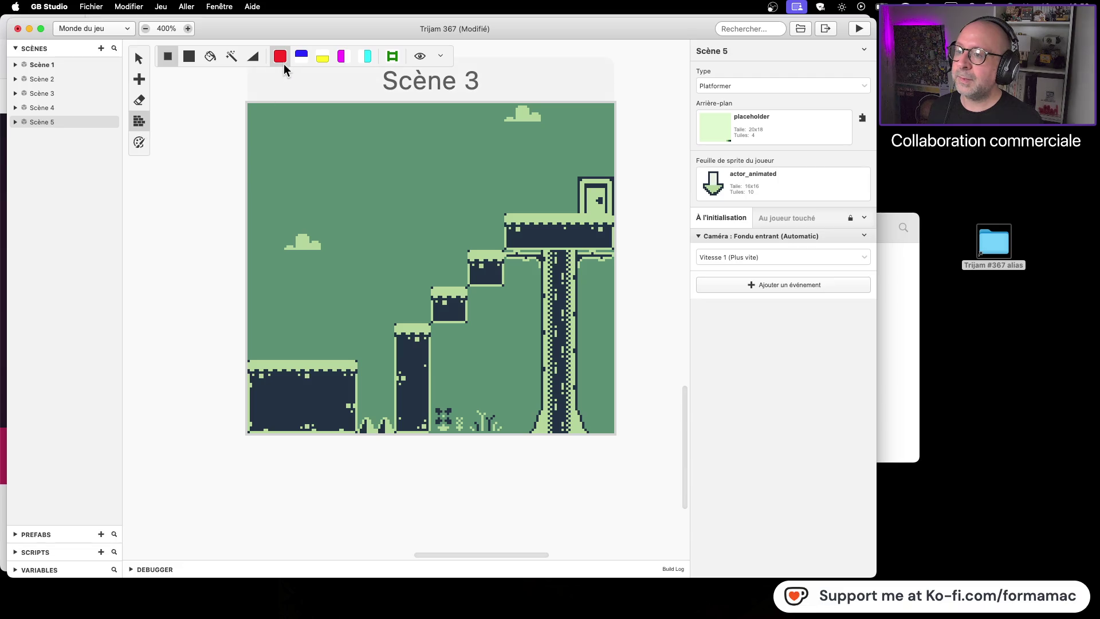
pyautogui.click(255, 371)
pyautogui.moveTo(252, 372)
pyautogui.mouseDown()
pyautogui.moveTo(349, 374)
pyautogui.moveTo(347, 424)
pyautogui.moveTo(418, 336)
pyautogui.moveTo(414, 419)
pyautogui.mouseUp()
# Paint collision over the step blocks and upper platform, erasing the pillar's right column
pyautogui.moveTo(433, 298); pyautogui.dragTo(434, 312)
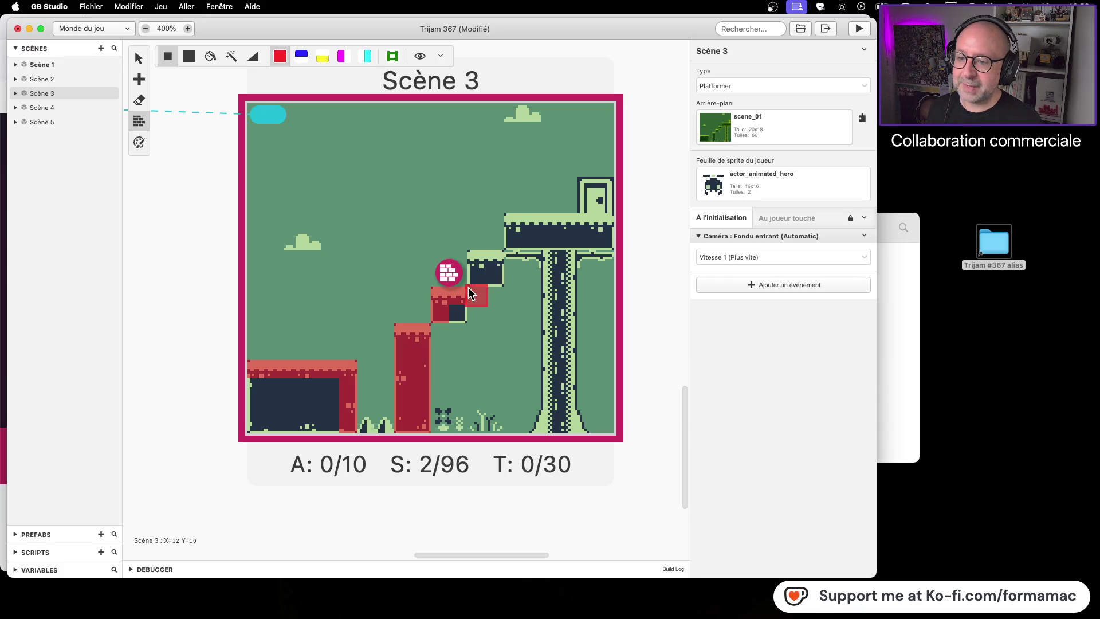
pyautogui.moveTo(471, 256)
pyautogui.mouseDown()
pyautogui.moveTo(532, 226)
pyautogui.moveTo(589, 224)
pyautogui.mouseUp()
pyautogui.moveTo(424, 354); pyautogui.dragTo(420, 423)
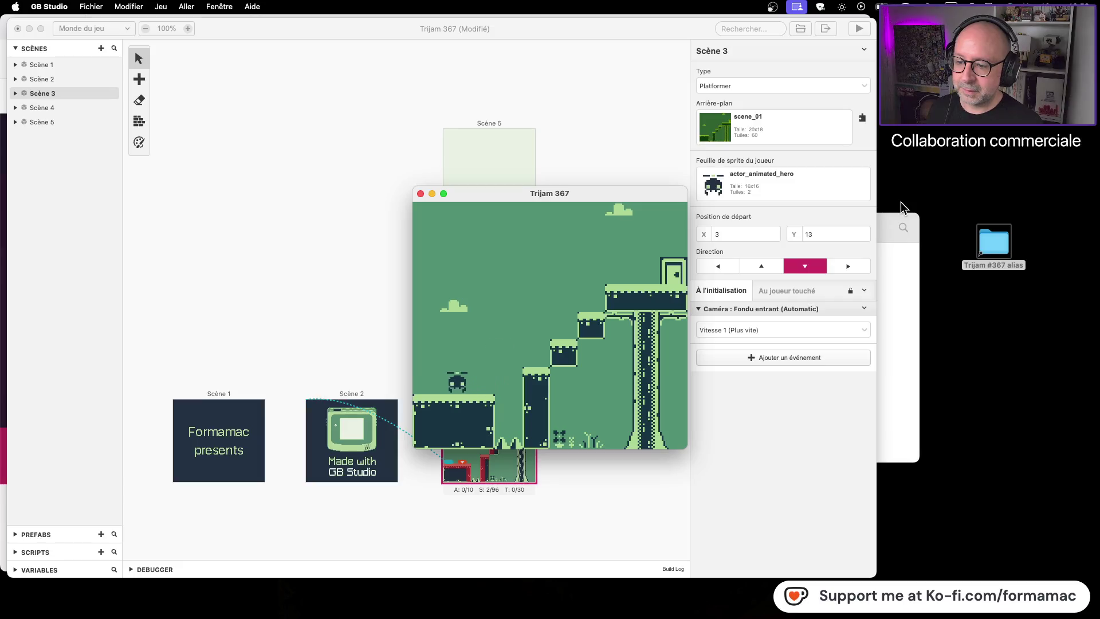
# In the running game, climb the hero up the stair platforms to the top ledge
pyautogui.press('Right')
pyautogui.press('z')
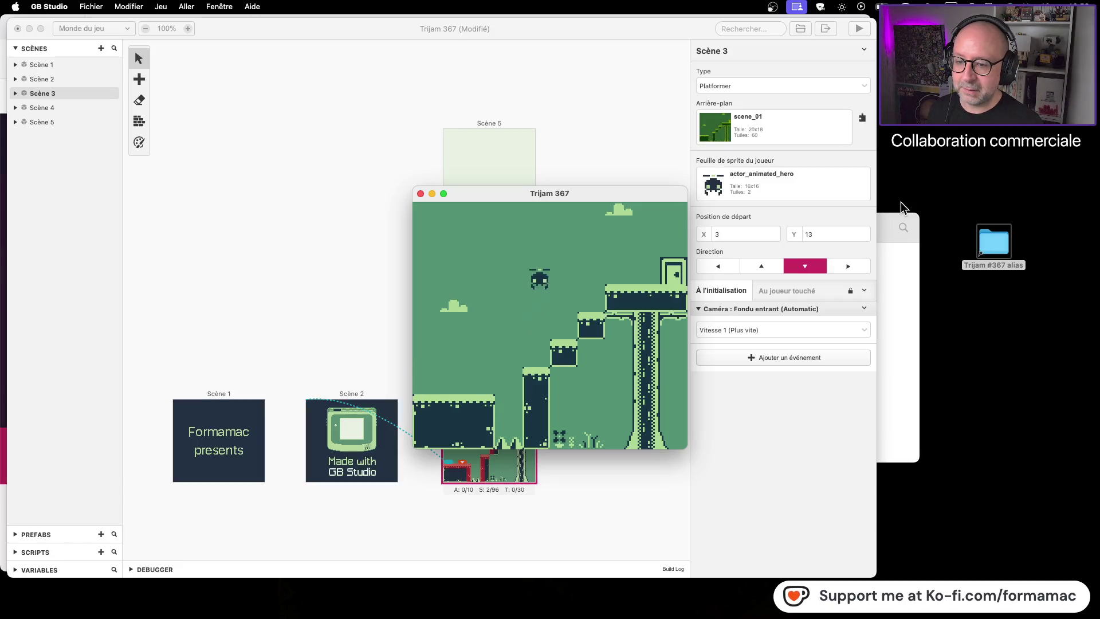
pyautogui.press('z')
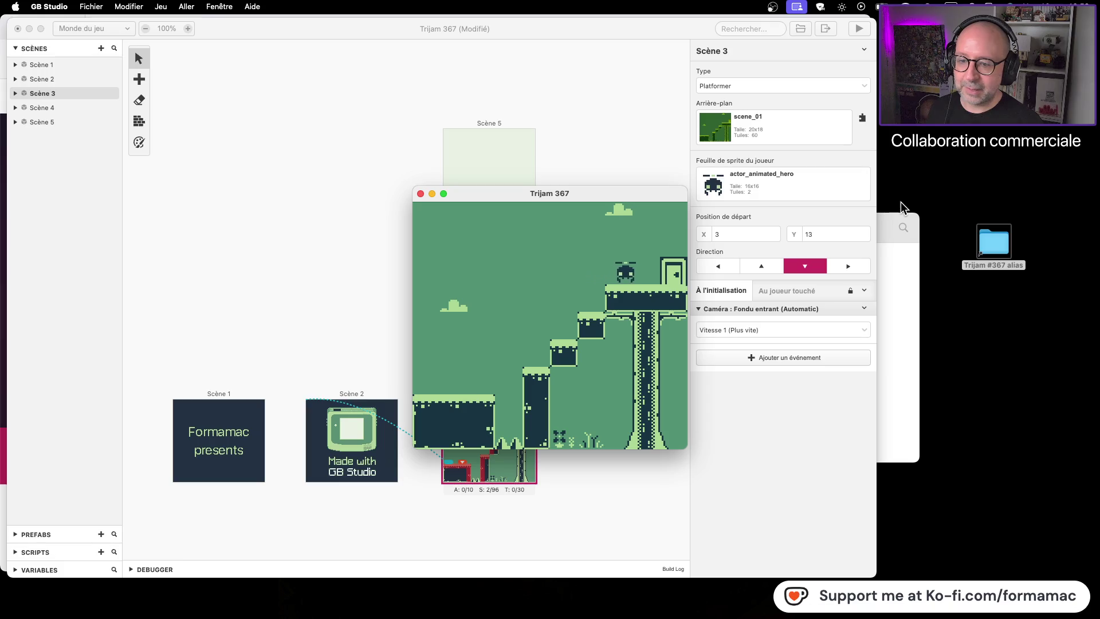
pyautogui.press('Left')
pyautogui.press('Left')
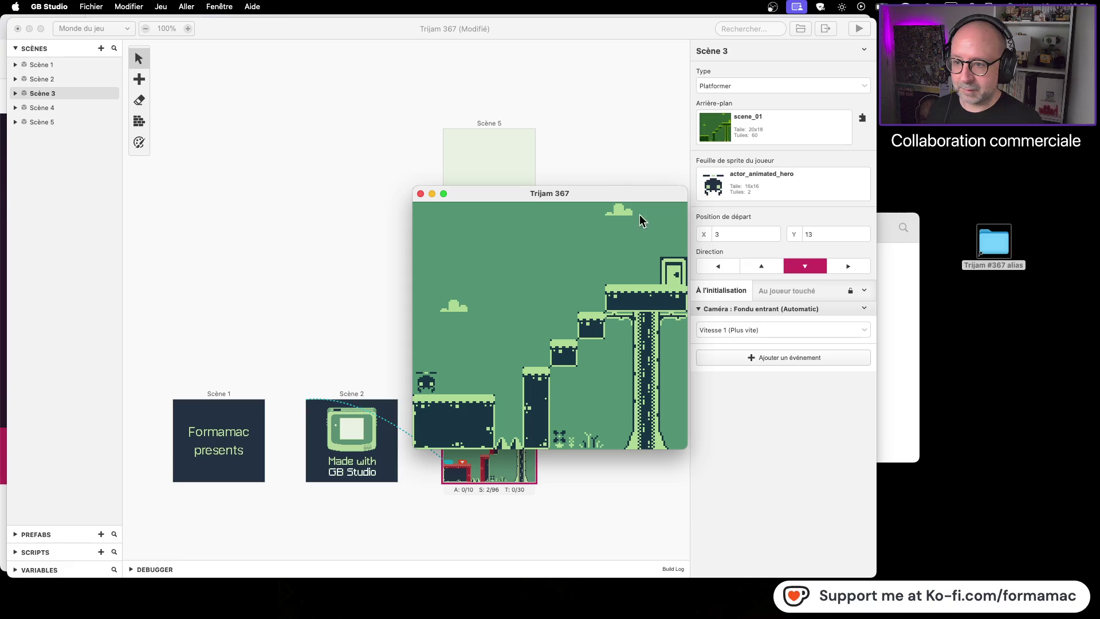
# Close the game test and open the add menu for Acteur, Déclencheur or Scène
pyautogui.click(421, 193)
pyautogui.click(400, 192)
pyautogui.click(139, 79)
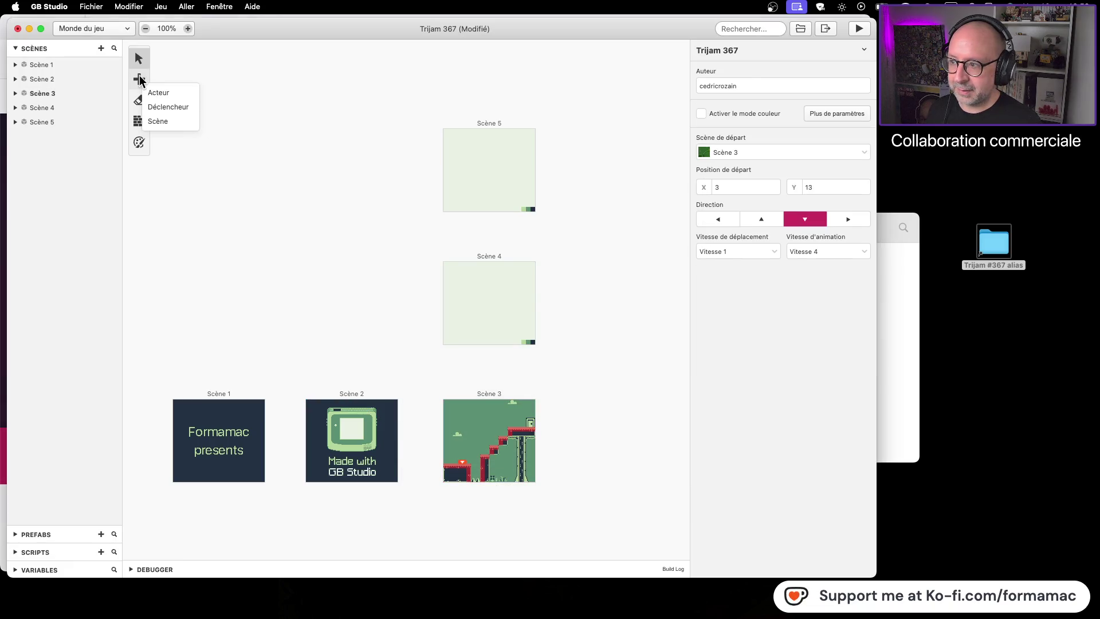
# Add Scène 6 to the world with the placeholder background
pyautogui.click(183, 121)
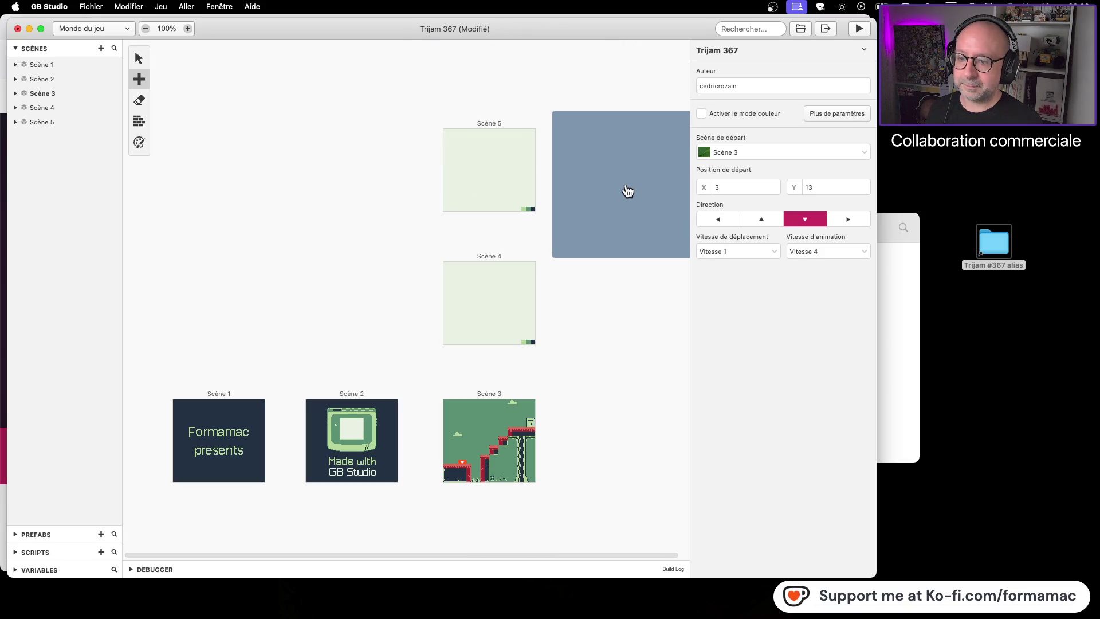
pyautogui.click(631, 243)
pyautogui.moveTo(606, 177)
pyautogui.mouseDown()
pyautogui.moveTo(634, 197)
pyautogui.moveTo(627, 204)
pyautogui.mouseUp()
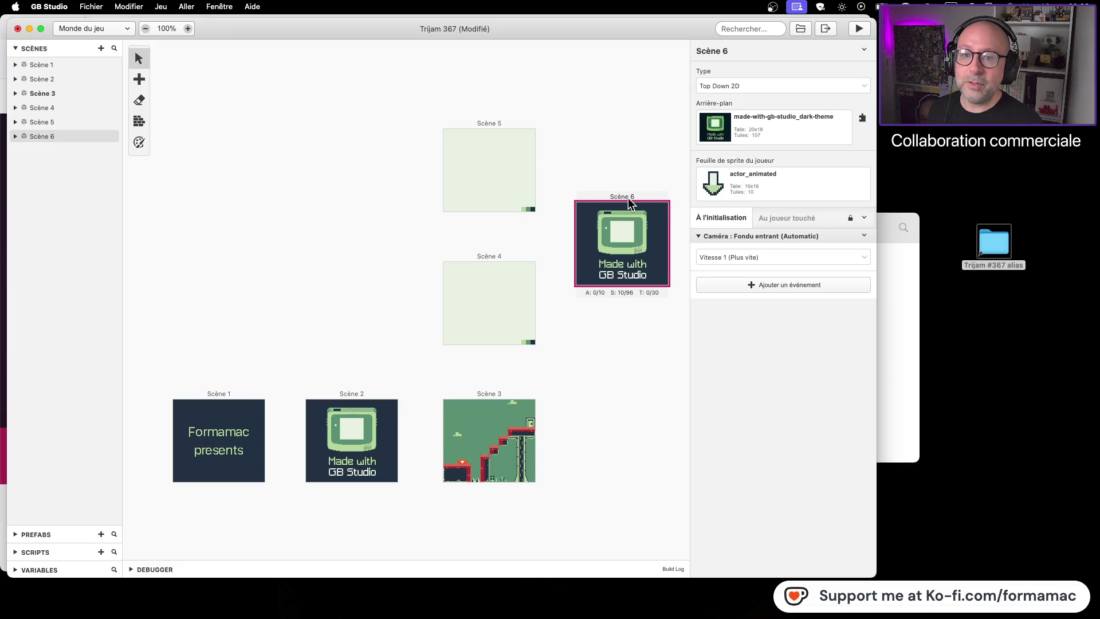
pyautogui.click(736, 133)
pyautogui.click(735, 198)
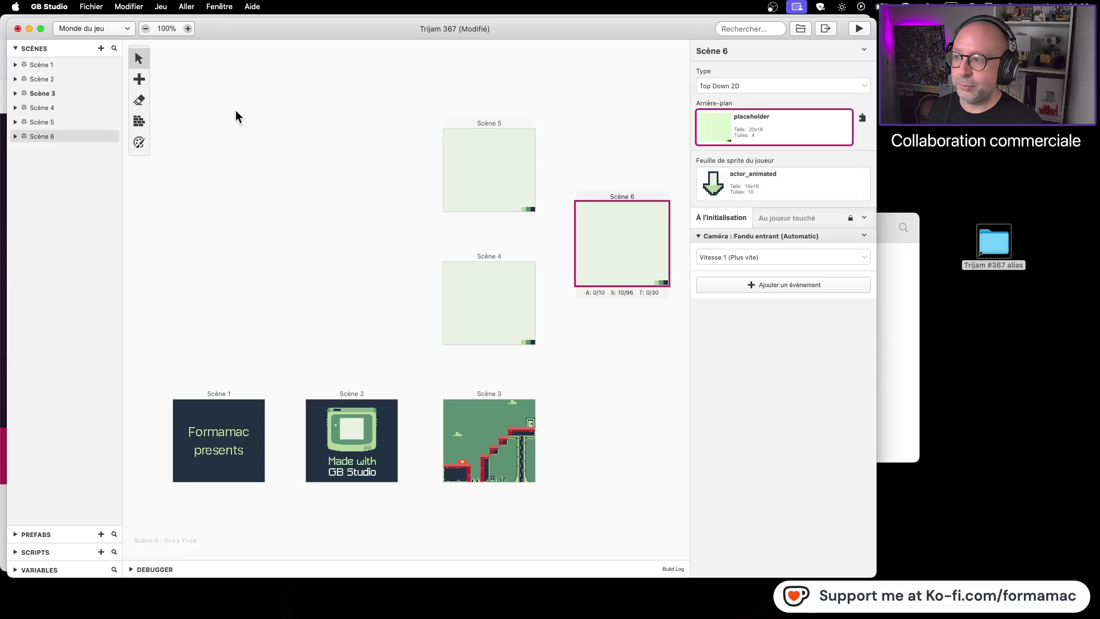
# Add Scène 7 below it, also with the placeholder background, and zoom to 200%
pyautogui.click(140, 81)
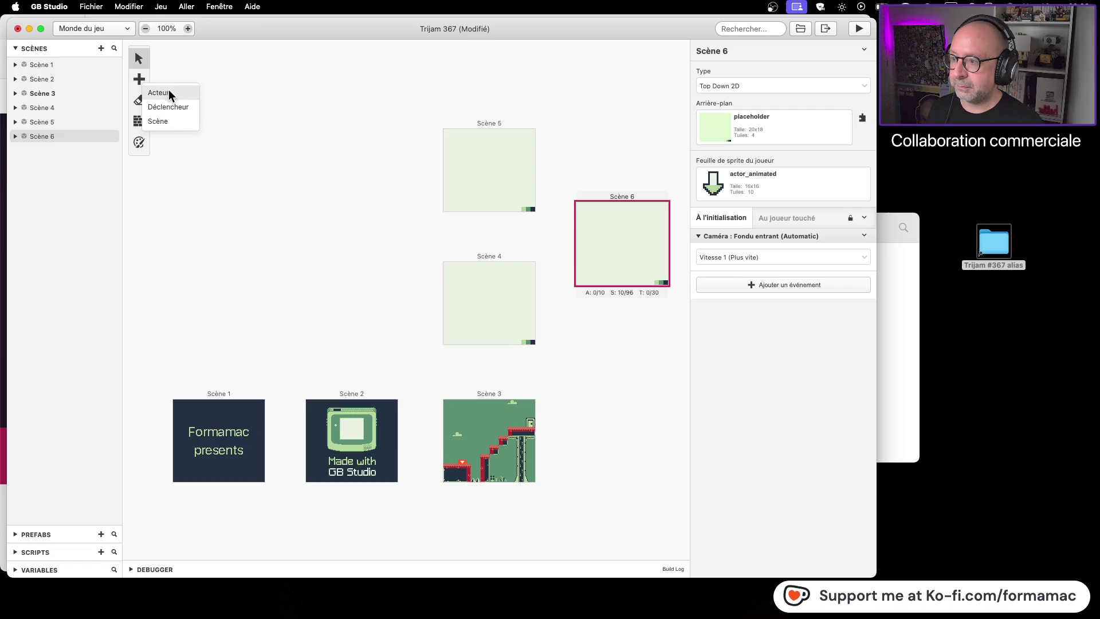
pyautogui.click(176, 123)
pyautogui.click(627, 400)
pyautogui.moveTo(614, 339)
pyautogui.mouseDown()
pyautogui.moveTo(644, 338)
pyautogui.moveTo(645, 355)
pyautogui.mouseUp()
pyautogui.click(745, 129)
pyautogui.click(739, 206)
pyautogui.click(553, 392)
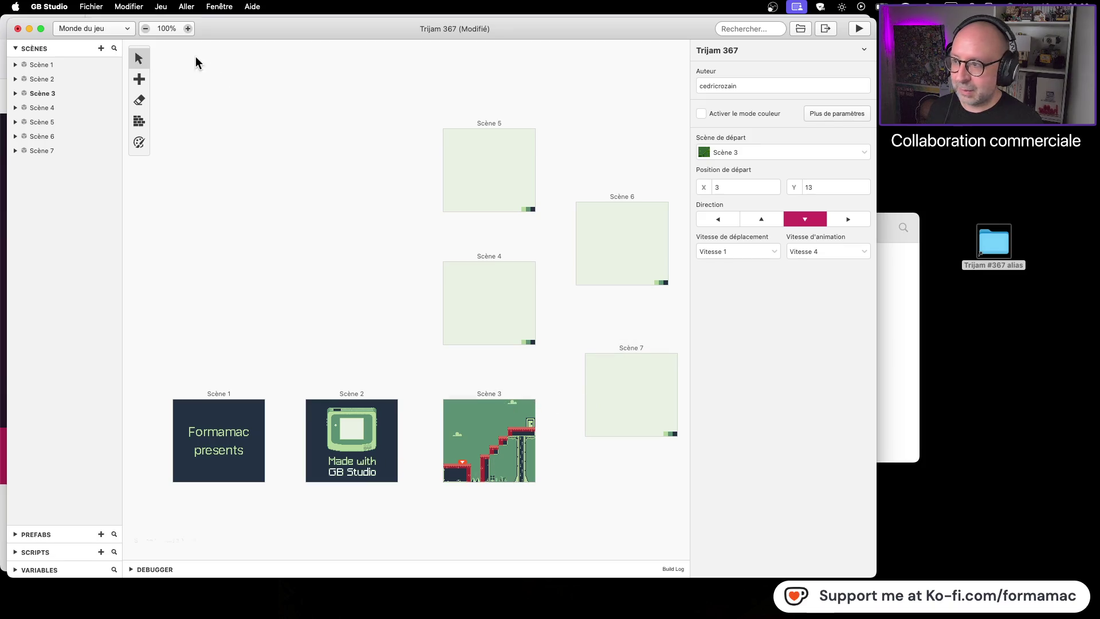
pyautogui.click(188, 28)
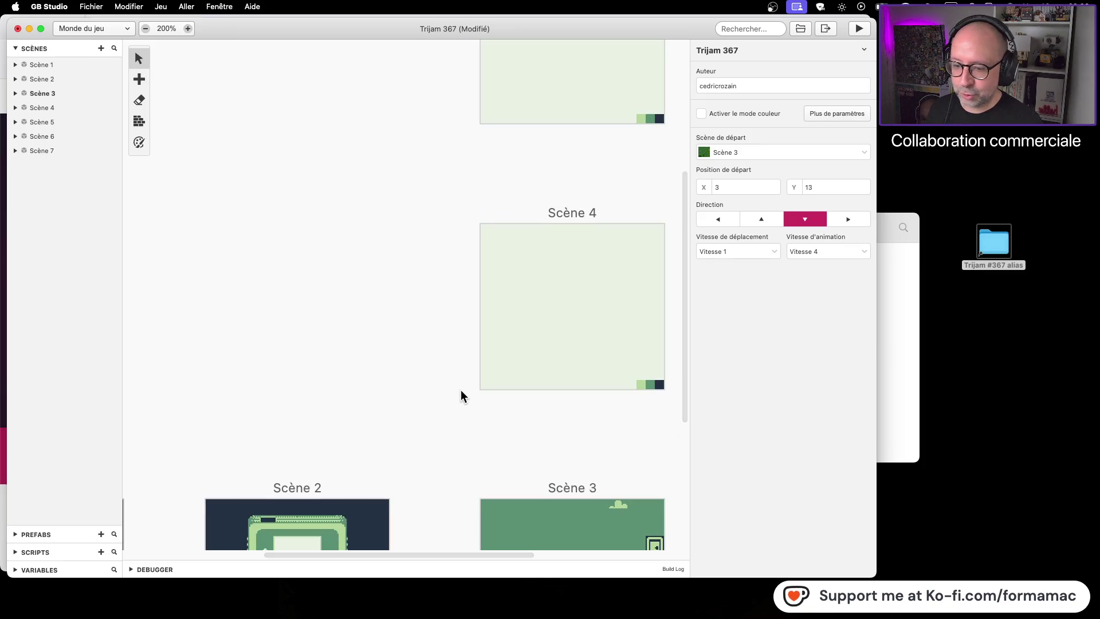
# Place a new trigger on Scène 3's bottom row
pyautogui.scroll(-5, 463, 388)
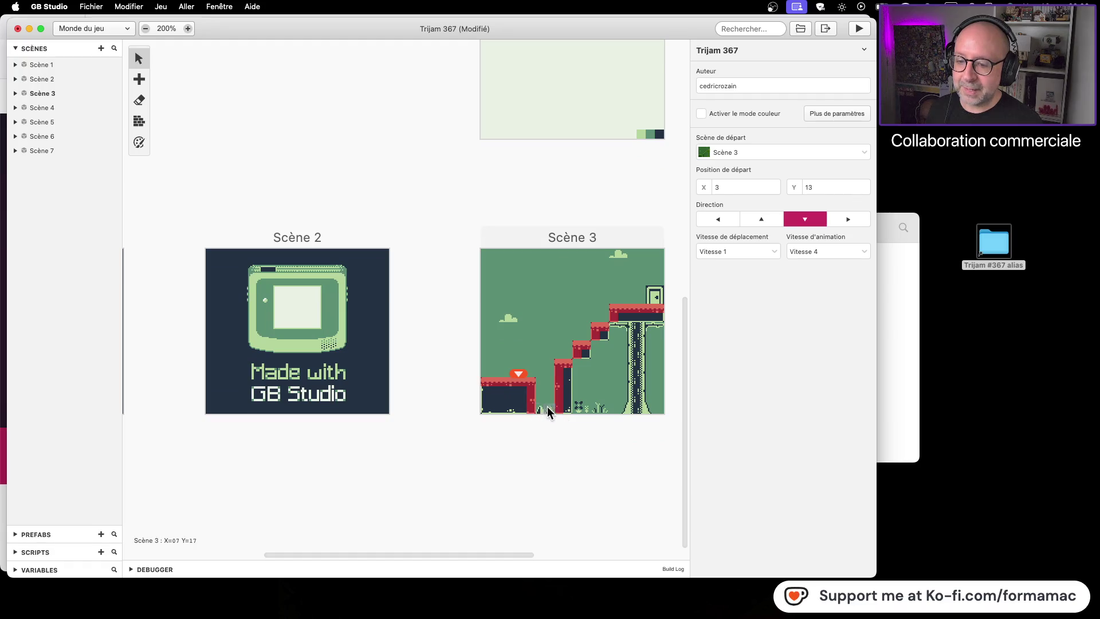
pyautogui.click(144, 82)
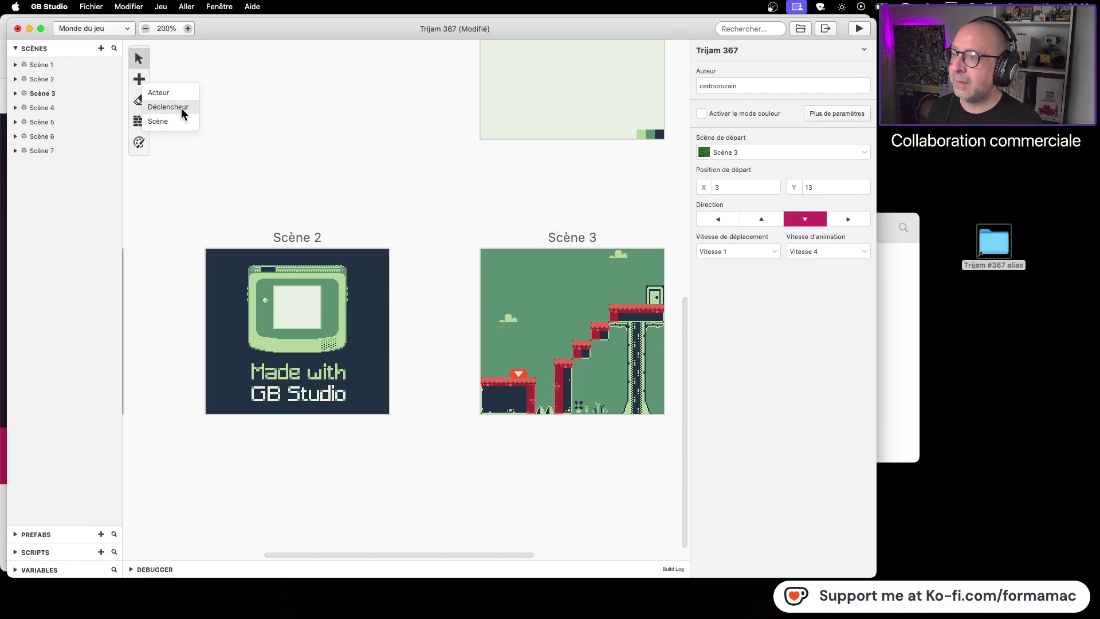
pyautogui.click(181, 107)
pyautogui.click(539, 411)
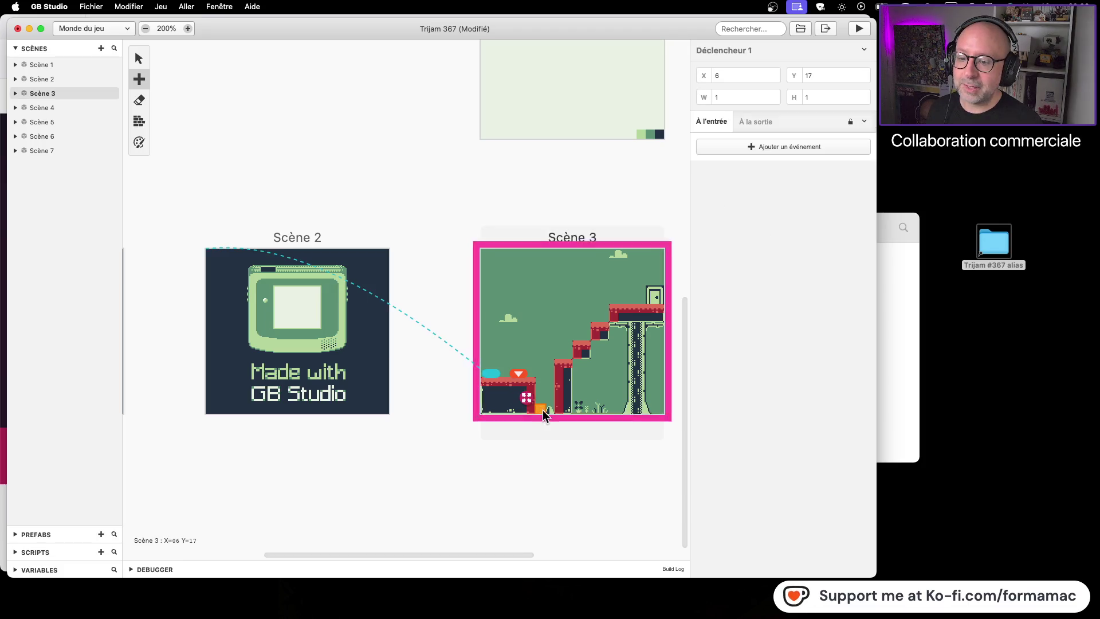
pyautogui.moveTo(595, 488); pyautogui.dragTo(343, 467)
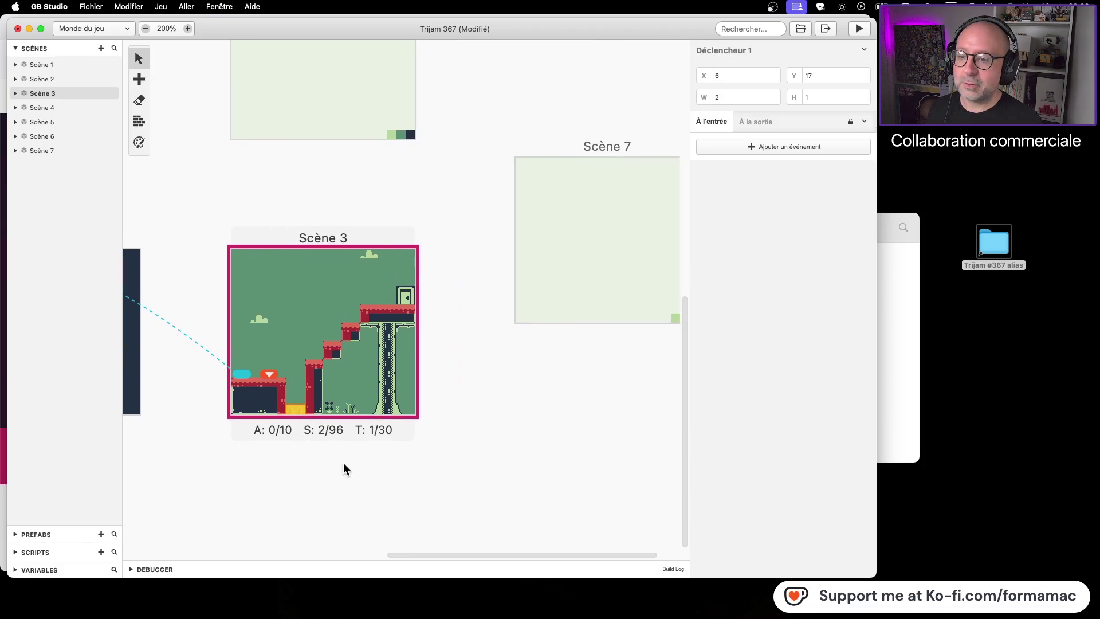
# Give the trigger a 'Changer de scène' to Scène 7 followed by a 1-second 'Attendre'
pyautogui.click(723, 144)
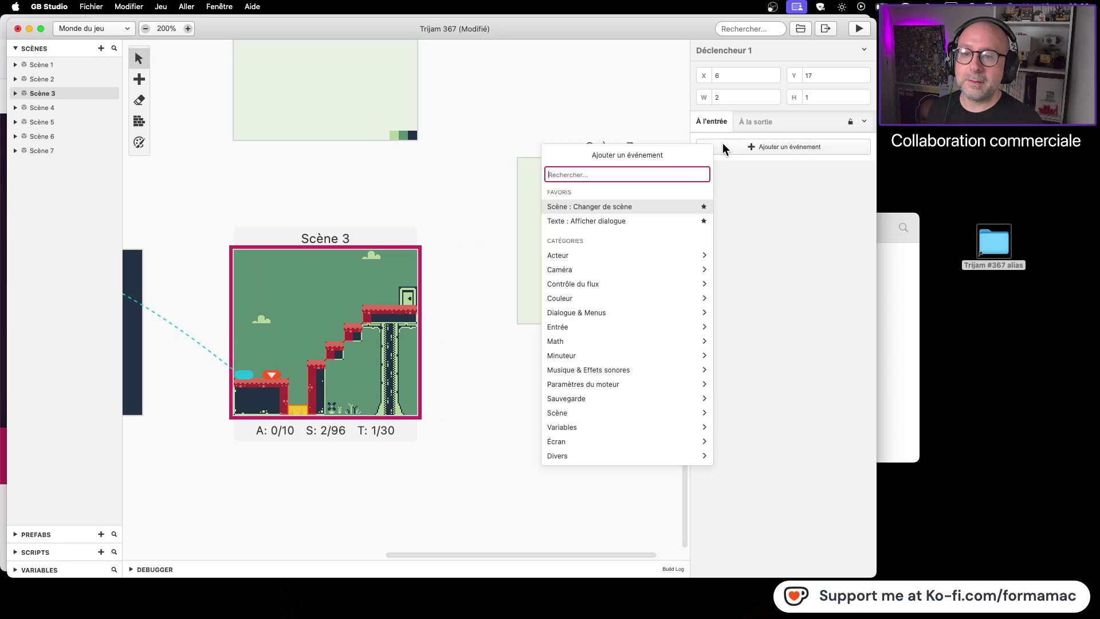
pyautogui.click(614, 206)
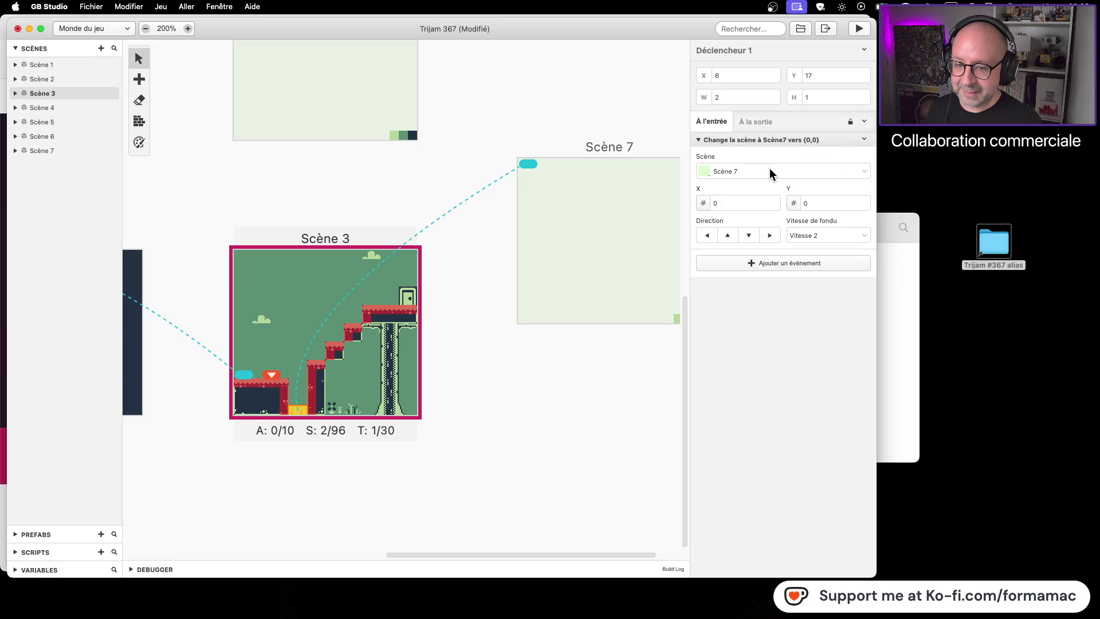
pyautogui.click(754, 263)
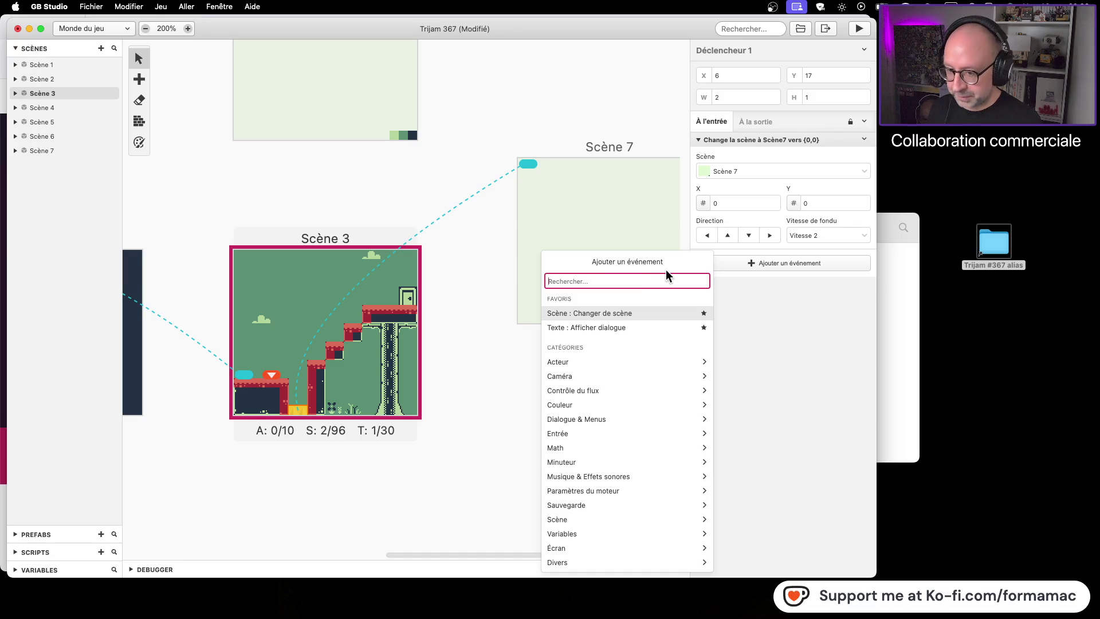
pyautogui.write('att')
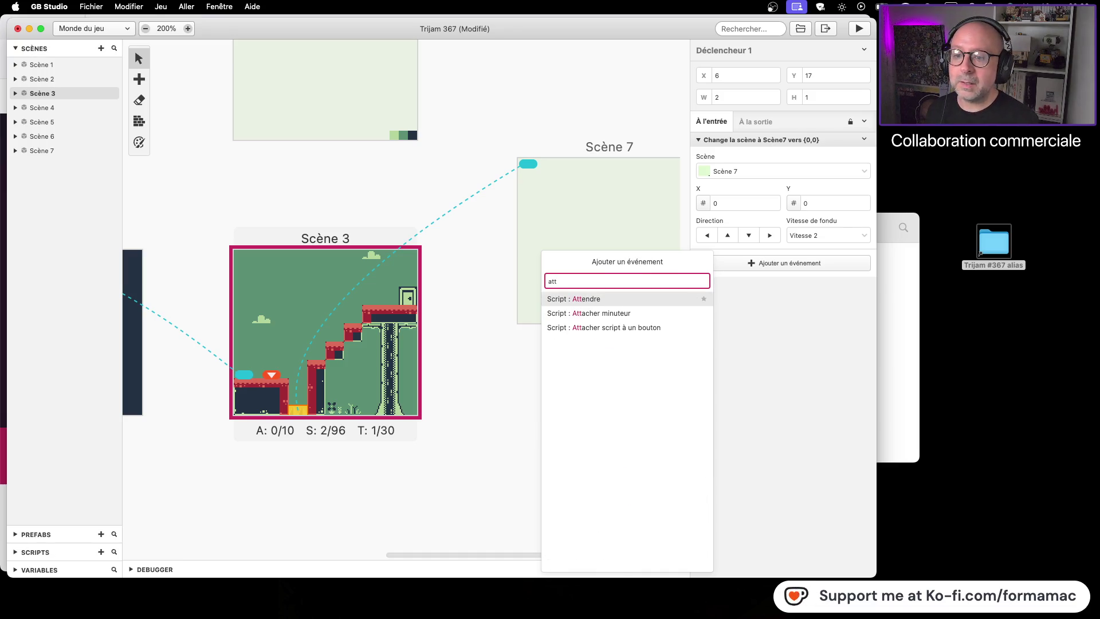
pyautogui.click(609, 303)
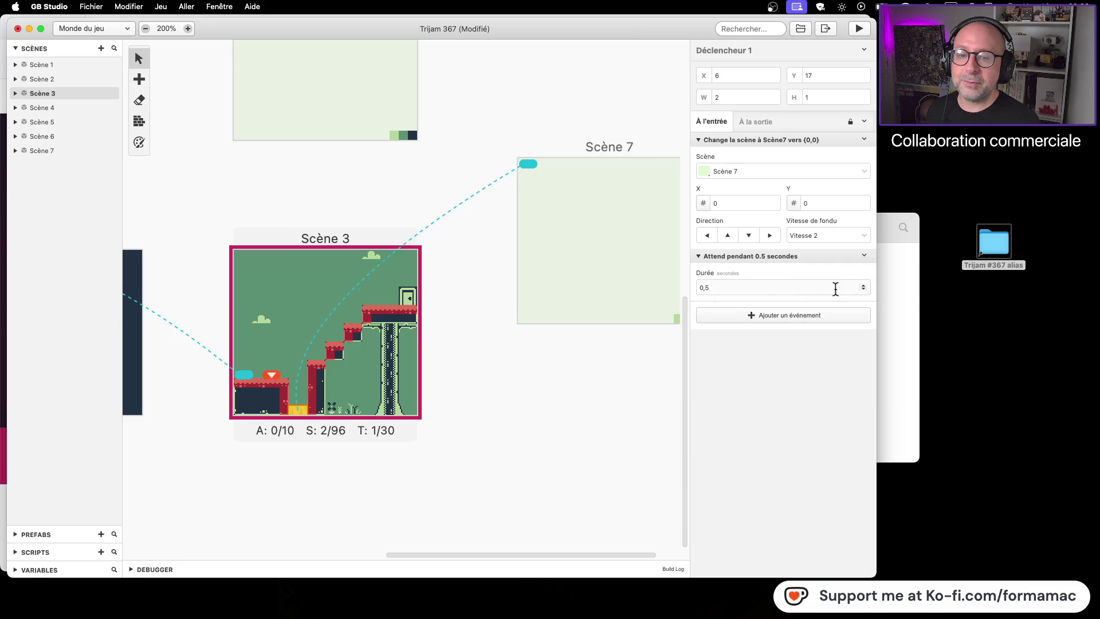
pyautogui.click(864, 285)
pyautogui.click(863, 285)
pyautogui.click(864, 285)
pyautogui.click(864, 285)
pyautogui.click(864, 285)
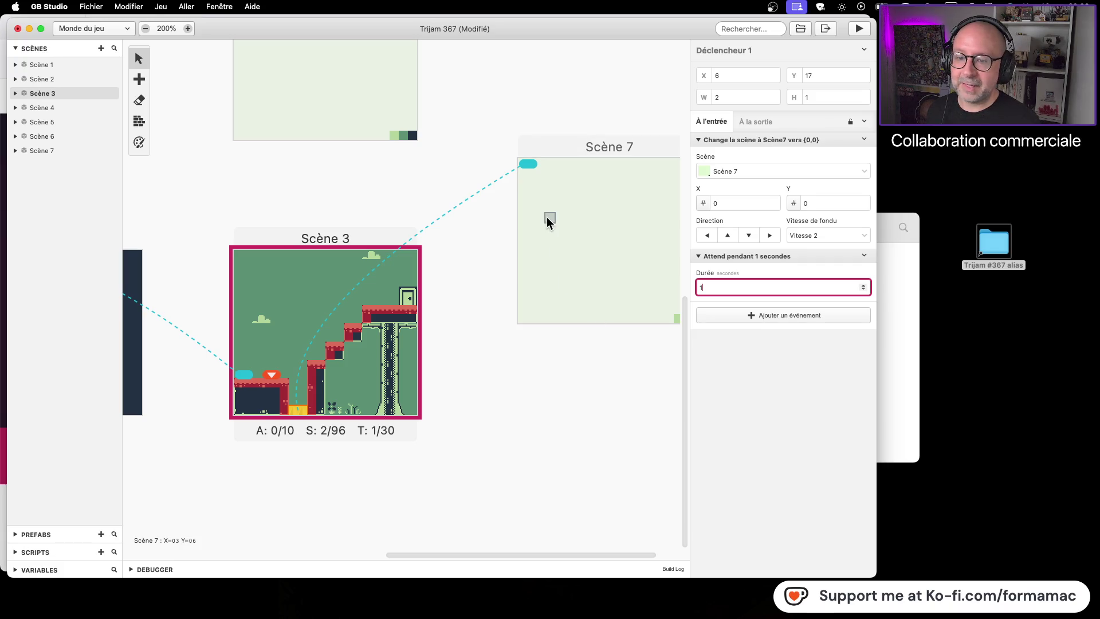
pyautogui.click(555, 150)
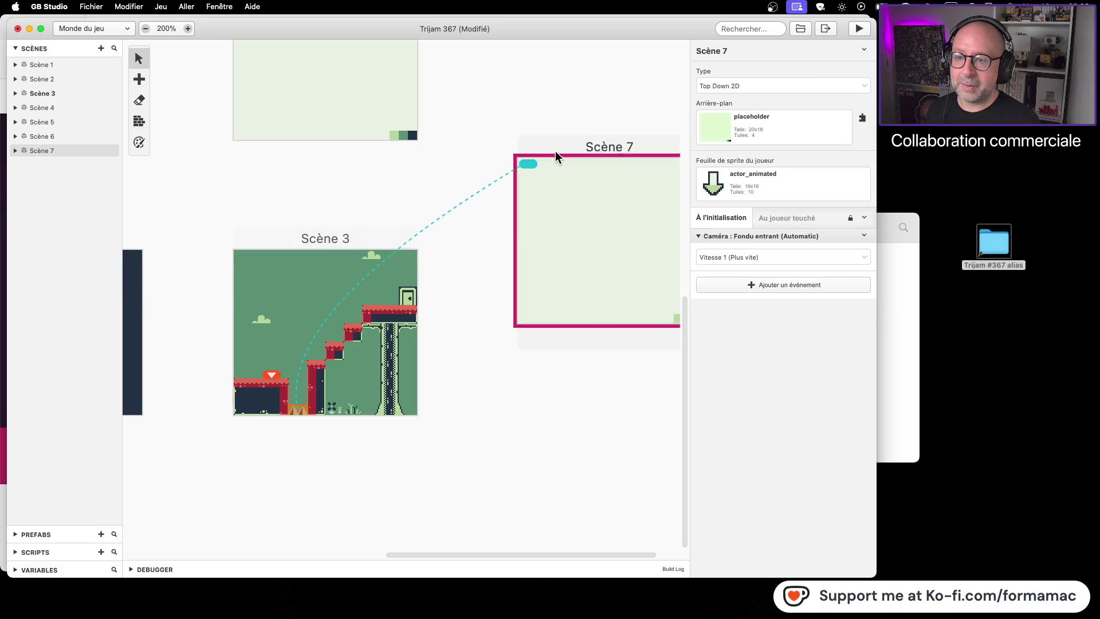
# Add an 'Attendre' event of 2 seconds to Scène 7's start script
pyautogui.click(744, 283)
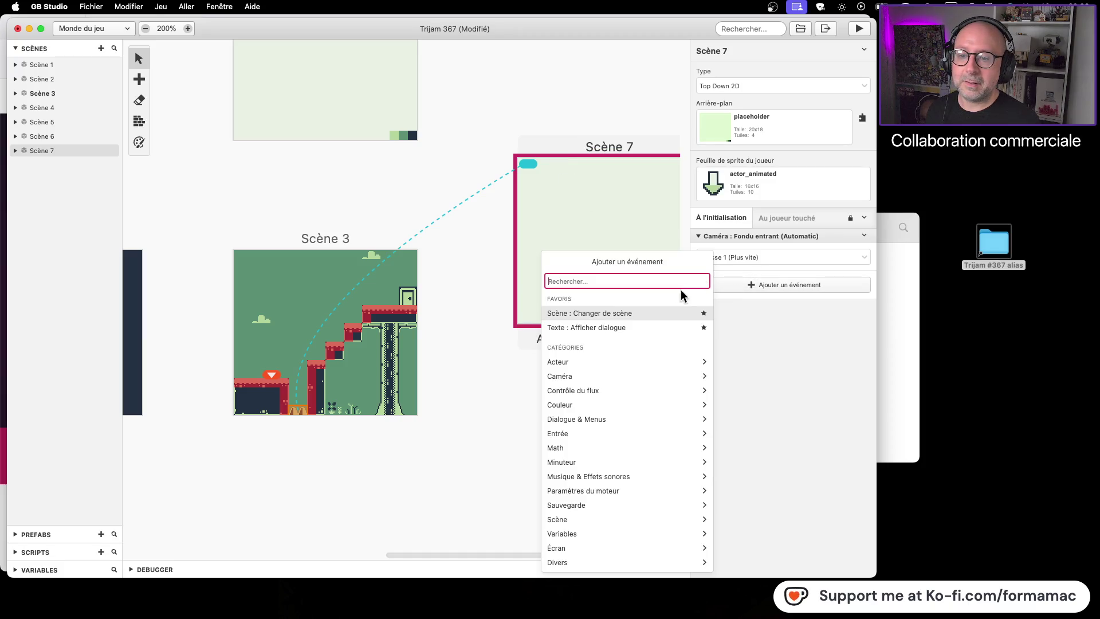
pyautogui.write('atten')
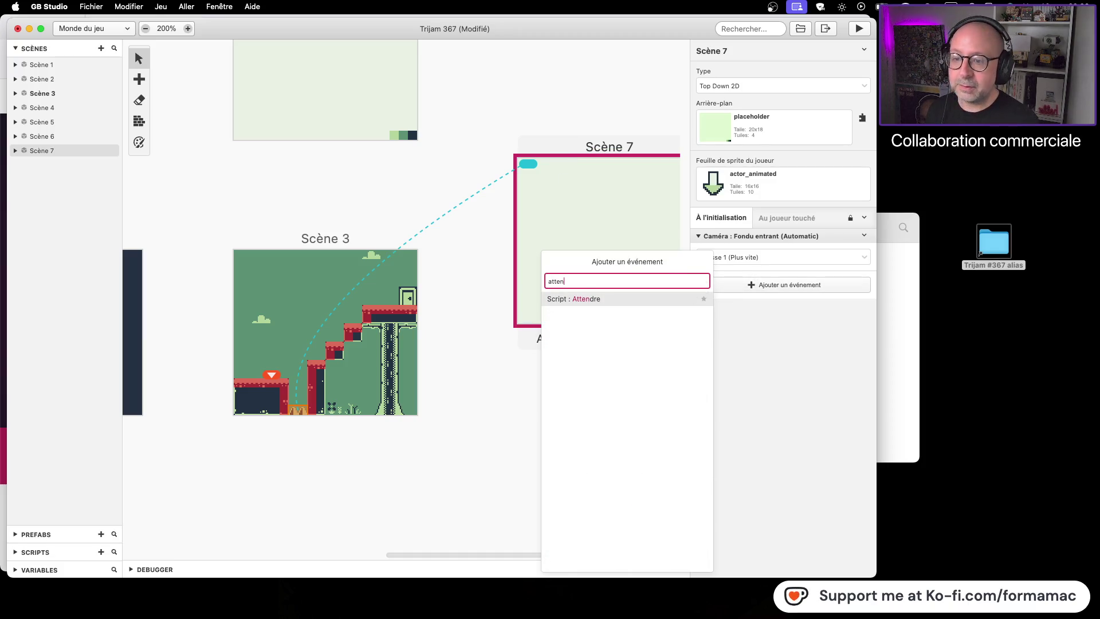
pyautogui.click(620, 302)
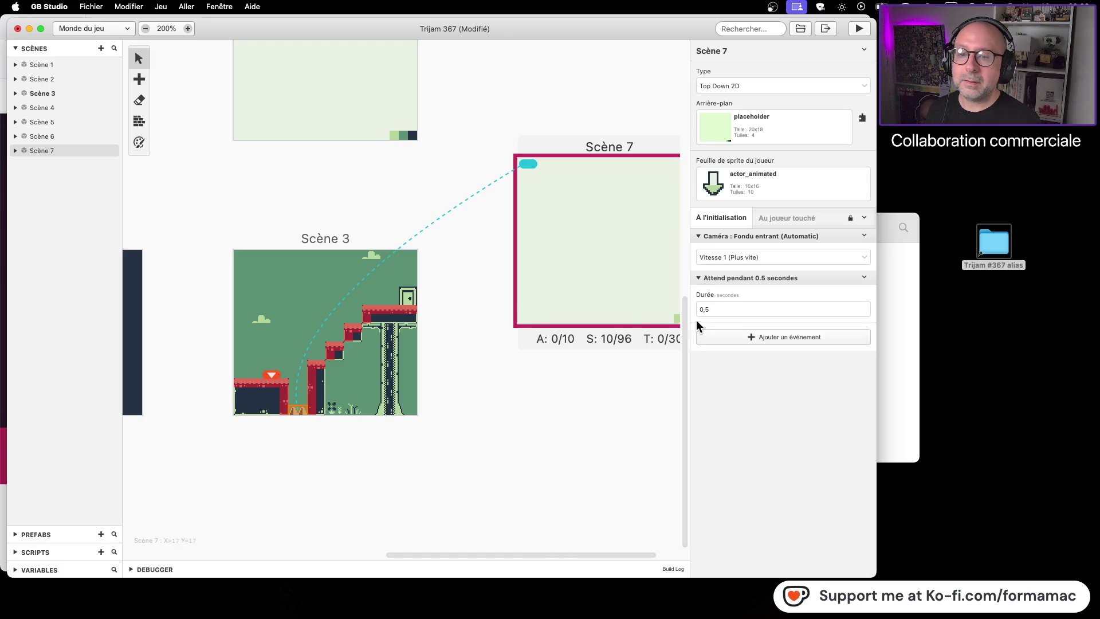
pyautogui.click(865, 307)
pyautogui.write('1,4')
pyautogui.press('BackSpace')
pyautogui.press('BackSpace')
pyautogui.press('BackSpace')
pyautogui.write('2')
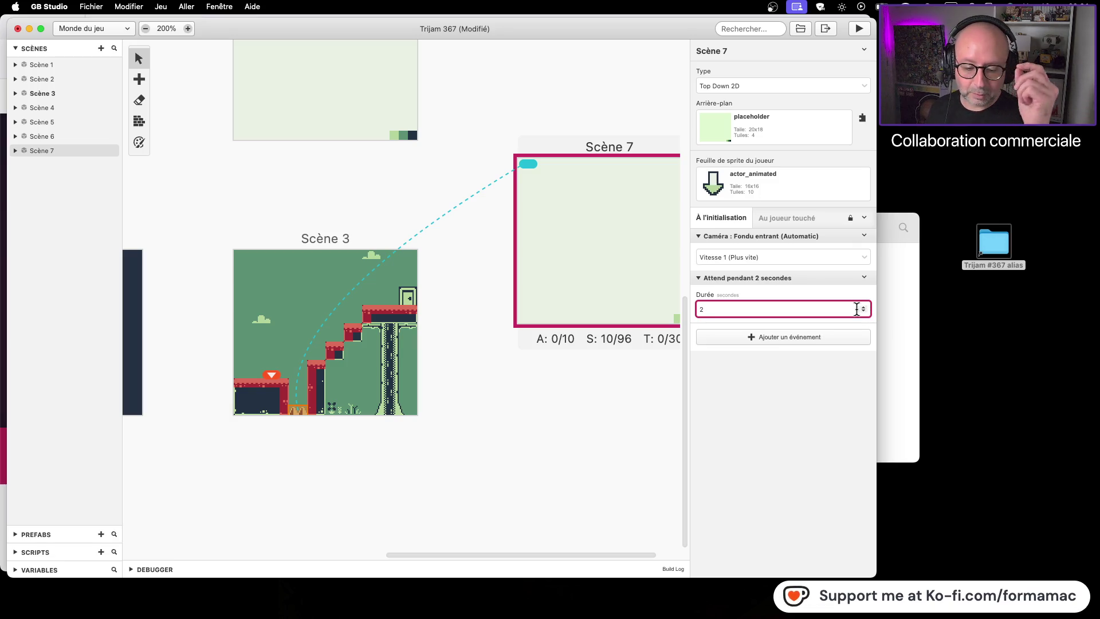
# Follow the wait with a change to Scène 1 and save the project
pyautogui.click(768, 340)
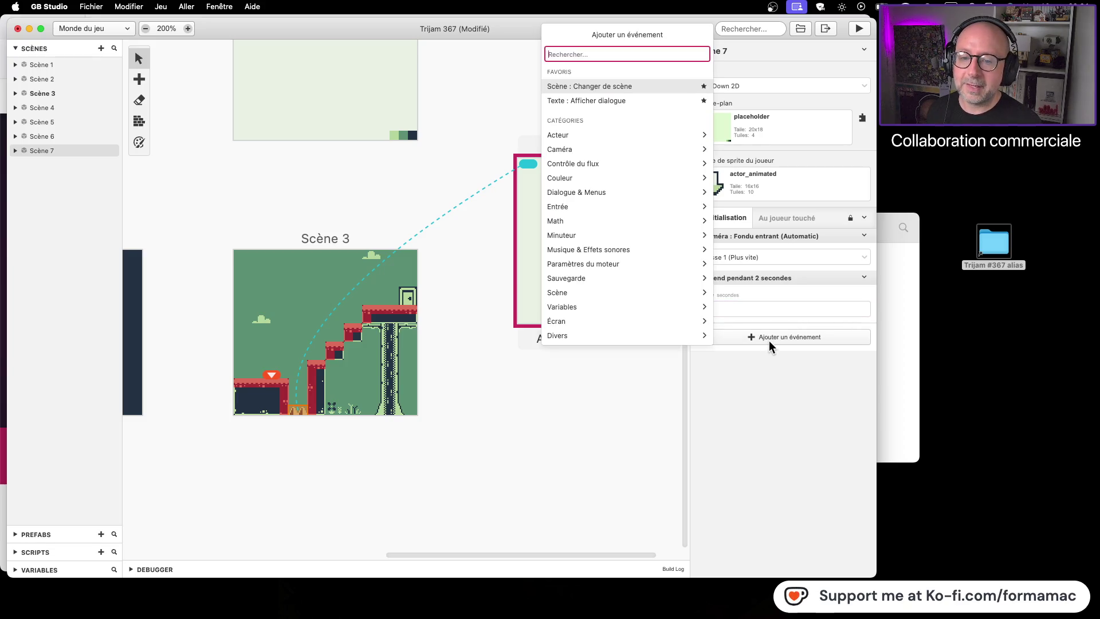
pyautogui.click(606, 88)
pyautogui.click(737, 362)
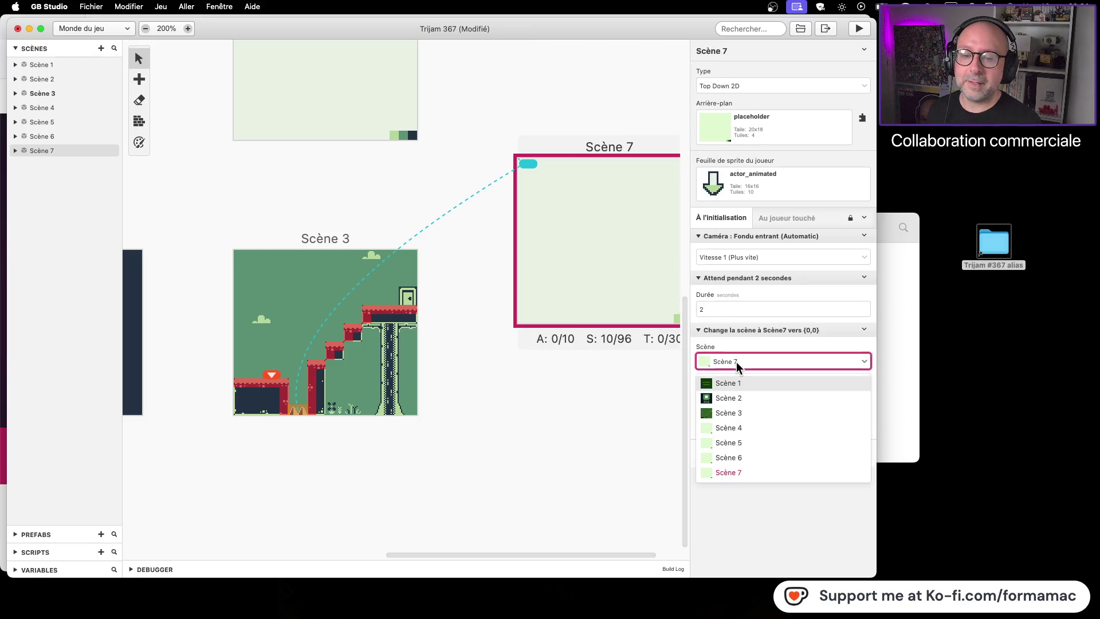
pyautogui.click(748, 382)
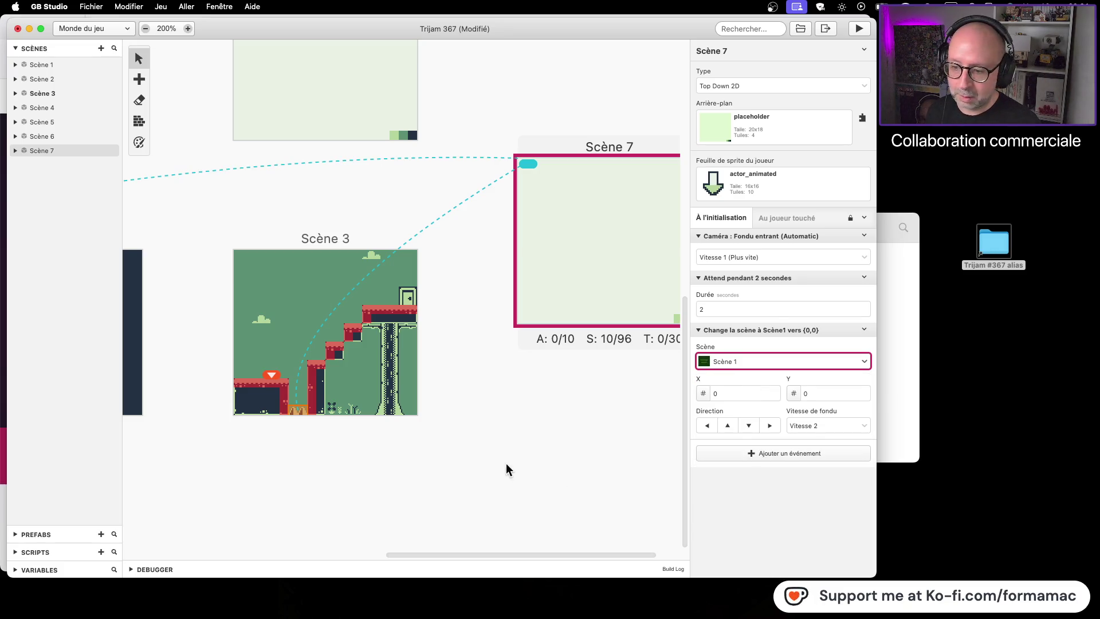
pyautogui.hscroll(-10, 322, 486)
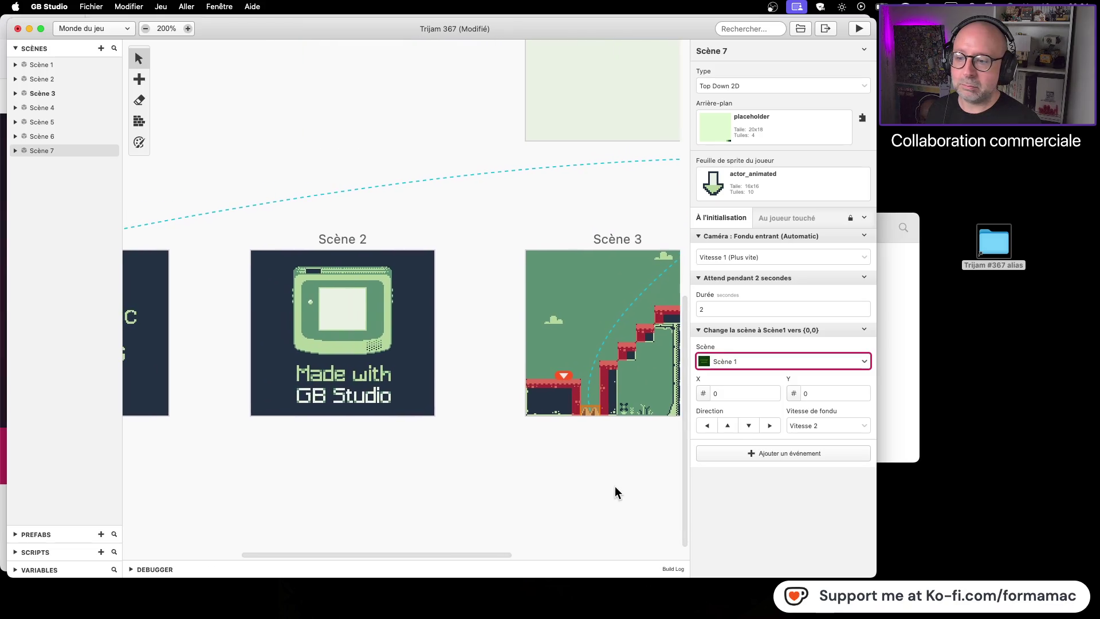
pyautogui.hscroll(10, 615, 458)
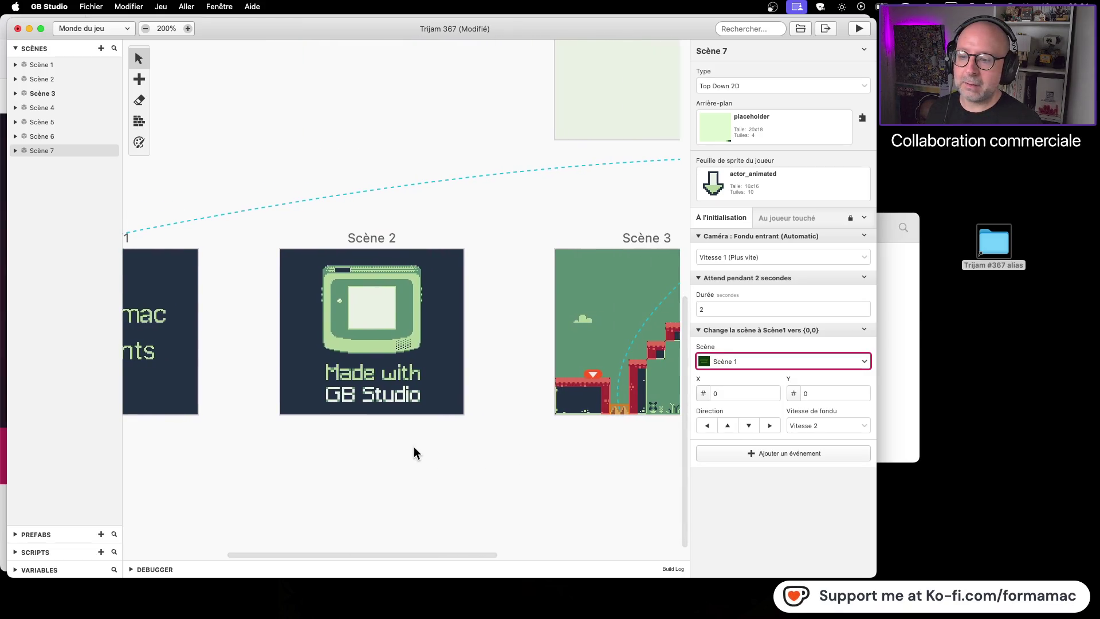
pyautogui.hscroll(3, 458, 448)
pyautogui.press('cmd+s')
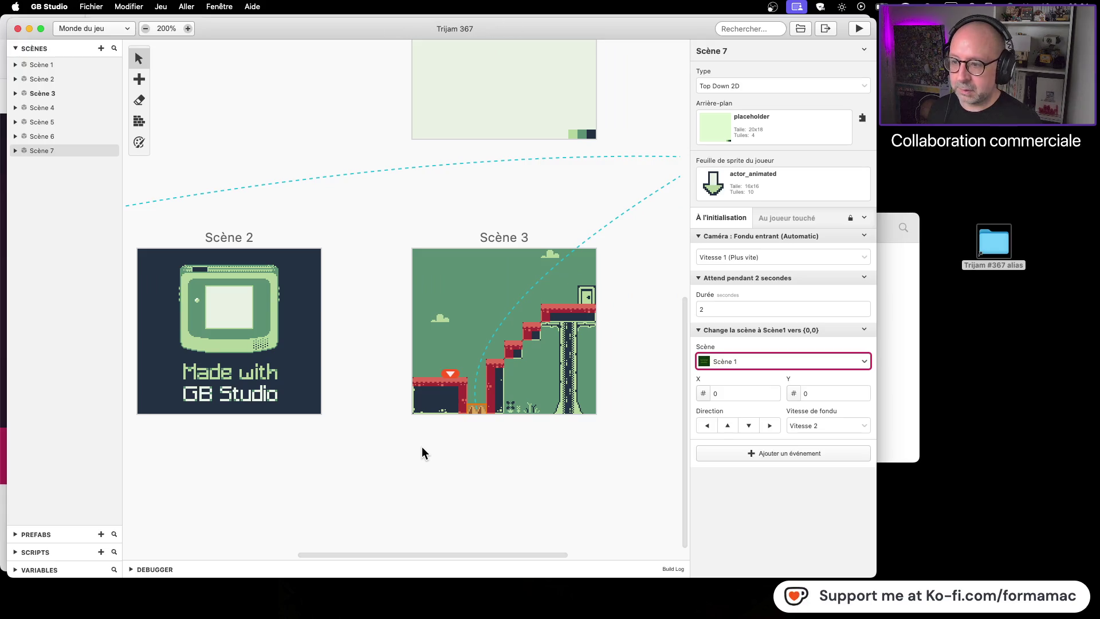
# Run the game, jump left then walk right into Scène 7, close it, and pan to Scène 7
pyautogui.click(857, 30)
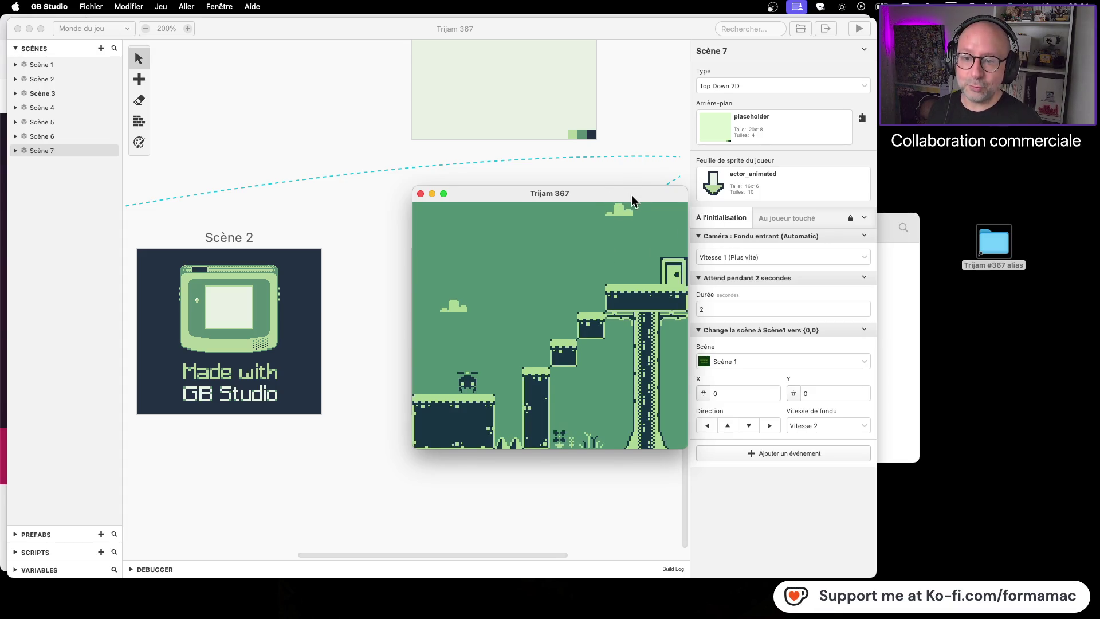
pyautogui.moveTo(632, 195); pyautogui.dragTo(553, 169)
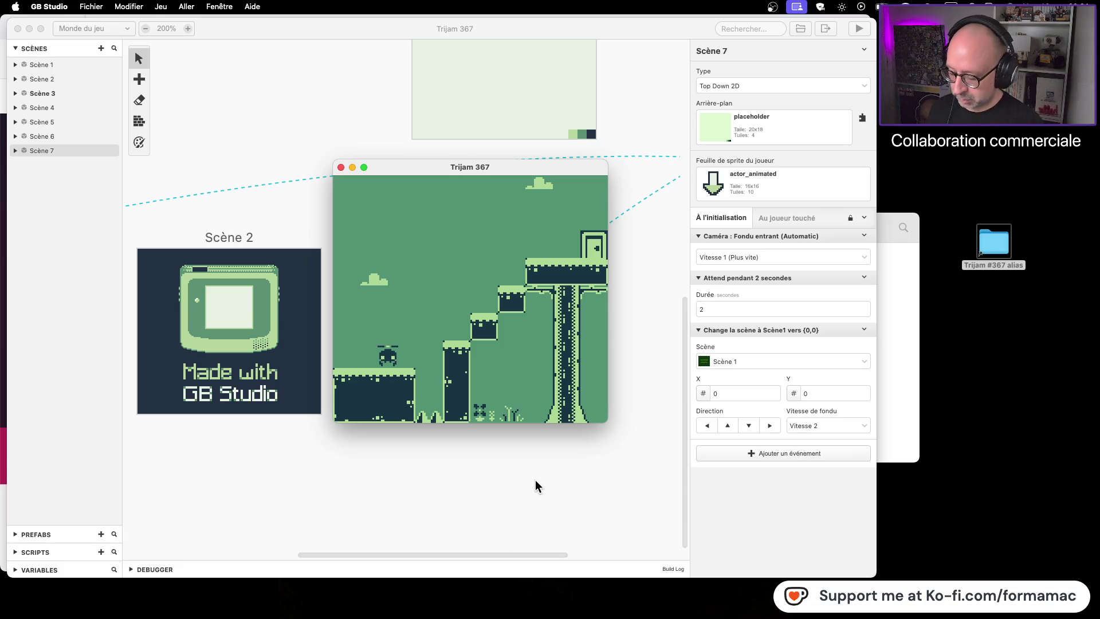
pyautogui.press('Left')
pyautogui.press('z')
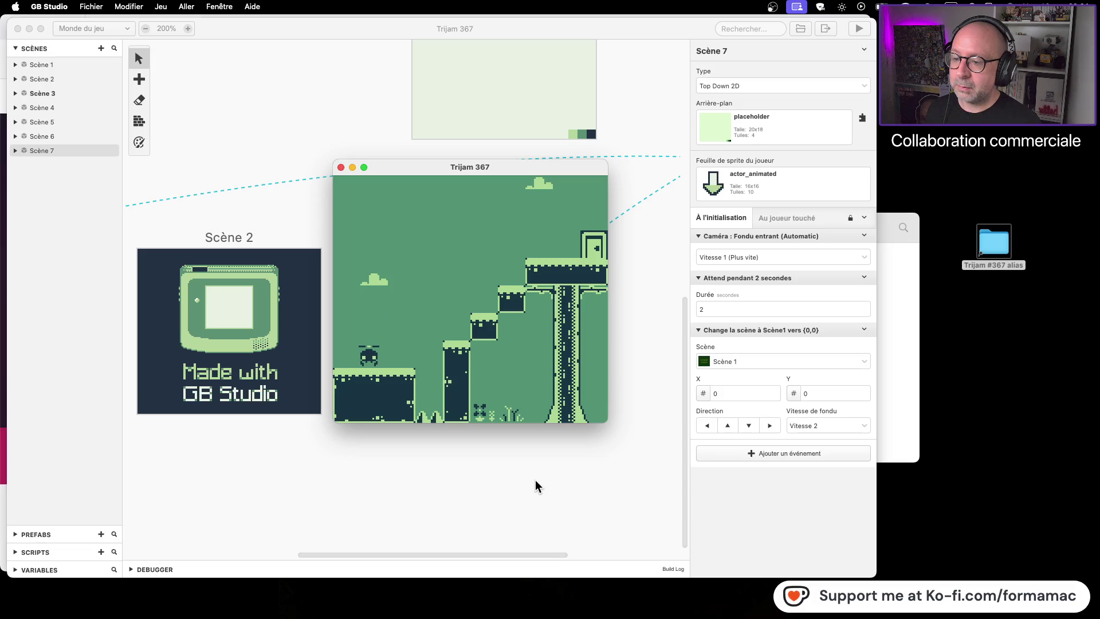
pyautogui.press('Right')
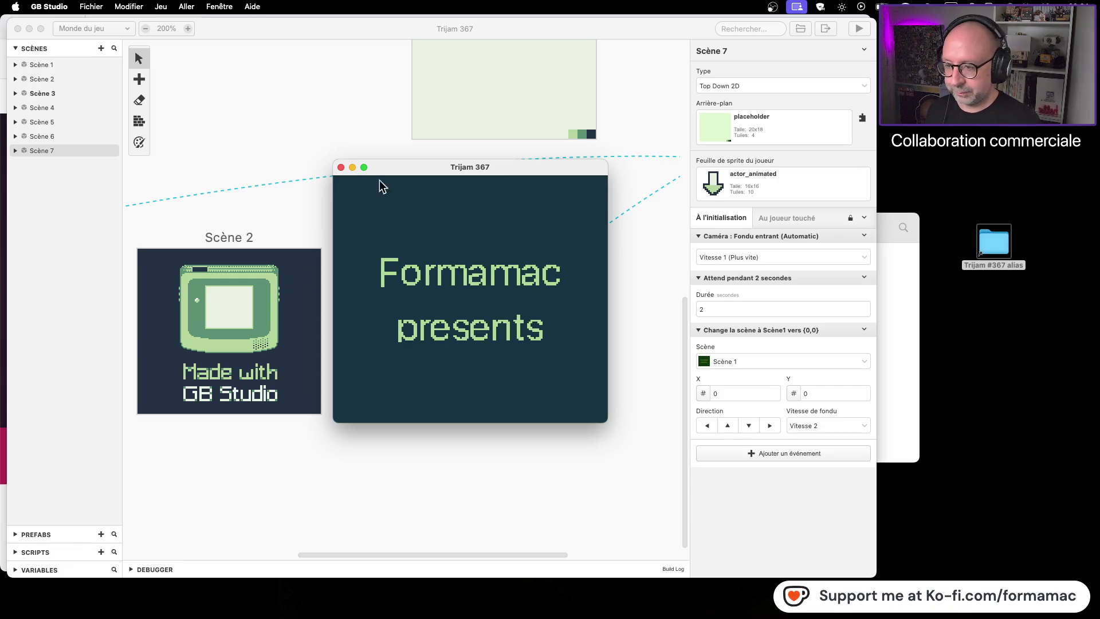
pyautogui.click(341, 167)
pyautogui.moveTo(642, 376); pyautogui.dragTo(391, 385)
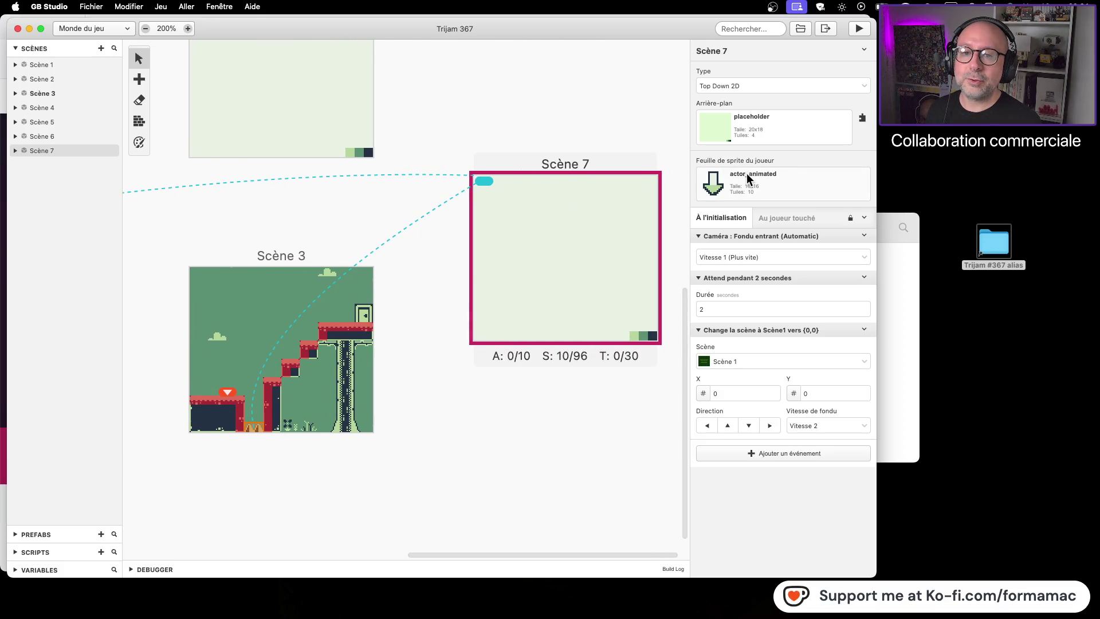
# Add an Acteur : Masquer event at the top of Scène 7 to hide the player
pyautogui.click(755, 453)
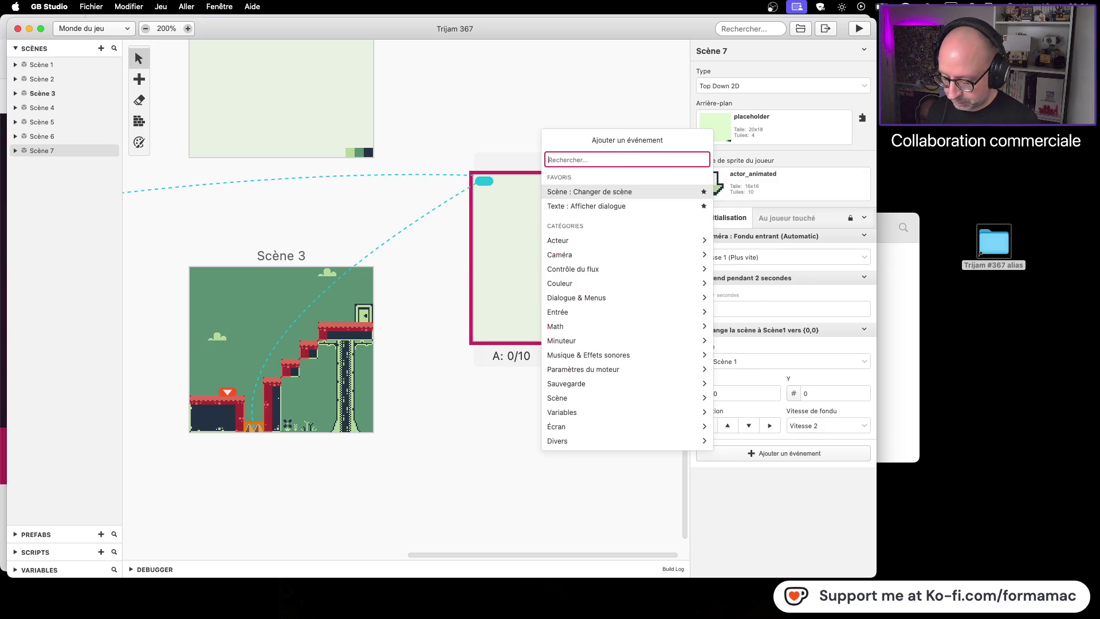
pyautogui.write('masqu')
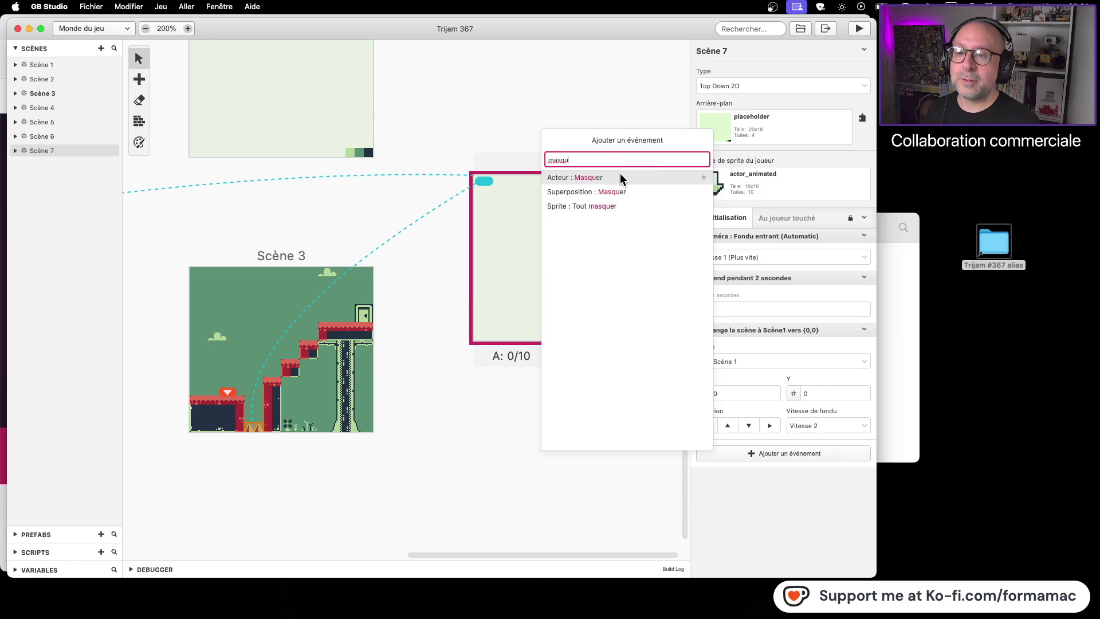
pyautogui.click(621, 175)
pyautogui.moveTo(754, 444)
pyautogui.mouseDown()
pyautogui.moveTo(790, 316)
pyautogui.moveTo(765, 224)
pyautogui.moveTo(760, 279)
pyautogui.moveTo(780, 285)
pyautogui.moveTo(761, 329)
pyautogui.mouseUp()
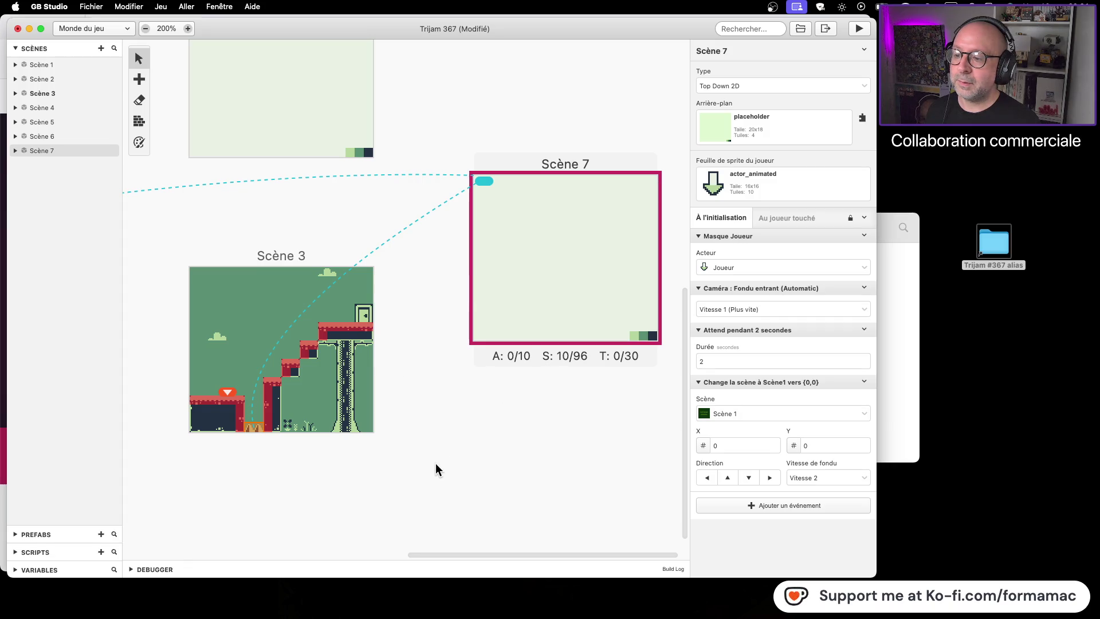
# In Scène 3's trigger, move the 1-second wait above Change la scène and run the game
pyautogui.moveTo(441, 459); pyautogui.dragTo(526, 449)
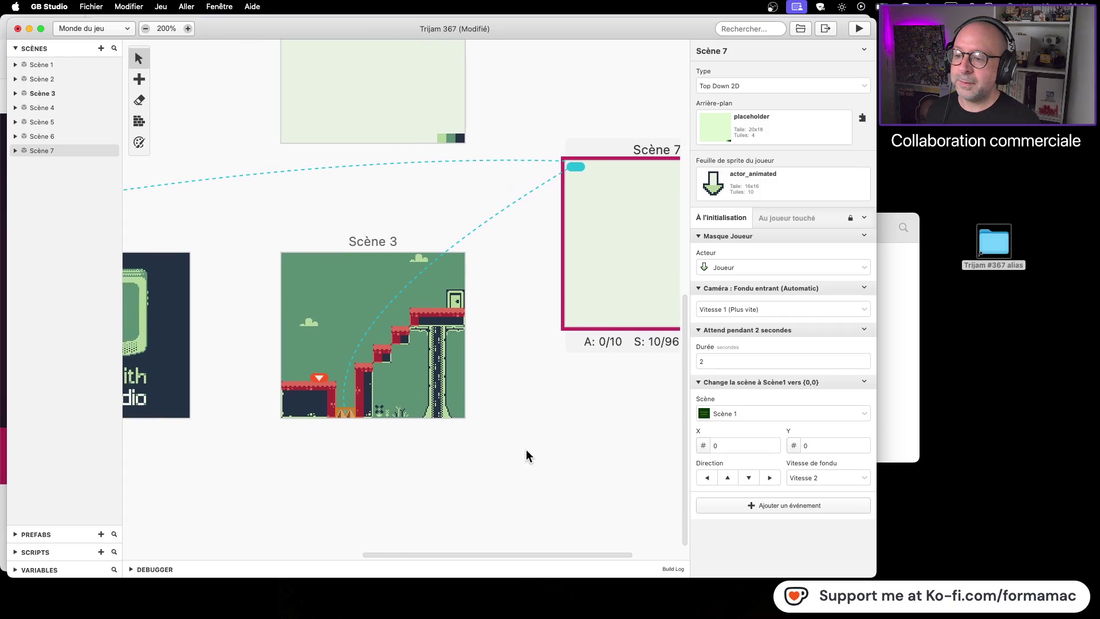
pyautogui.click(346, 412)
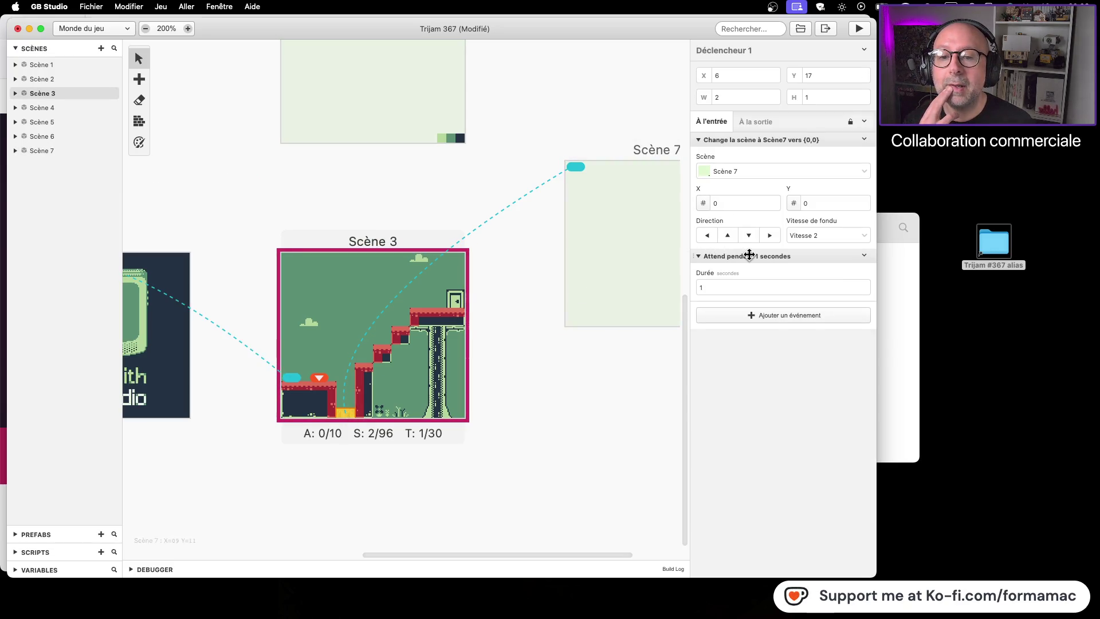
pyautogui.moveTo(749, 257); pyautogui.dragTo(779, 144)
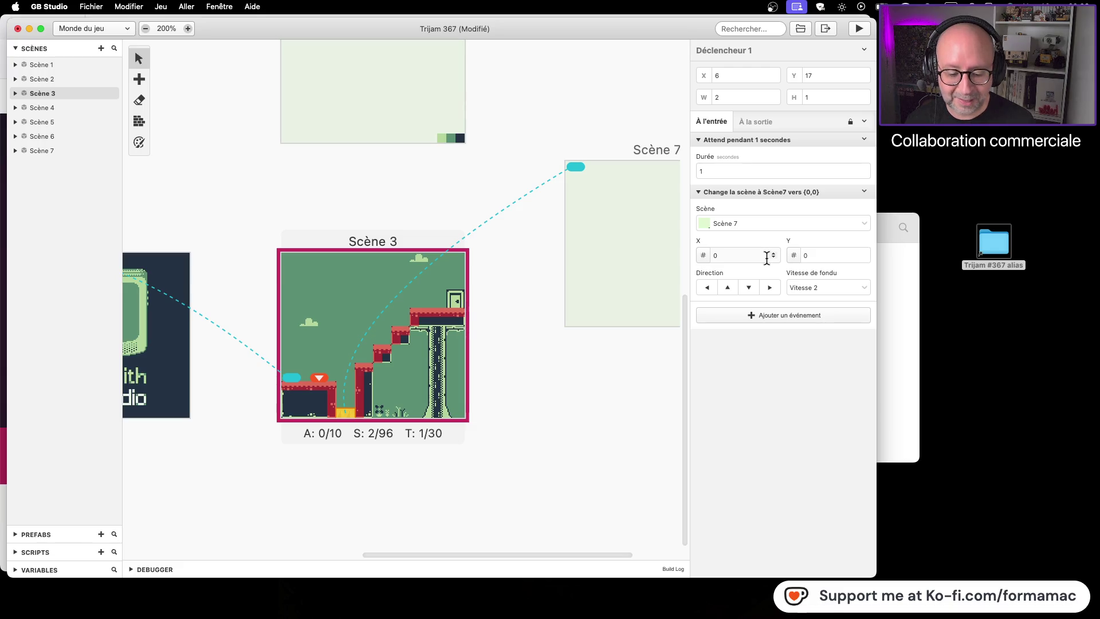
pyautogui.click(861, 29)
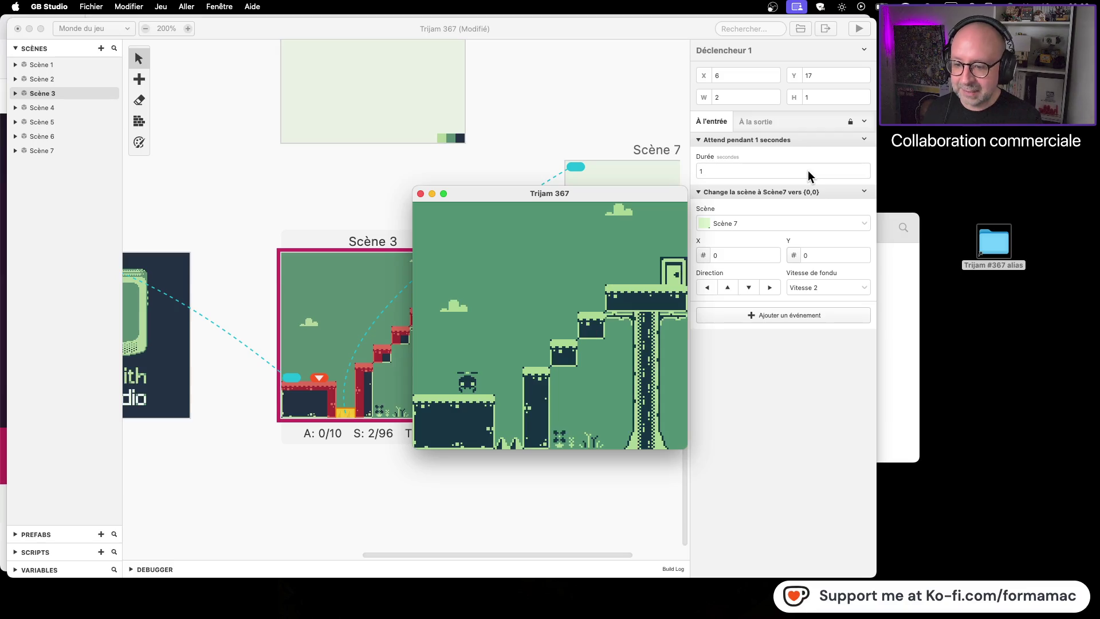
# Walk onto Scène 3's trigger to test the delayed scene change, close the game, and deselect everything
pyautogui.press('Right')
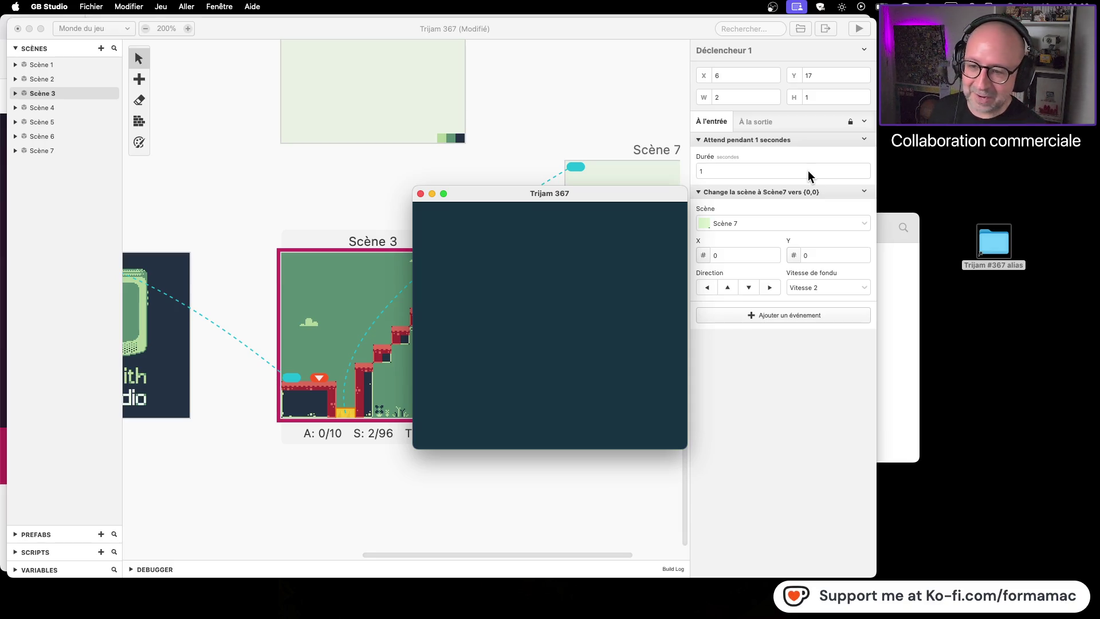
pyautogui.click(421, 194)
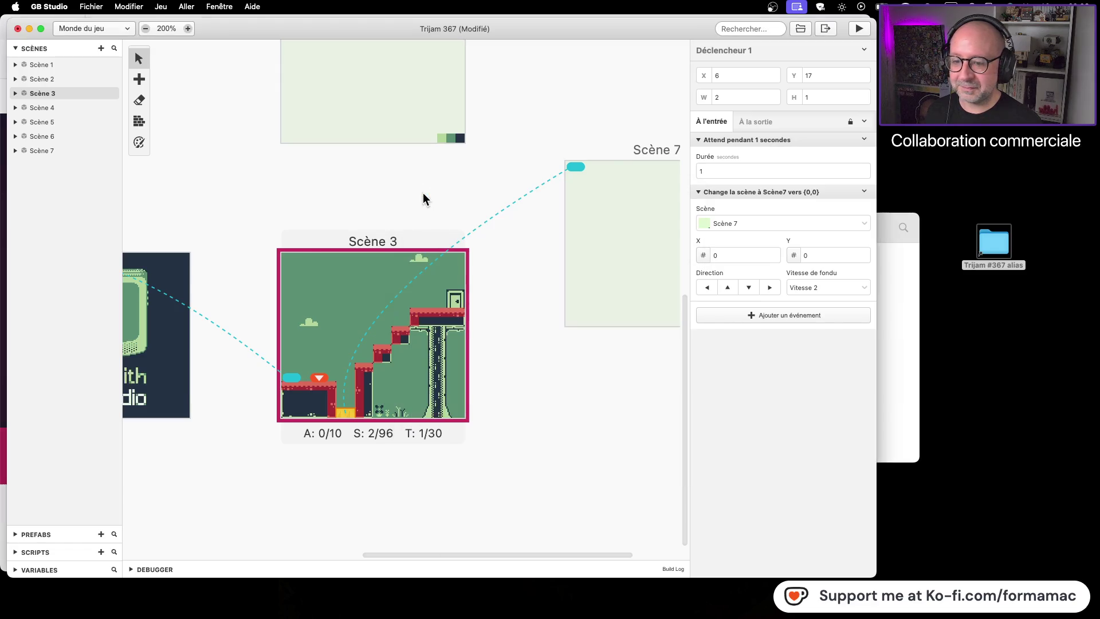
pyautogui.click(585, 460)
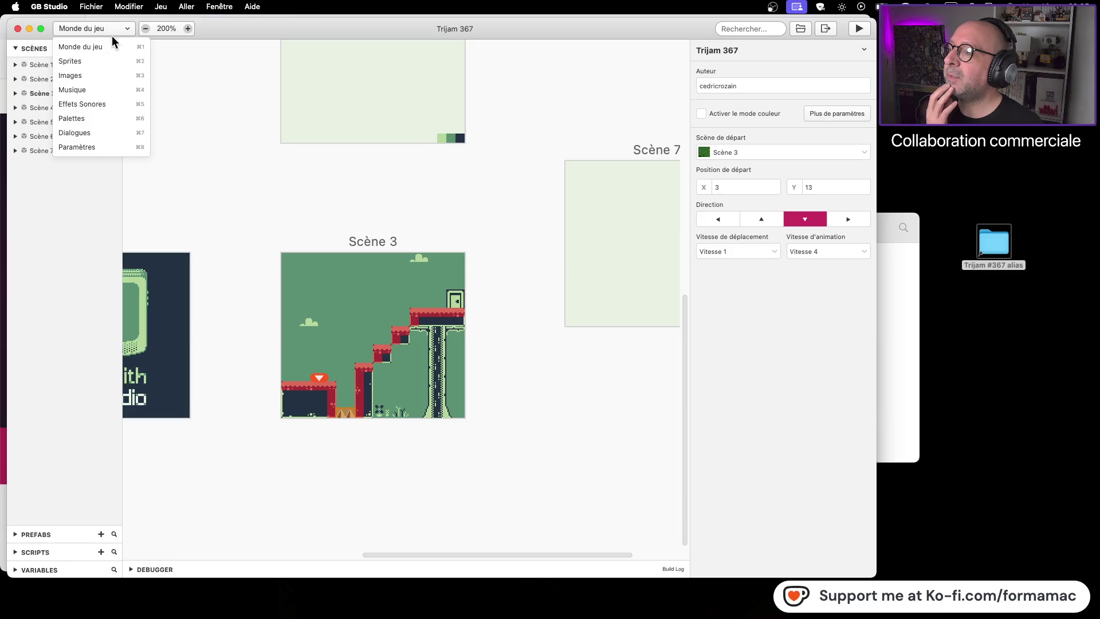
# In Paramètres, set the default Platformer player sprite to actor_animated_hero and save the project
pyautogui.click(116, 146)
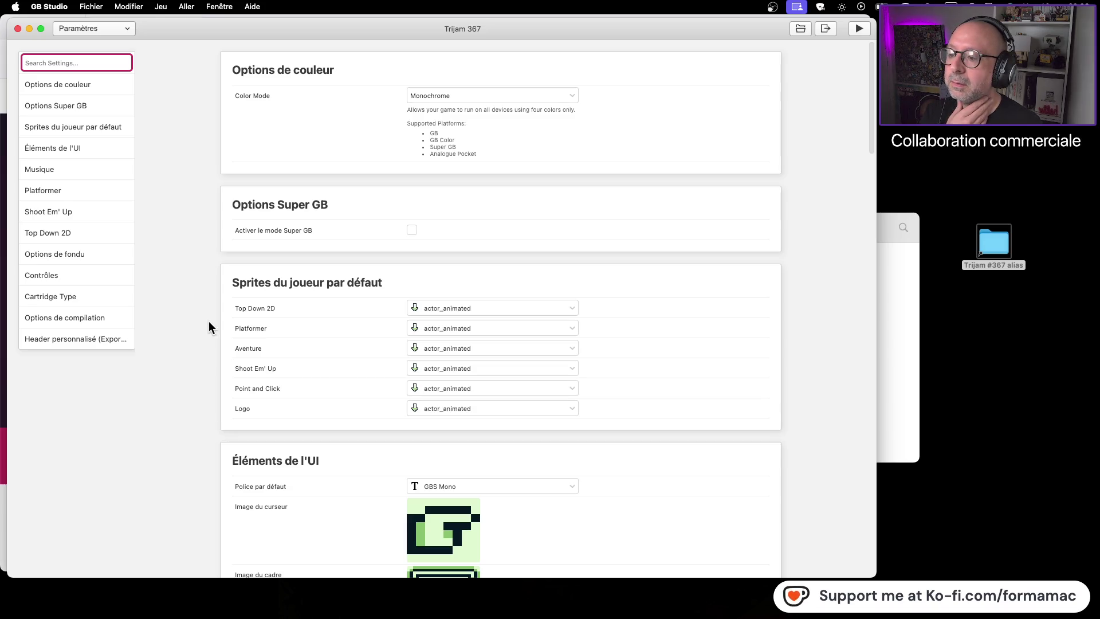
pyautogui.scroll(-1, 249, 314)
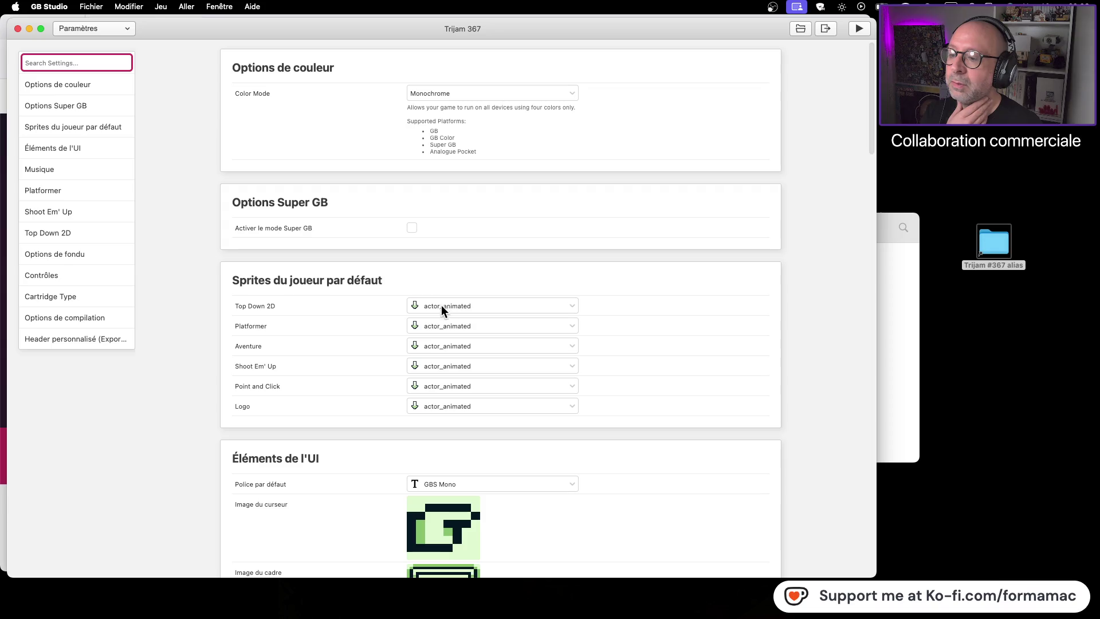
pyautogui.click(439, 325)
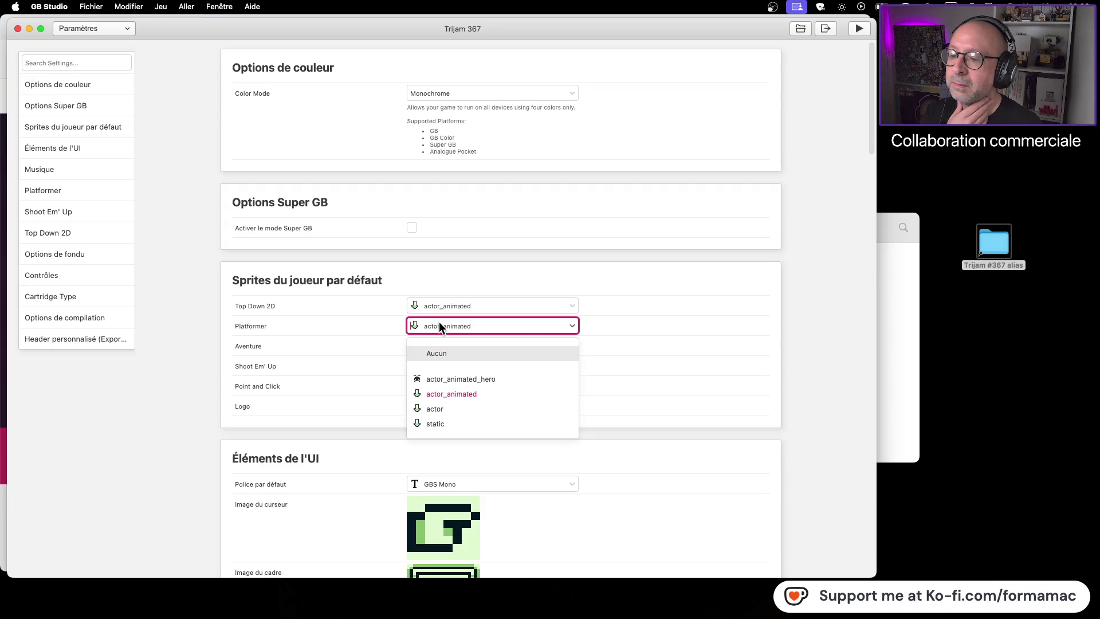
pyautogui.click(452, 380)
pyautogui.press('super+s')
pyautogui.scroll(-5, 189, 370)
pyautogui.scroll(-5, 189, 370)
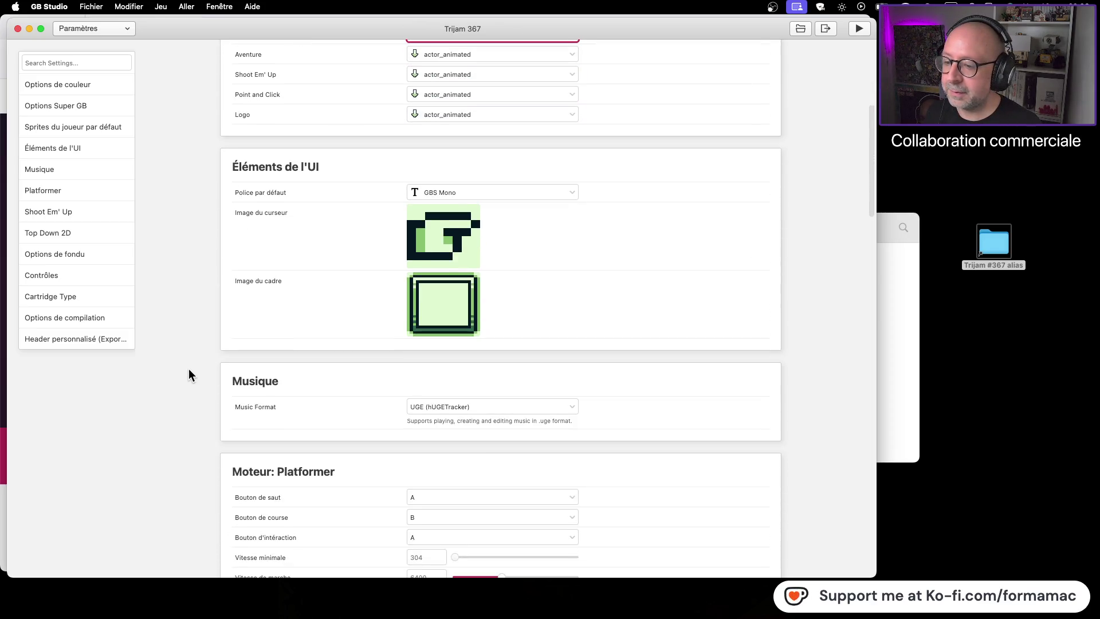
pyautogui.scroll(-3, 189, 370)
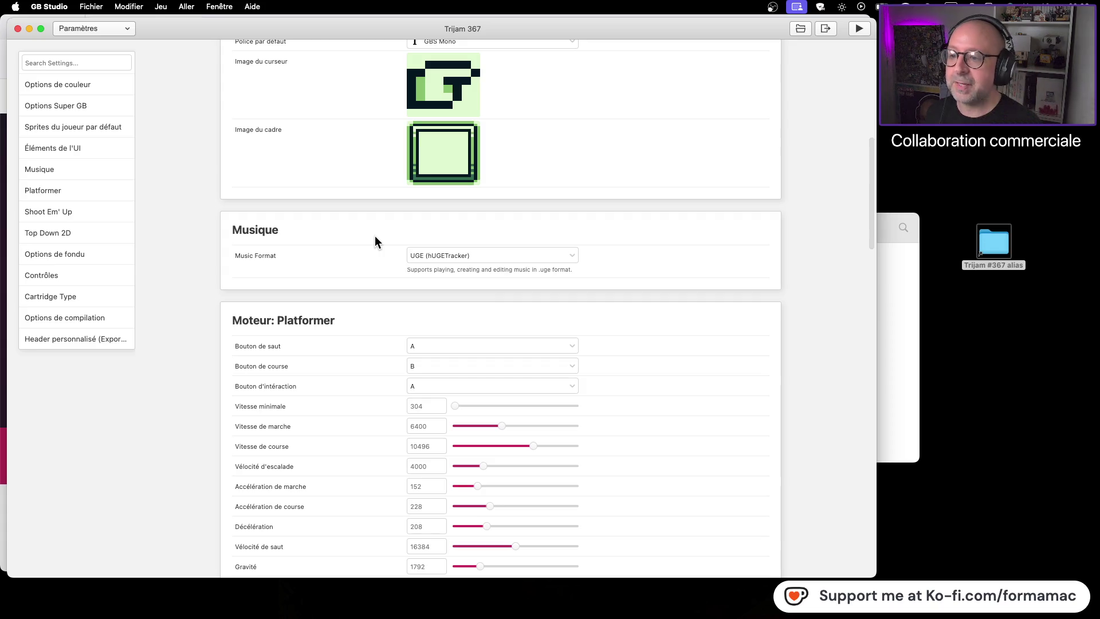
# Leave the music format unchanged, lower Vélocité de saut to about 12164, and save
pyautogui.click(573, 253)
pyautogui.click(682, 248)
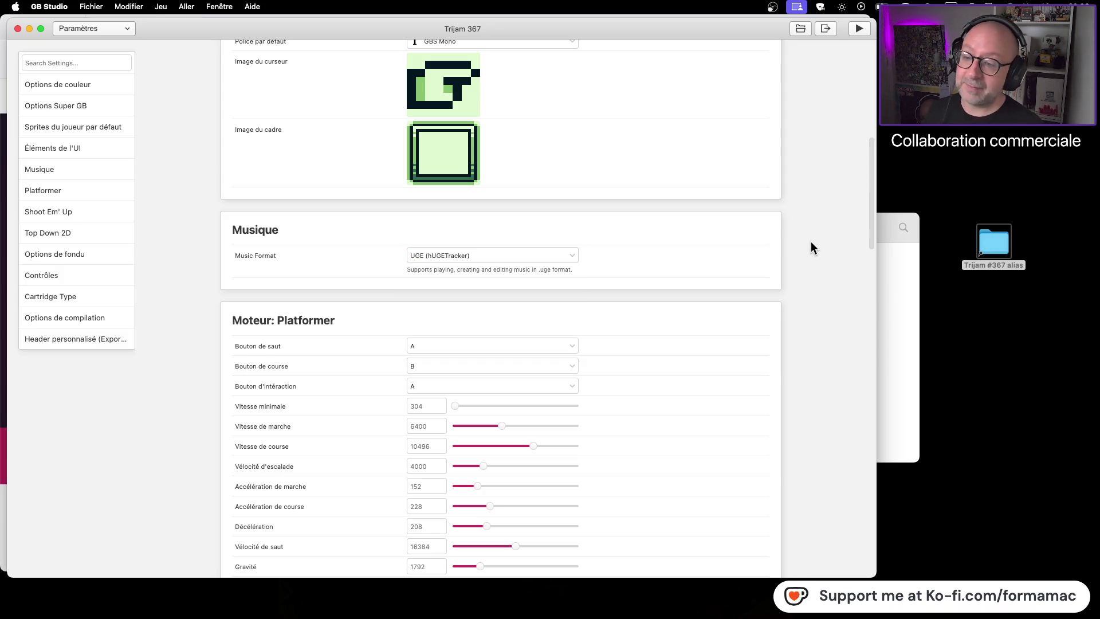
pyautogui.scroll(-3, 666, 296)
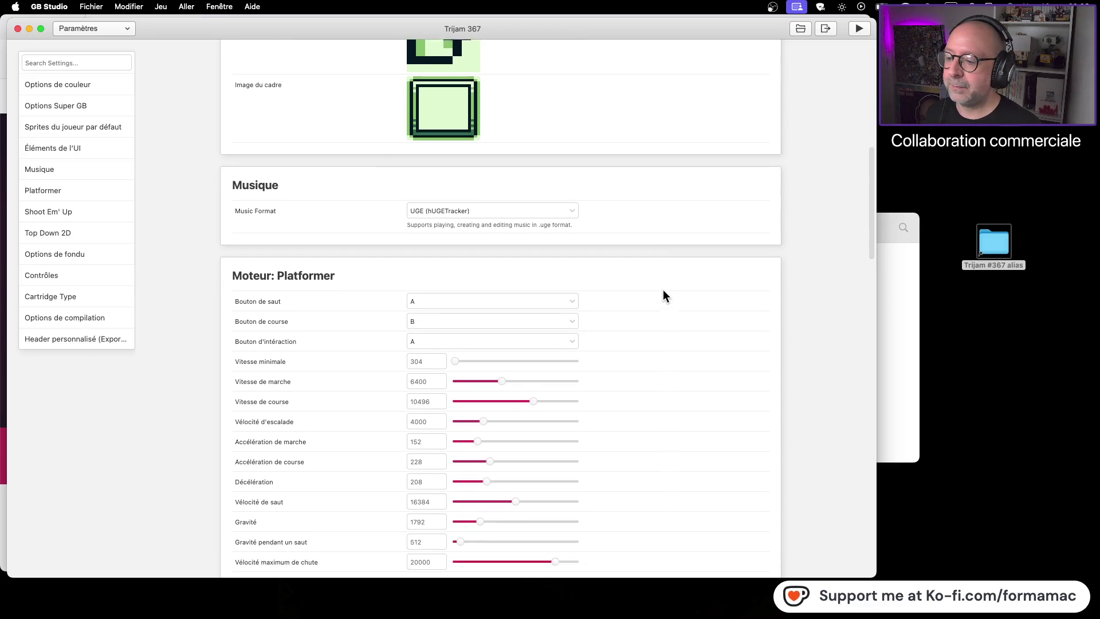
pyautogui.scroll(-2, 663, 290)
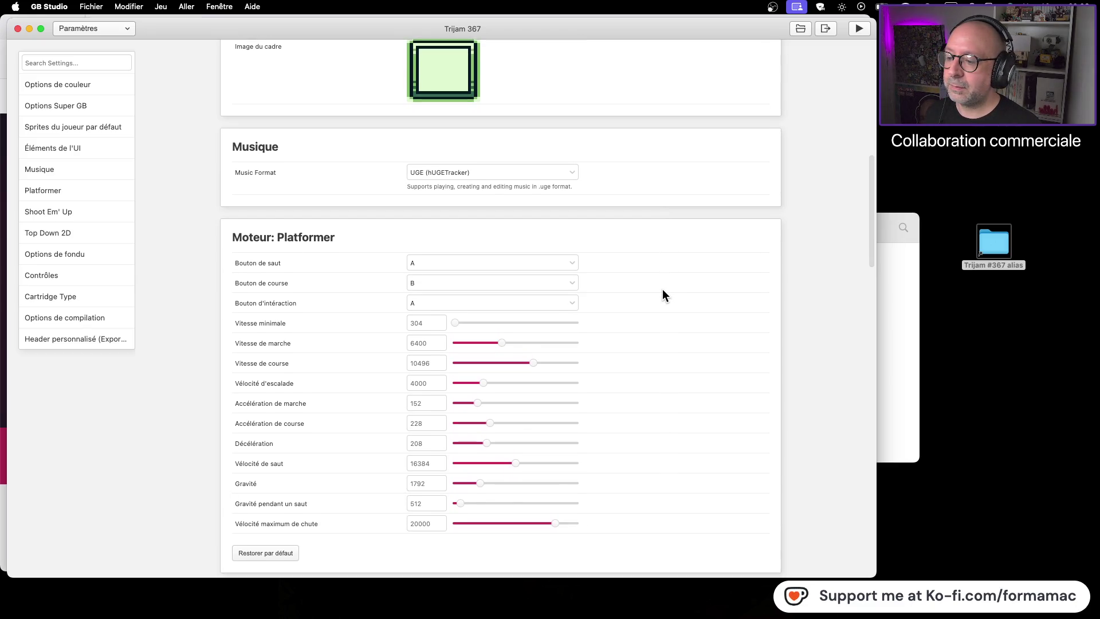
pyautogui.scroll(-1, 663, 291)
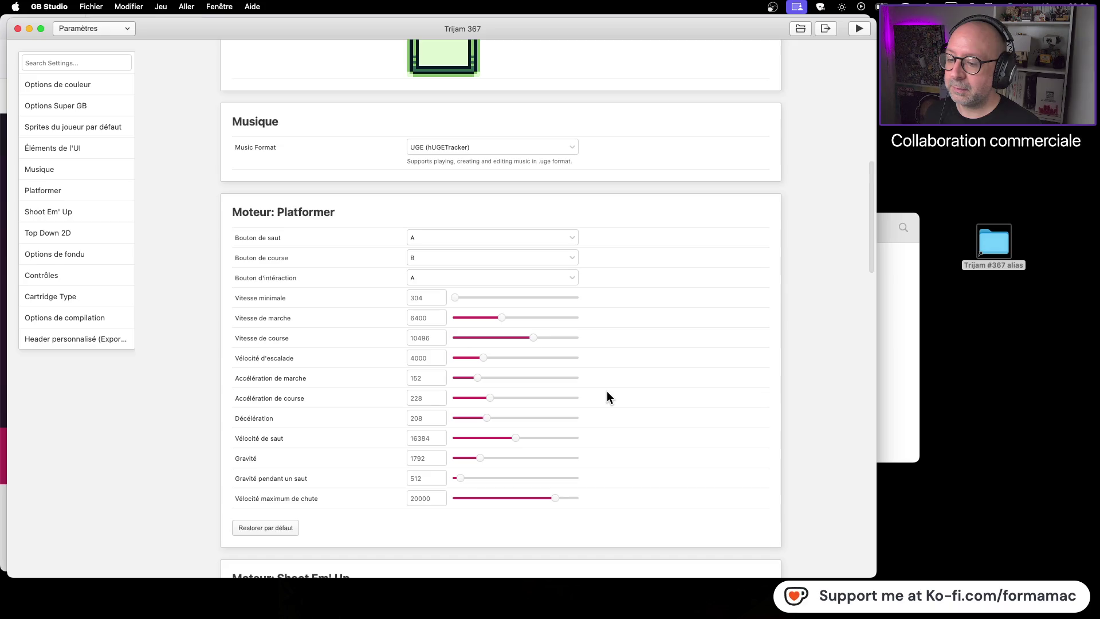
pyautogui.moveTo(514, 439); pyautogui.dragTo(498, 439)
pyautogui.hotkey('ctrl', 's')
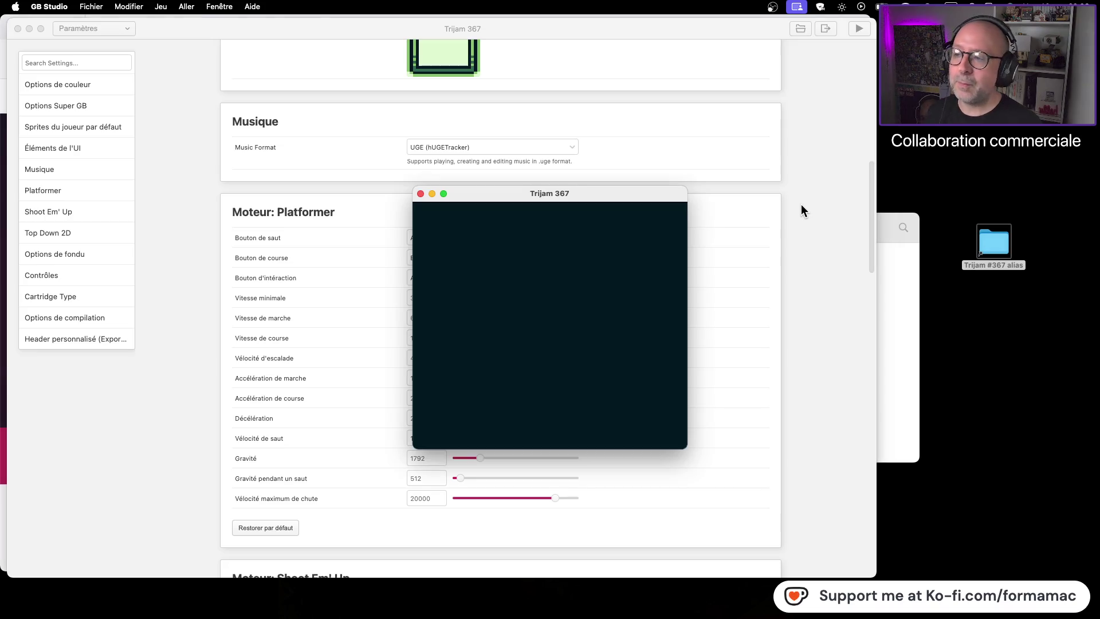
# Playtest jumping up and down the steps at the new jump height, then close the game
pyautogui.press('Left')
pyautogui.press('Right')
pyautogui.press('z')
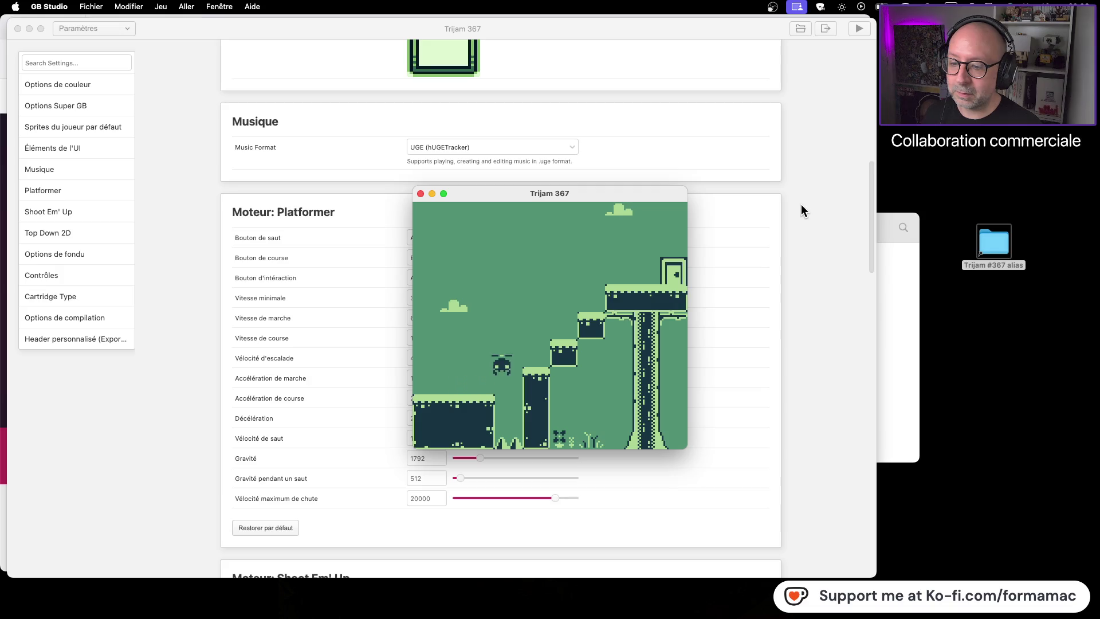
pyautogui.press('Right')
pyautogui.press('z')
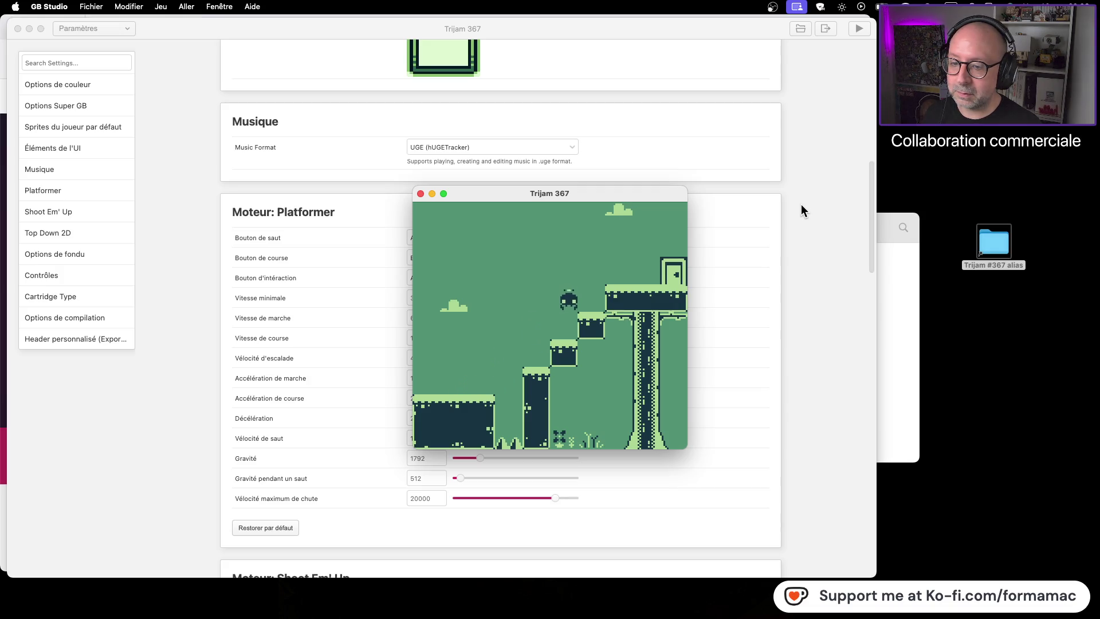
pyautogui.press('Left')
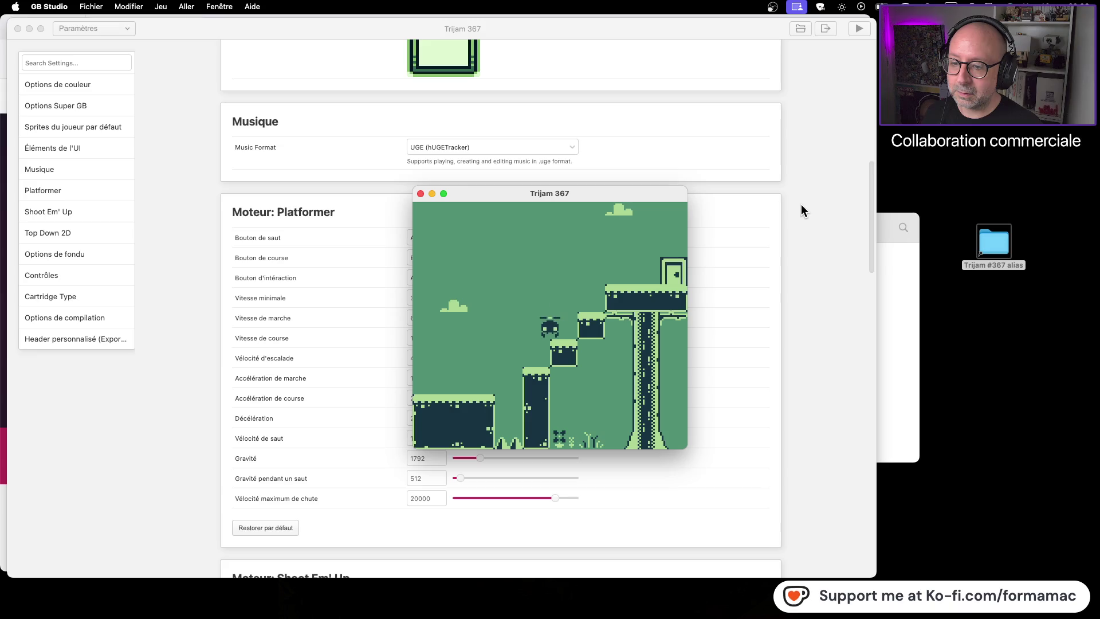
pyautogui.press('z')
pyautogui.press('Right')
pyautogui.press('Left')
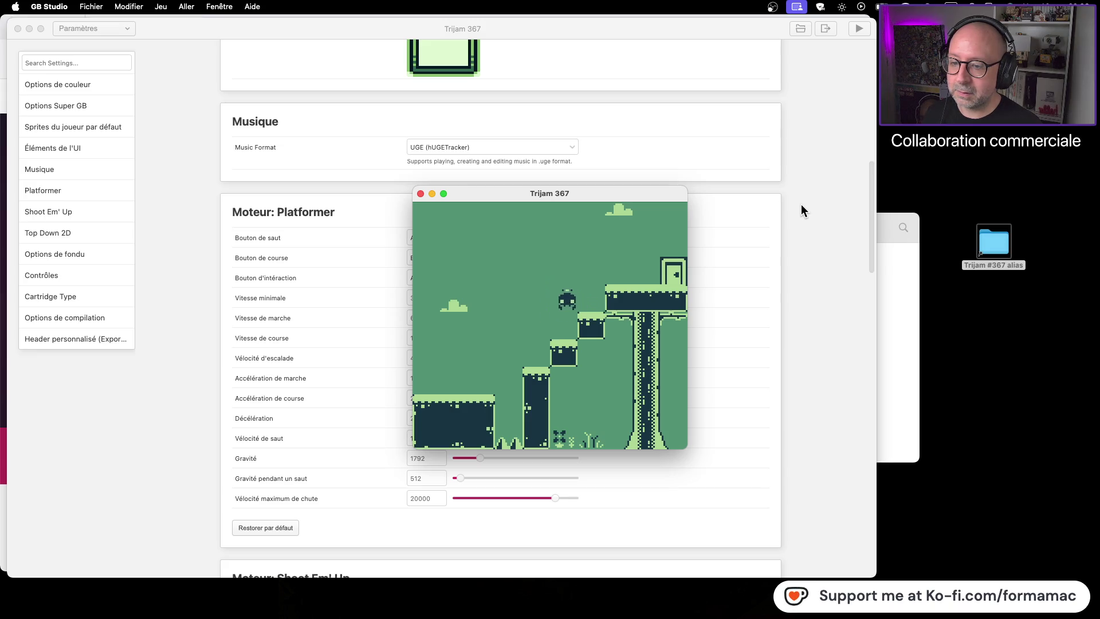
pyautogui.press('Right')
pyautogui.press('z')
pyautogui.press('Right')
pyautogui.press('Left')
pyautogui.press('z')
pyautogui.press('z')
pyautogui.press('Right')
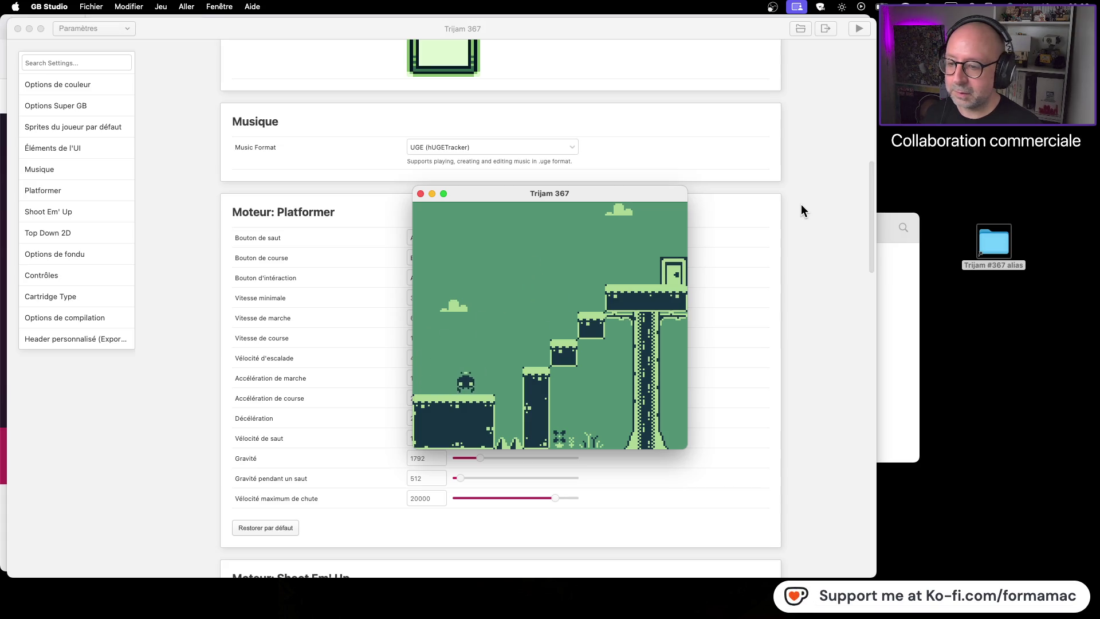
pyautogui.click(420, 194)
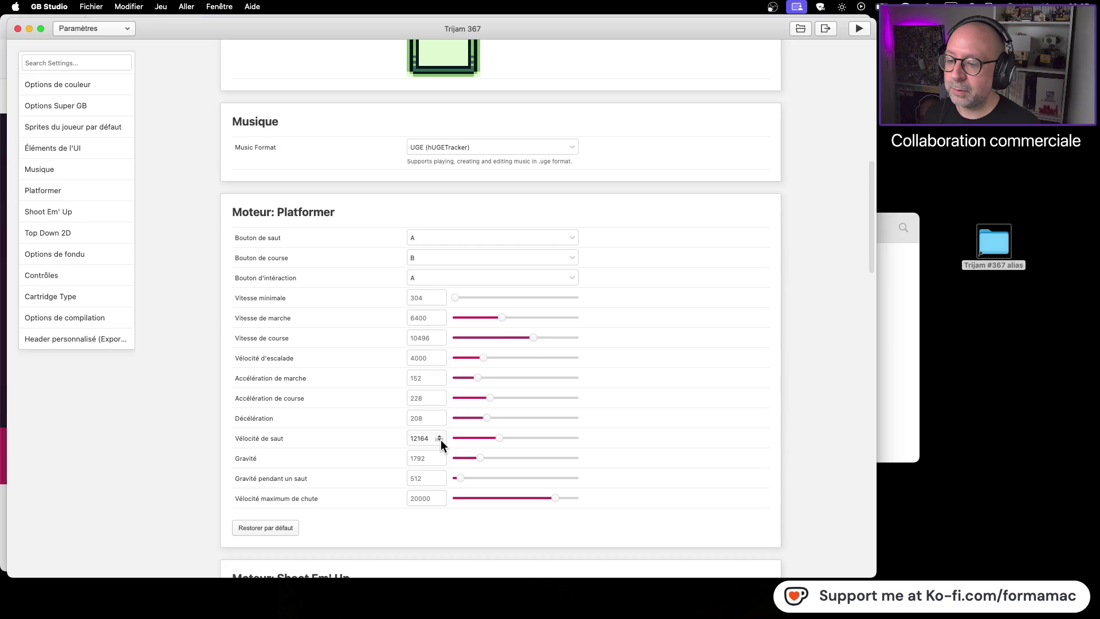
# Set Vélocité de saut to 9000 and save the project
pyautogui.moveTo(499, 436); pyautogui.dragTo(492, 438)
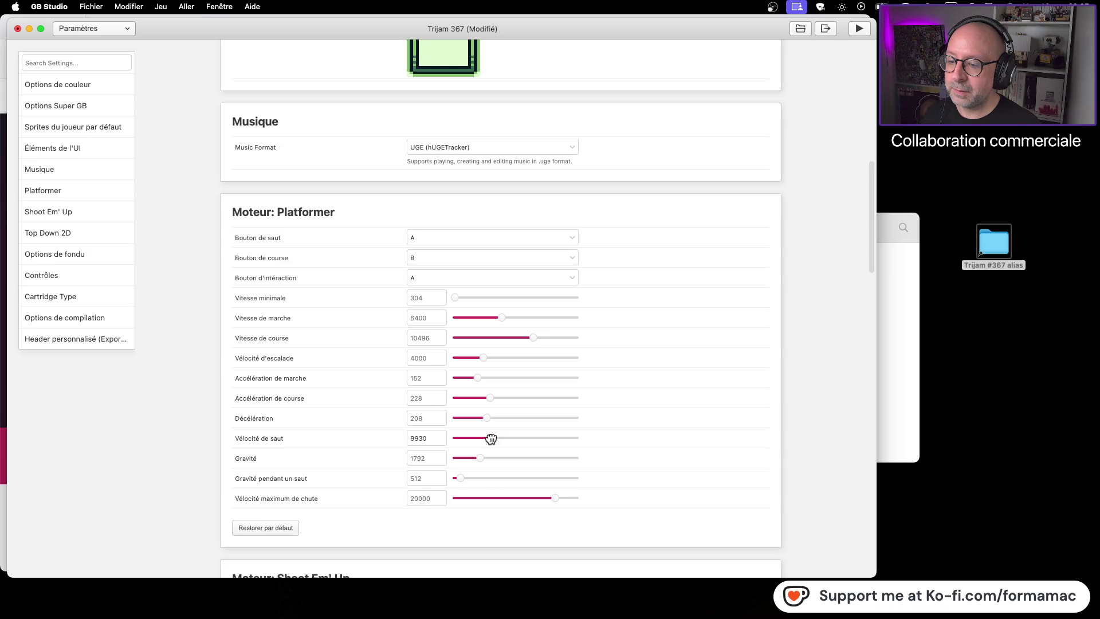
pyautogui.doubleClick(425, 437)
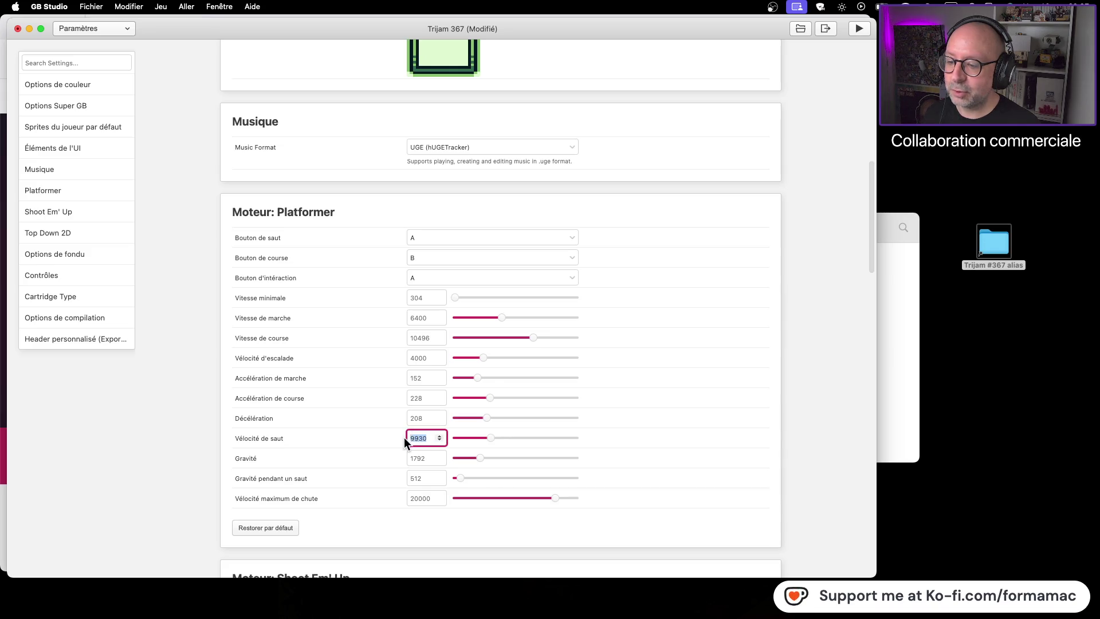
pyautogui.write('9')
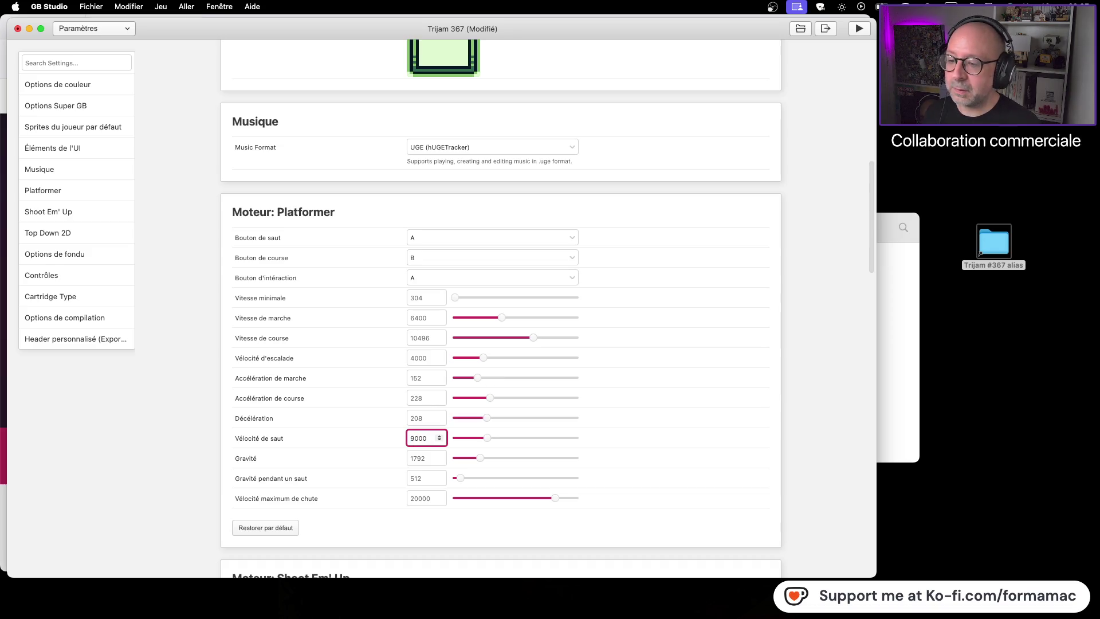
pyautogui.press('super+s')
# Launch the game and test jumps onto the steps, left platform and pillar, then close it
pyautogui.click(853, 29)
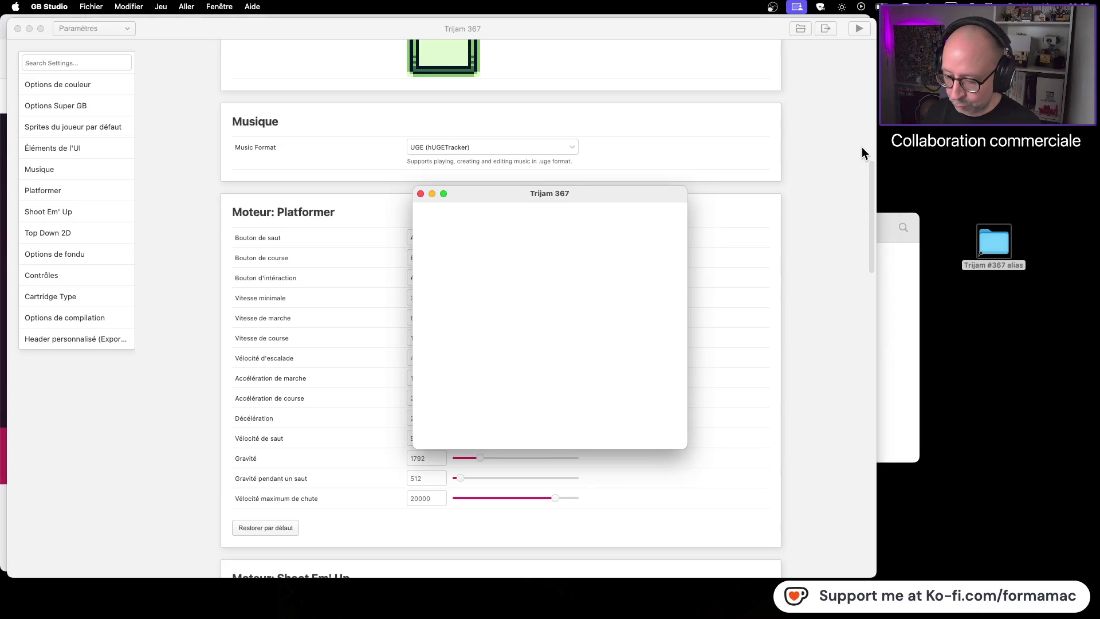
pyautogui.press('z')
pyautogui.press('Left')
pyautogui.press('Right')
pyautogui.press('z')
pyautogui.press('Right')
pyautogui.press('z')
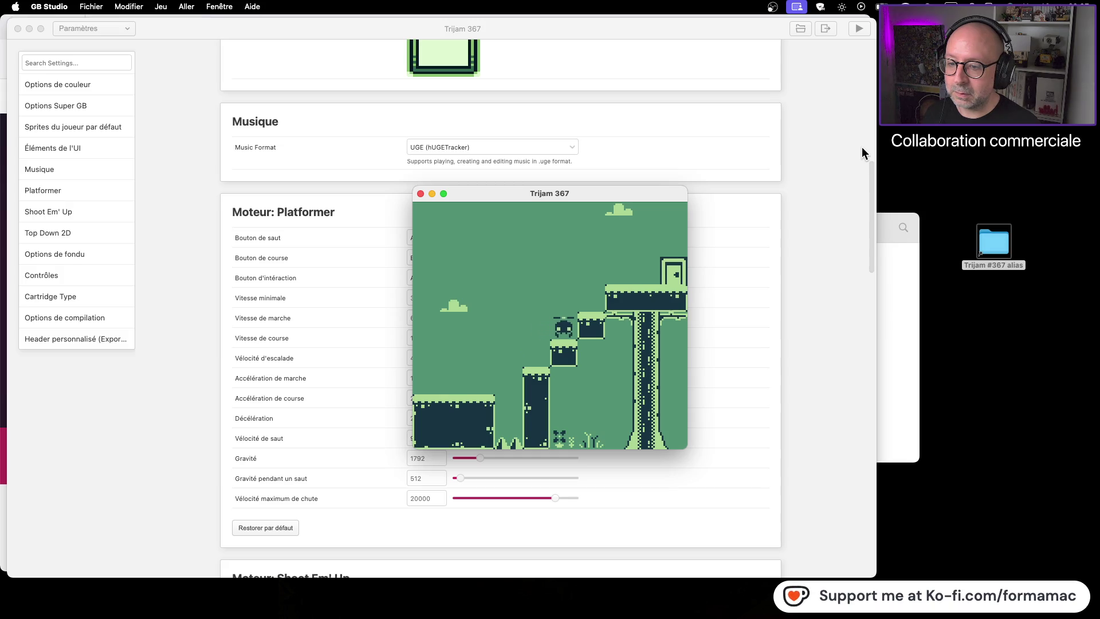
pyautogui.press('Left')
pyautogui.press('z')
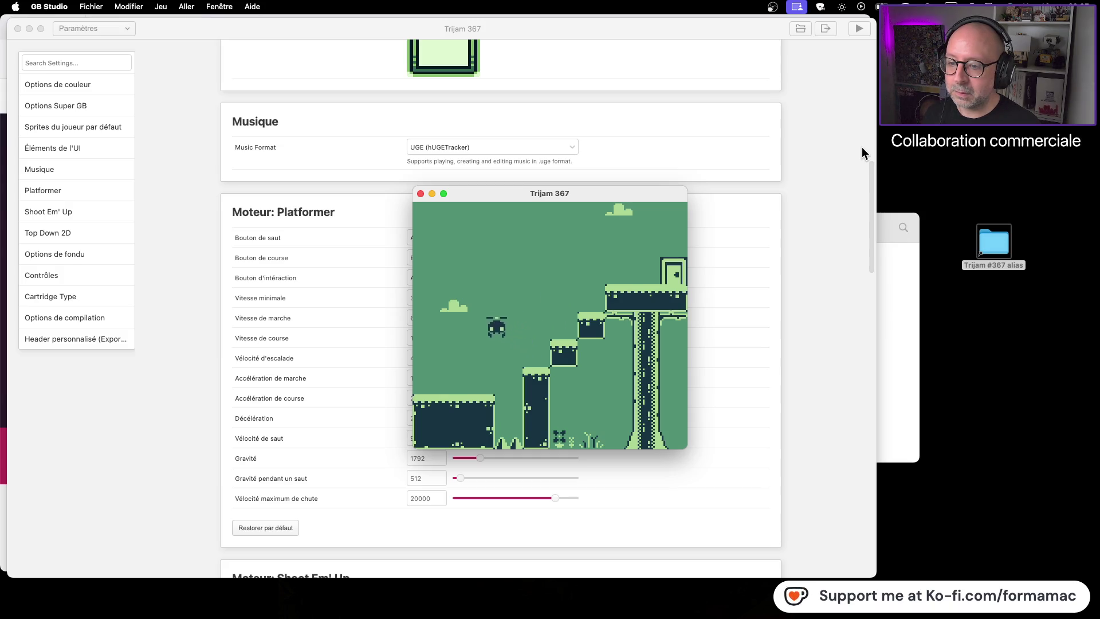
pyautogui.press('Right')
pyautogui.press('z')
pyautogui.press('z')
pyautogui.press('Right')
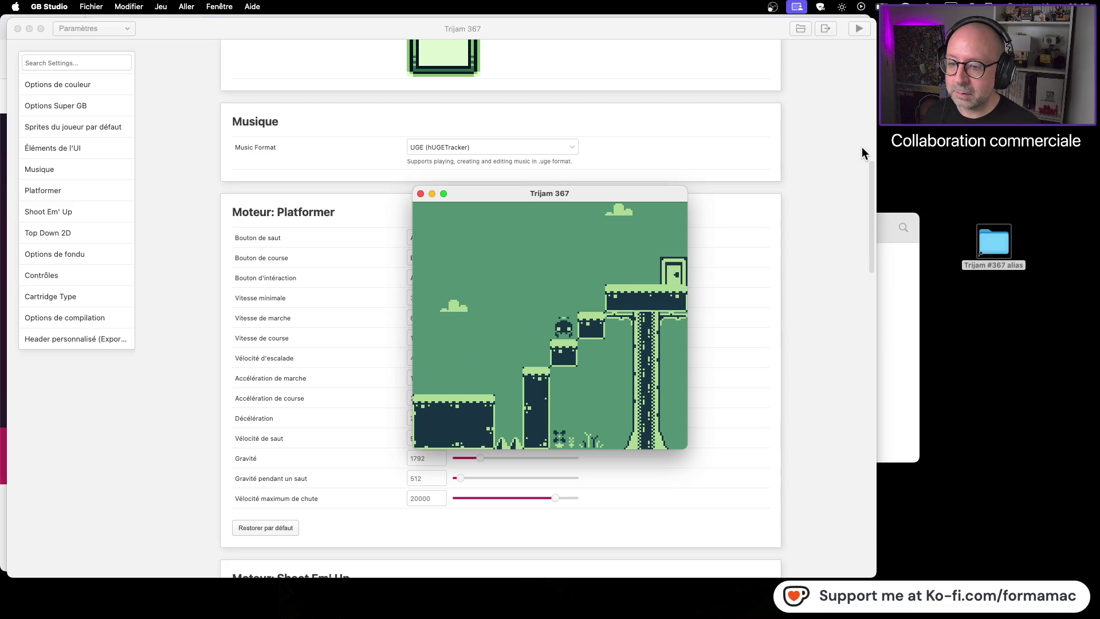
pyautogui.press('Right')
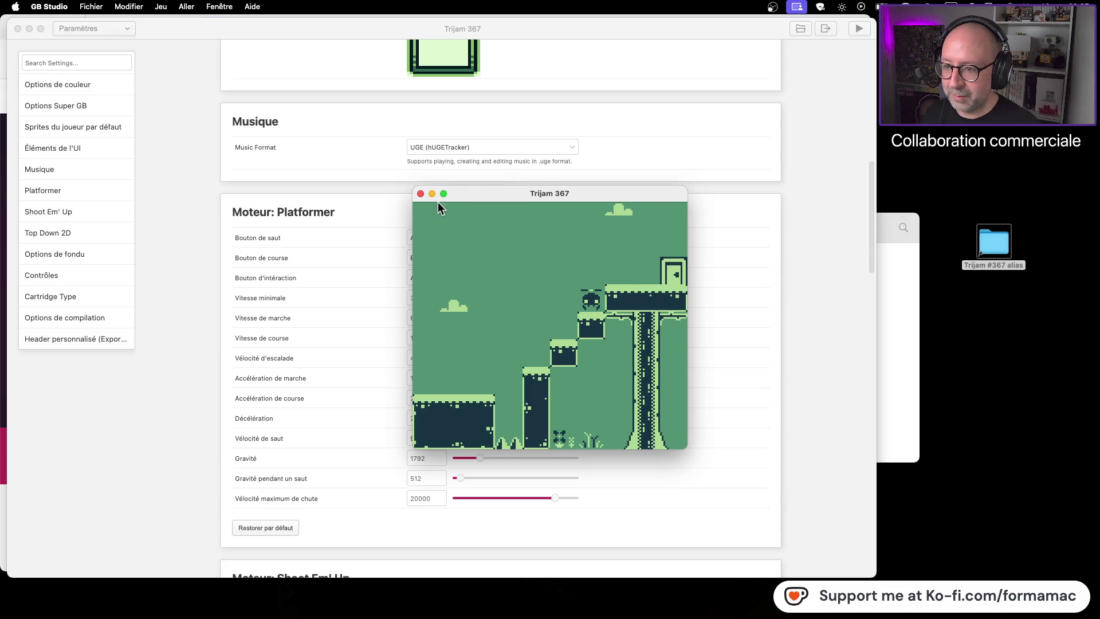
pyautogui.click(421, 194)
# Set Vélocité de saut to 9500 and test jumping up the stairs onto the high platform
pyautogui.doubleClick(440, 439)
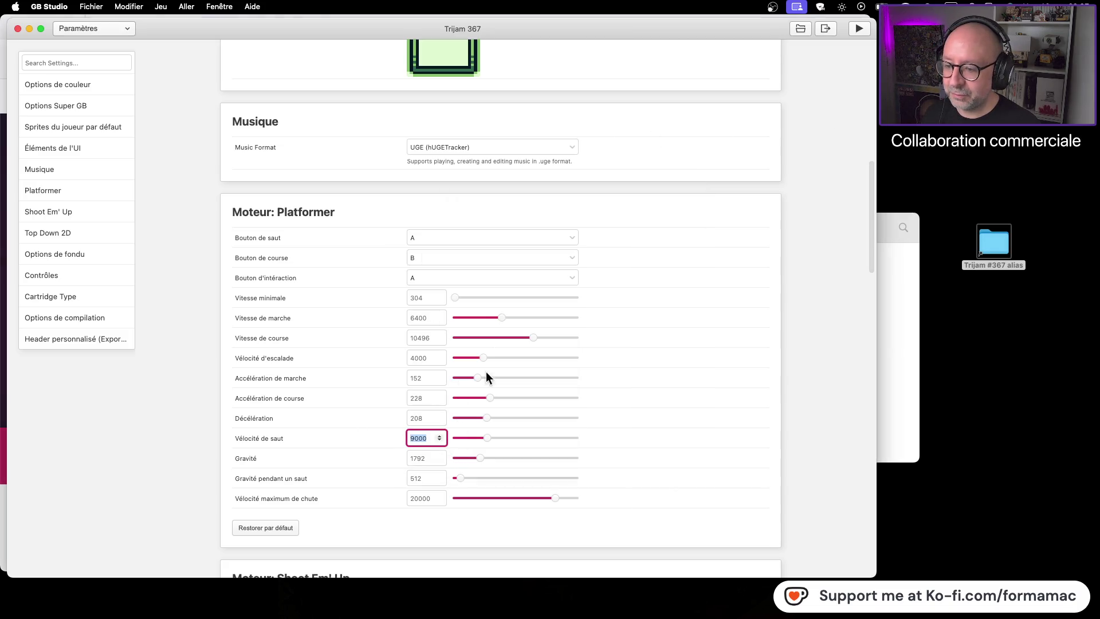
pyautogui.write('9')
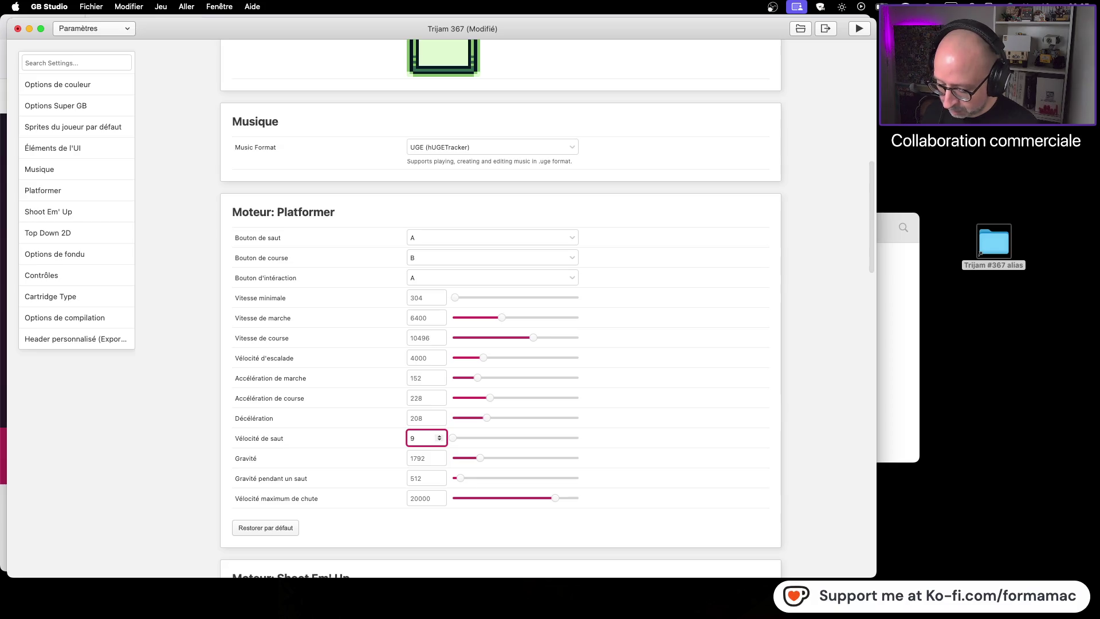
pyautogui.write('500')
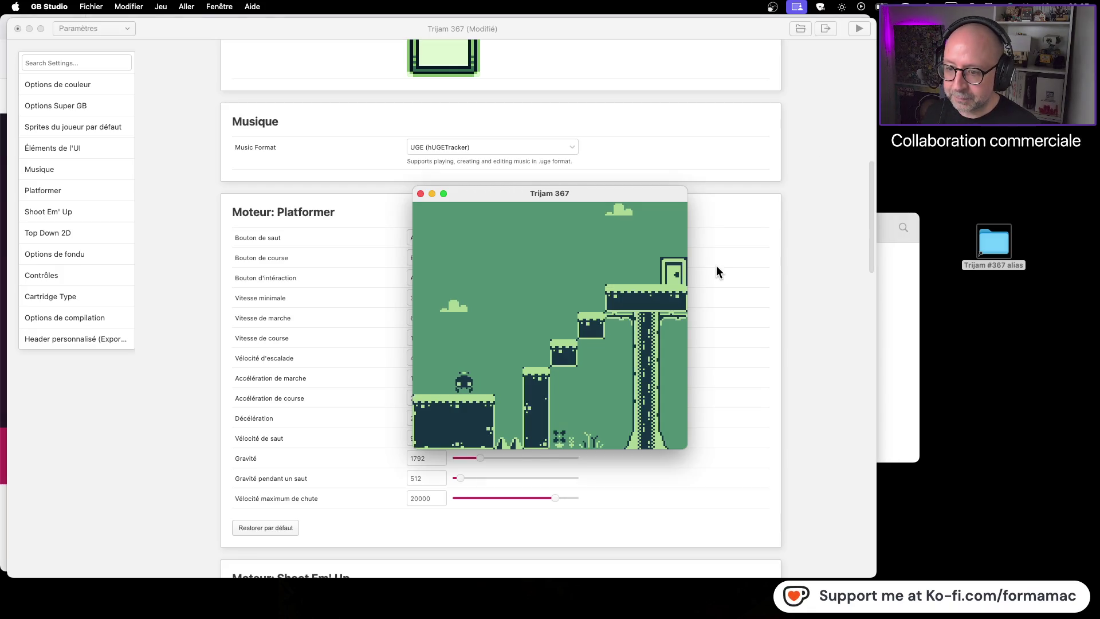
pyautogui.press('Right')
pyautogui.press('z')
pyautogui.press('z')
pyautogui.press('Right')
pyautogui.press('z')
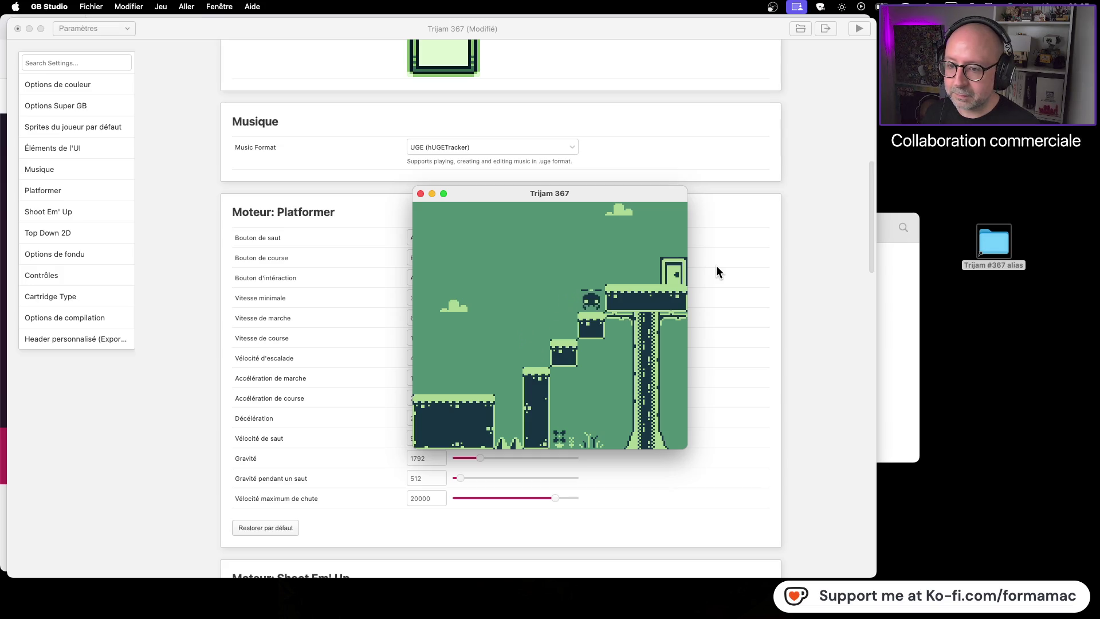
pyautogui.press('z')
pyautogui.press('Right')
pyautogui.press('Left')
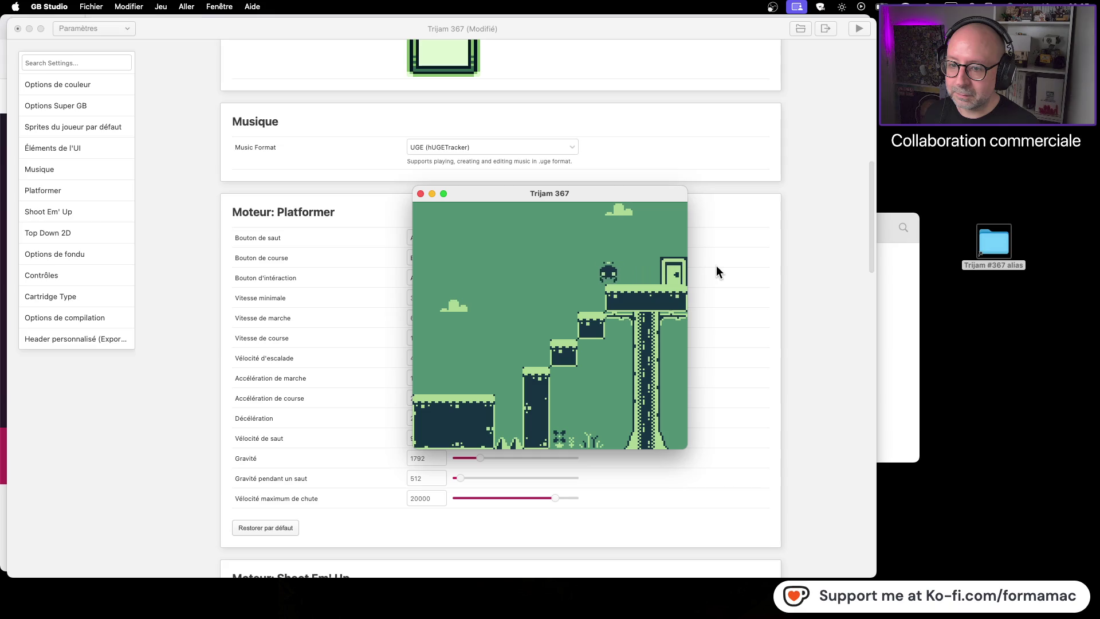
pyautogui.press('z')
# Walk the player to the door on the high platform, then close the game and save
pyautogui.press('Right')
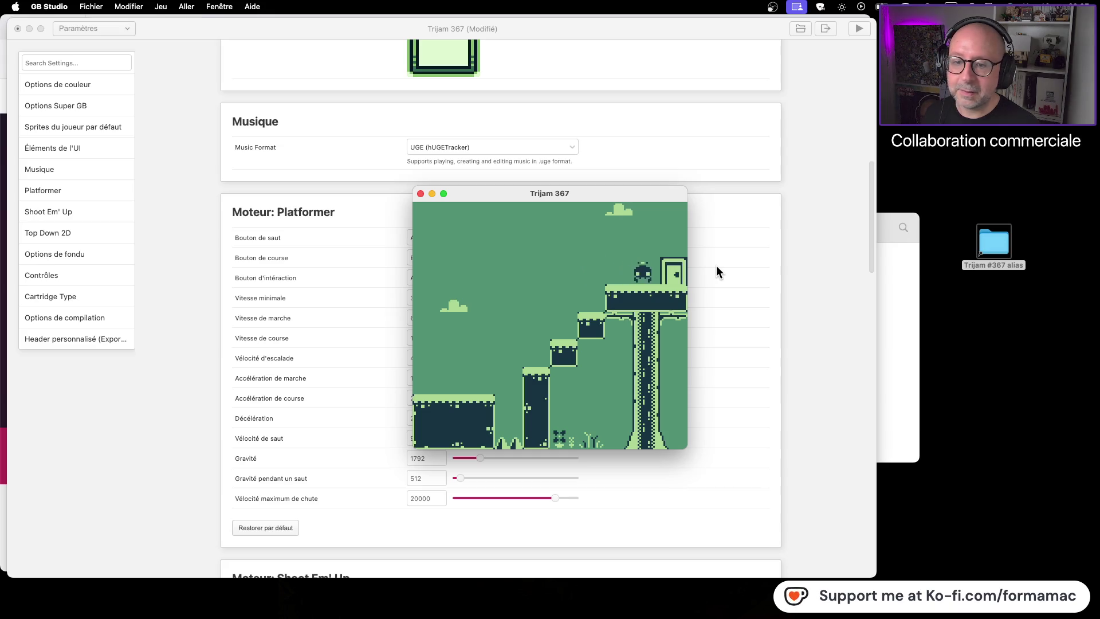
pyautogui.press('Left')
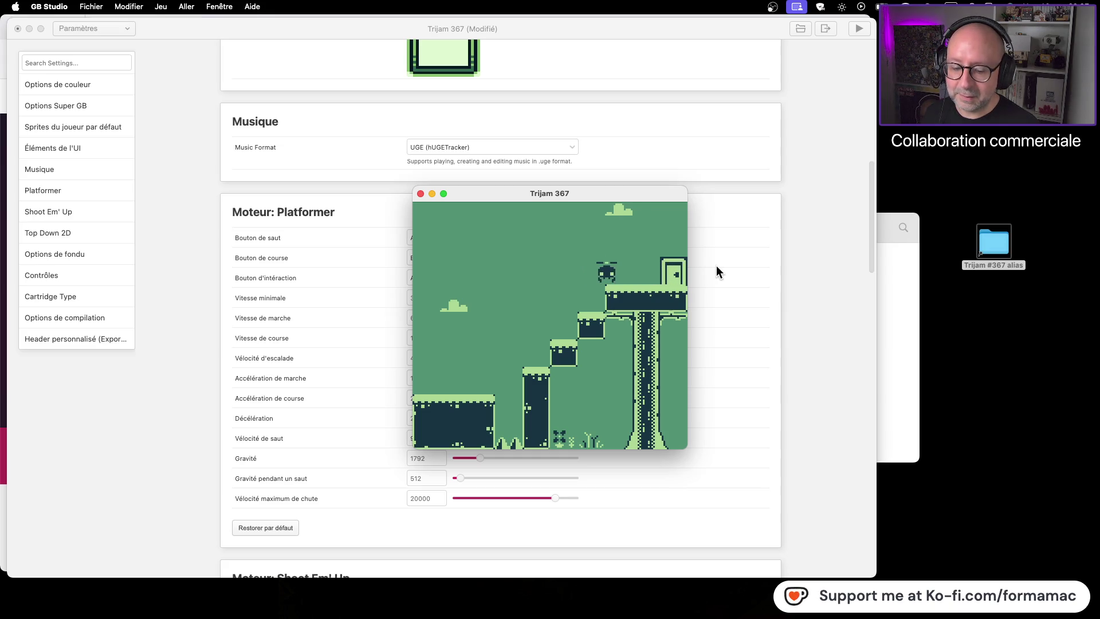
pyautogui.press('Right')
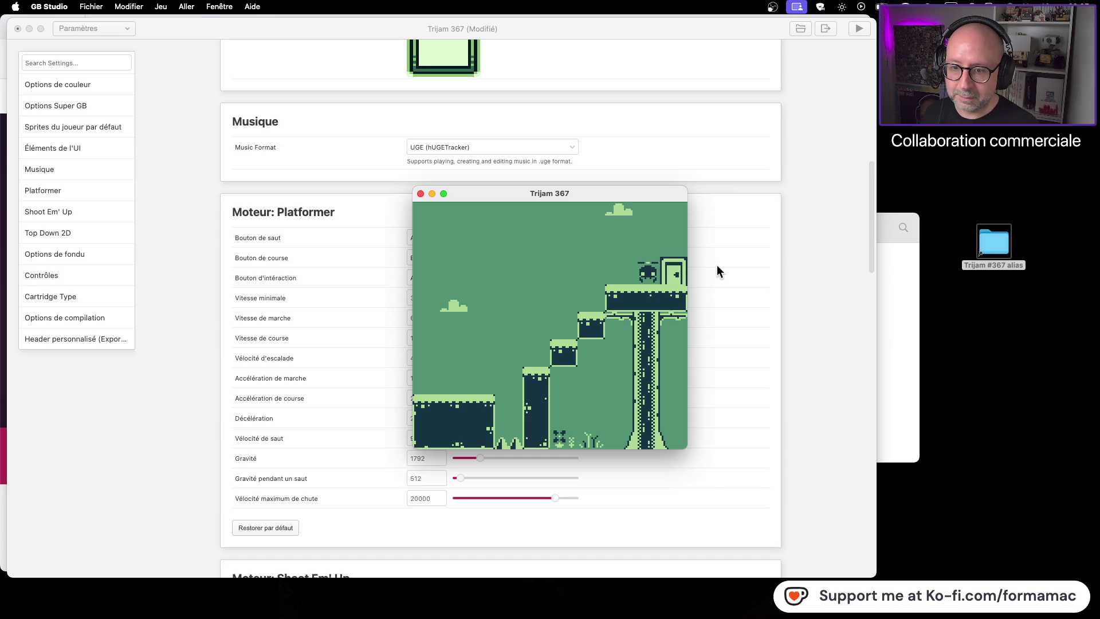
pyautogui.click(420, 194)
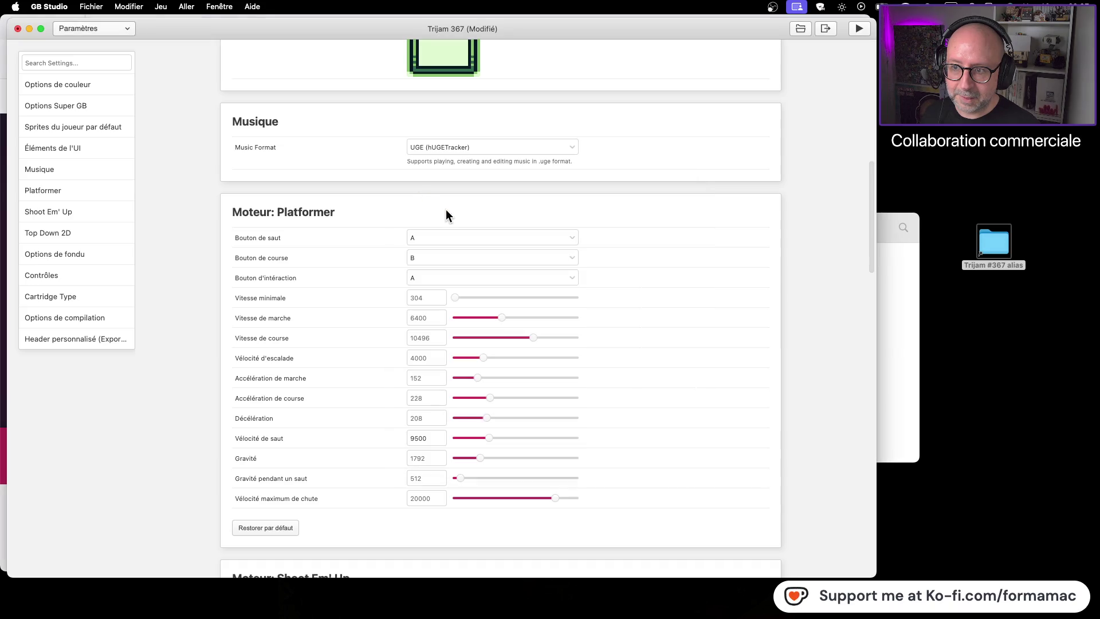
pyautogui.press('super+s')
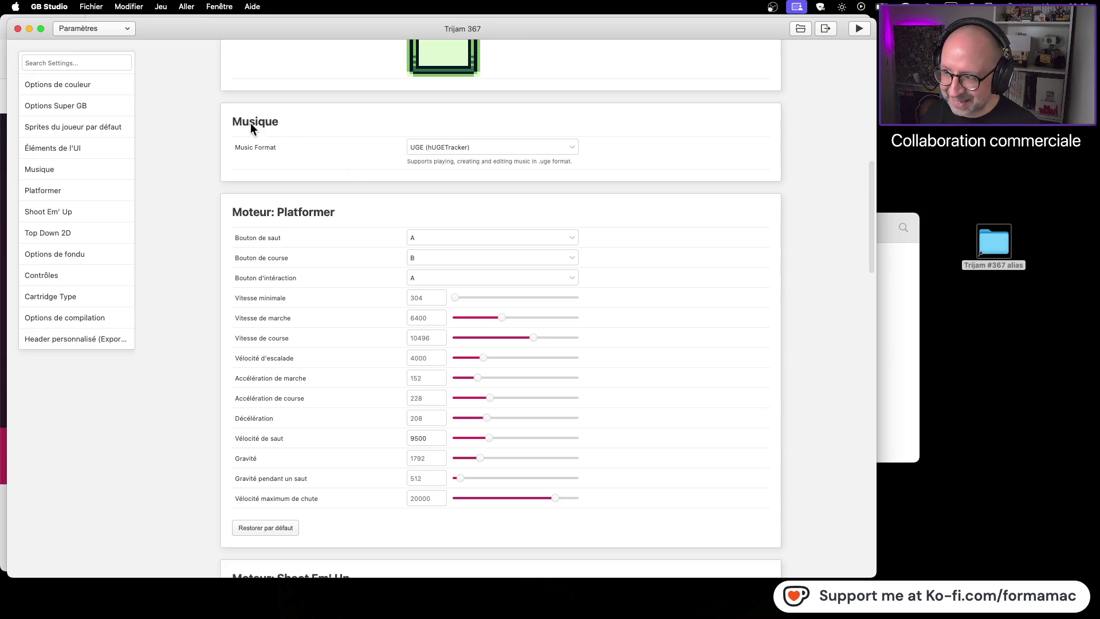
pyautogui.click(126, 28)
# Switch to the Monde du jeu view and shift it to bring Scène 3 further left
pyautogui.click(72, 47)
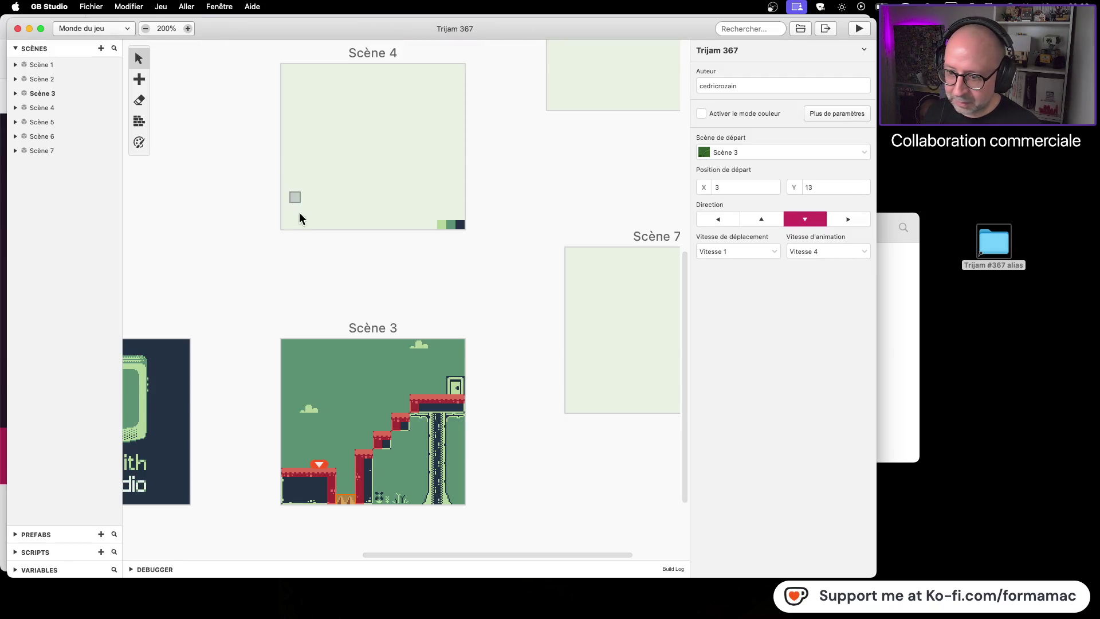
pyautogui.hscroll(-5, 380, 277)
pyautogui.scroll(-2, 380, 277)
pyautogui.moveTo(418, 277); pyautogui.dragTo(307, 278)
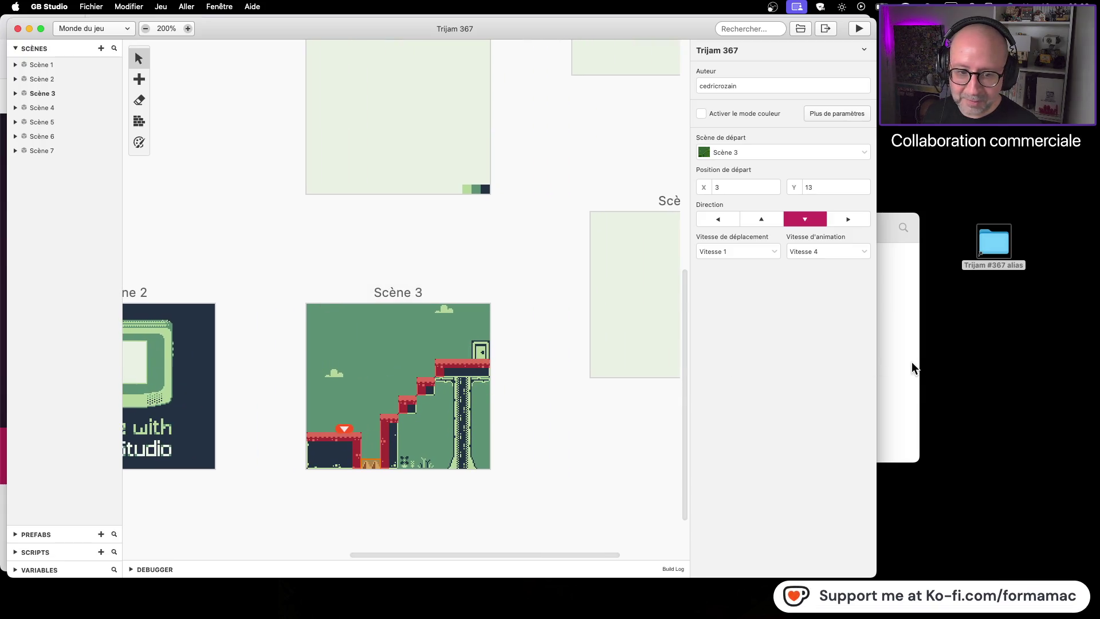
# In Finder, browse the assets sprites folder to static.png, then return to the Trijam #367 folder
pyautogui.click(912, 364)
pyautogui.doubleClick(529, 266)
pyautogui.doubleClick(531, 338)
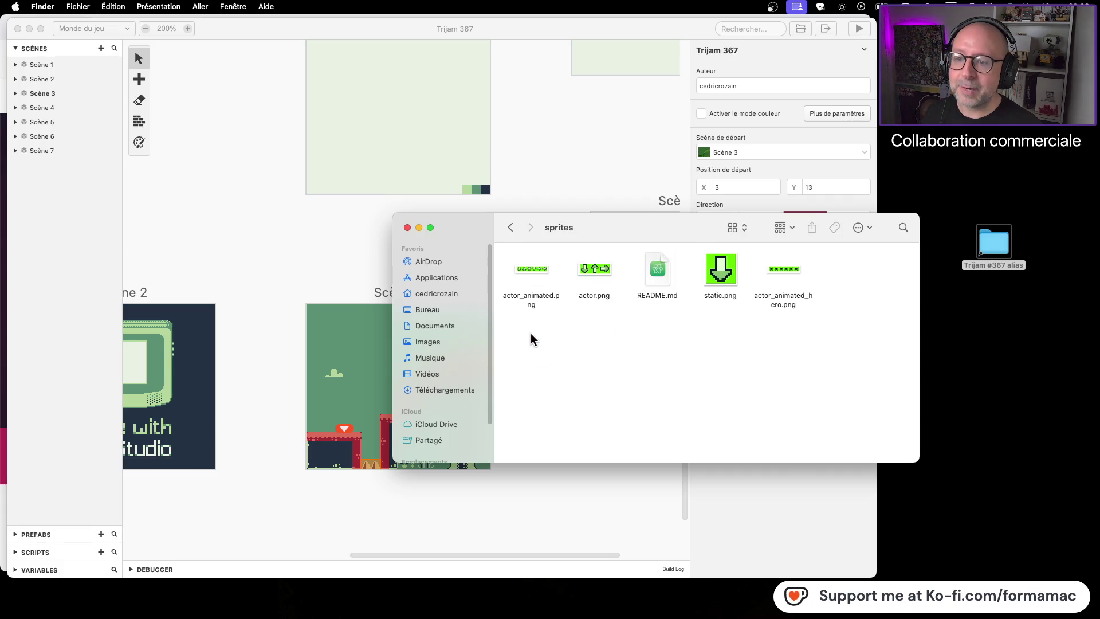
pyautogui.click(717, 272)
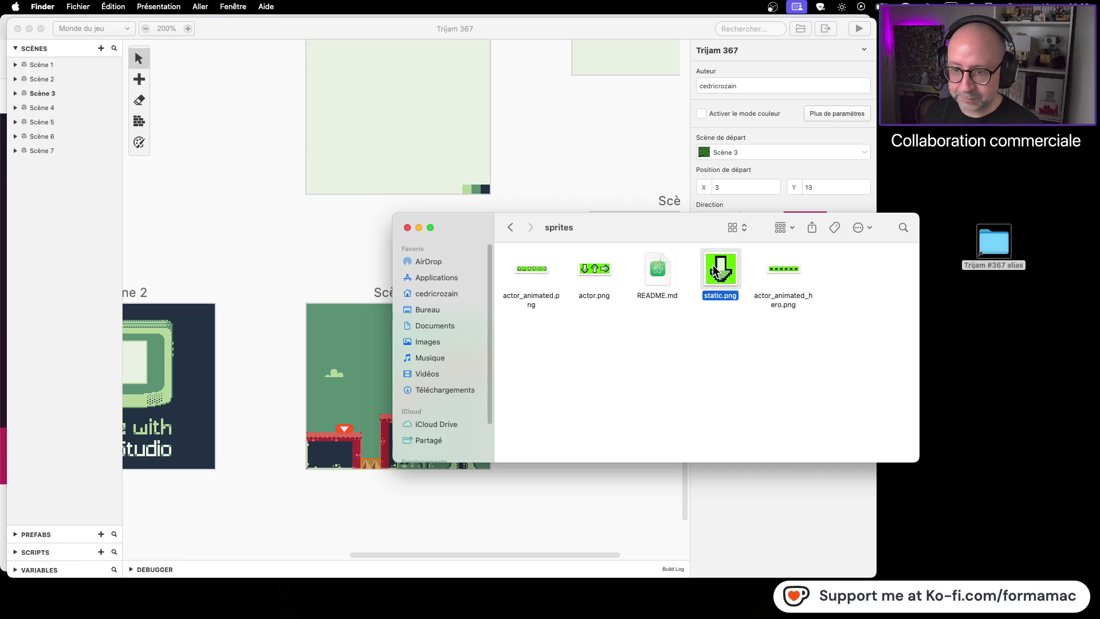
pyautogui.click(510, 228)
pyautogui.click(510, 228)
pyautogui.click(510, 228)
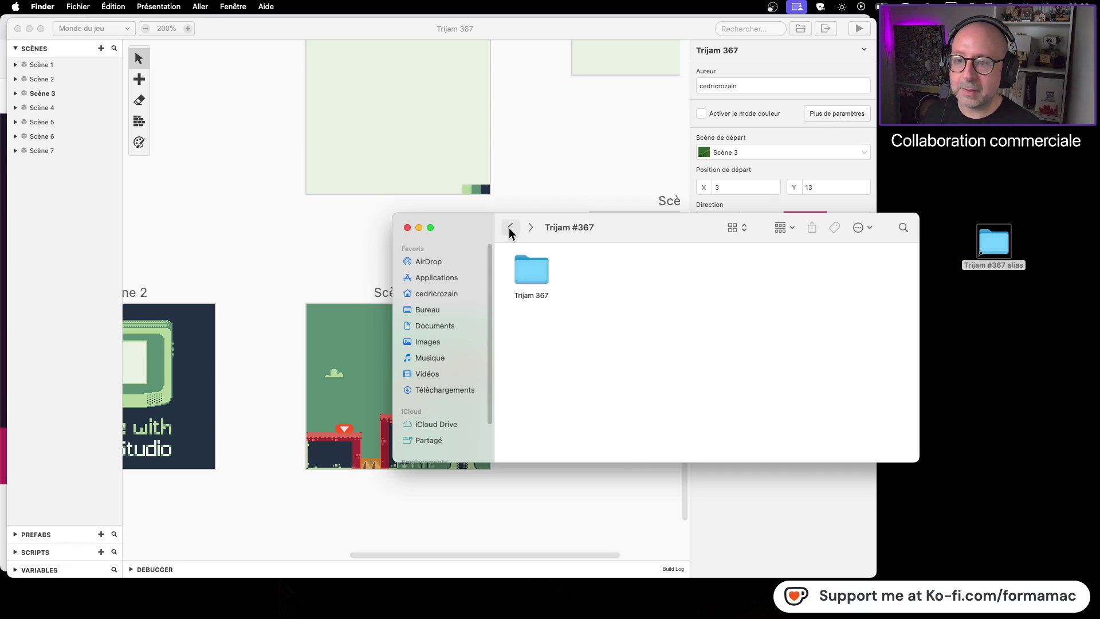
pyautogui.click(513, 229)
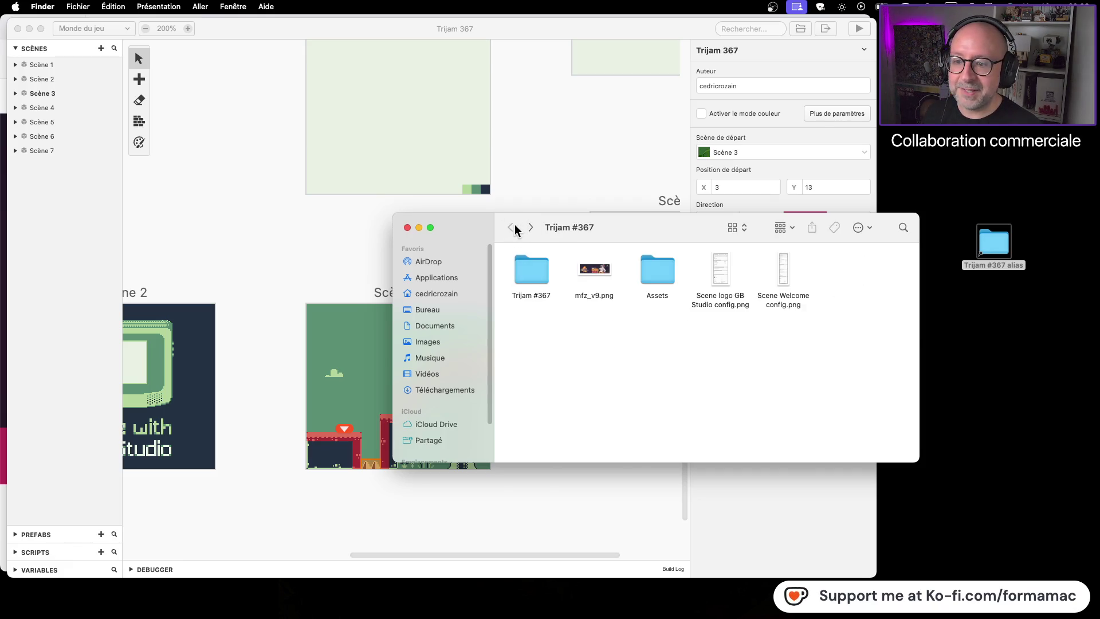
# Open Assets > Graphismes and open static.png with LibreSprite
pyautogui.doubleClick(662, 279)
pyautogui.doubleClick(514, 278)
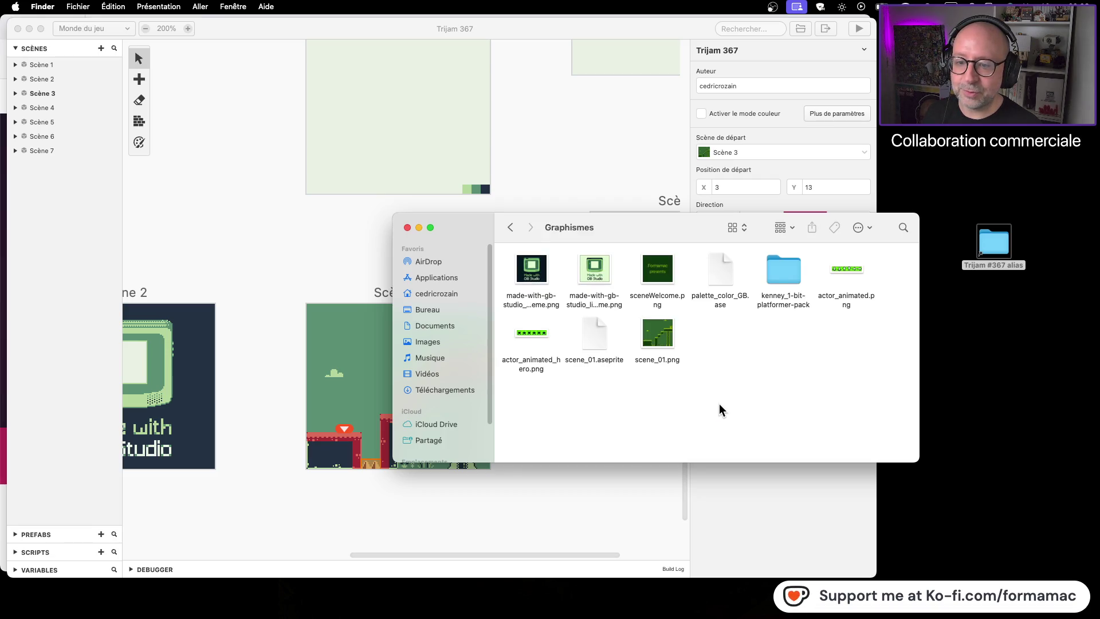
pyautogui.rightClick(723, 340)
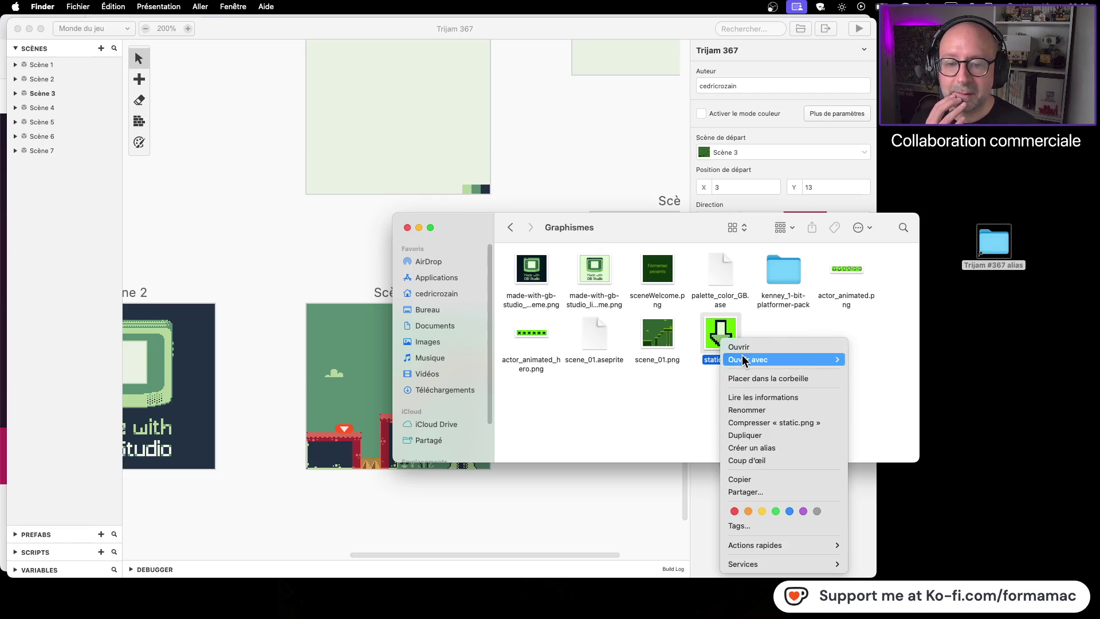
pyautogui.moveTo(746, 359)
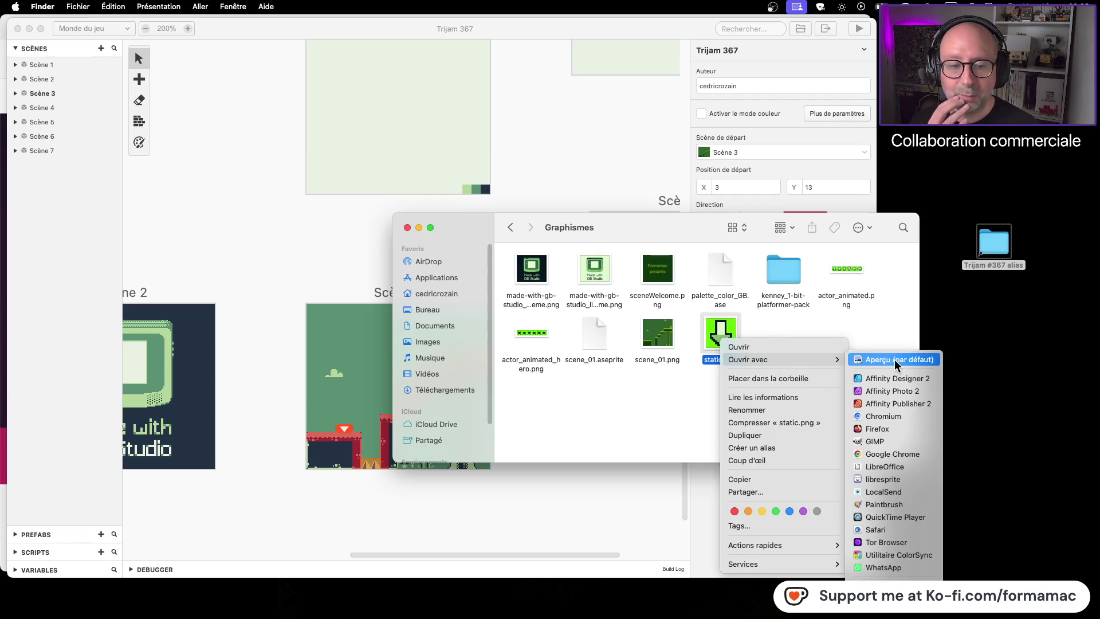
pyautogui.click(903, 479)
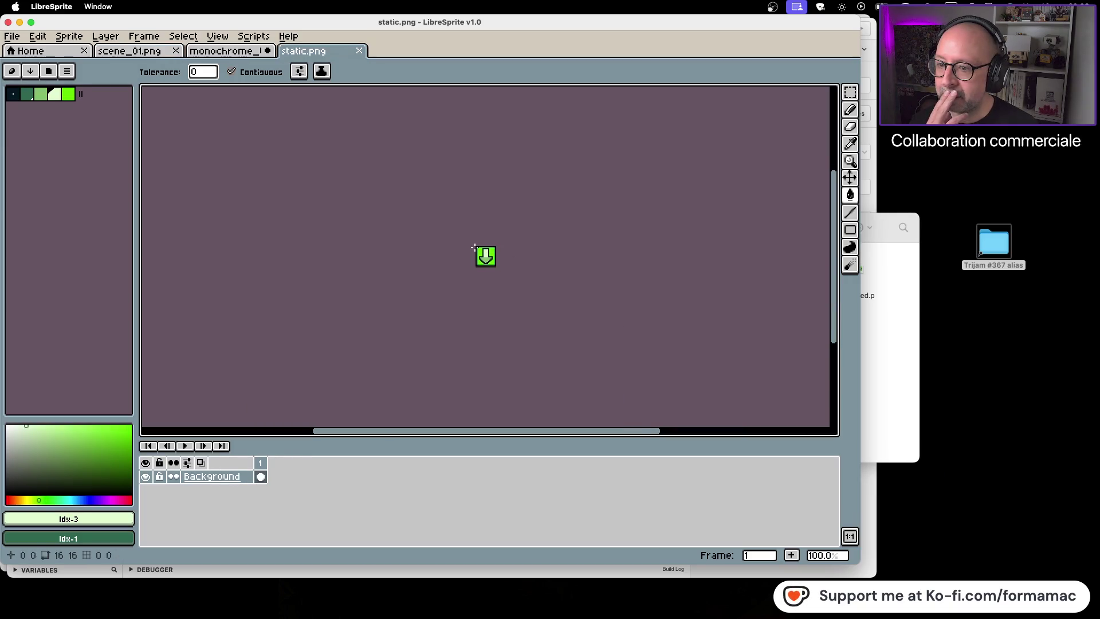
# Zoom in on the arrow sprite, then rectangle-select a door tile on the monochrome tilemap sheet
pyautogui.scroll(4, 474, 243)
pyautogui.moveTo(655, 318)
pyautogui.mouseDown()
pyautogui.moveTo(479, 238)
pyautogui.moveTo(631, 311)
pyautogui.moveTo(605, 303)
pyautogui.mouseUp()
pyautogui.scroll(2, 449, 241)
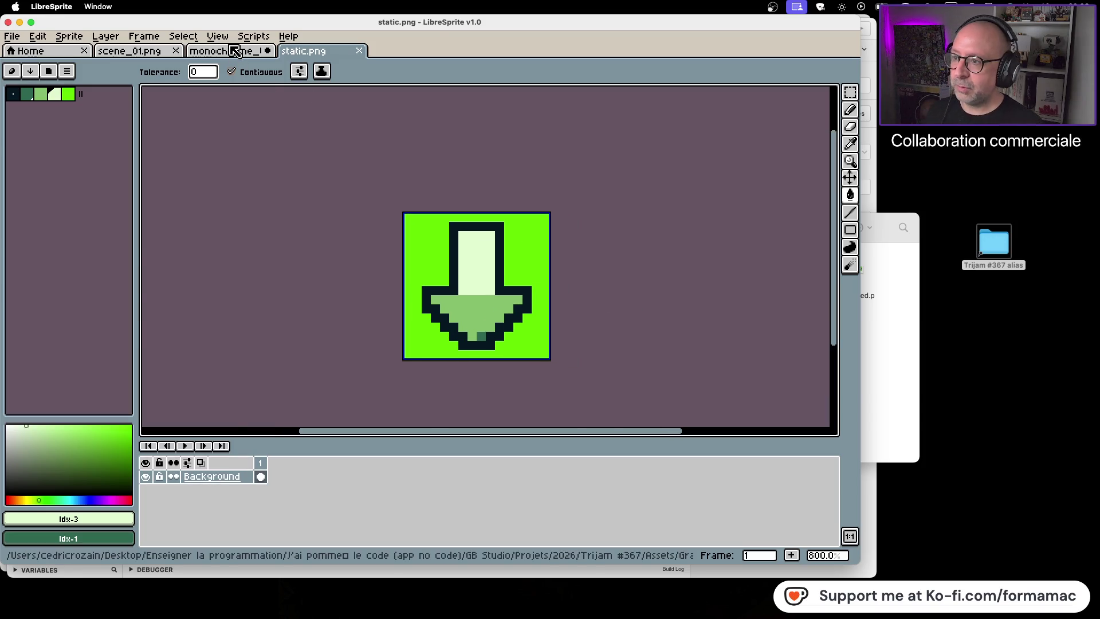
pyautogui.click(234, 51)
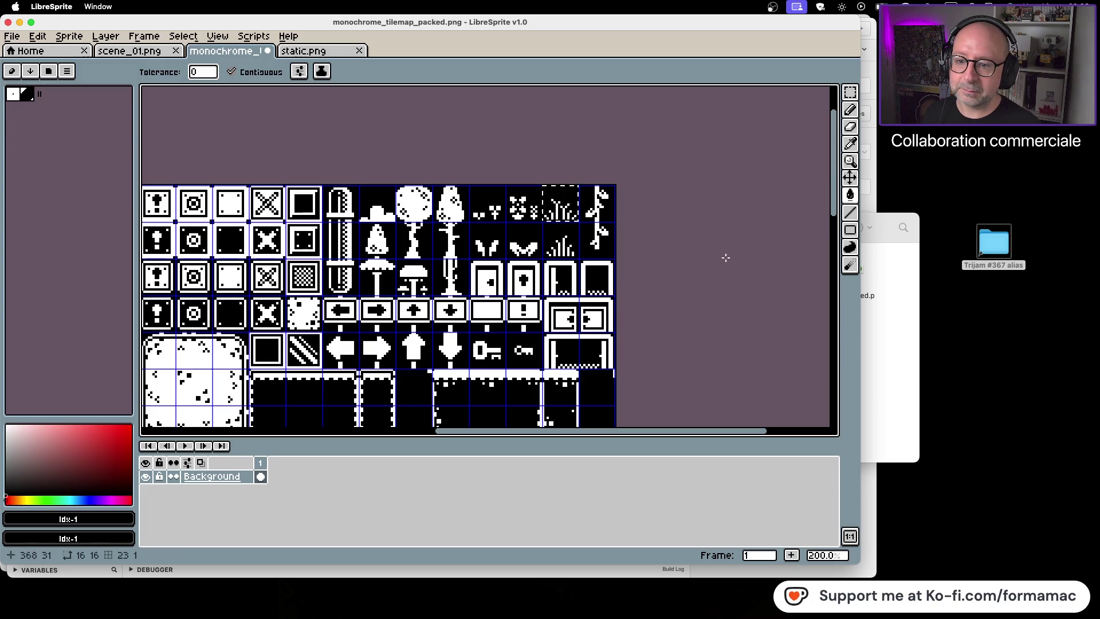
pyautogui.click(850, 91)
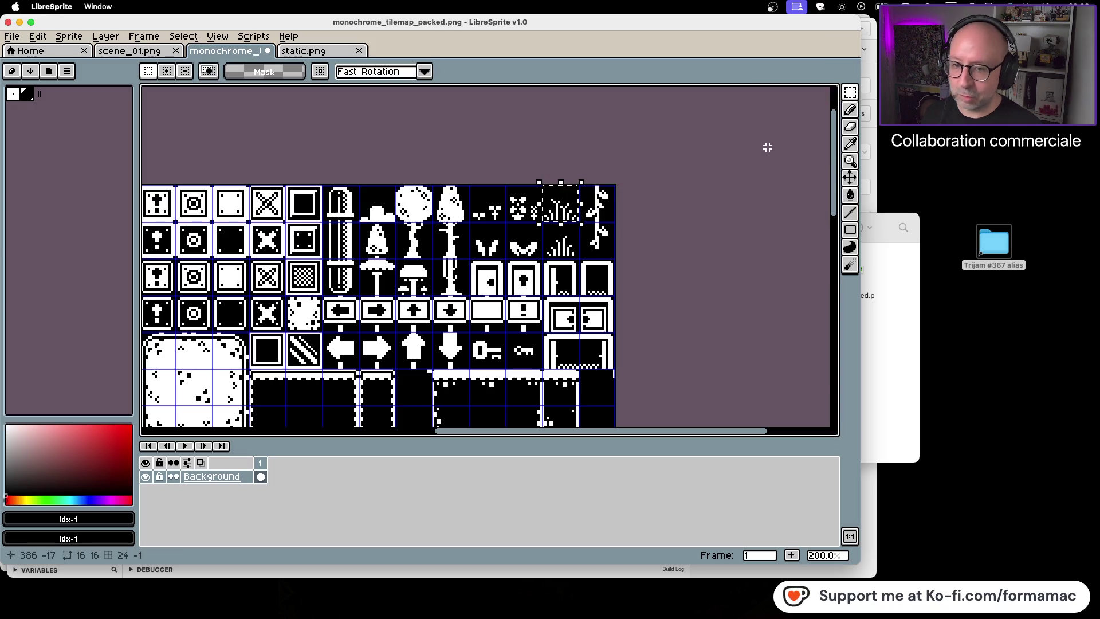
pyautogui.click(765, 149)
pyautogui.moveTo(560, 286); pyautogui.dragTo(571, 295)
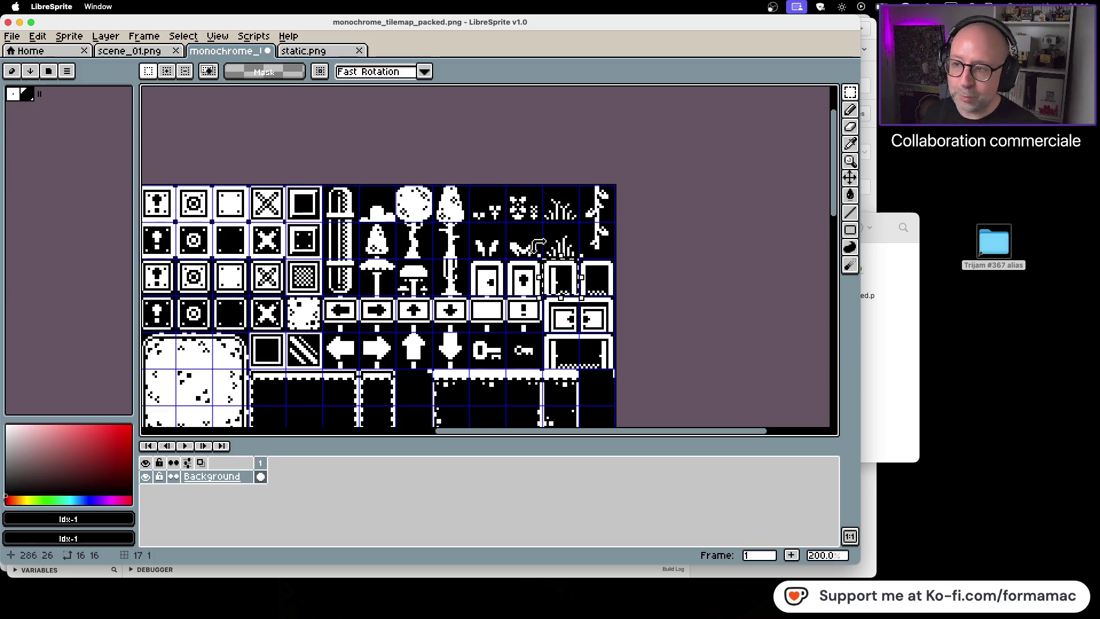
# Paste the copied door tile over static.png's down-arrow graphic
pyautogui.click(145, 53)
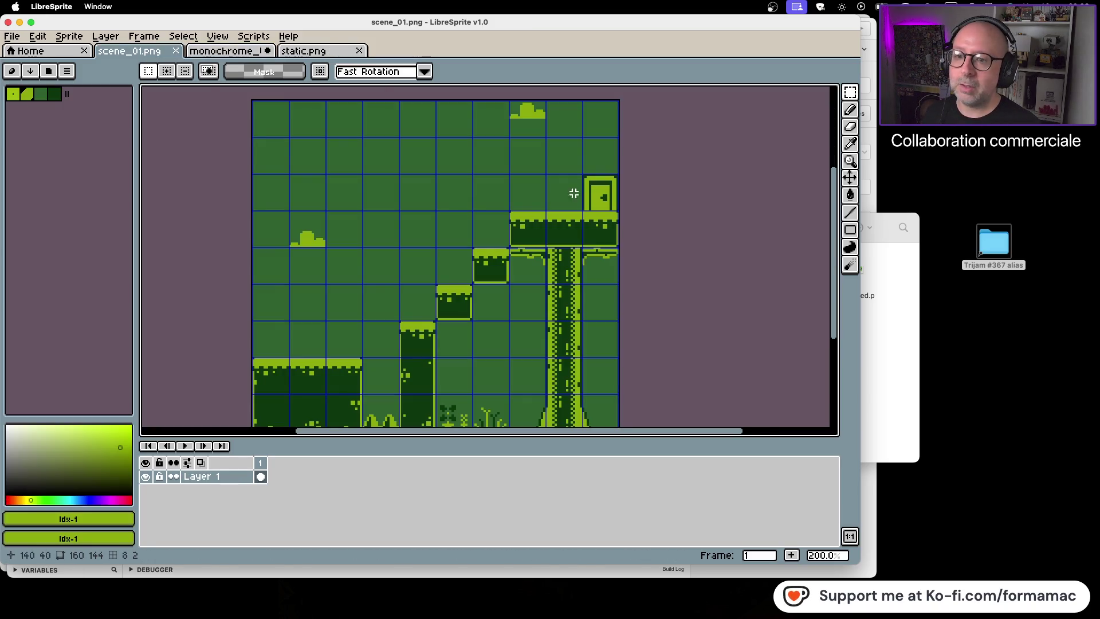
pyautogui.click(324, 52)
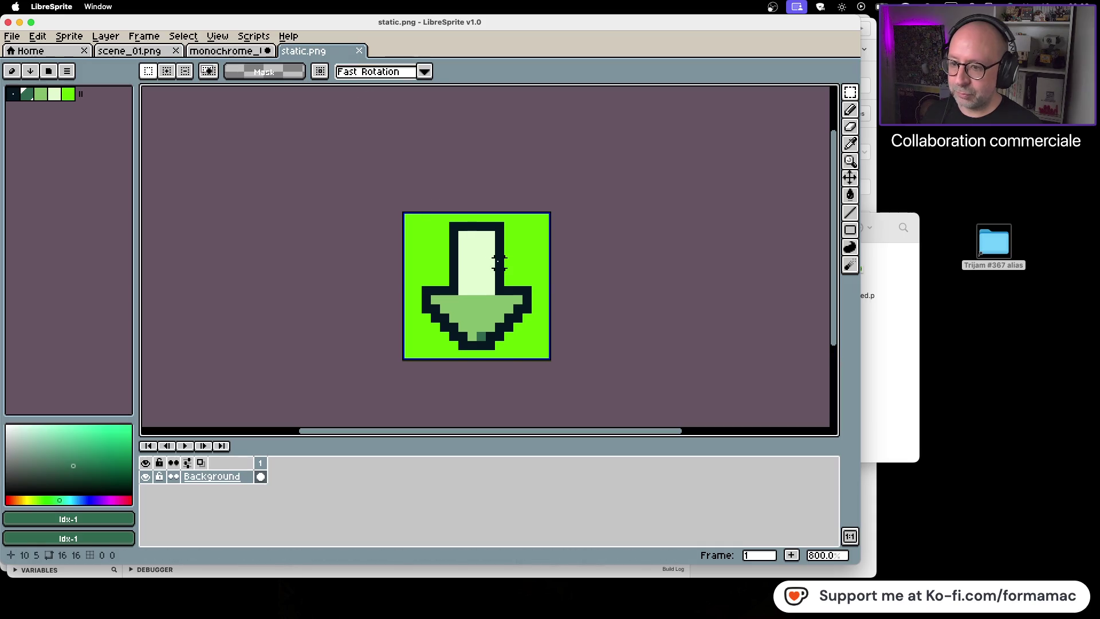
pyautogui.press('super+v')
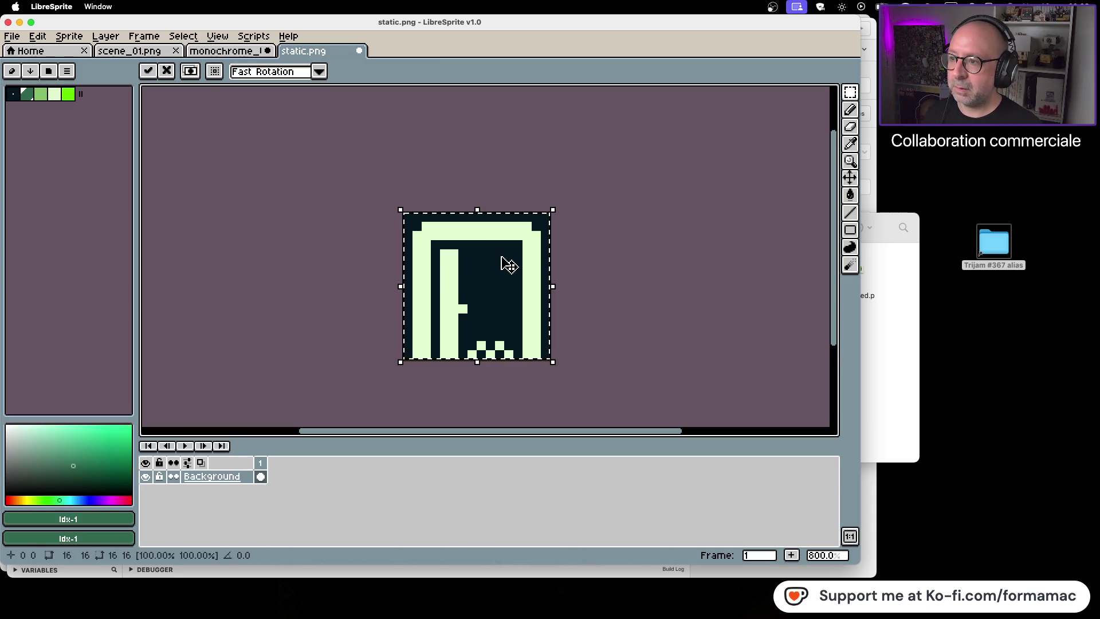
pyautogui.click(245, 53)
pyautogui.click(155, 52)
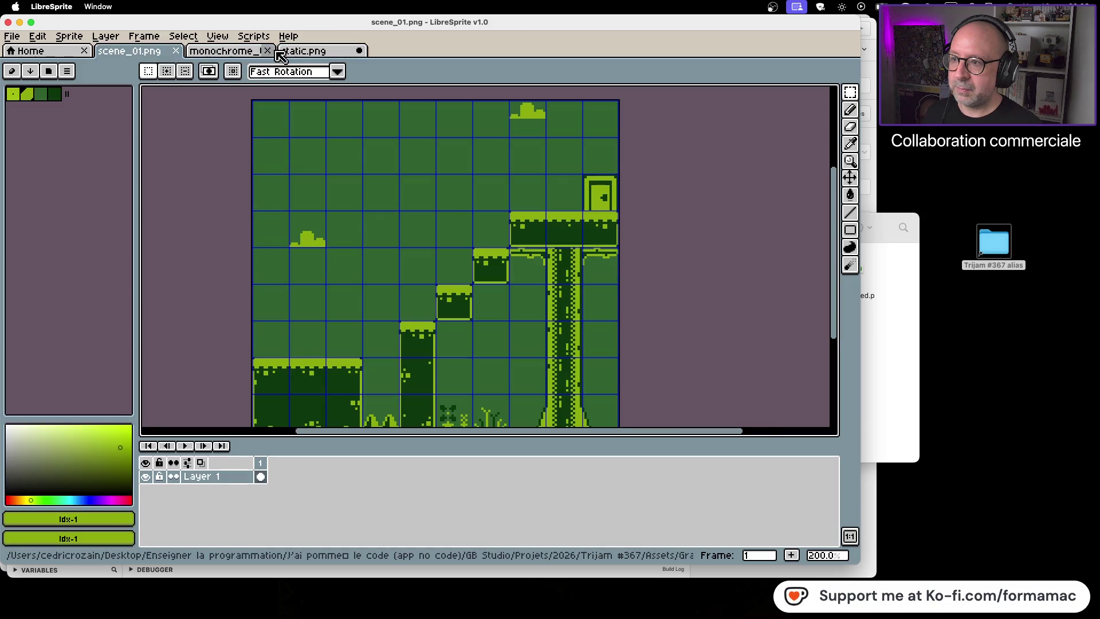
pyautogui.click(315, 53)
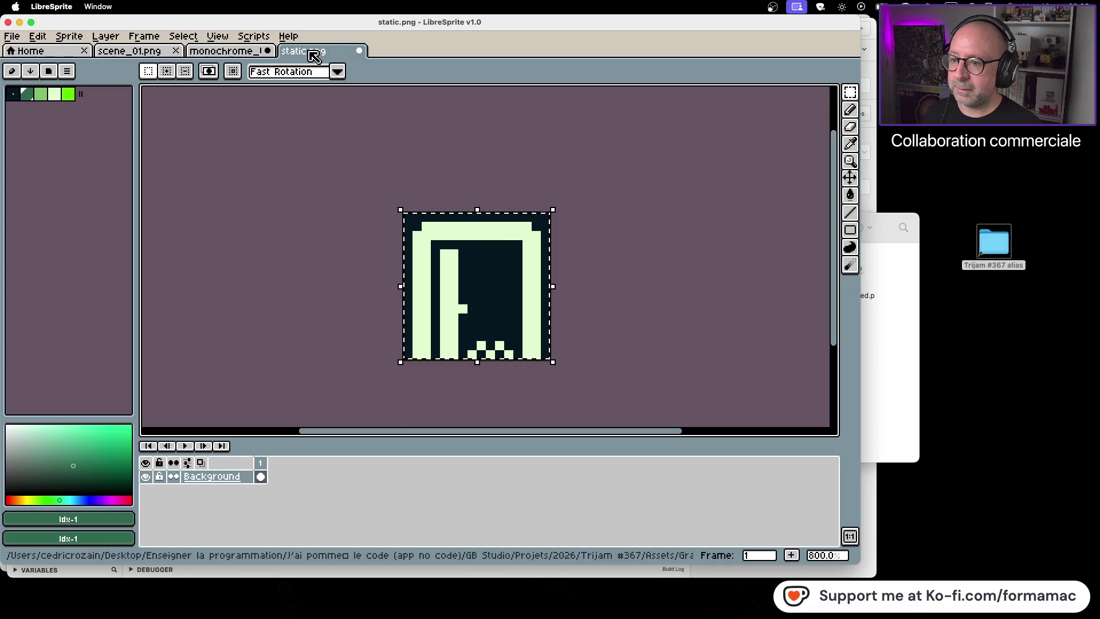
pyautogui.click(241, 57)
pyautogui.click(154, 57)
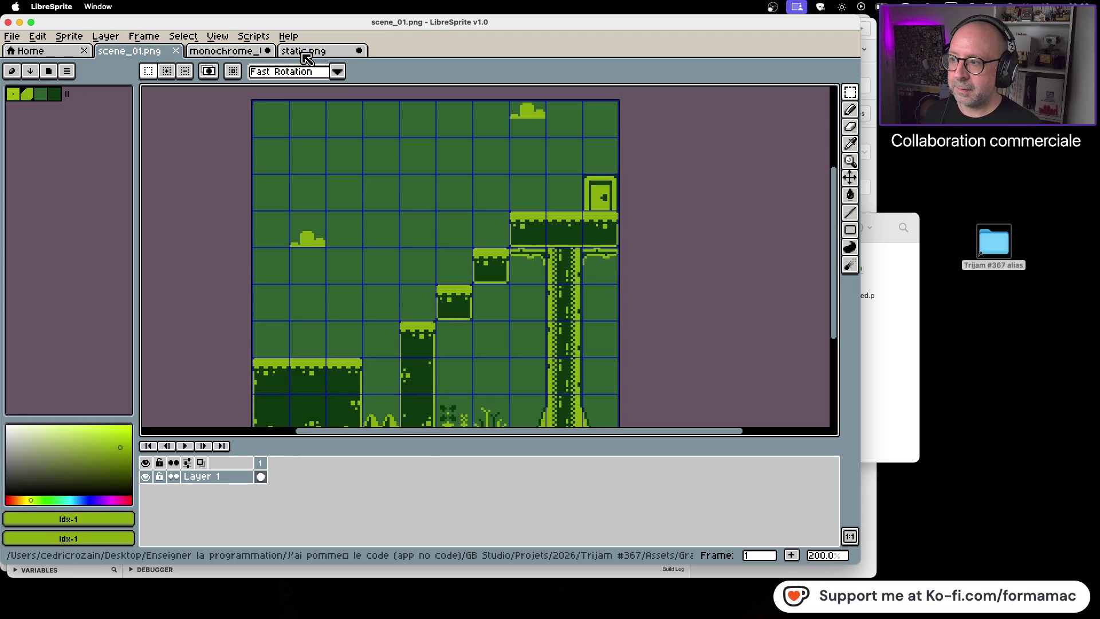
pyautogui.click(307, 58)
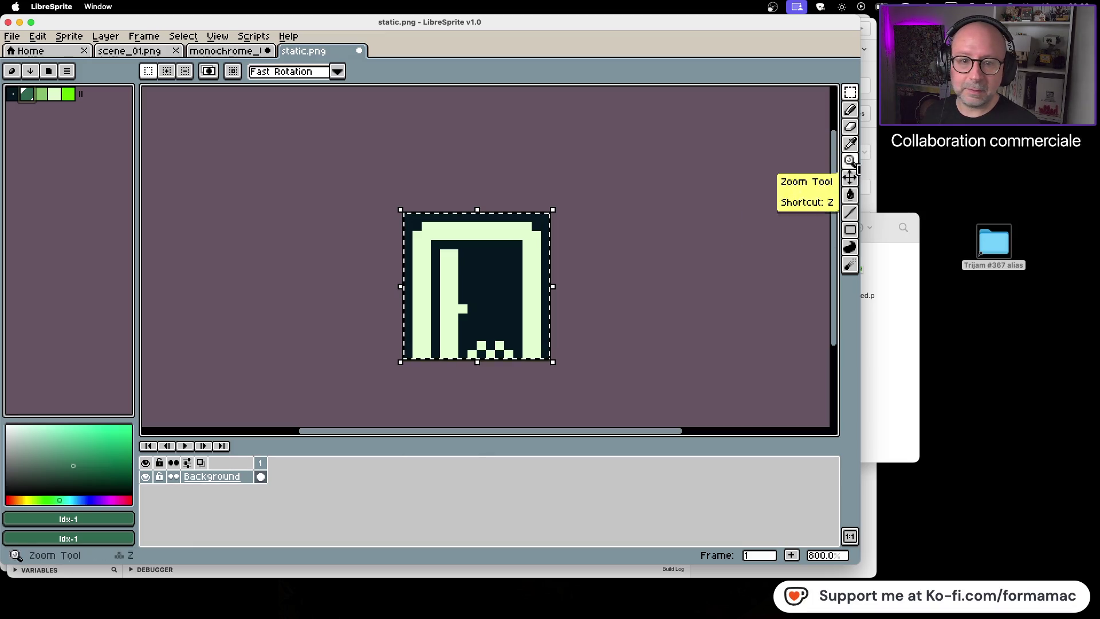
pyautogui.click(851, 195)
# Fill the door frame and two bottom checker pixels dark green, and the outer border bright green
pyautogui.click(538, 253)
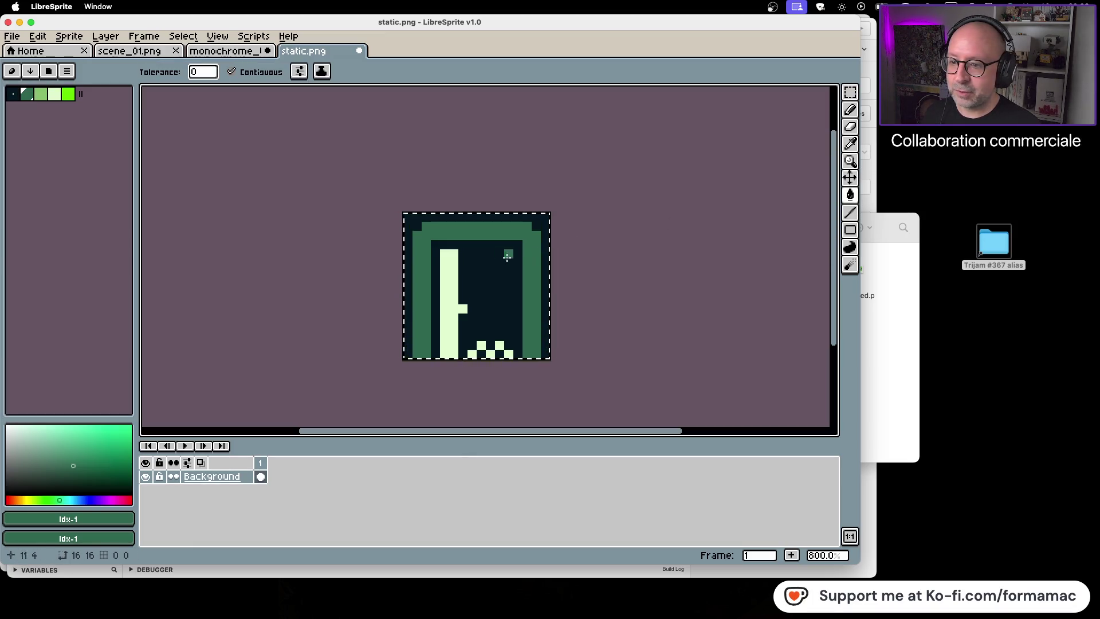
pyautogui.click(481, 345)
pyautogui.click(472, 355)
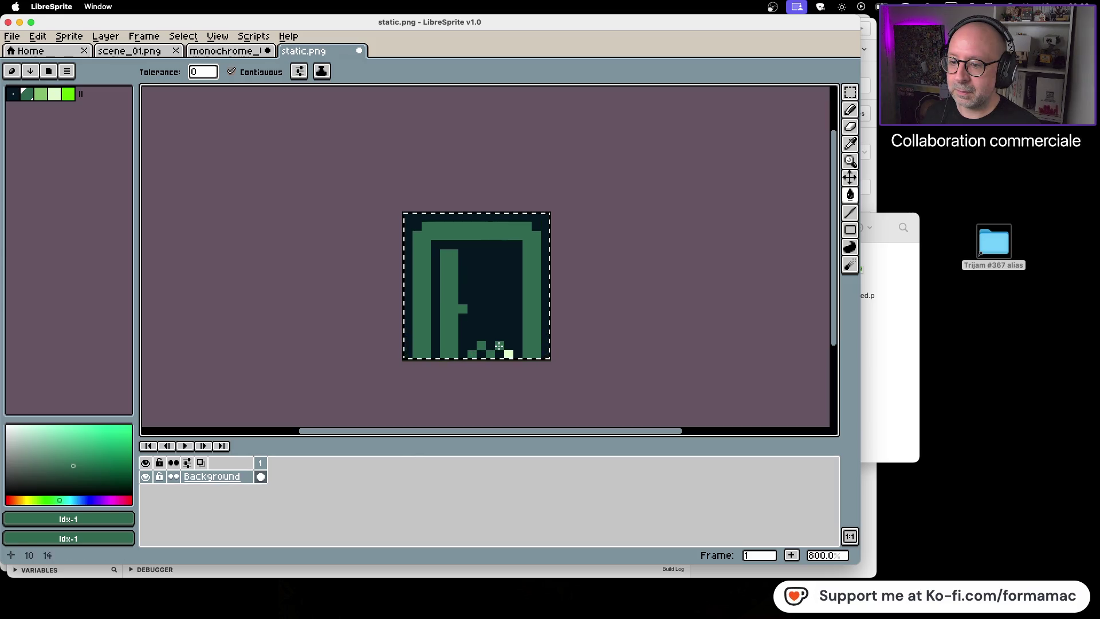
pyautogui.click(68, 93)
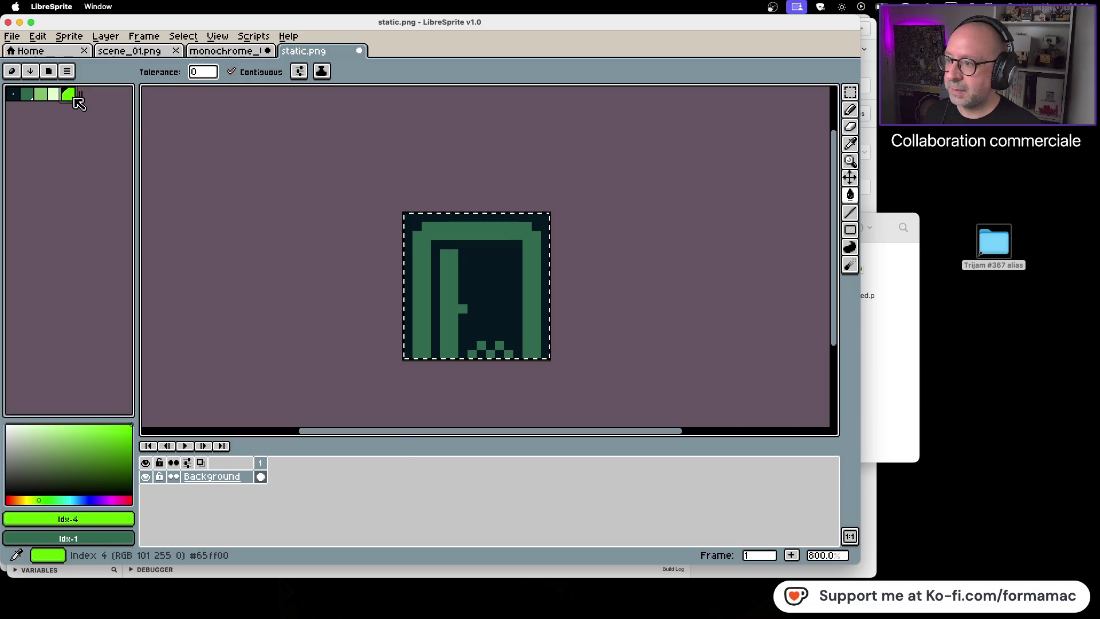
pyautogui.click(444, 217)
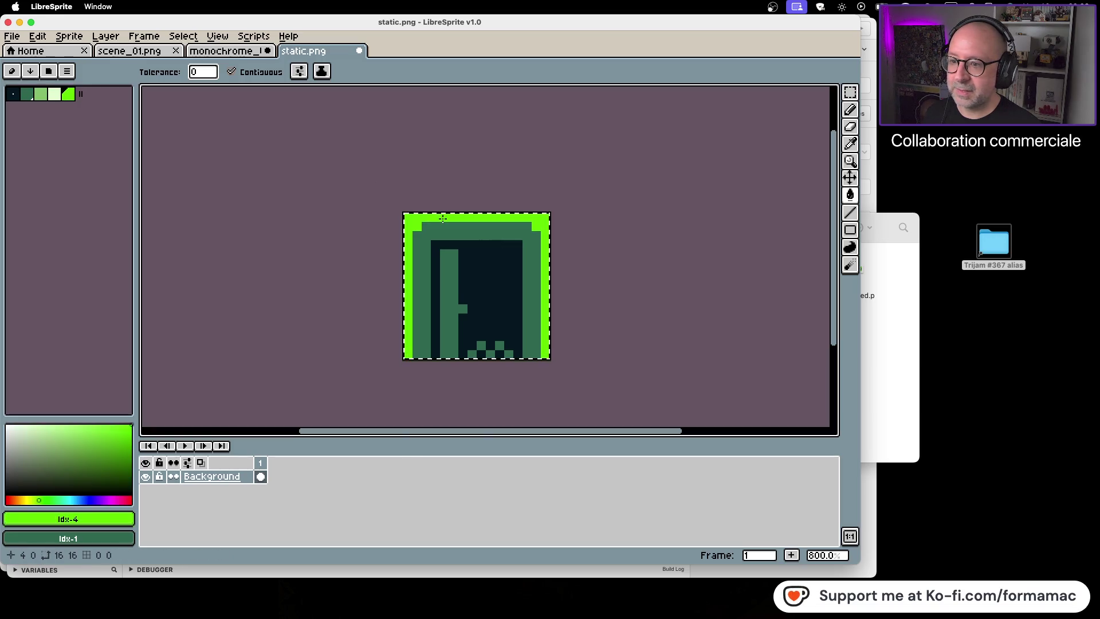
# Return to the recoloured static.png and choose File > Save As
pyautogui.click(245, 53)
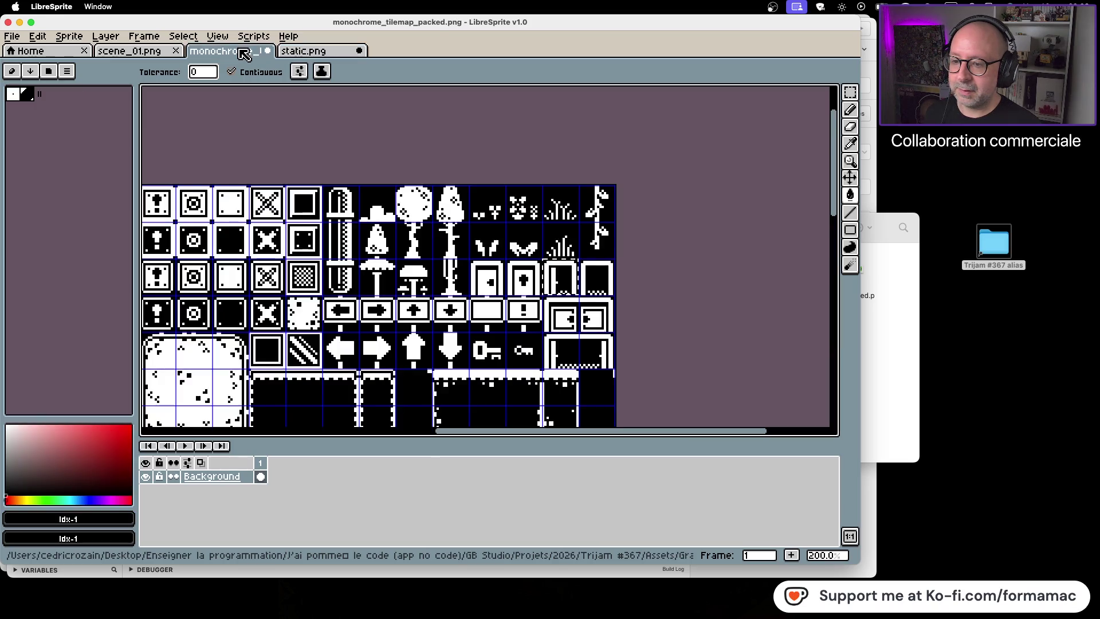
pyautogui.click(325, 57)
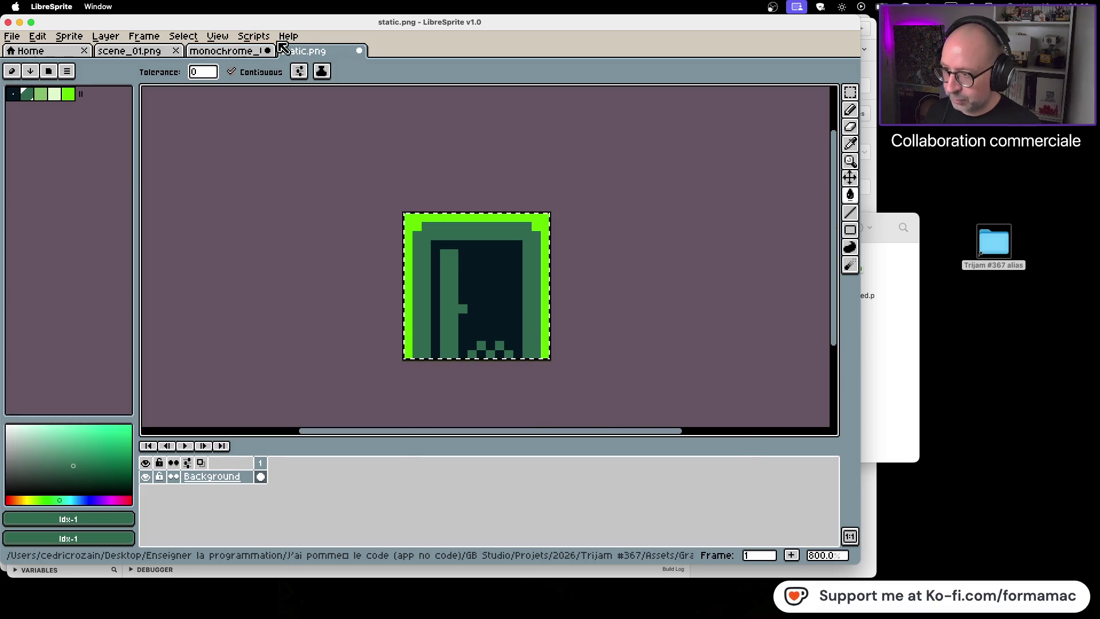
pyautogui.click(11, 36)
pyautogui.click(57, 107)
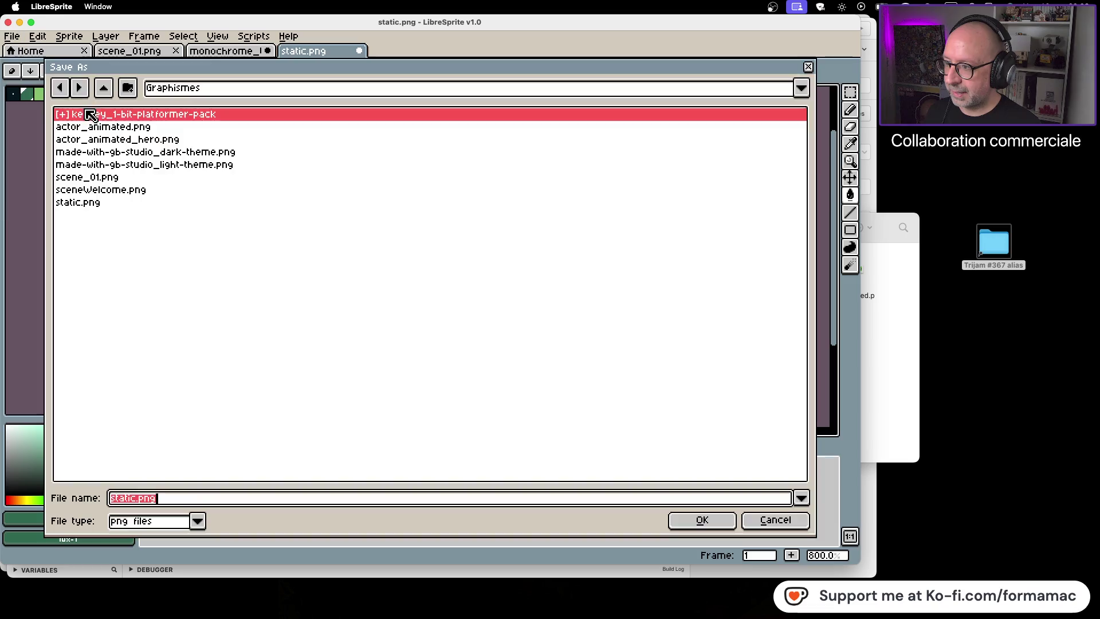
# Change the Save As file name to static_open_door.png and save the recoloured door sprite
pyautogui.write('_c')
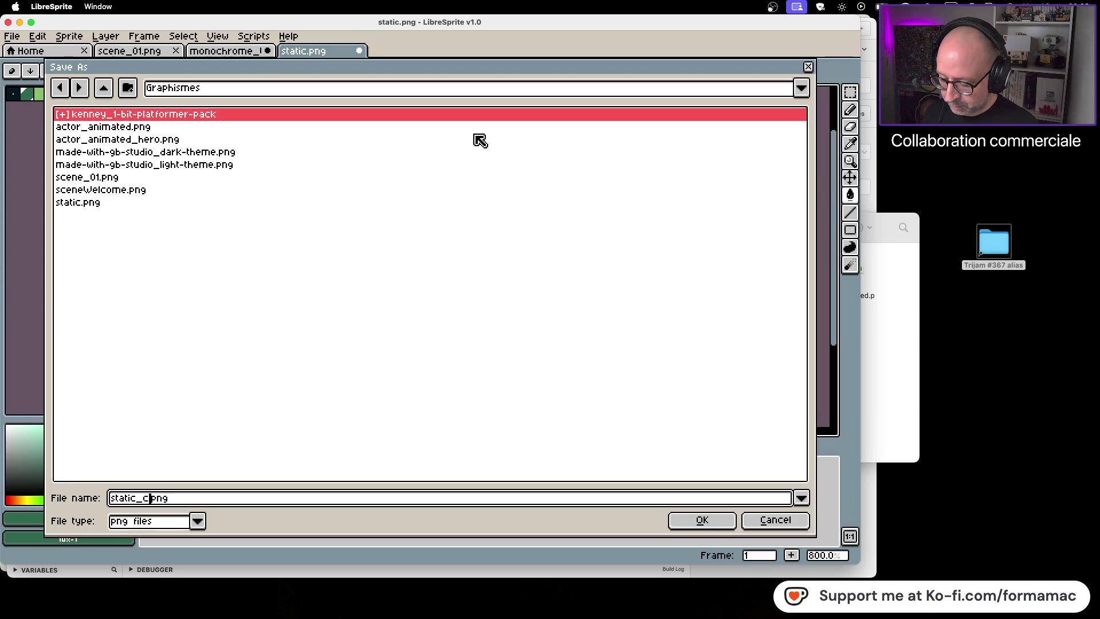
pyautogui.write('lose_door')
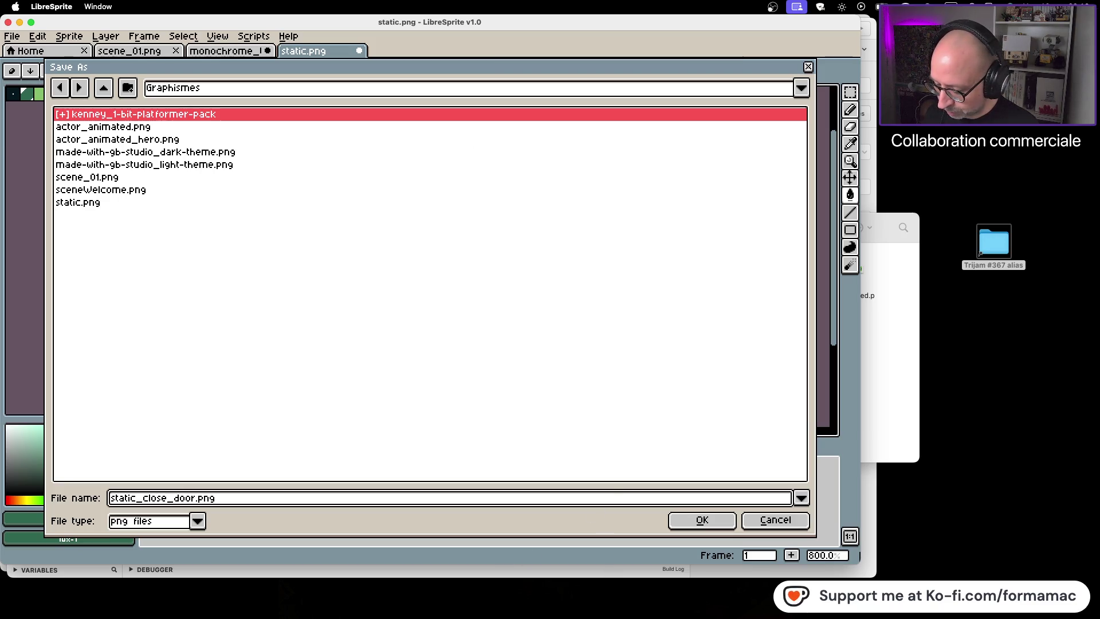
pyautogui.press('super+Tab')
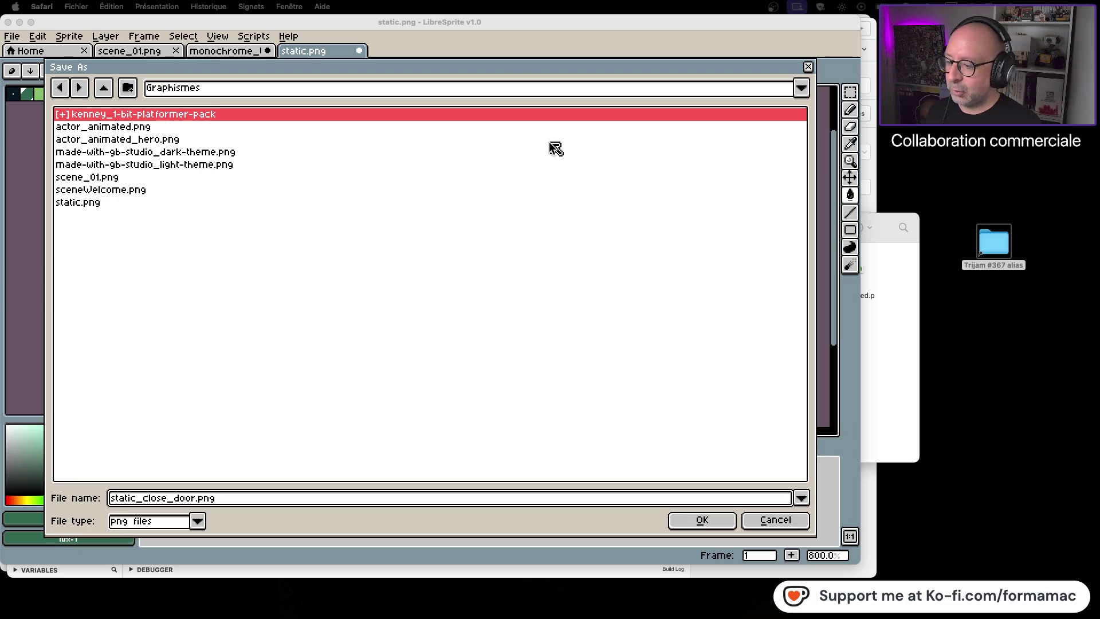
pyautogui.click(174, 509)
pyautogui.press('Left')
pyautogui.press('Left')
pyautogui.press('Left')
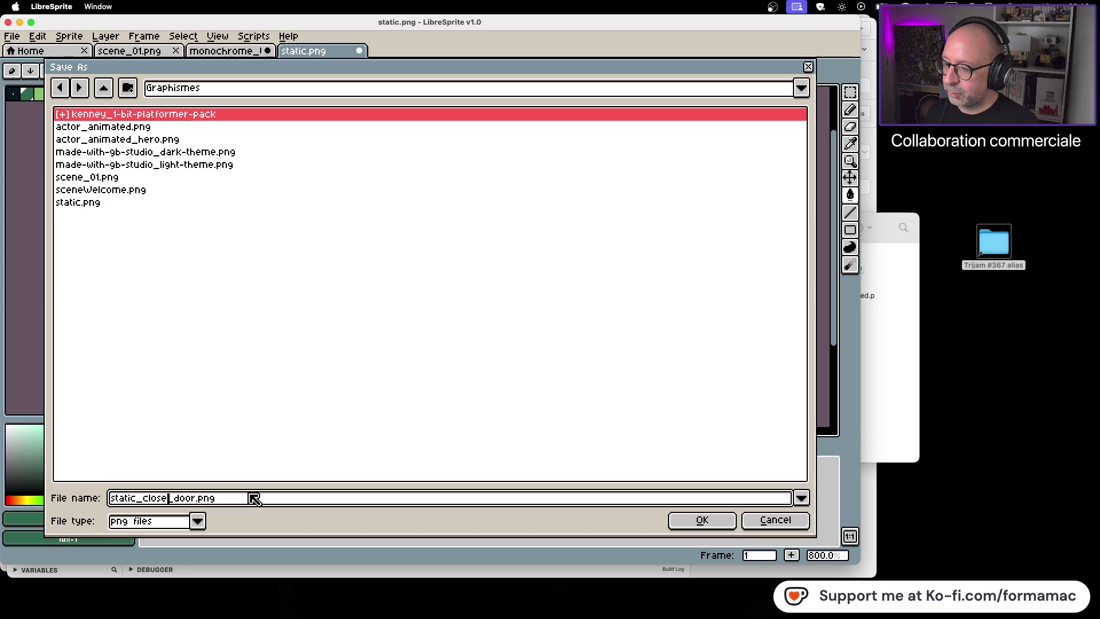
pyautogui.press('BackSpace')
pyautogui.press('BackSpace')
pyautogui.press('BackSpace')
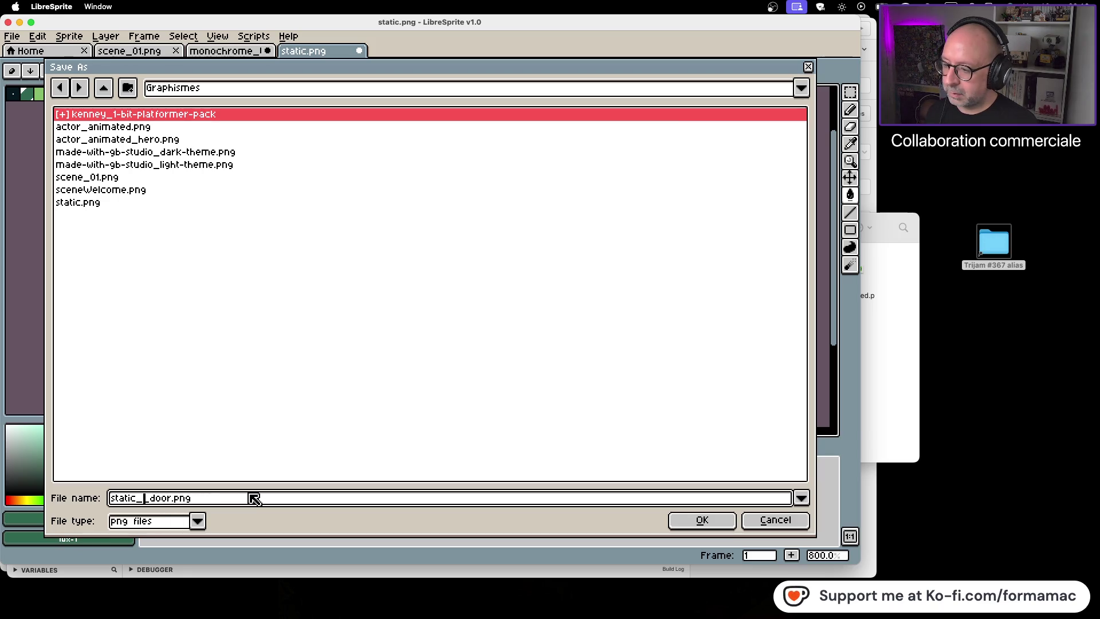
pyautogui.write('open')
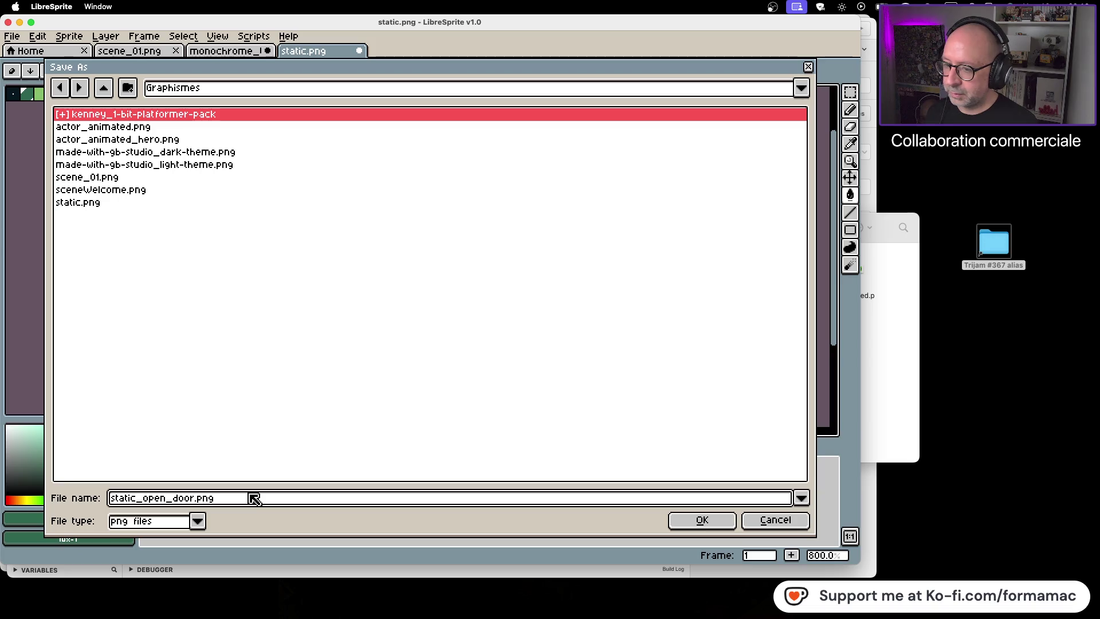
pyautogui.press('Return')
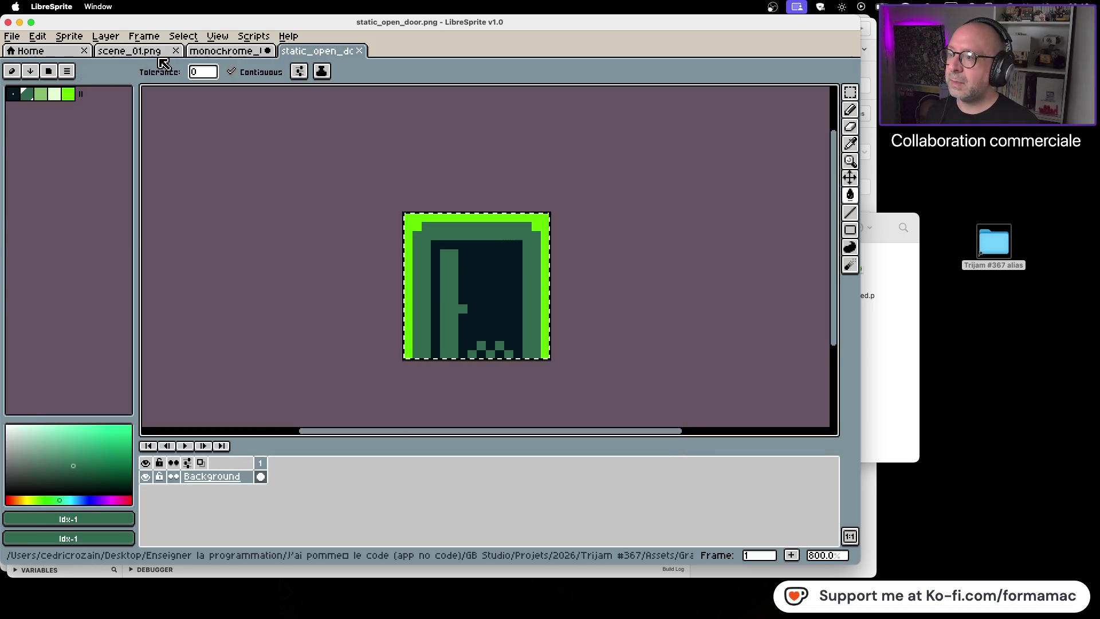
pyautogui.click(161, 55)
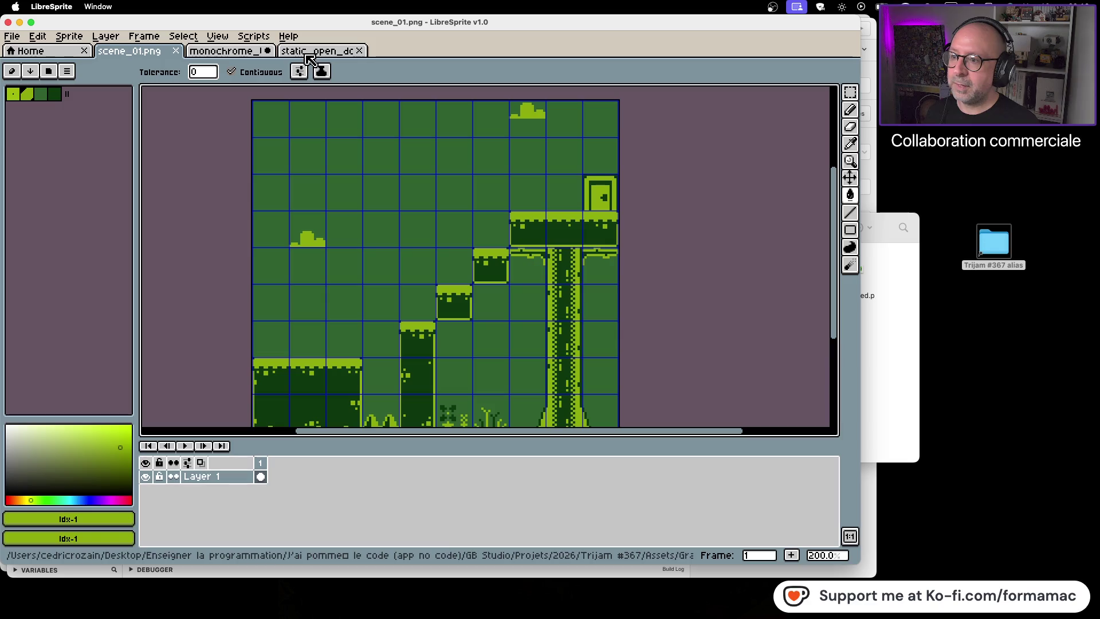
# Paste the door tile copied from the monochrome tilemap sheet into the static_open_door sprite
pyautogui.click(236, 52)
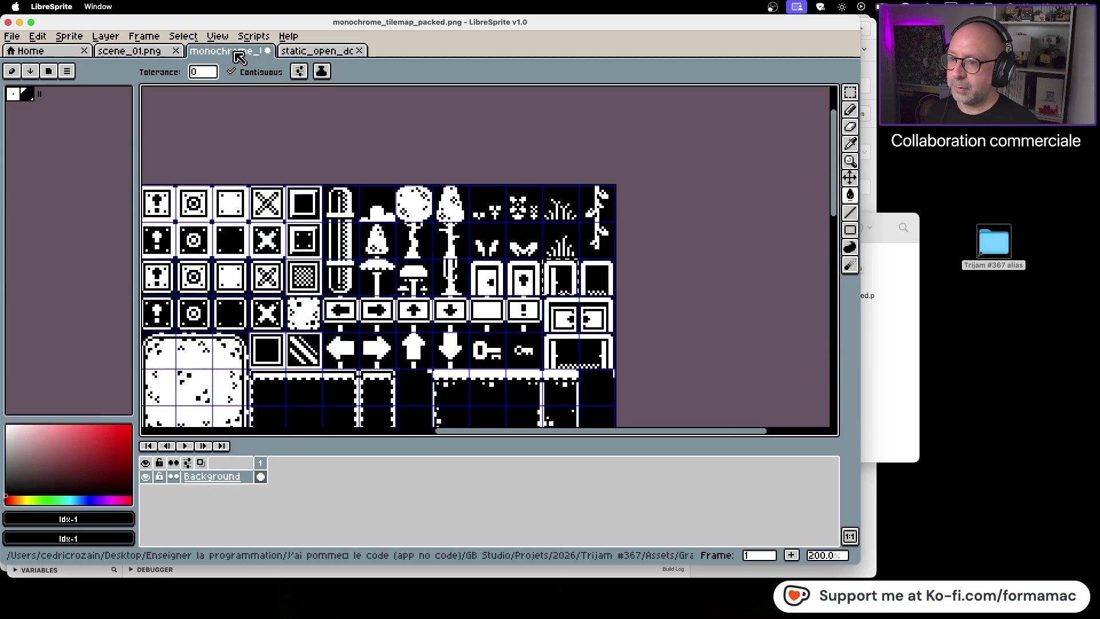
pyautogui.click(854, 98)
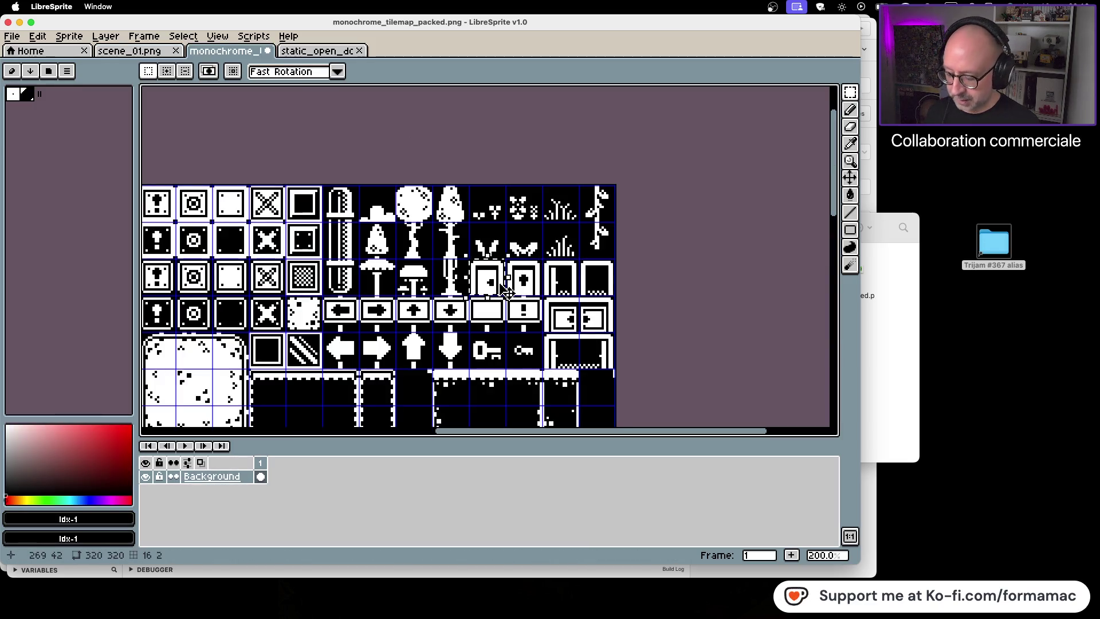
pyautogui.click(312, 51)
pyautogui.press('super+v')
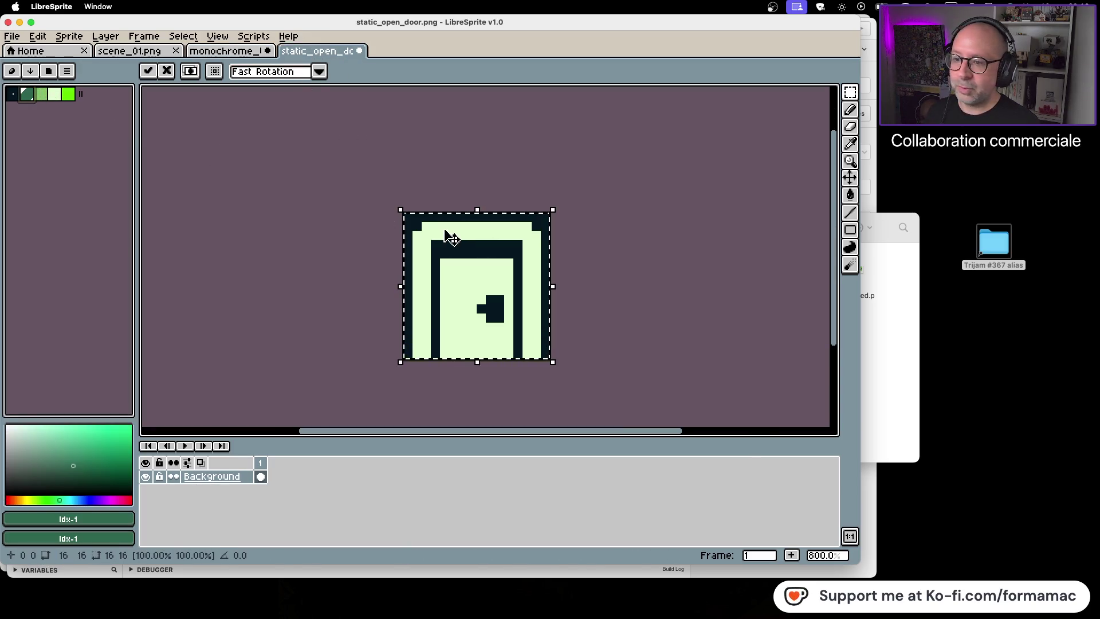
# Flood-fill the door frame and panel dark green and the outer border bright green
pyautogui.click(850, 194)
pyautogui.click(475, 232)
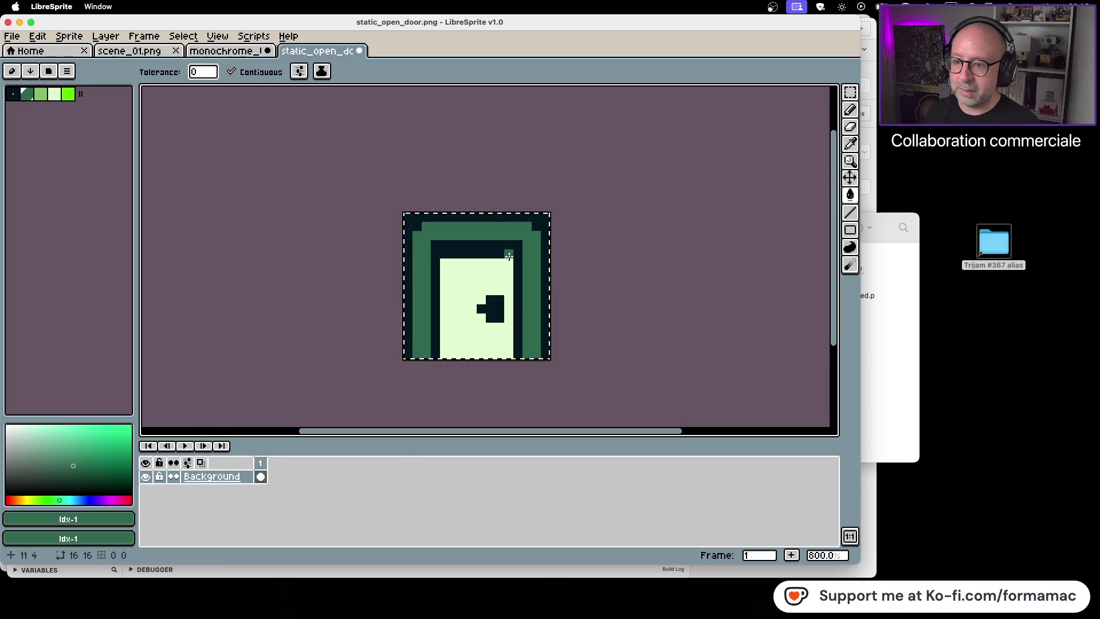
pyautogui.click(475, 271)
pyautogui.click(68, 94)
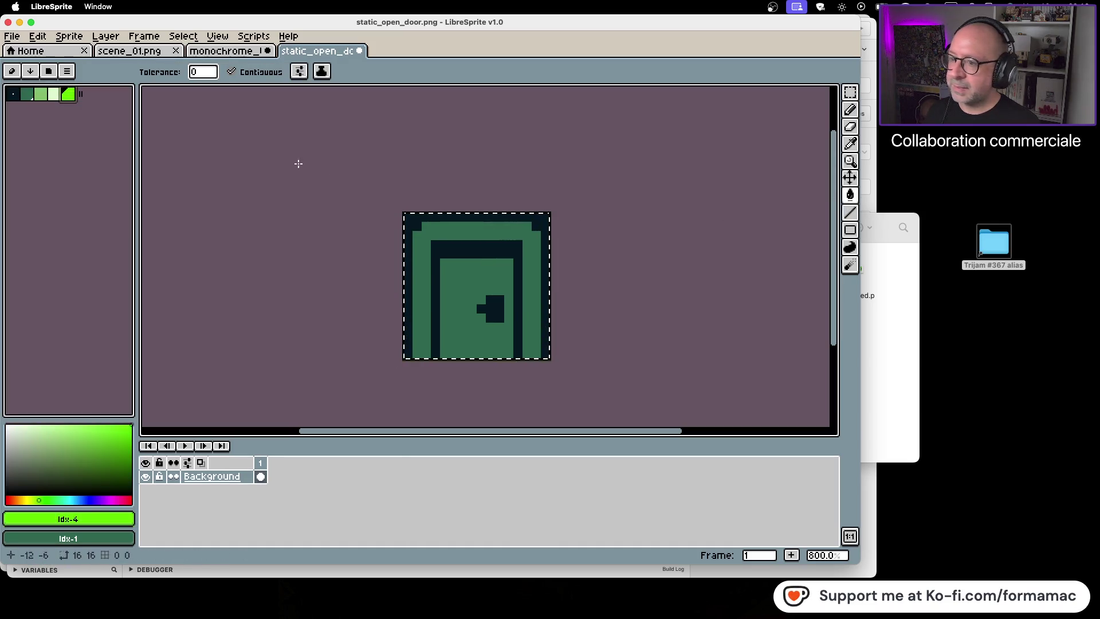
pyautogui.click(426, 218)
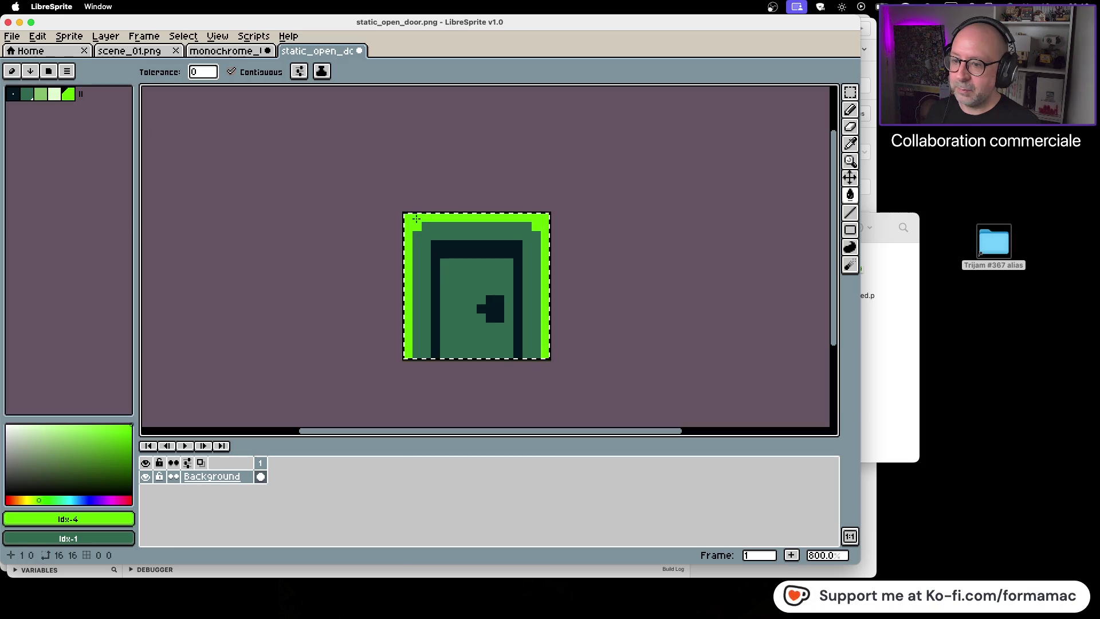
pyautogui.click(246, 53)
pyautogui.click(314, 51)
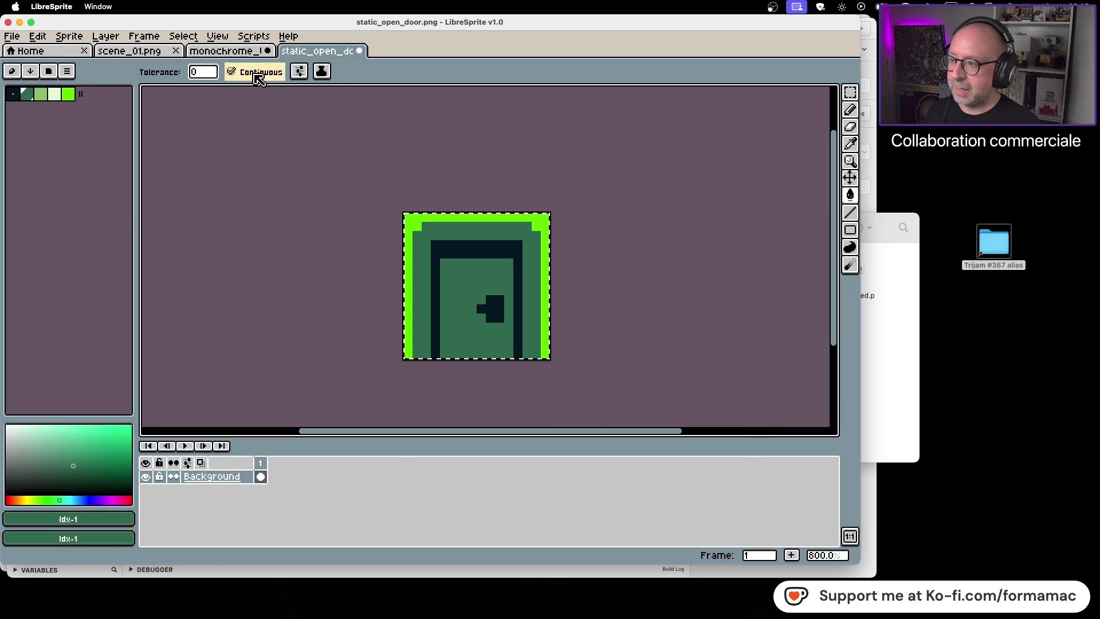
pyautogui.click(12, 36)
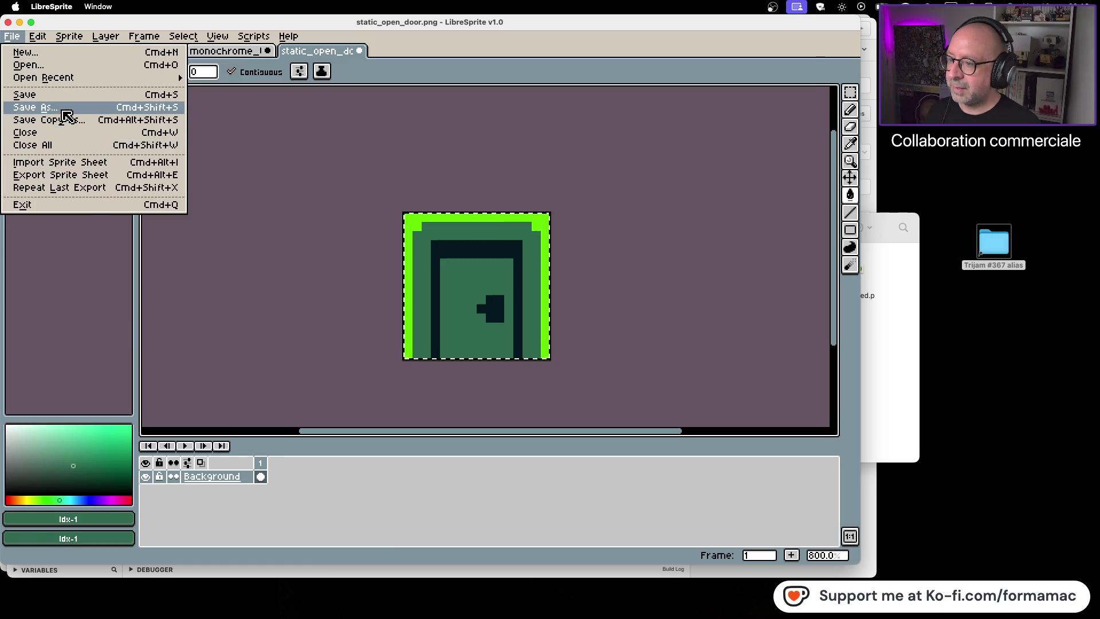
# Save the door sprite under the new name static_close_door.png
pyautogui.click(64, 108)
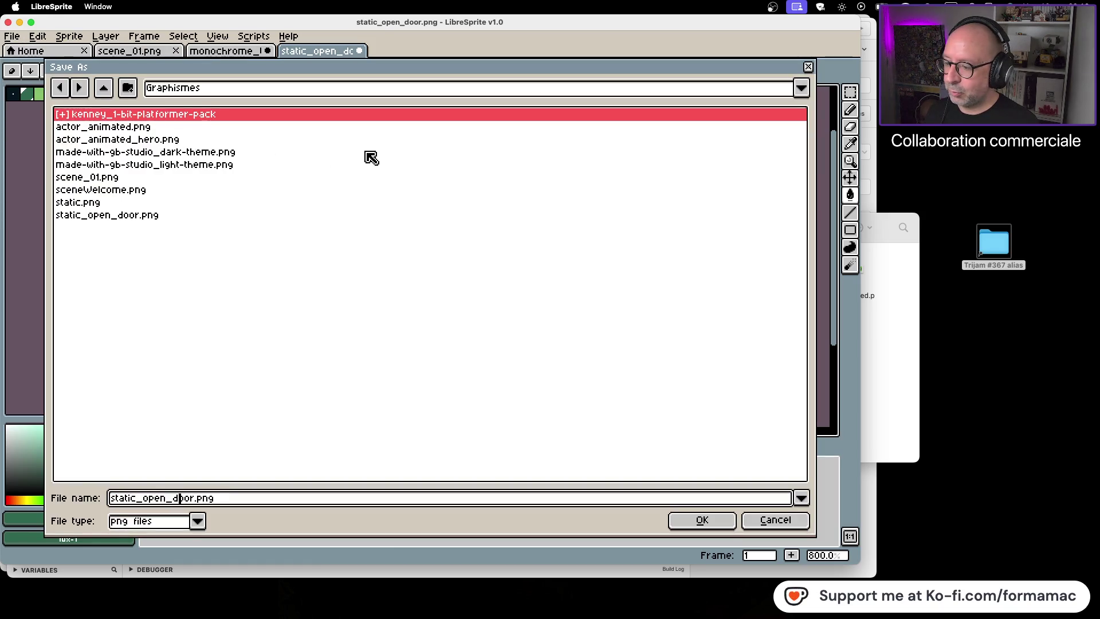
pyautogui.write('close')
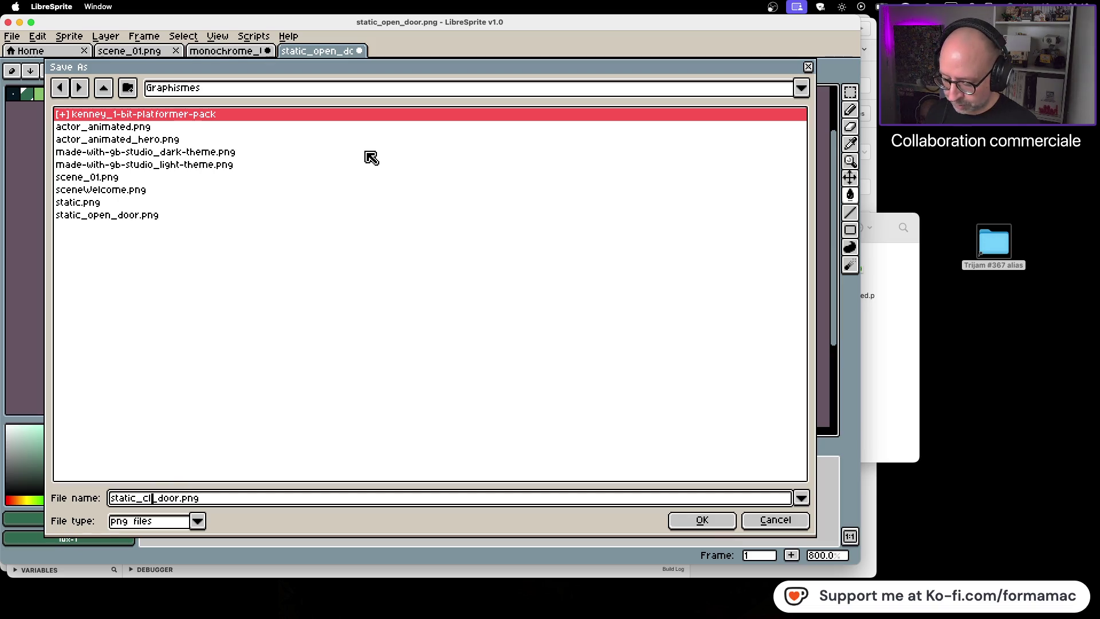
pyautogui.press('Return')
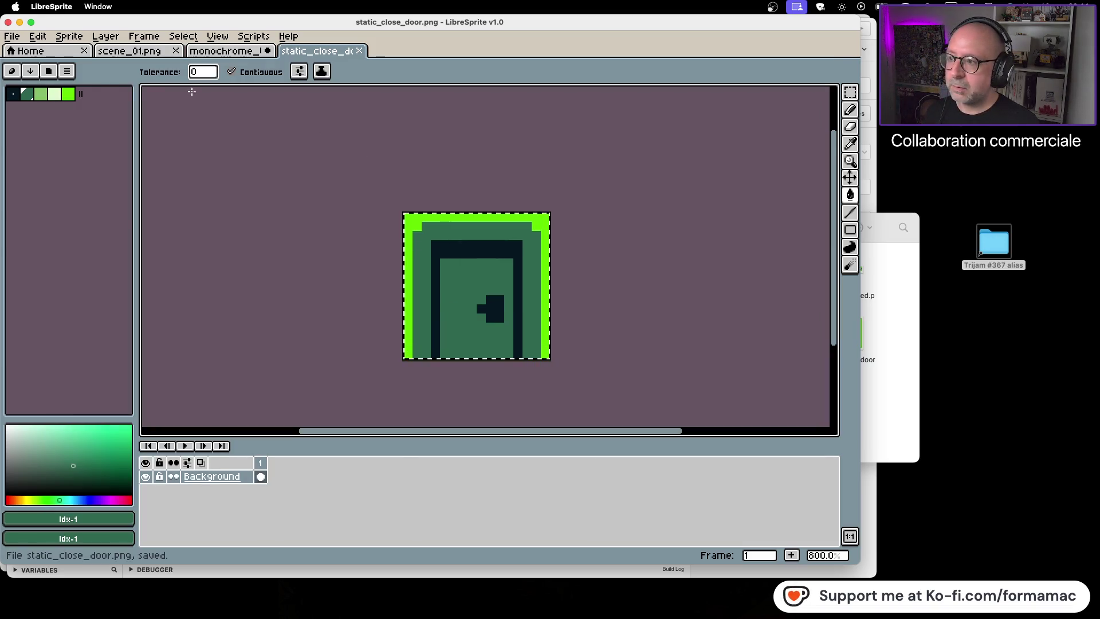
# Save another copy in aseprite format as static_close_door.aseprite
pyautogui.click(12, 38)
pyautogui.click(72, 108)
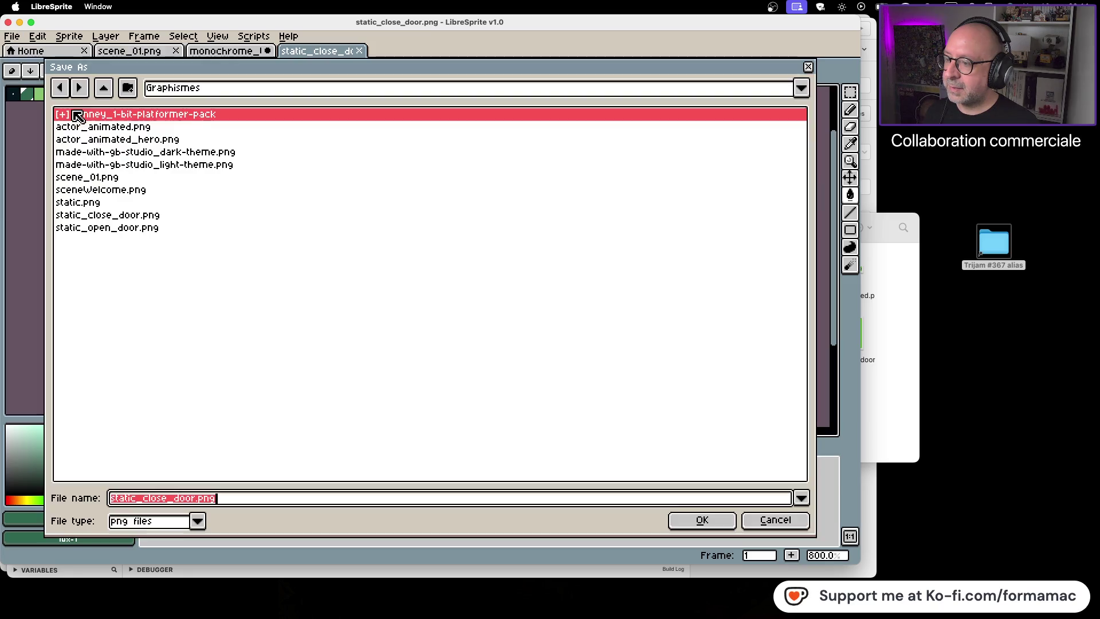
pyautogui.click(199, 522)
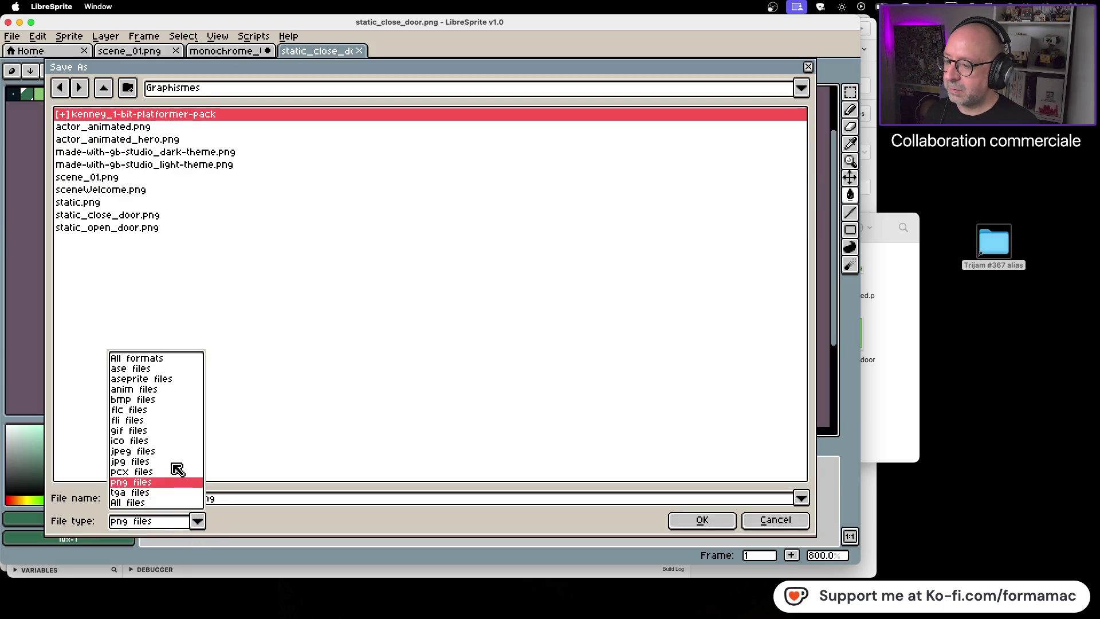
pyautogui.click(172, 382)
pyautogui.click(676, 521)
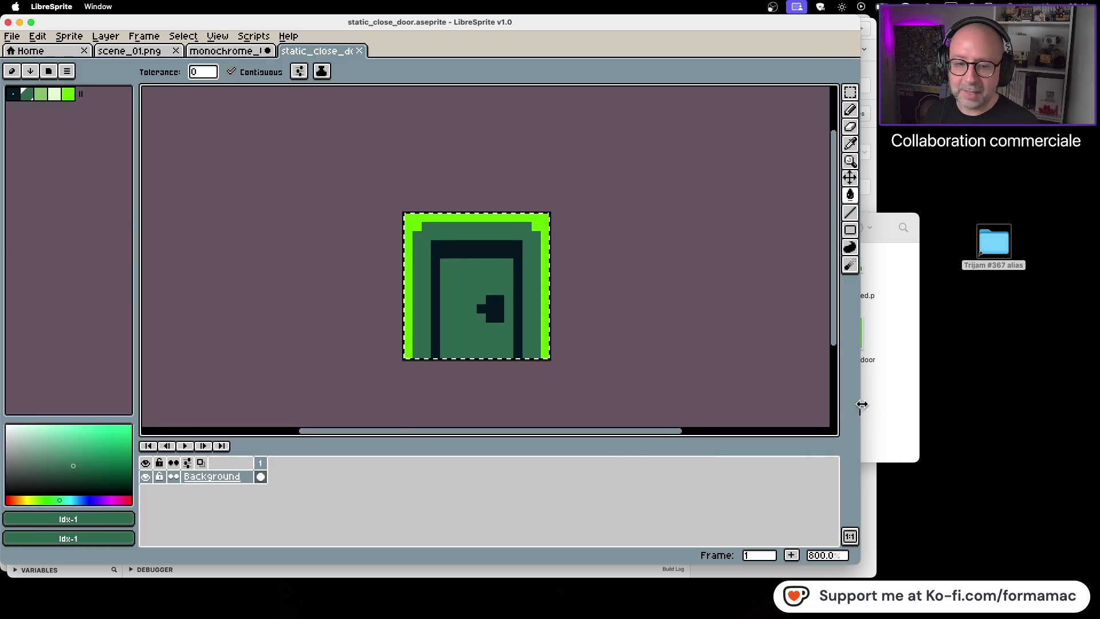
pyautogui.click(865, 404)
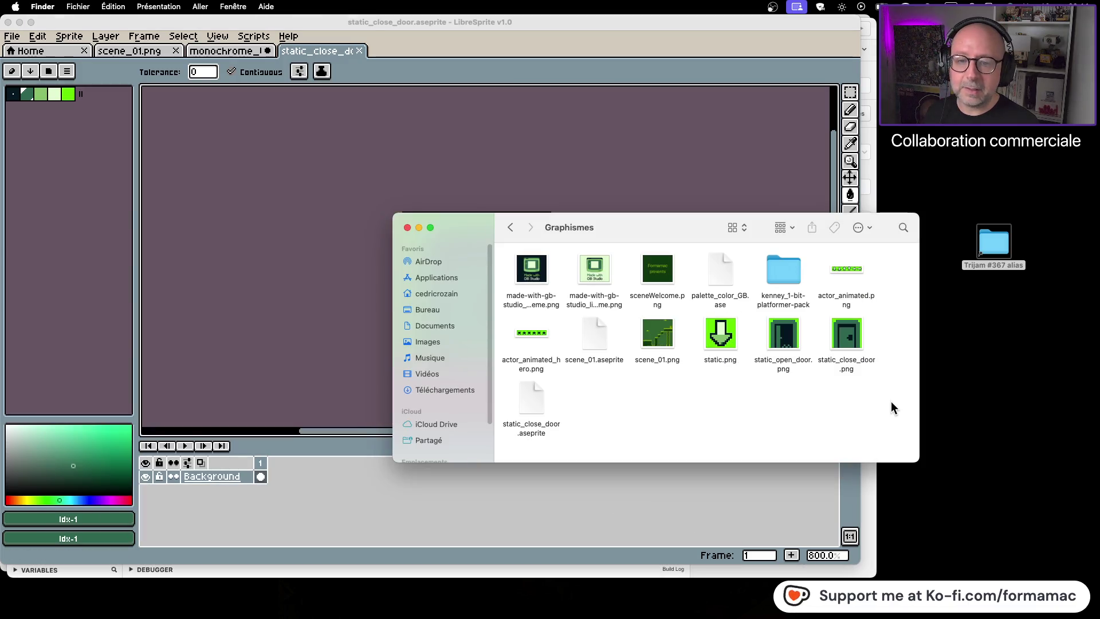
# Open static_open_door.png from Finder in LibreSprite using Open With
pyautogui.doubleClick(783, 334)
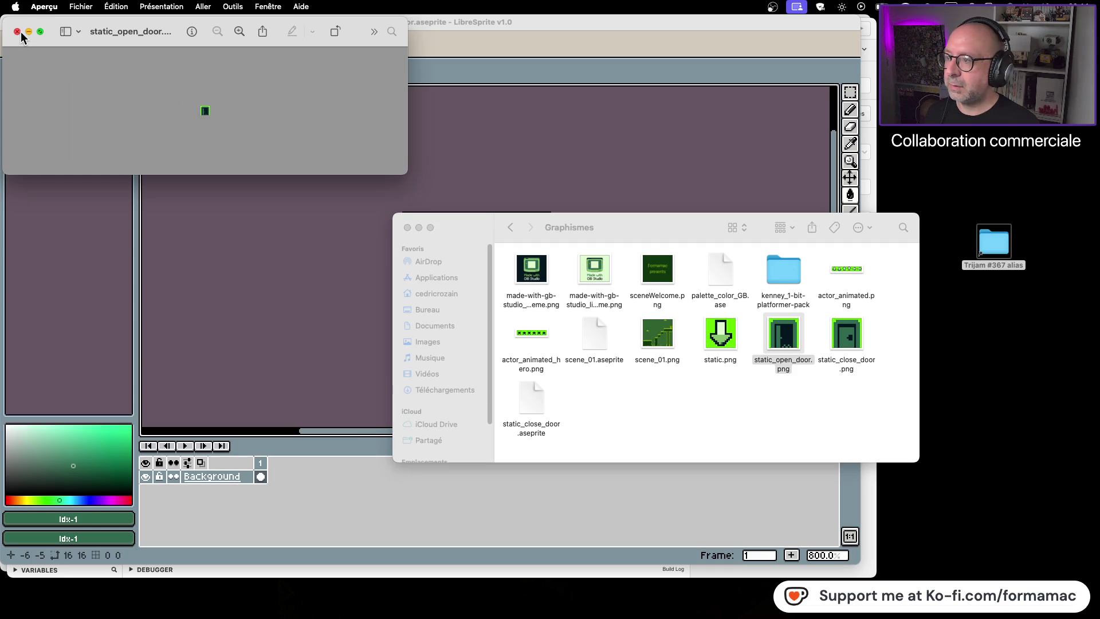
pyautogui.click(18, 31)
pyautogui.rightClick(794, 338)
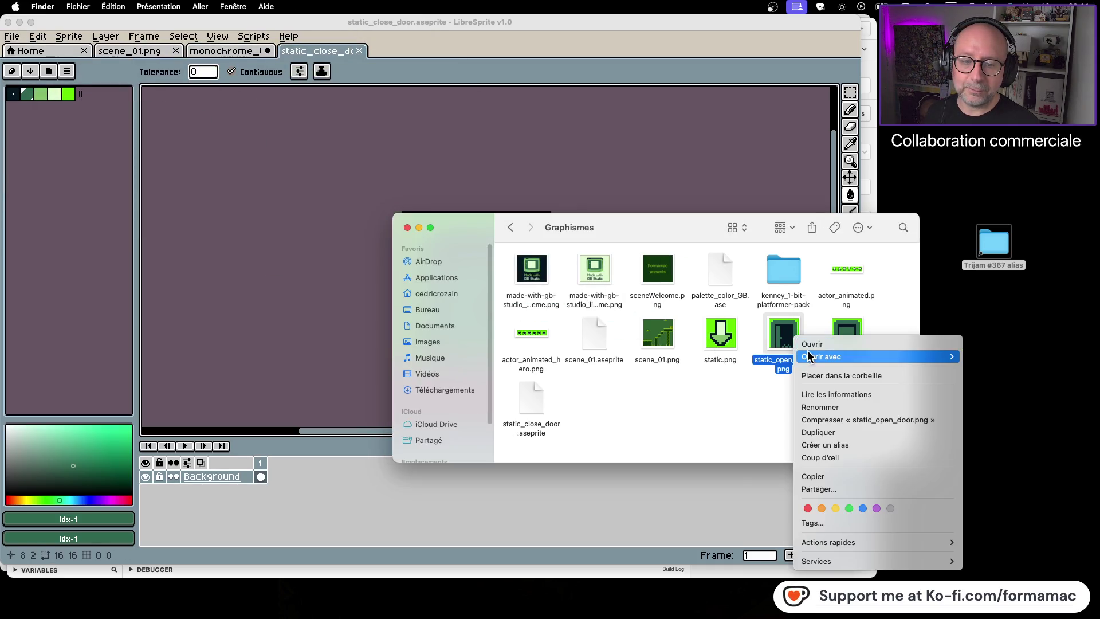
pyautogui.moveTo(873, 355)
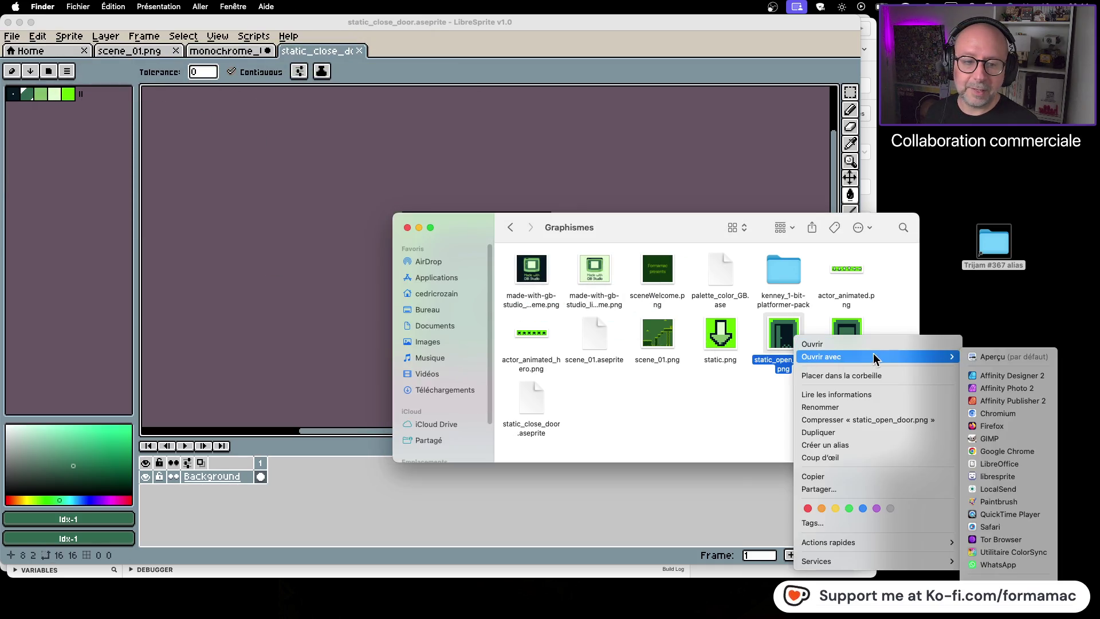
pyautogui.click(1028, 486)
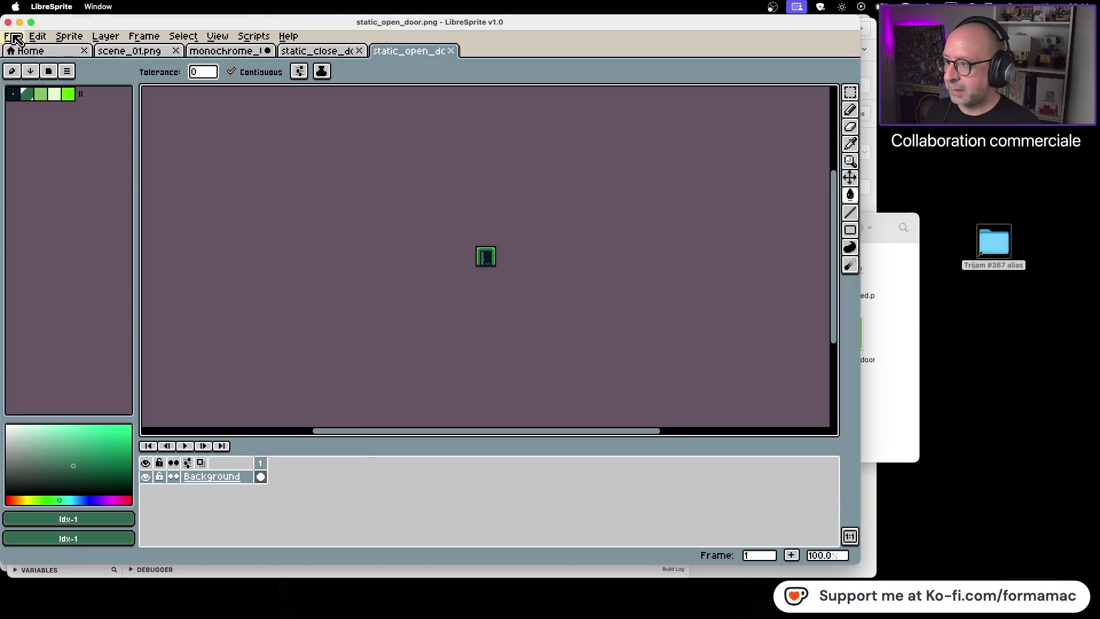
# Save the open-door sprite as static_open_door.aseprite and return to the scene_01.png map
pyautogui.click(11, 36)
pyautogui.click(51, 108)
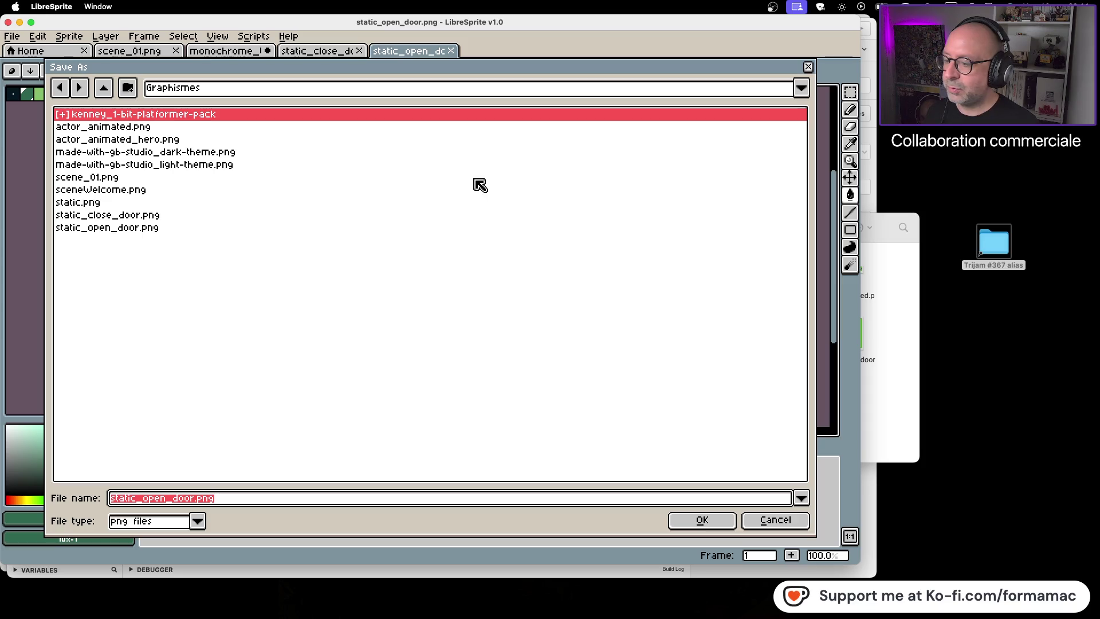
pyautogui.click(197, 521)
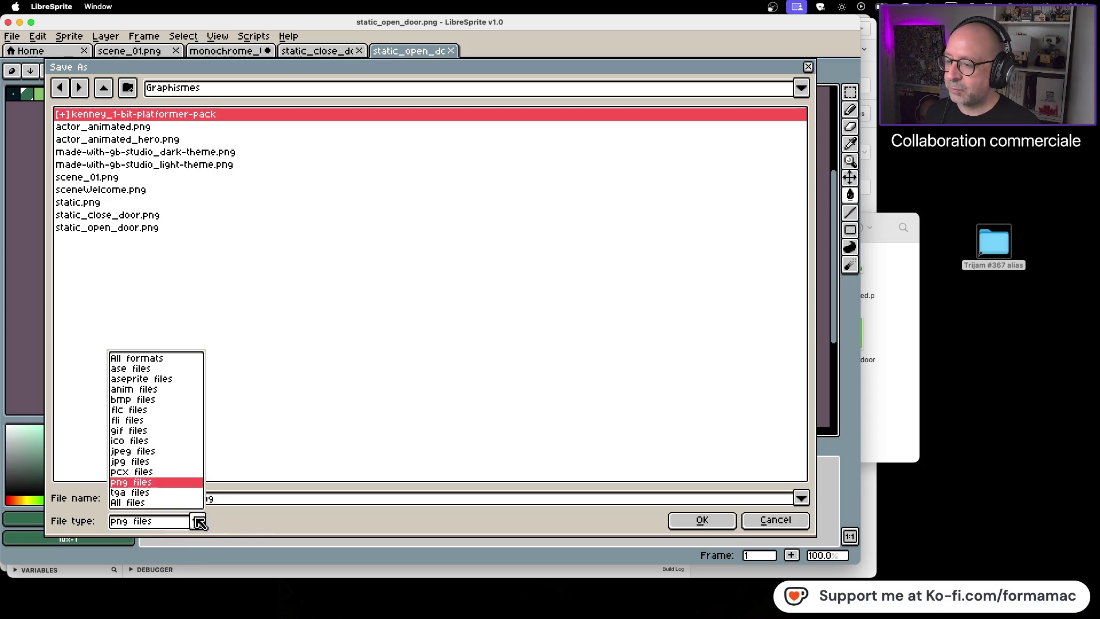
pyautogui.click(152, 379)
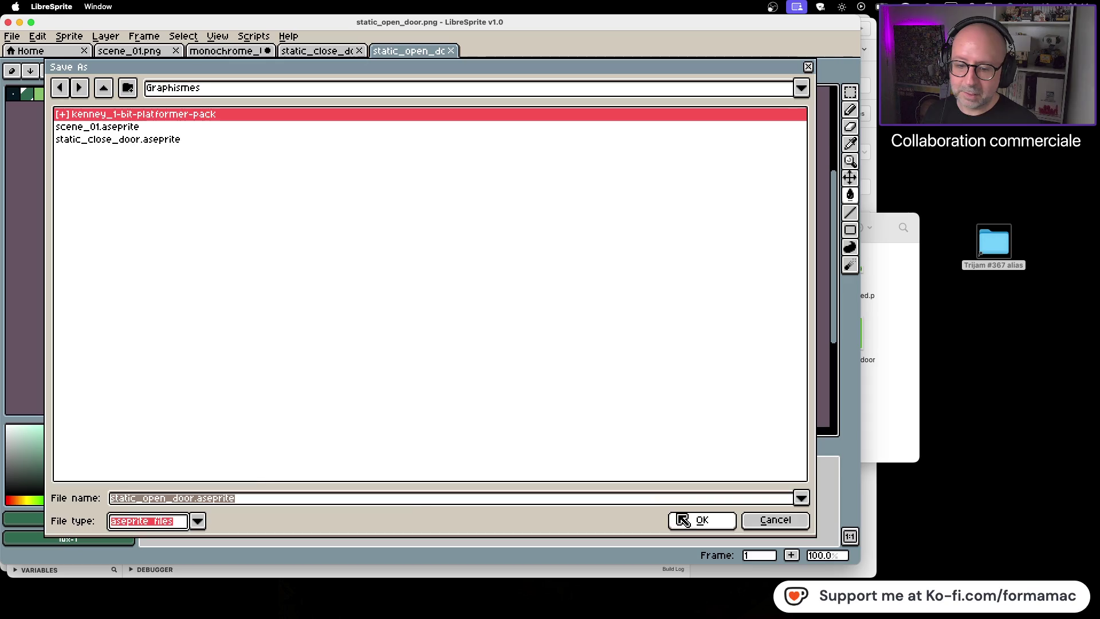
pyautogui.click(679, 518)
pyautogui.scroll(2, 567, 315)
pyautogui.scroll(3, 379, 233)
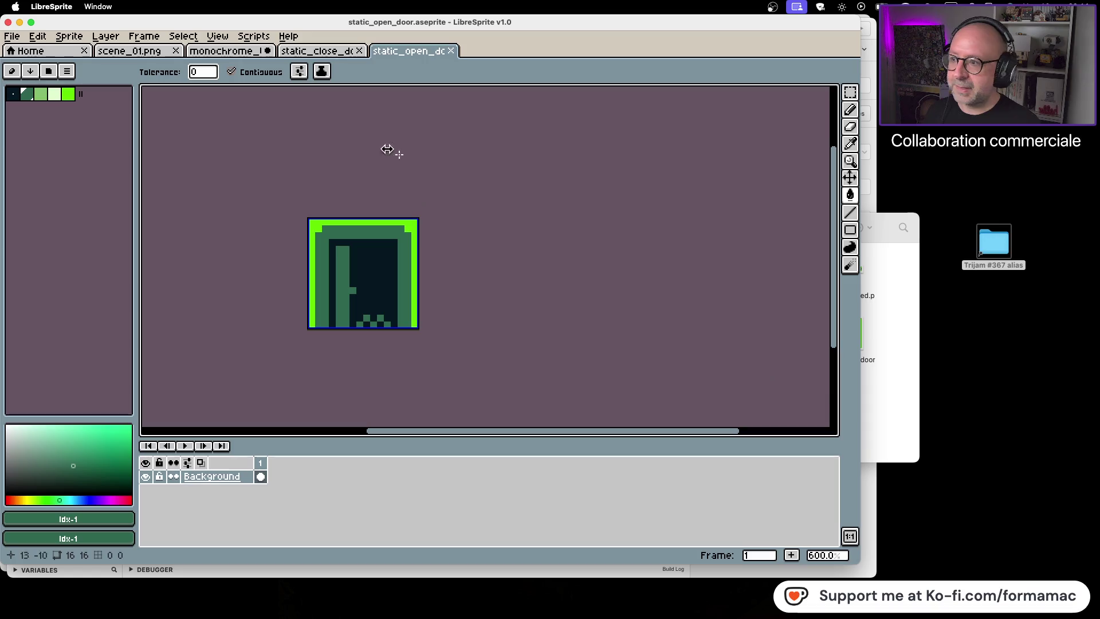
pyautogui.click(139, 53)
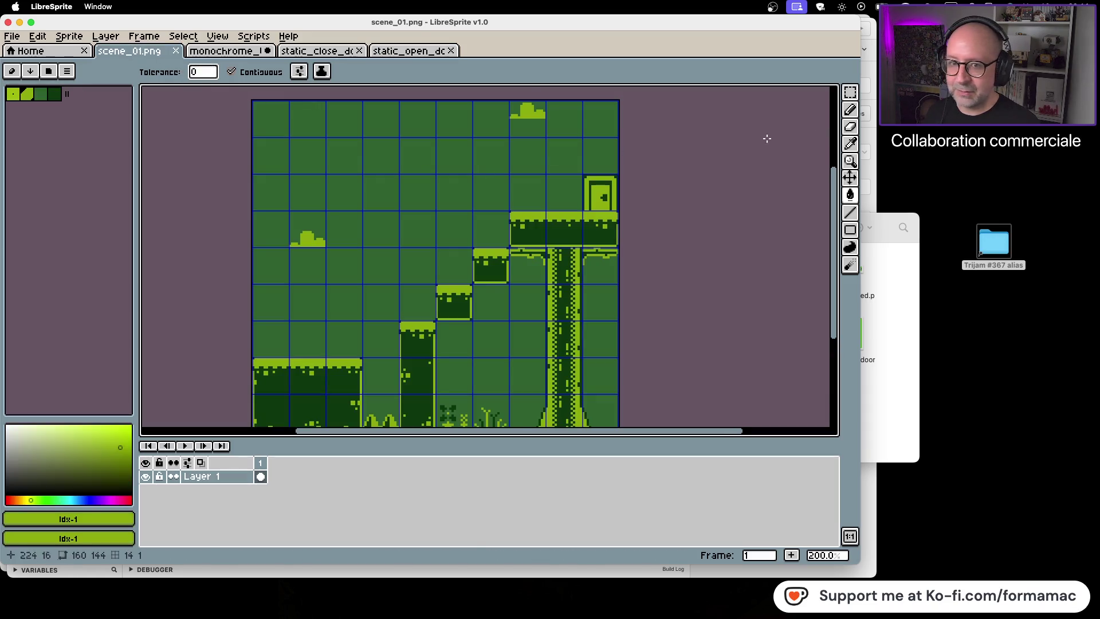
# Cut the door out of the top-platform tile and fill the gap with the background dark green
pyautogui.click(850, 92)
pyautogui.scroll(4, 630, 190)
pyautogui.moveTo(472, 156); pyautogui.dragTo(575, 259)
pyautogui.hotkey('ctrl', 'x')
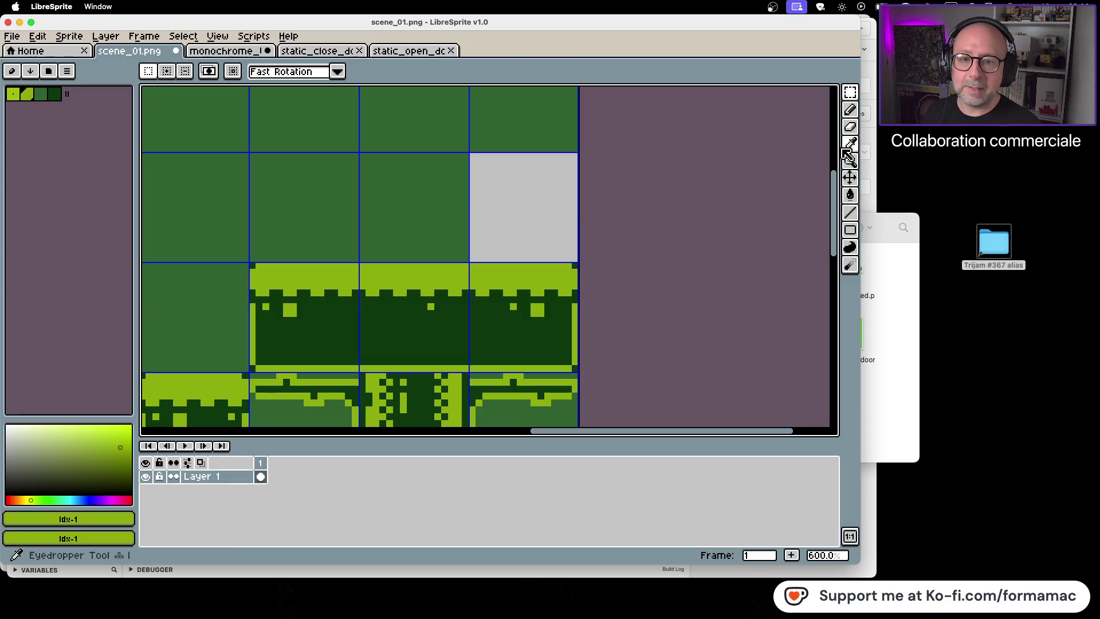
pyautogui.click(851, 143)
pyautogui.click(562, 138)
pyautogui.click(850, 195)
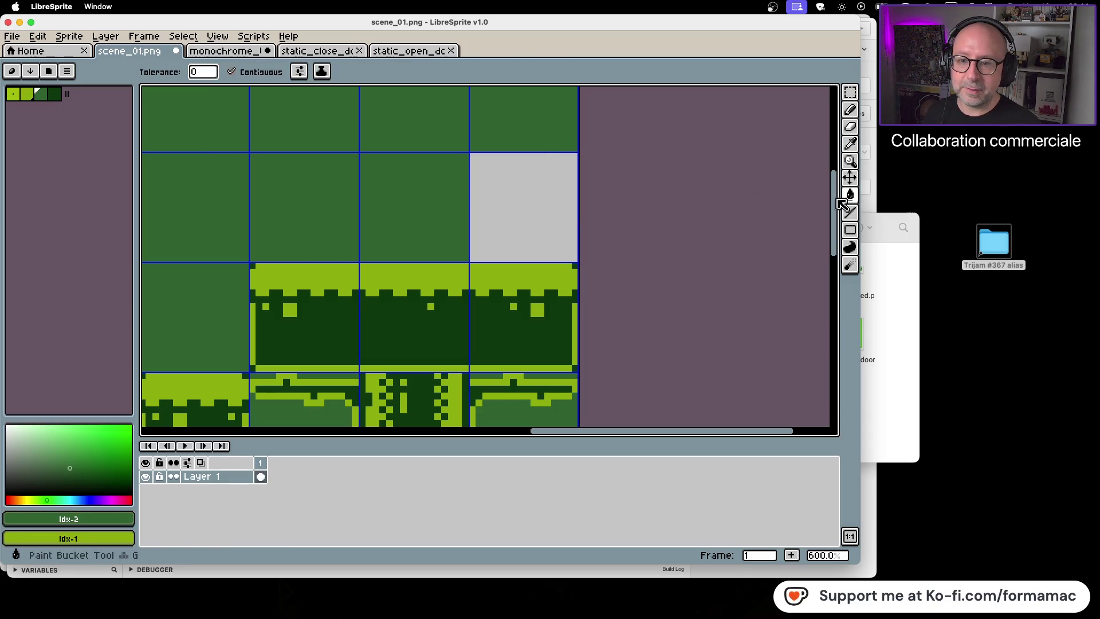
pyautogui.click(532, 213)
# Save the edited level map as scene_01.png
pyautogui.hotkey('ctrl', 's')
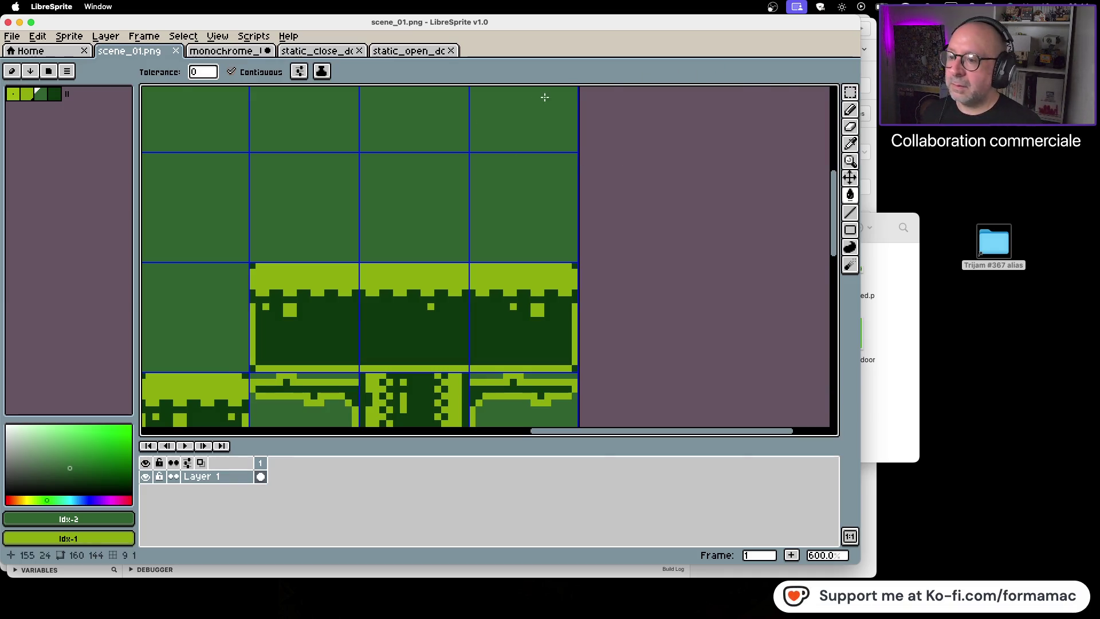
pyautogui.scroll(-1, 393, 209)
pyautogui.scroll(-1, 307, 226)
pyautogui.scroll(-1, 483, 275)
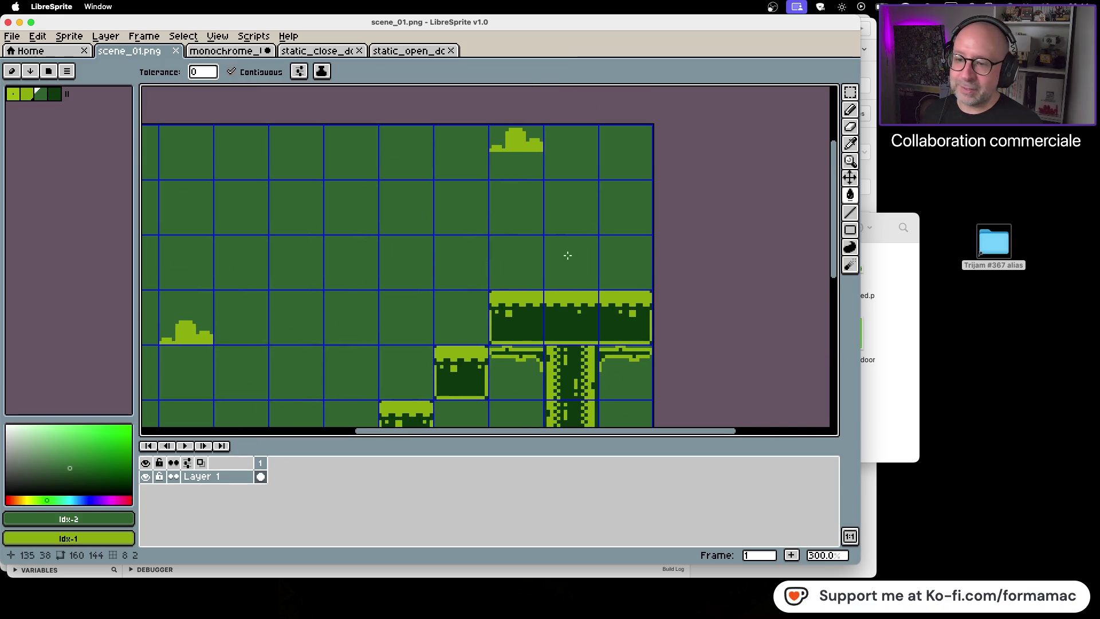
pyautogui.moveTo(535, 265)
pyautogui.mouseDown()
pyautogui.moveTo(663, 211)
pyautogui.moveTo(578, 259)
pyautogui.mouseUp()
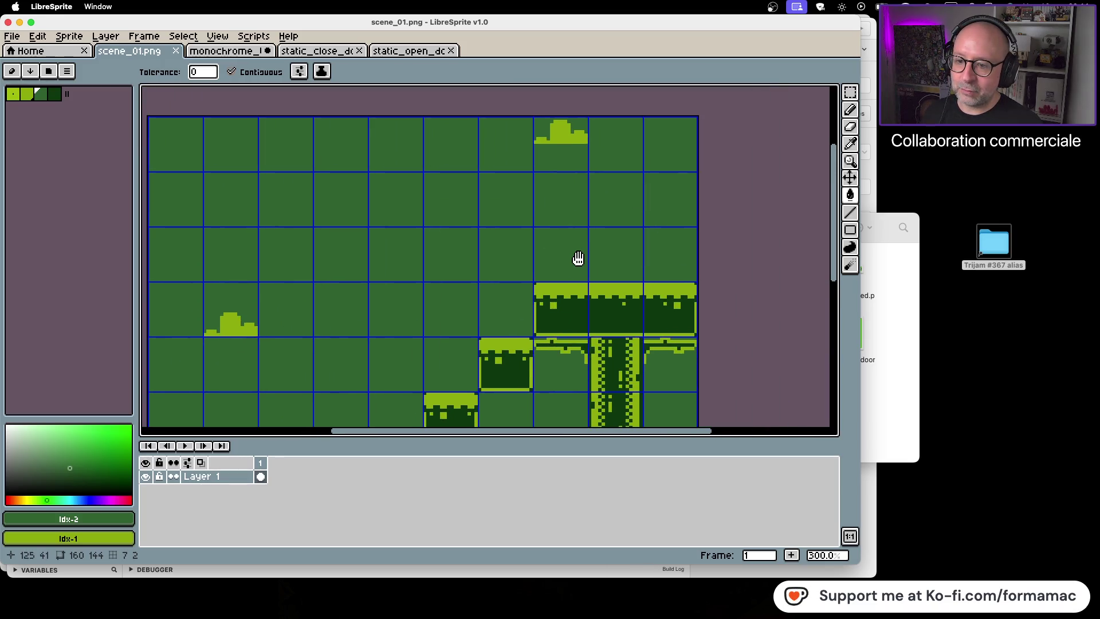
pyautogui.press('super+s')
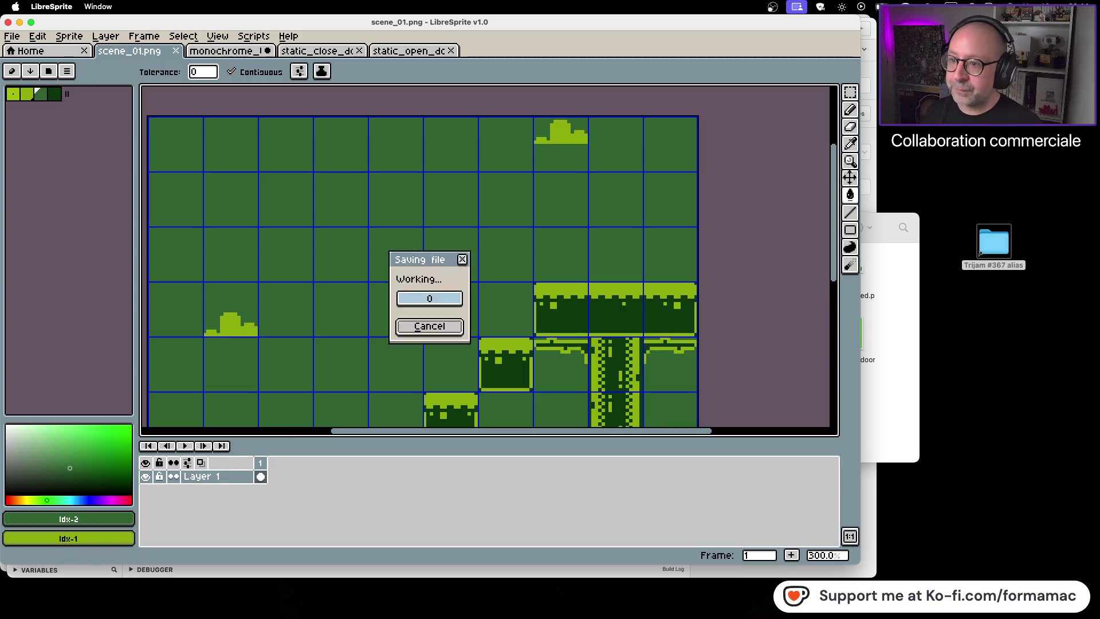
# Save a copy as scene_01.aseprite, overwriting the existing file
pyautogui.click(13, 38)
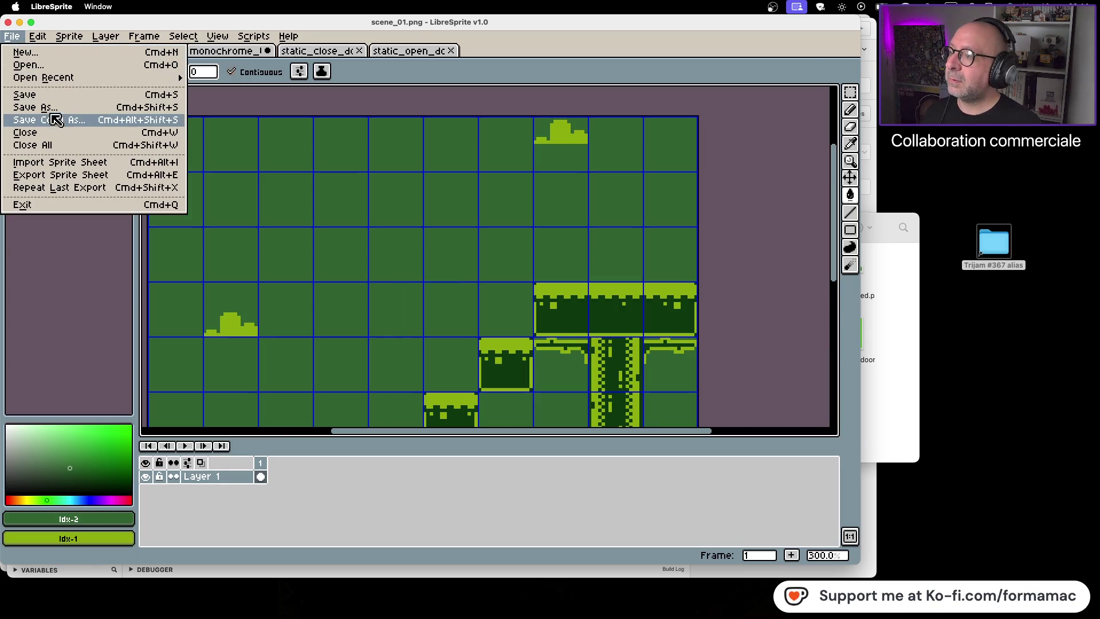
pyautogui.click(35, 107)
pyautogui.click(197, 521)
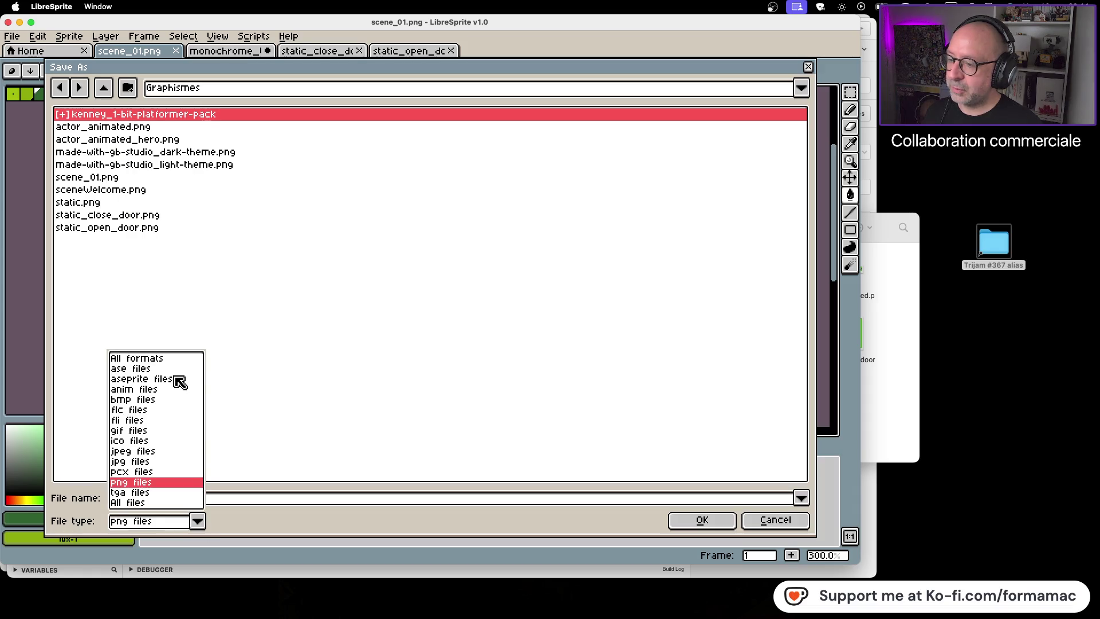
pyautogui.click(175, 379)
pyautogui.click(717, 519)
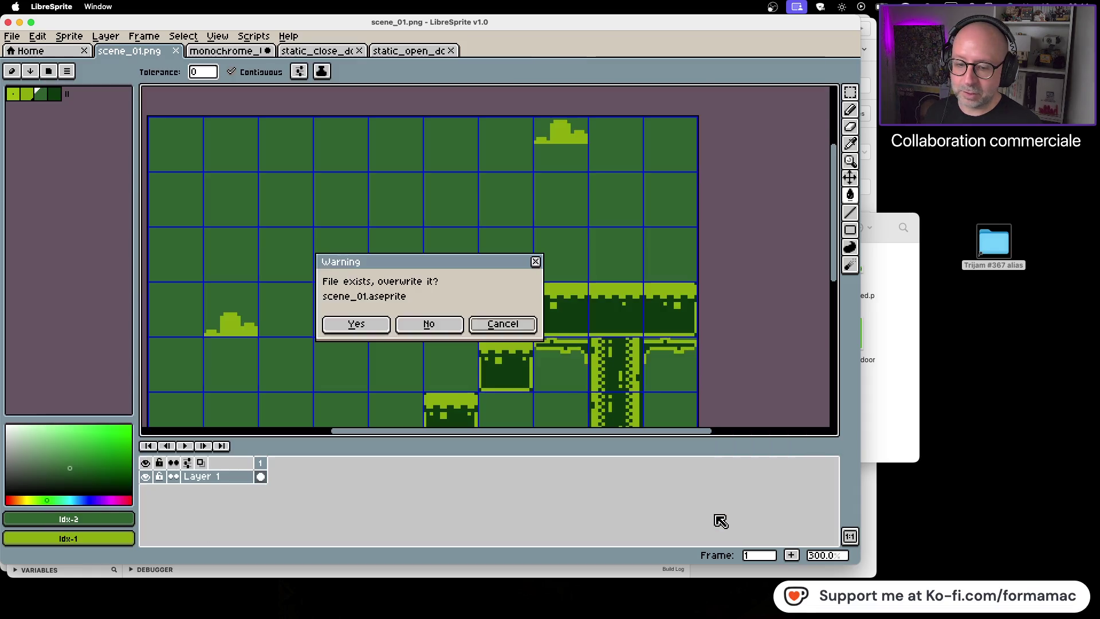
pyautogui.click(359, 326)
pyautogui.click(902, 345)
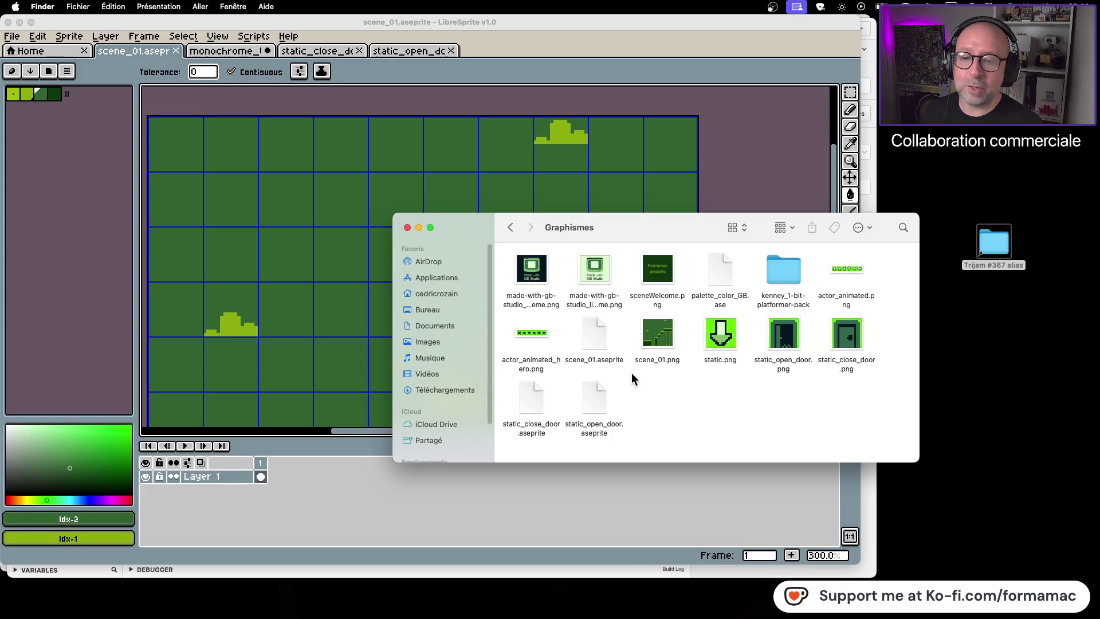
# Paste scene_01.png into Trijam 367's assets/backgrounds folder, replacing the old copy
pyautogui.click(686, 410)
pyautogui.click(510, 229)
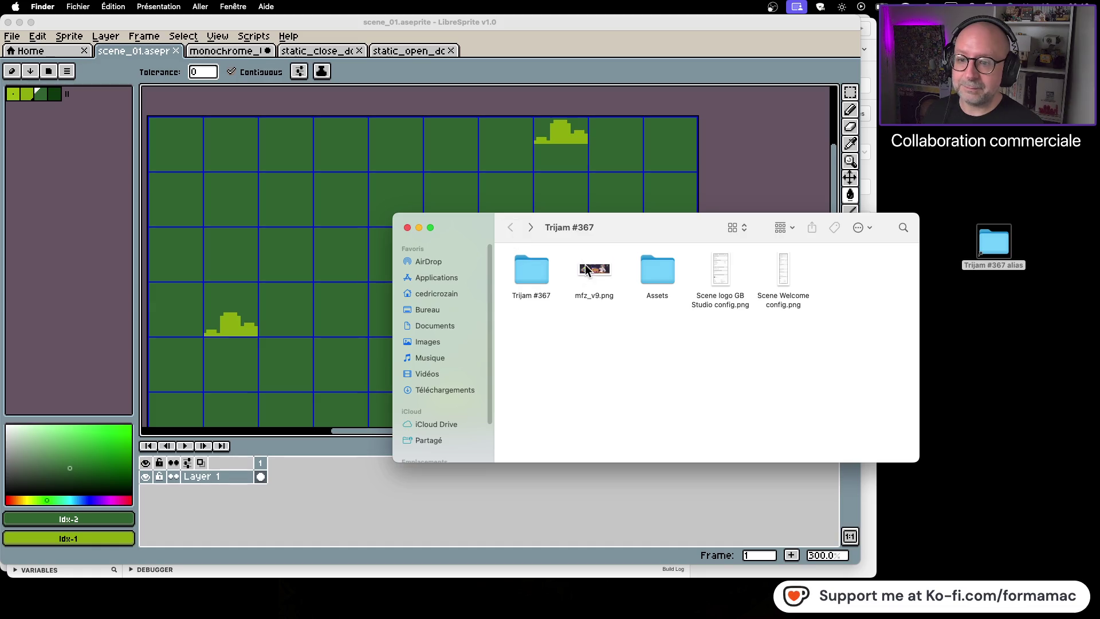
pyautogui.doubleClick(525, 276)
pyautogui.click(530, 276)
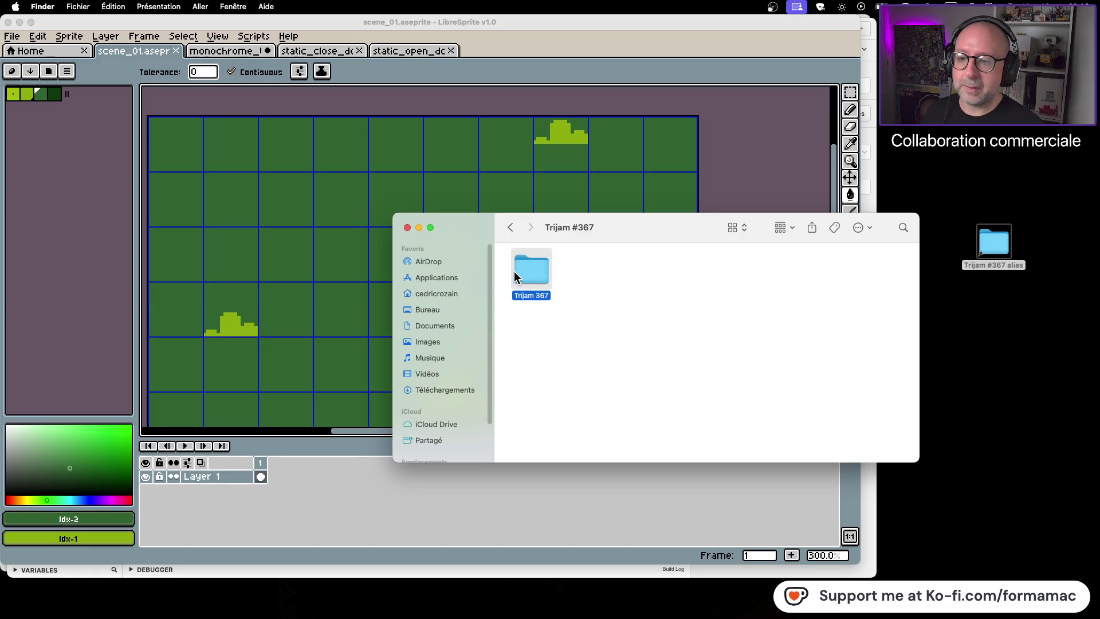
pyautogui.doubleClick(519, 274)
pyautogui.doubleClick(534, 274)
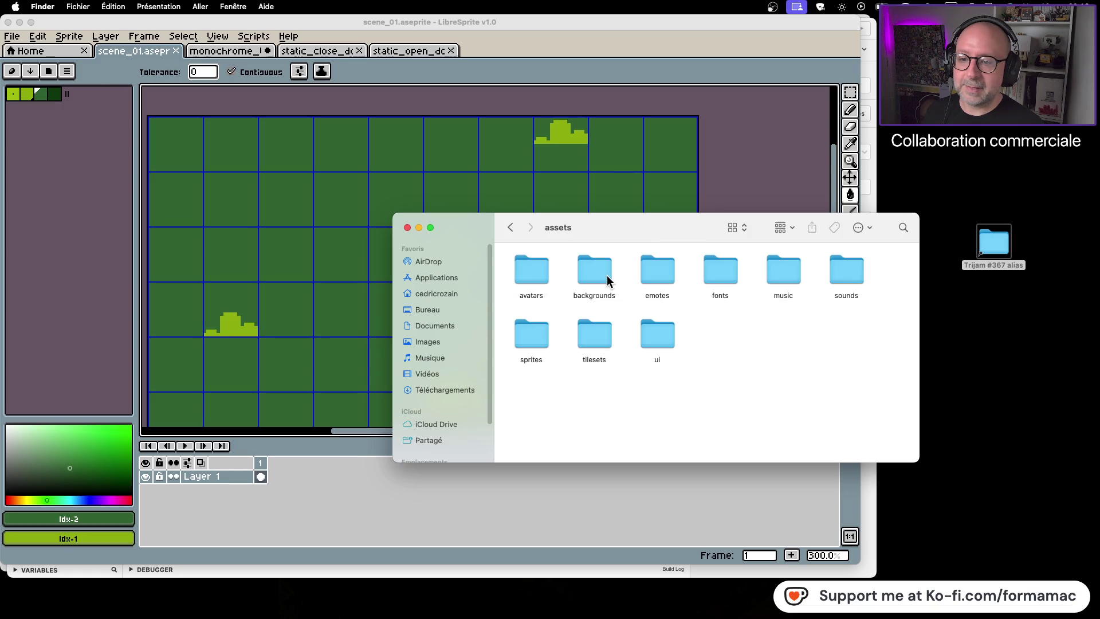
pyautogui.doubleClick(594, 272)
pyautogui.press('super+v')
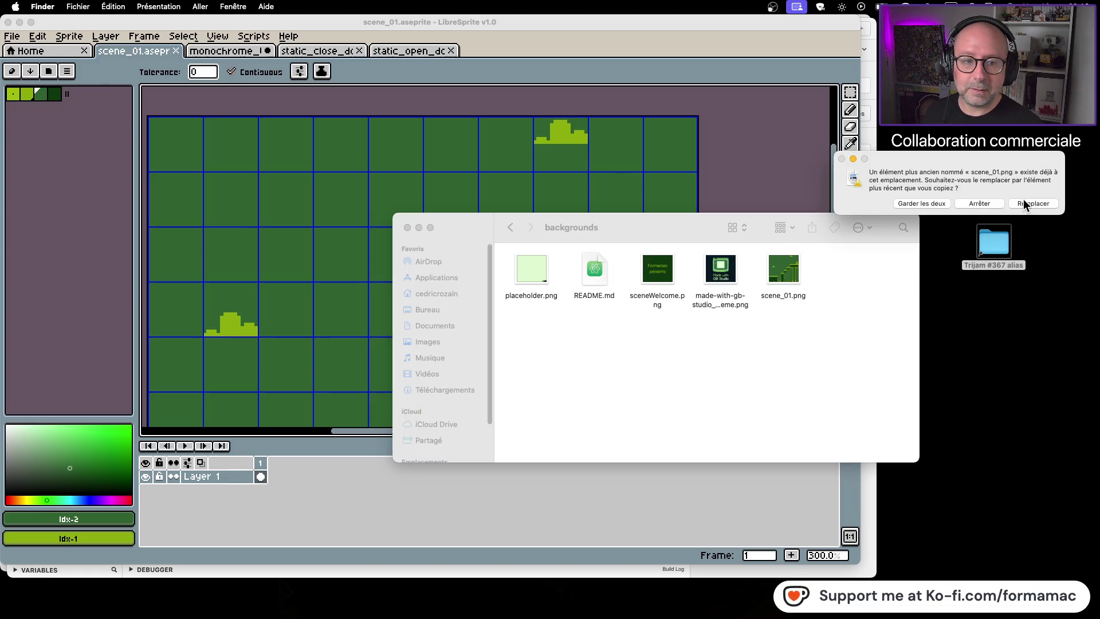
pyautogui.click(1025, 204)
# Reopen the Trijam 367 project in GB Studio
pyautogui.press('super+Tab')
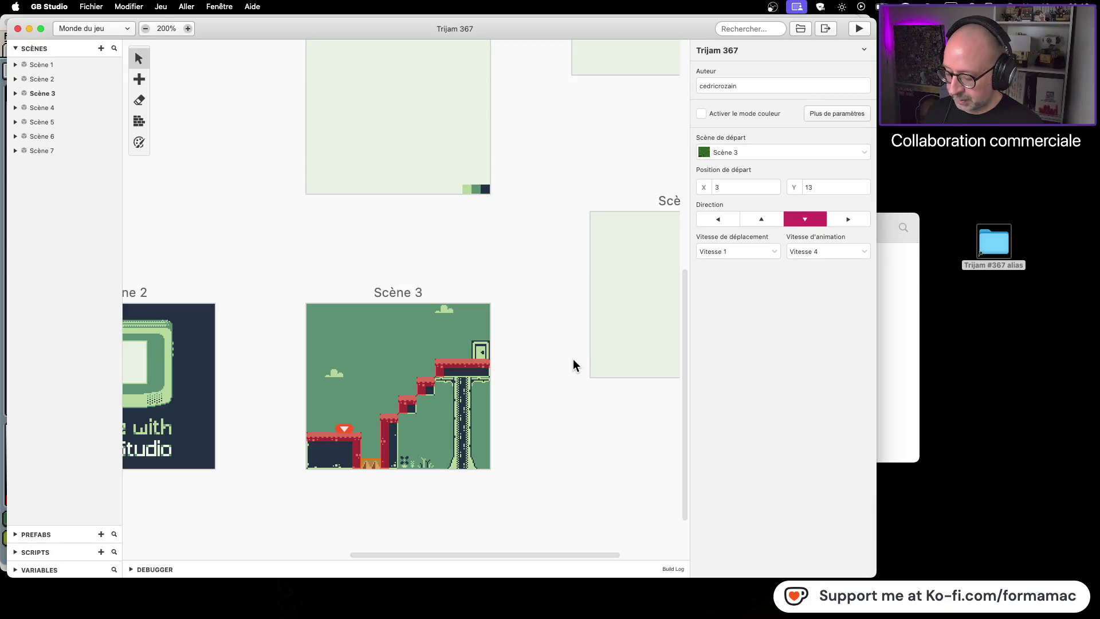
pyautogui.press('super+h')
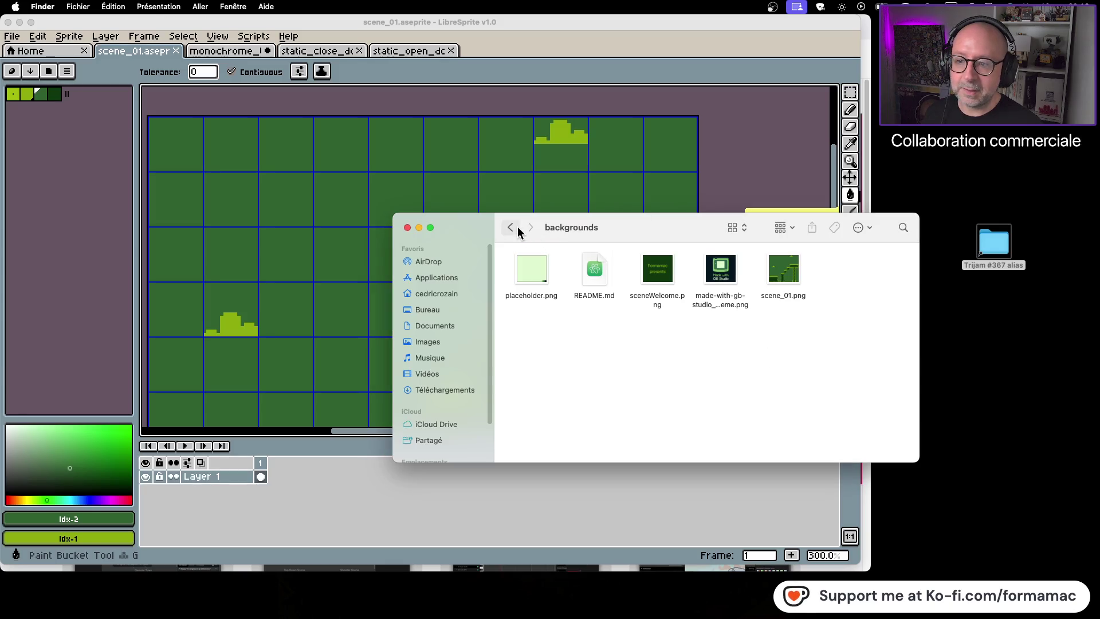
pyautogui.click(518, 227)
pyautogui.doubleClick(724, 273)
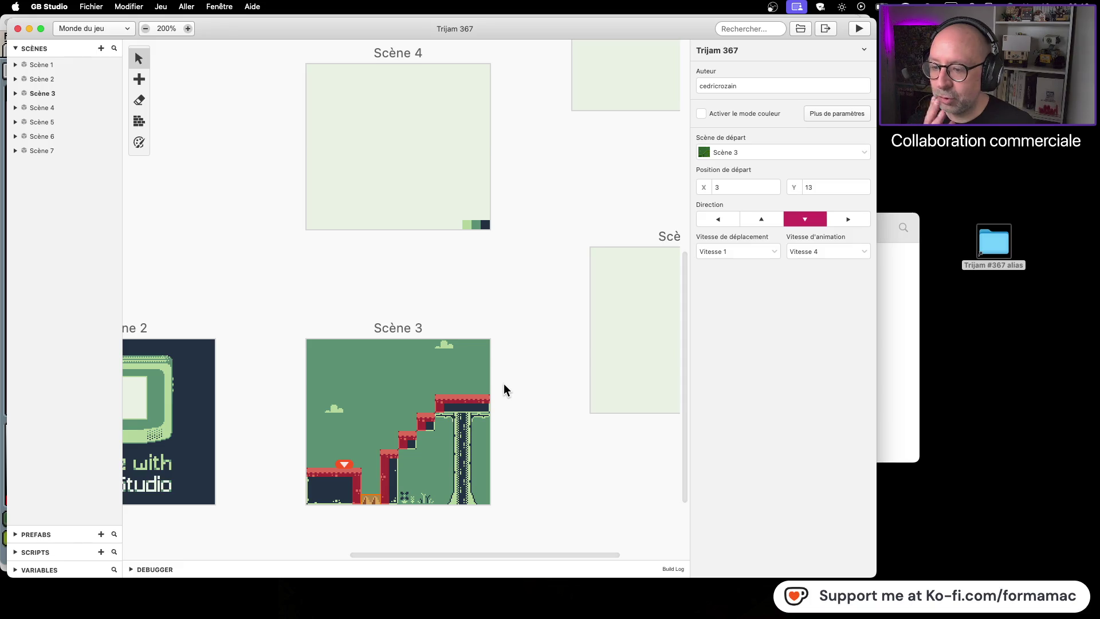
# Place a new actor at 18,5 on Scène 3's top-right platform and open its sprite sheet list
pyautogui.click(139, 80)
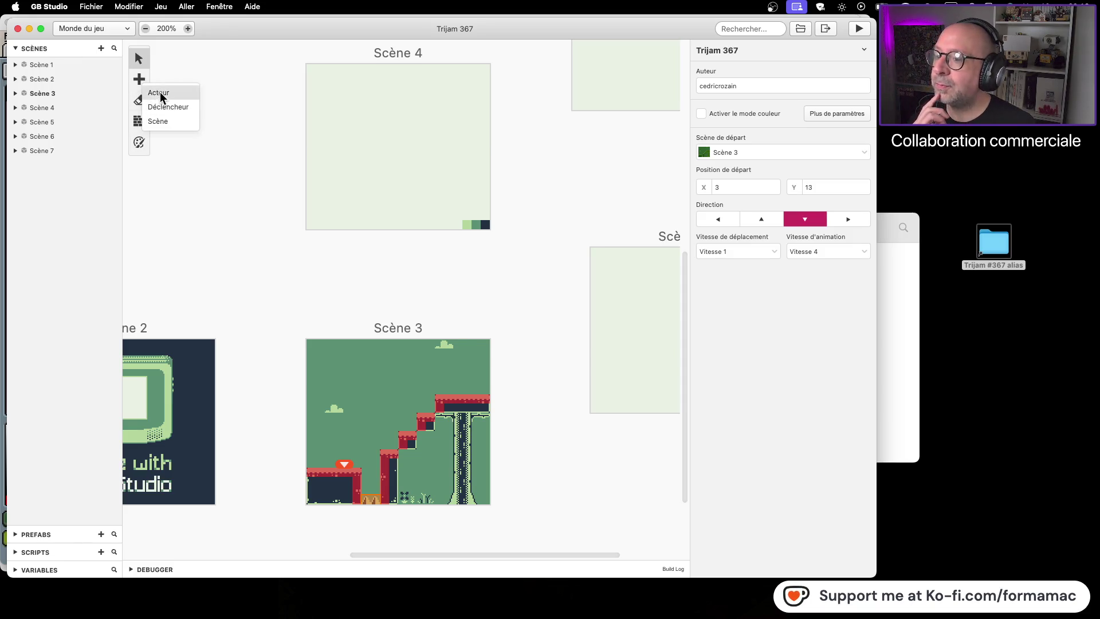
pyautogui.click(163, 106)
pyautogui.click(472, 390)
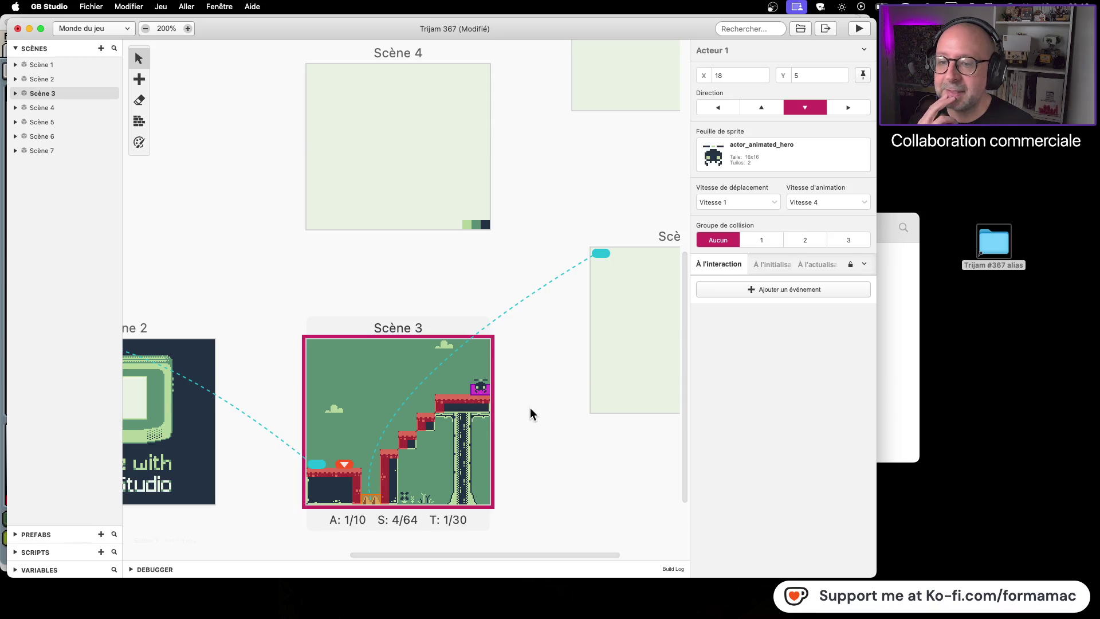
pyautogui.click(782, 162)
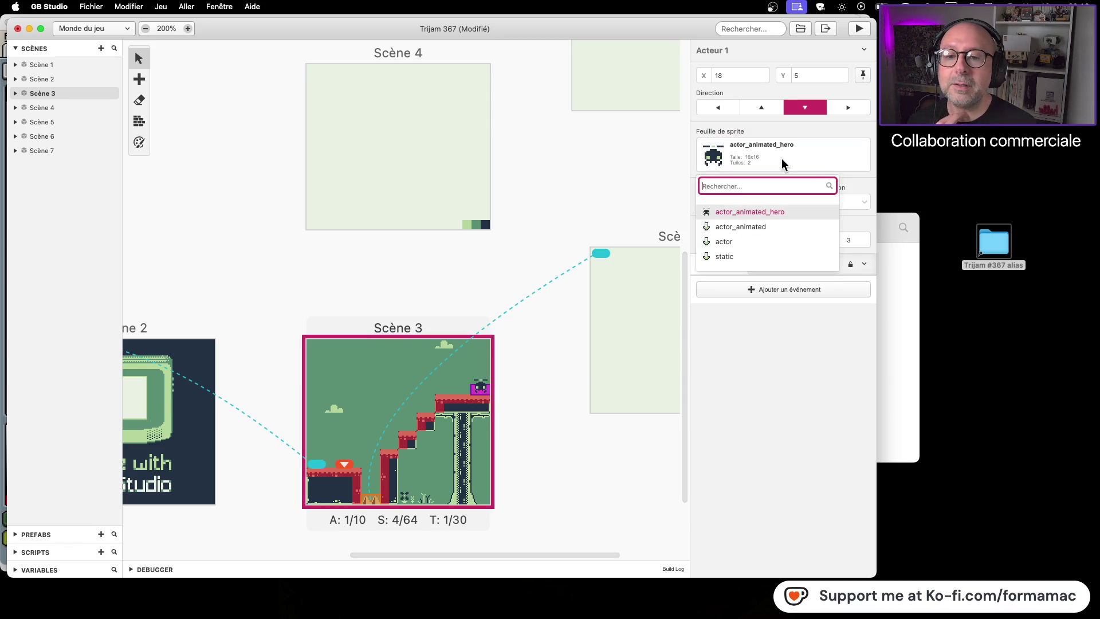
pyautogui.click(890, 356)
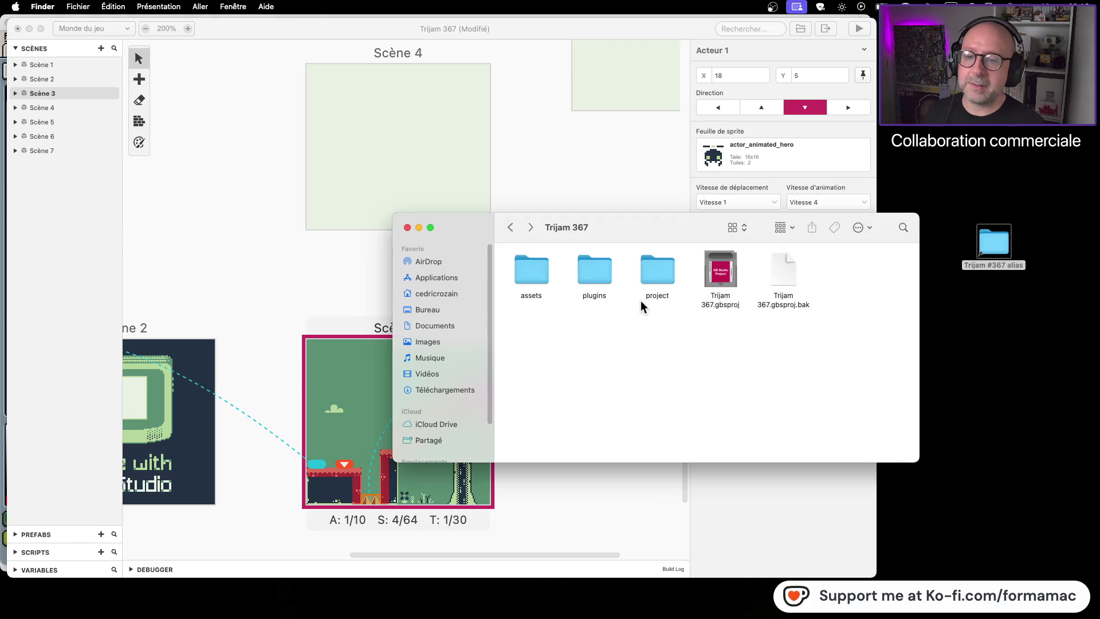
# Check the static door PNGs in the Assets/Graphismes folder
pyautogui.click(509, 230)
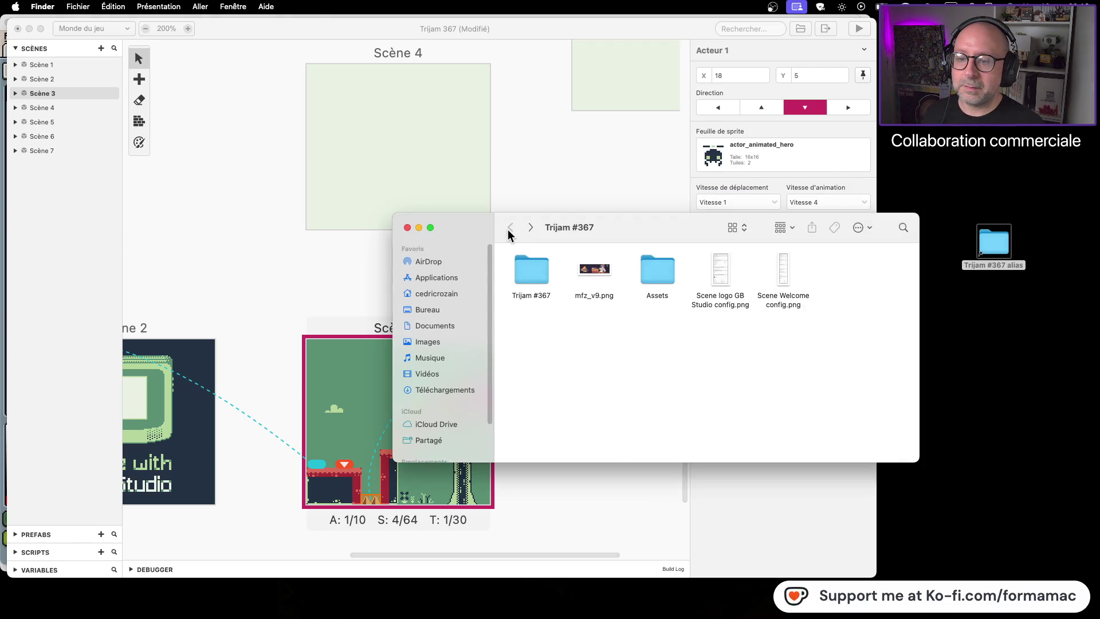
pyautogui.doubleClick(654, 270)
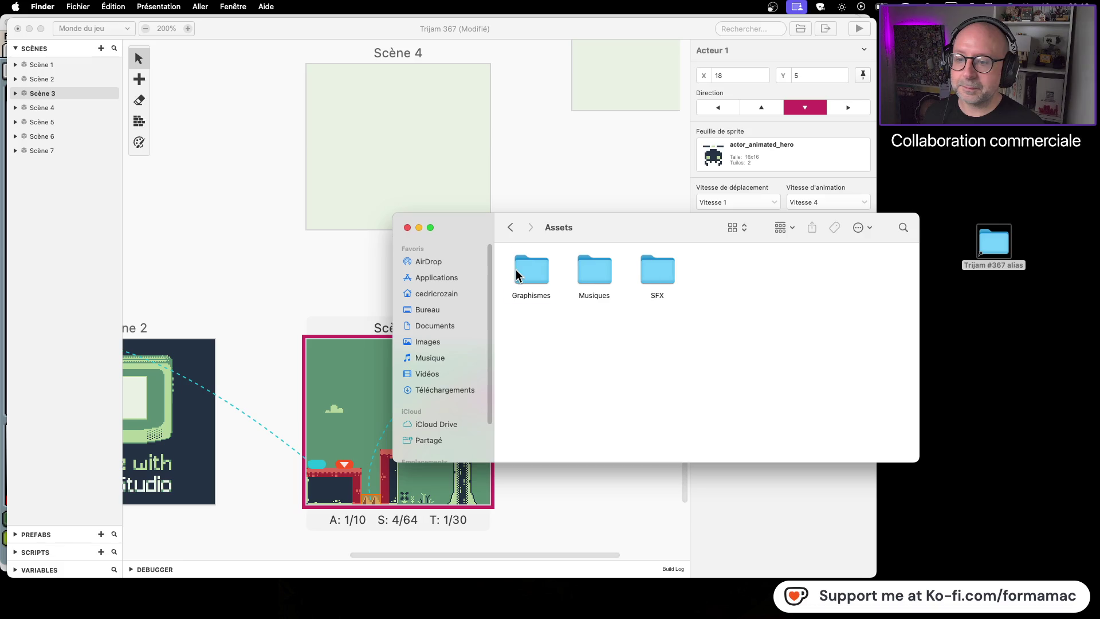
pyautogui.doubleClick(517, 276)
pyautogui.moveTo(870, 393); pyautogui.dragTo(774, 315)
pyautogui.click(731, 396)
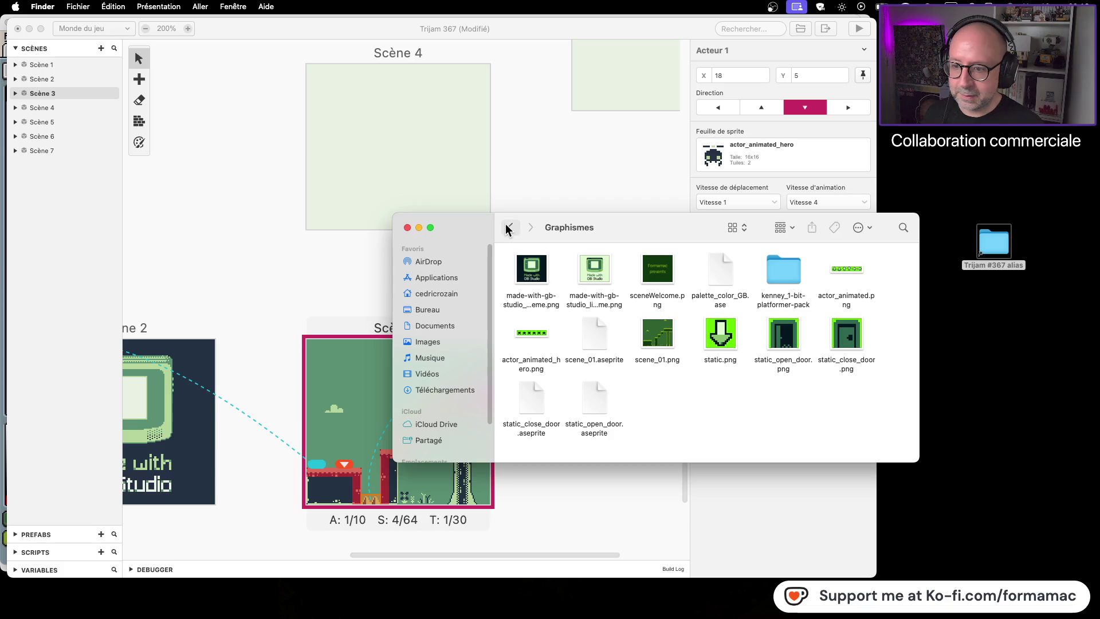
# Verify static_open_door.png and static_close_door.png are in Trijam 367's assets/sprites folder
pyautogui.click(509, 228)
pyautogui.click(510, 228)
pyautogui.click(533, 271)
pyautogui.doubleClick(533, 272)
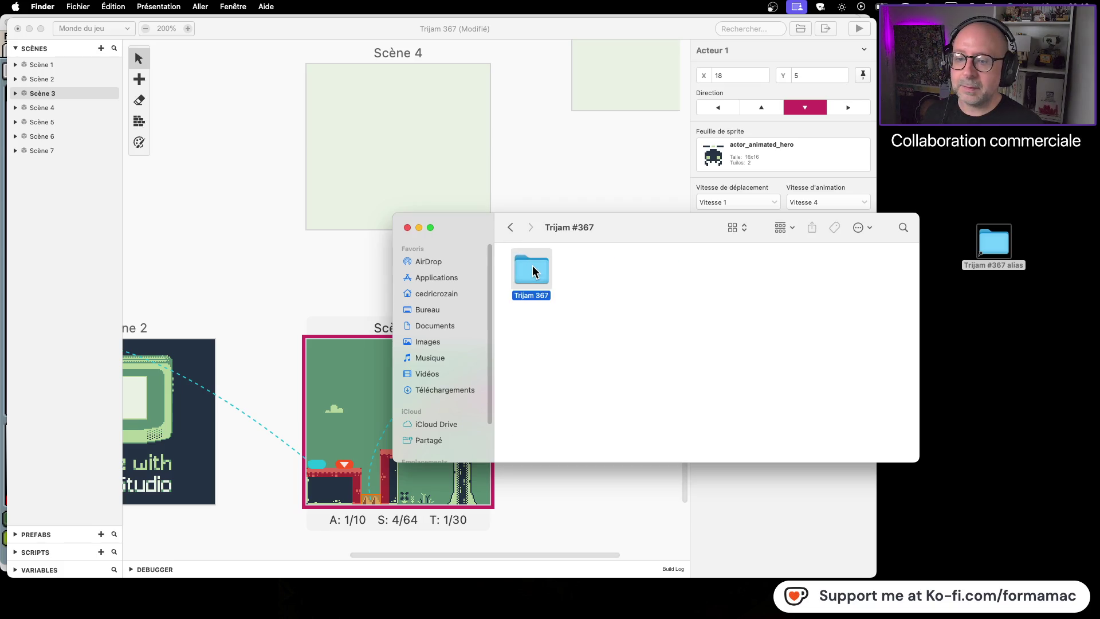
pyautogui.doubleClick(530, 273)
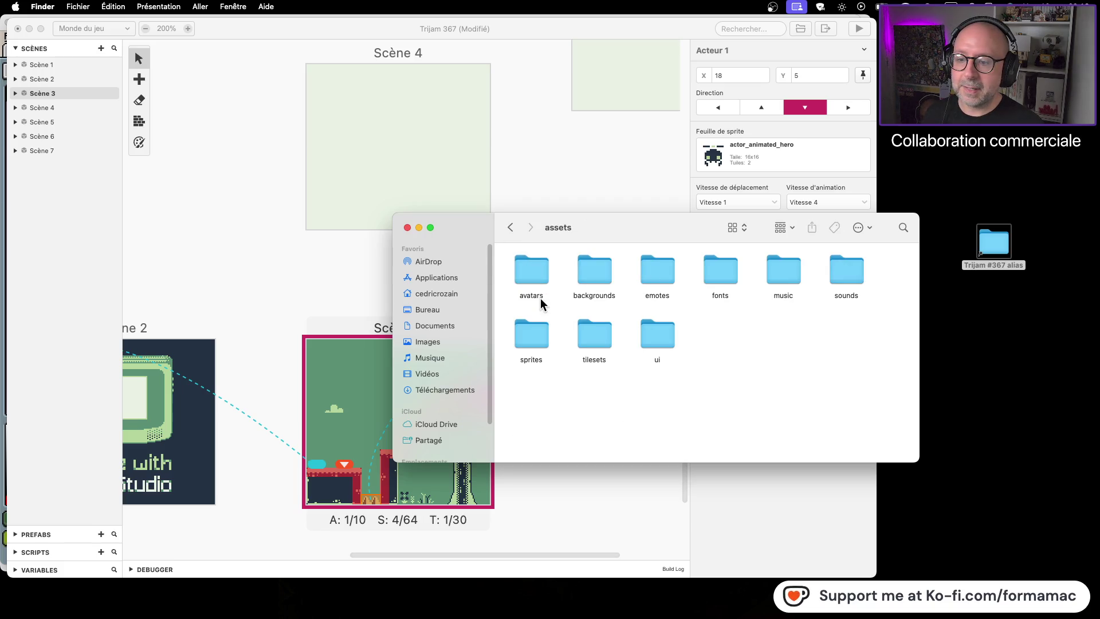
pyautogui.doubleClick(532, 338)
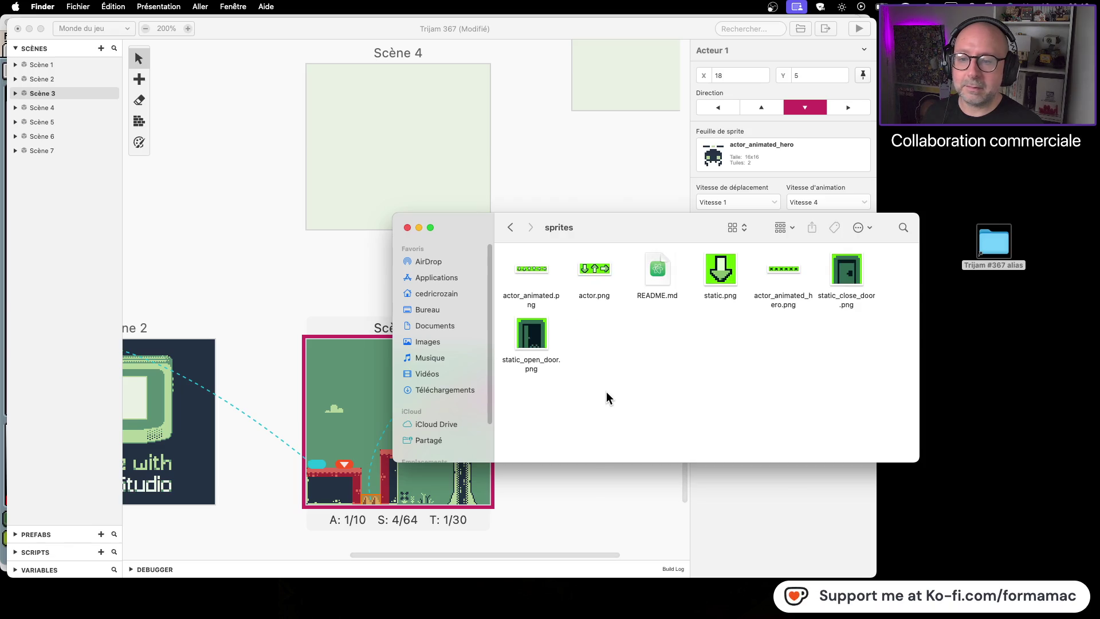
pyautogui.click(180, 235)
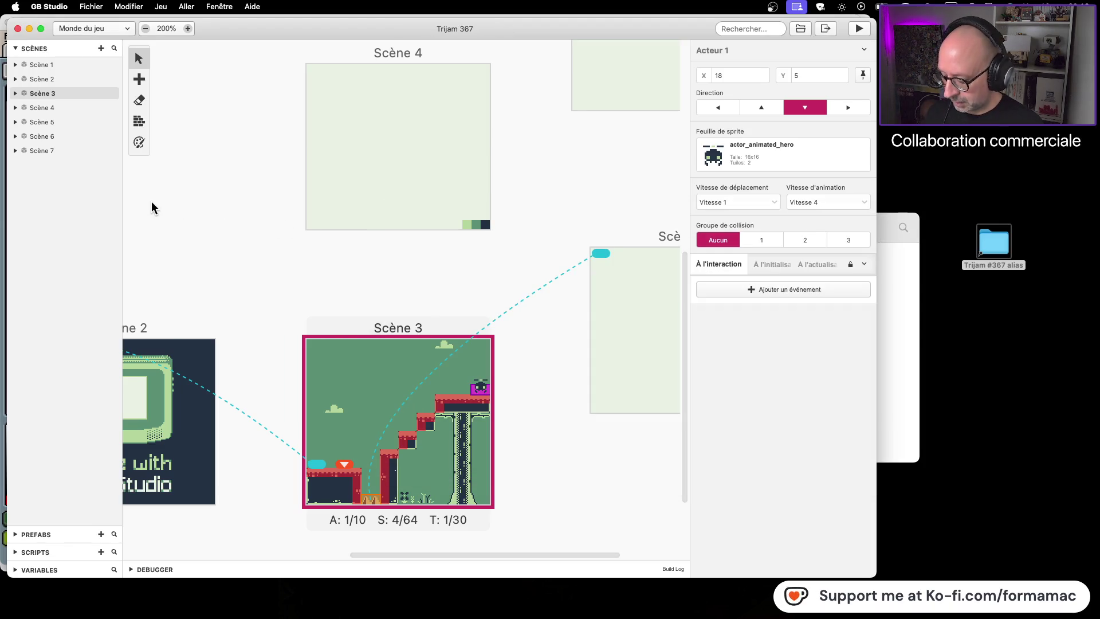
# Close the project and reopen Trijam 367 in GB Studio to reload its assets
pyautogui.press('super+w')
pyautogui.click(549, 279)
pyautogui.click(509, 228)
pyautogui.click(510, 228)
pyautogui.doubleClick(727, 281)
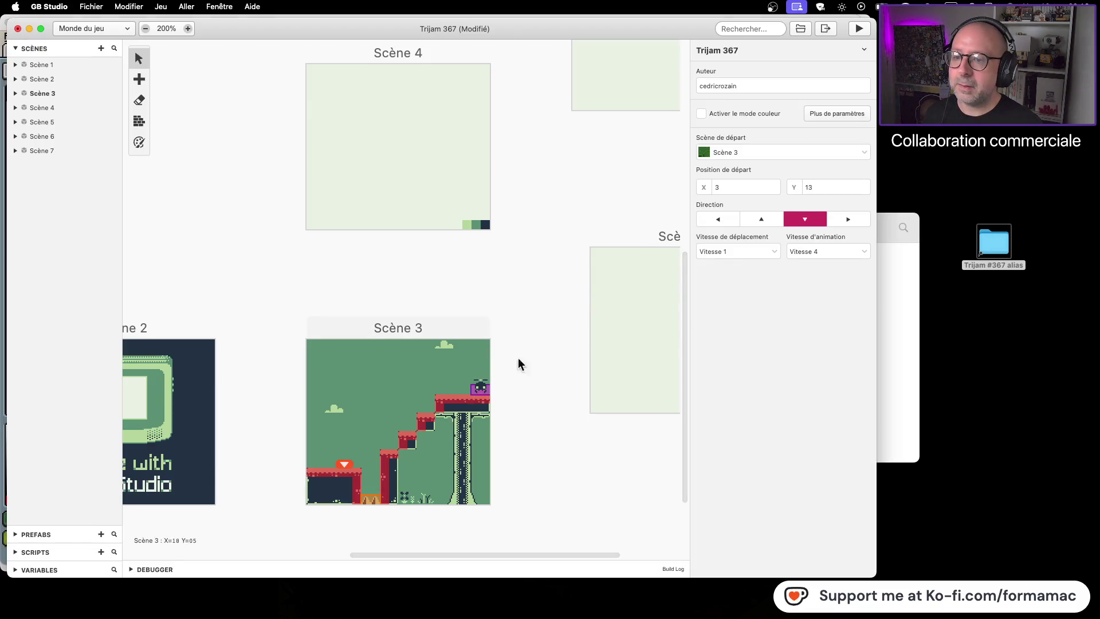
# Set Acteur 1's sprite sheet to static_close_door and zoom the scene to 400%
pyautogui.click(480, 390)
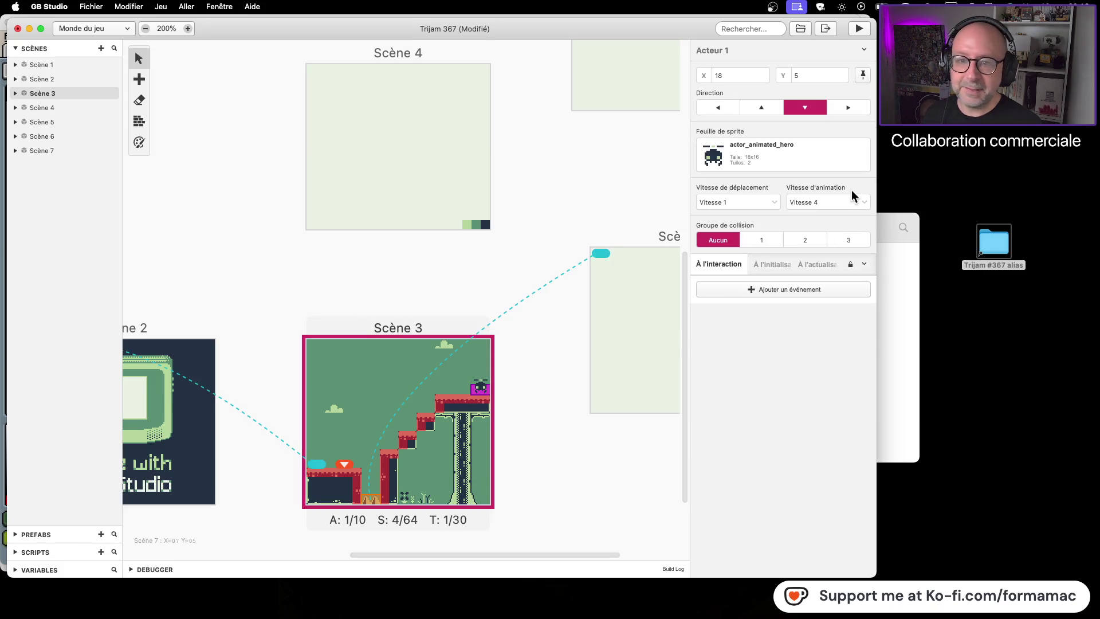
pyautogui.click(816, 164)
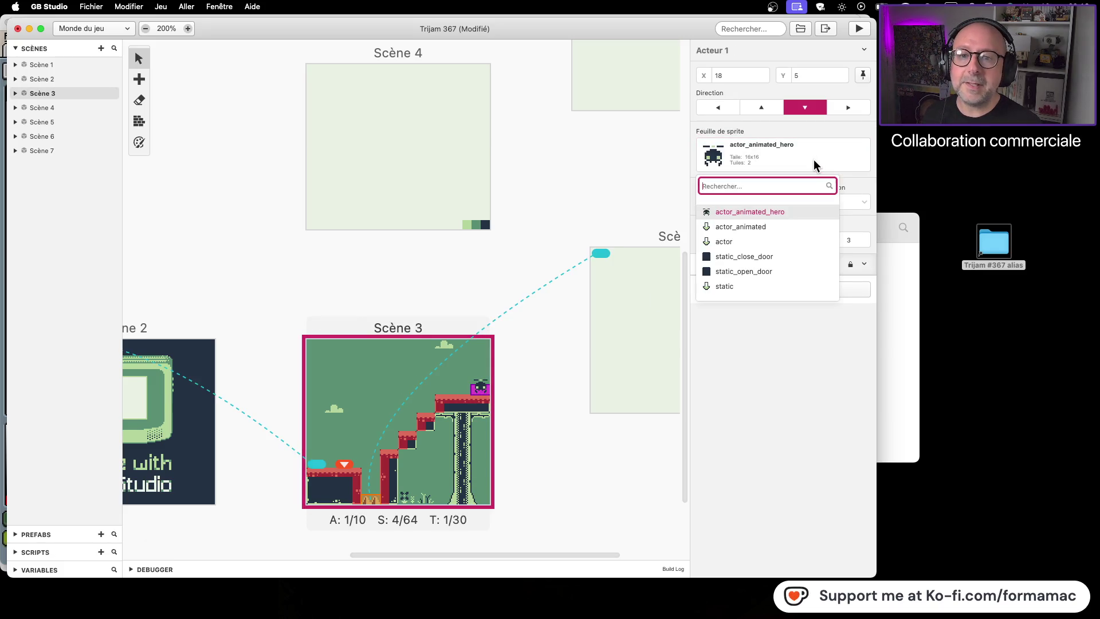
pyautogui.click(774, 256)
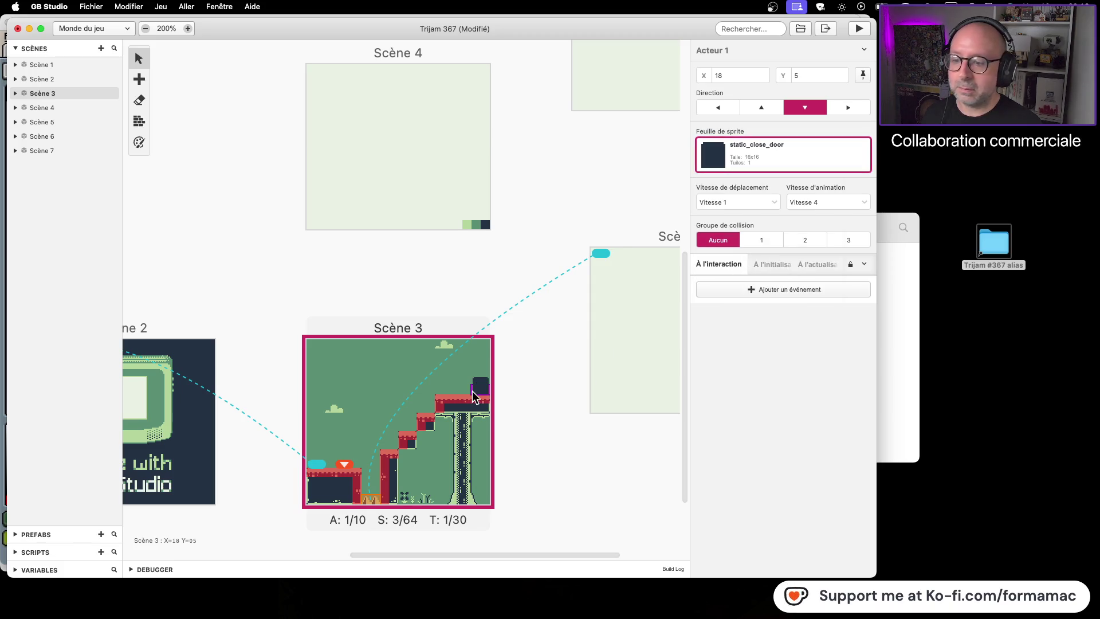
pyautogui.scroll(5, 476, 398)
pyautogui.scroll(-4, 459, 321)
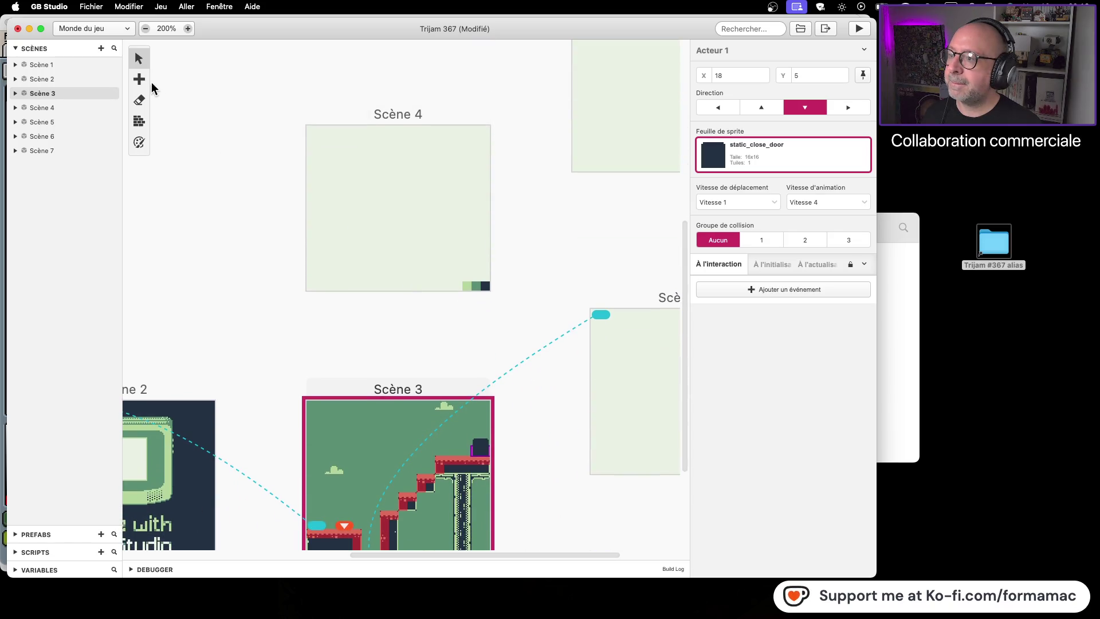
pyautogui.click(187, 28)
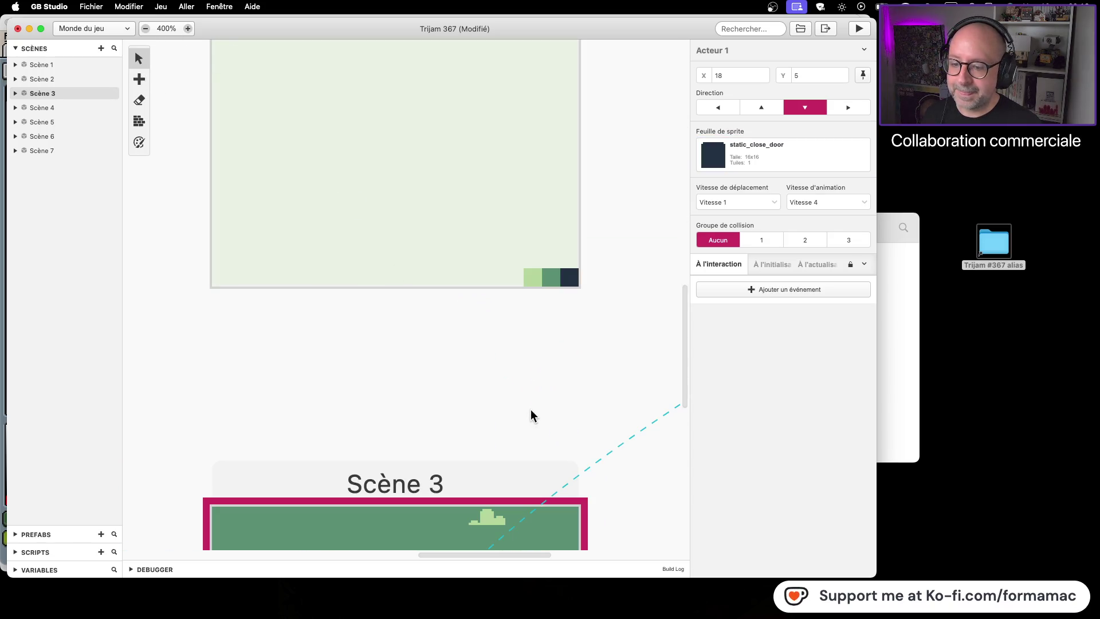
pyautogui.scroll(-5, 553, 424)
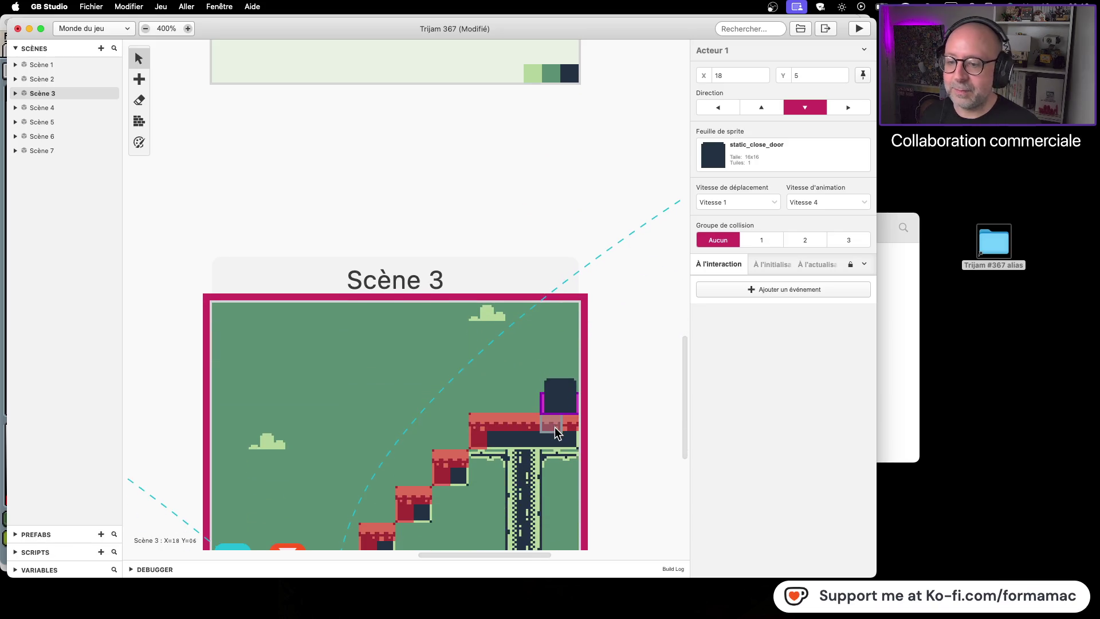
pyautogui.scroll(-1, 555, 427)
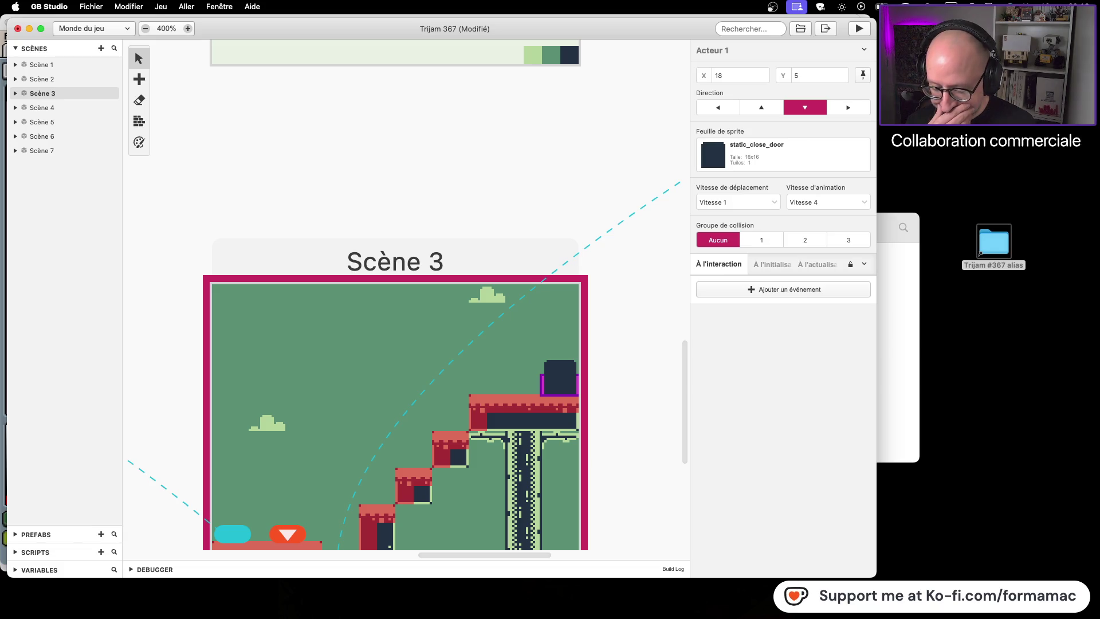
pyautogui.press('super+Tab')
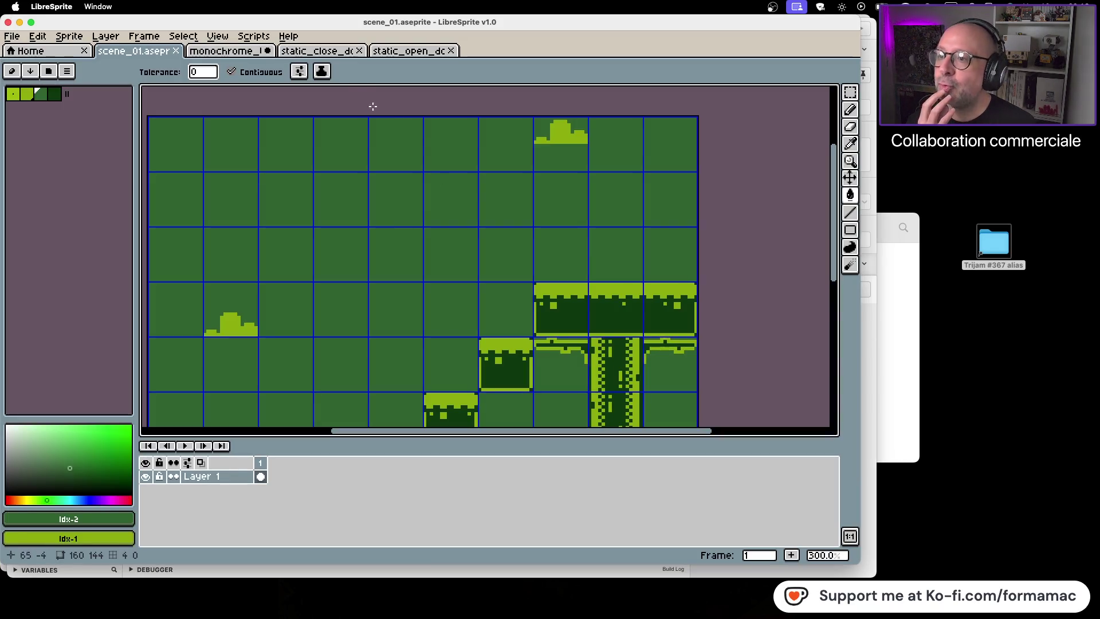
# Recolour the closed door's inner frame and panel light green and save
pyautogui.click(317, 52)
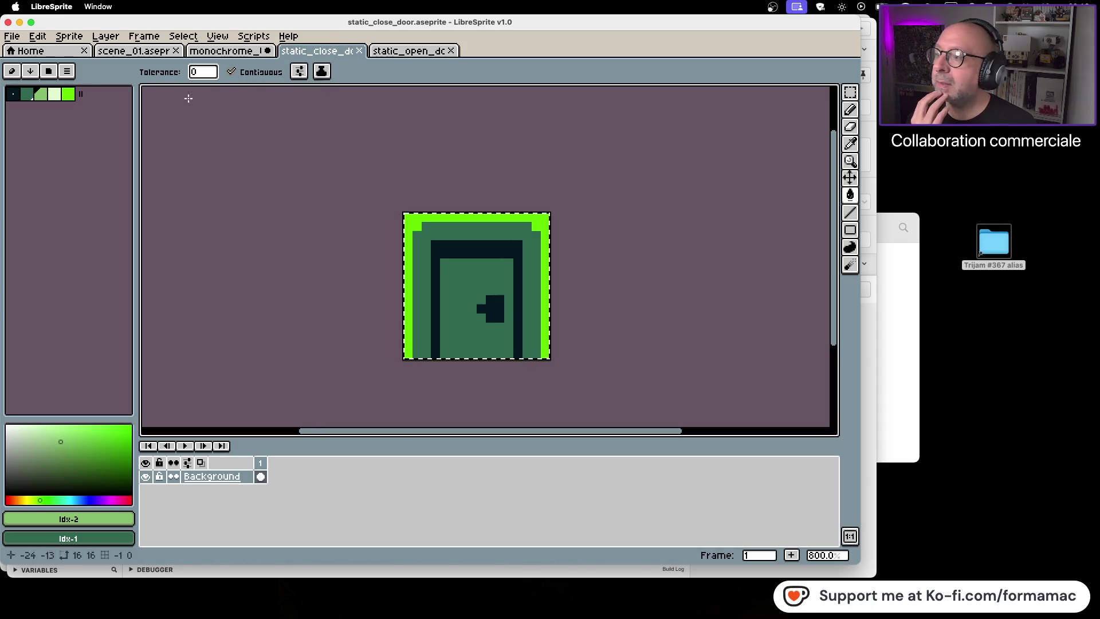
pyautogui.click(495, 229)
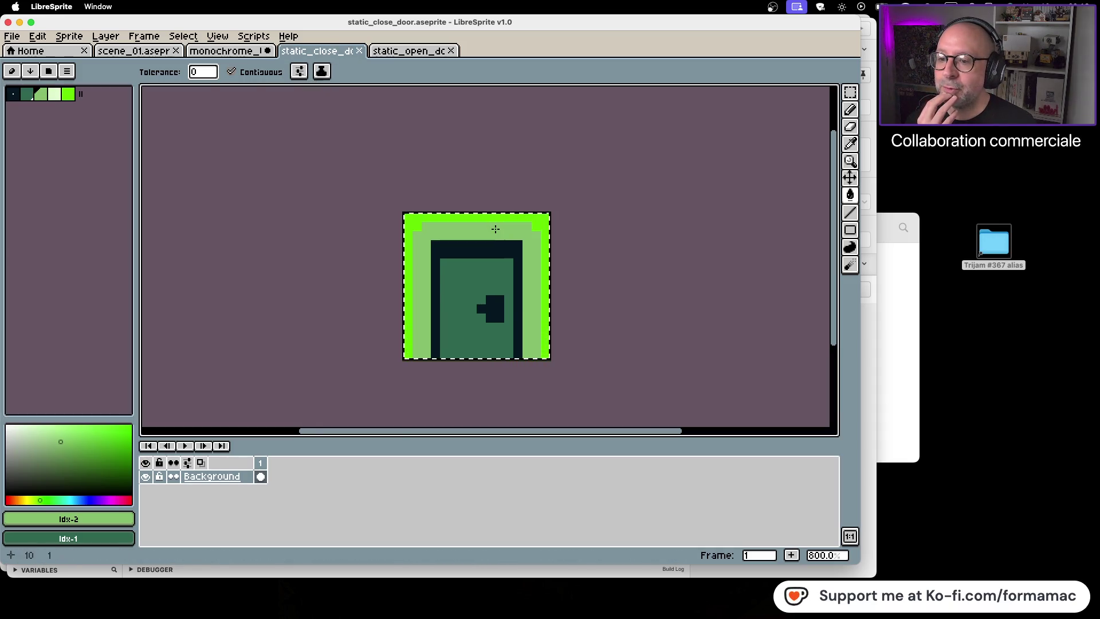
pyautogui.click(493, 274)
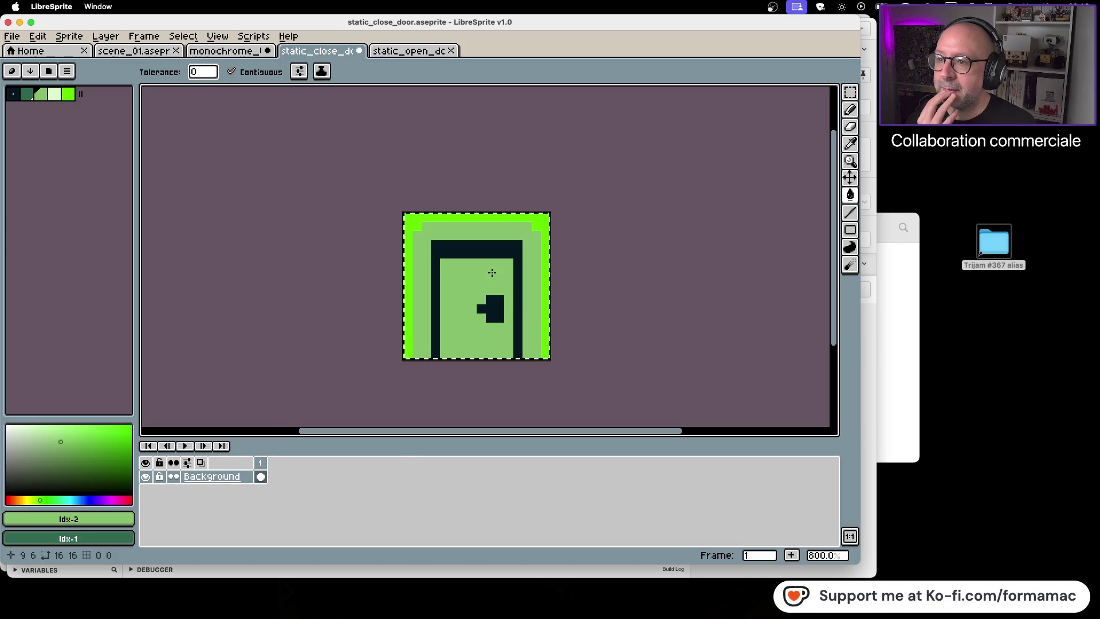
pyautogui.press('super+s')
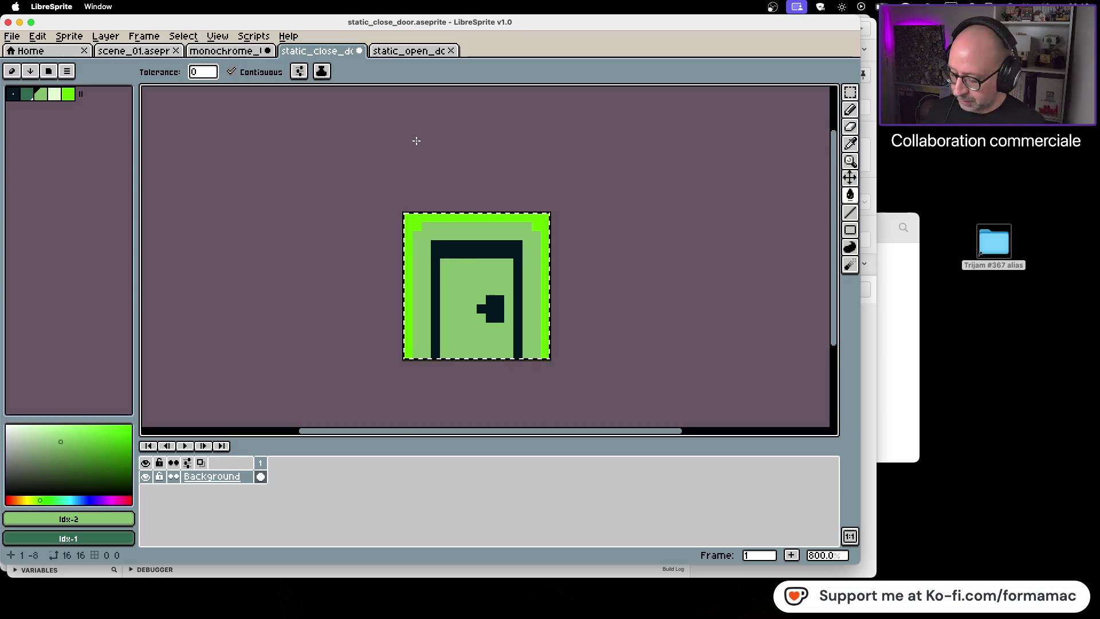
# Export the closed door as PNG, overwriting the existing static_close_door.png
pyautogui.click(12, 35)
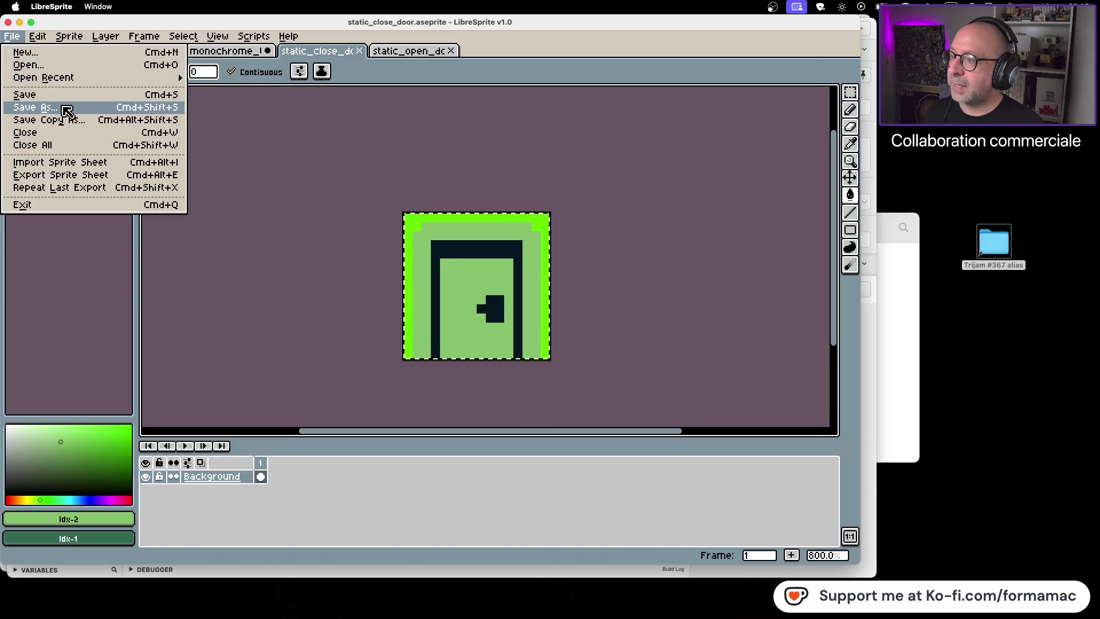
pyautogui.click(58, 106)
pyautogui.click(197, 521)
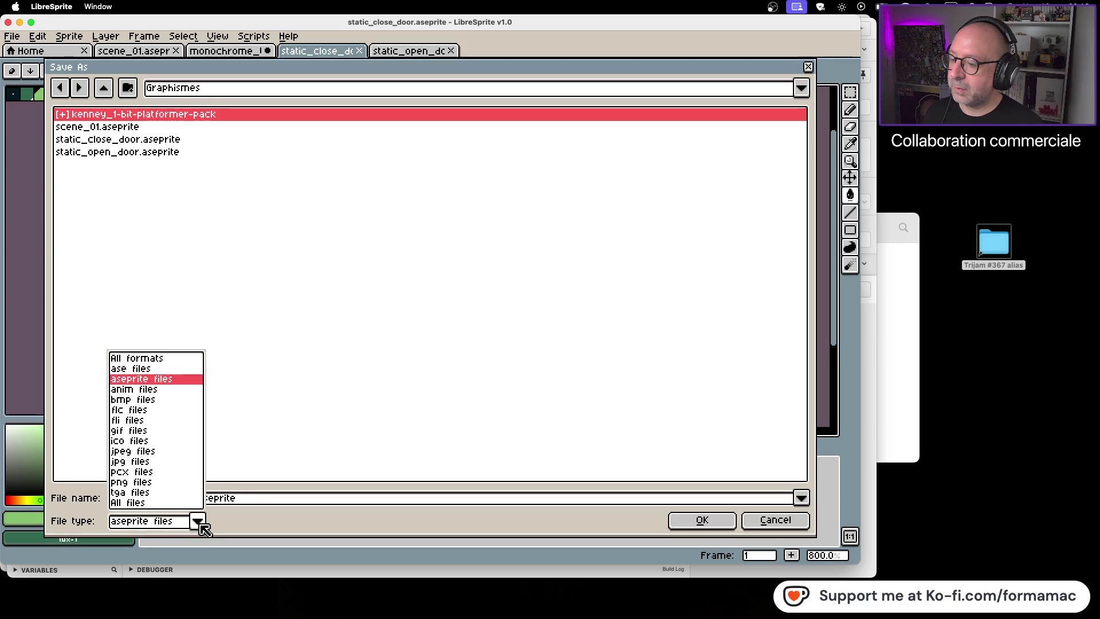
pyautogui.click(159, 483)
pyautogui.click(682, 520)
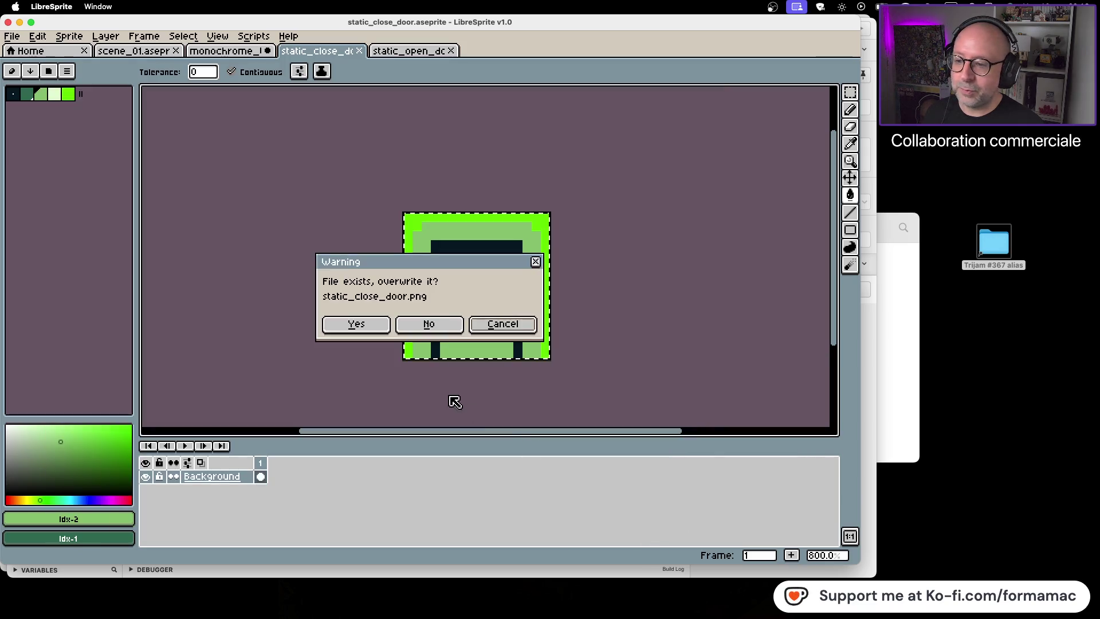
pyautogui.click(385, 331)
pyautogui.click(413, 52)
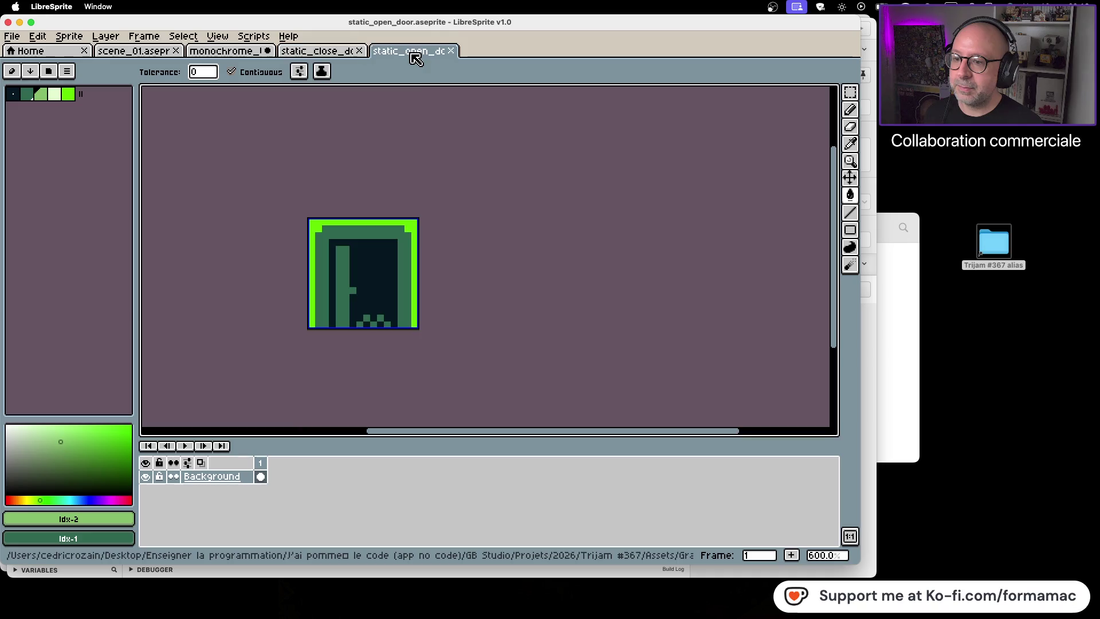
# Fill the open door's frame, bar and bottom checker cells light green, undoing the accidental knob fill
pyautogui.scroll(3, 387, 244)
pyautogui.click(410, 248)
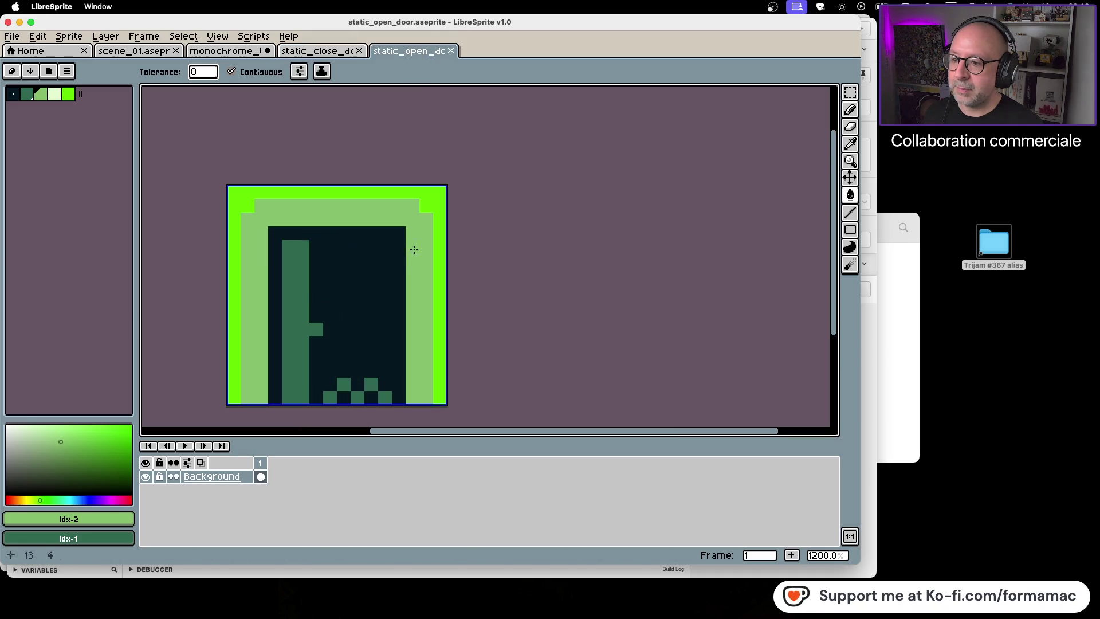
pyautogui.click(300, 287)
pyautogui.scroll(-5, 388, 333)
pyautogui.hotkey('ctrl', 'z')
pyautogui.click(352, 261)
pyautogui.click(338, 274)
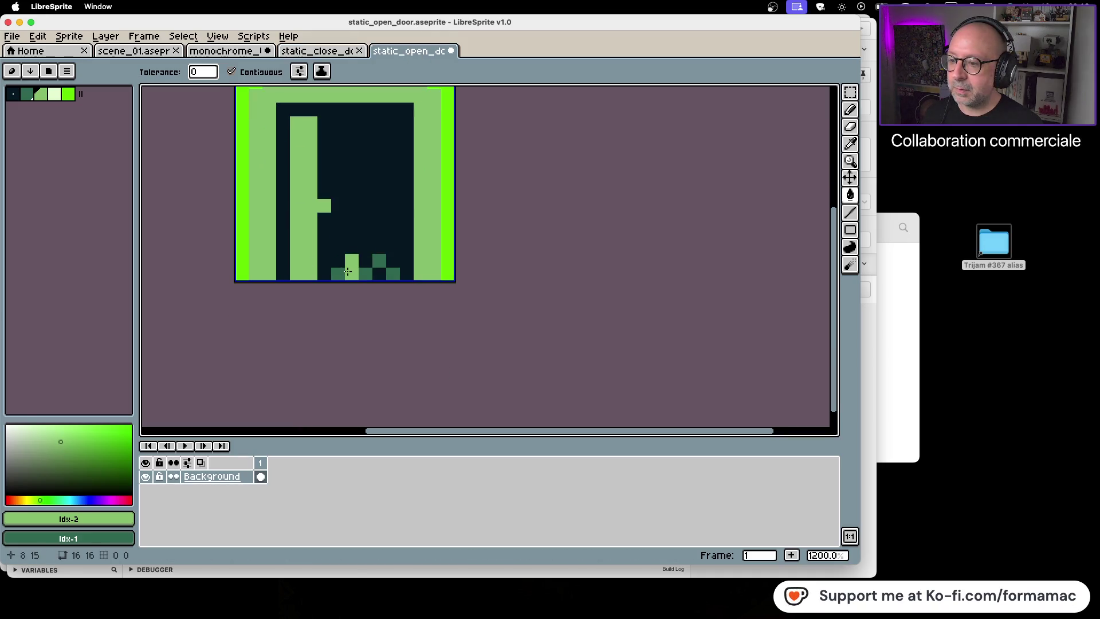
pyautogui.click(366, 274)
pyautogui.click(380, 260)
pyautogui.click(394, 275)
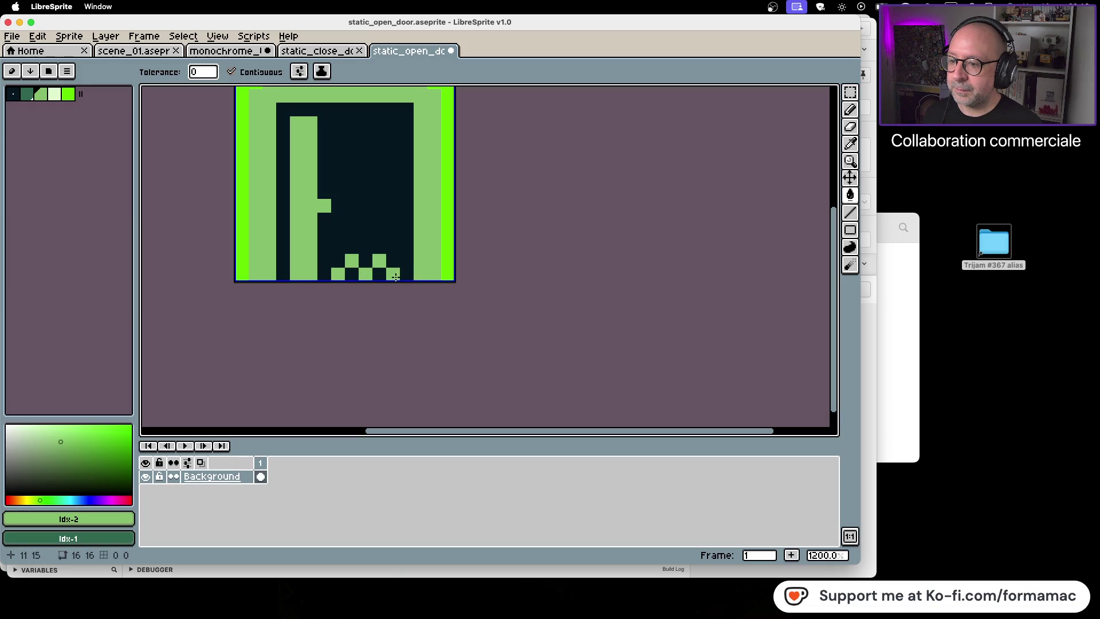
pyautogui.scroll(-3, 350, 225)
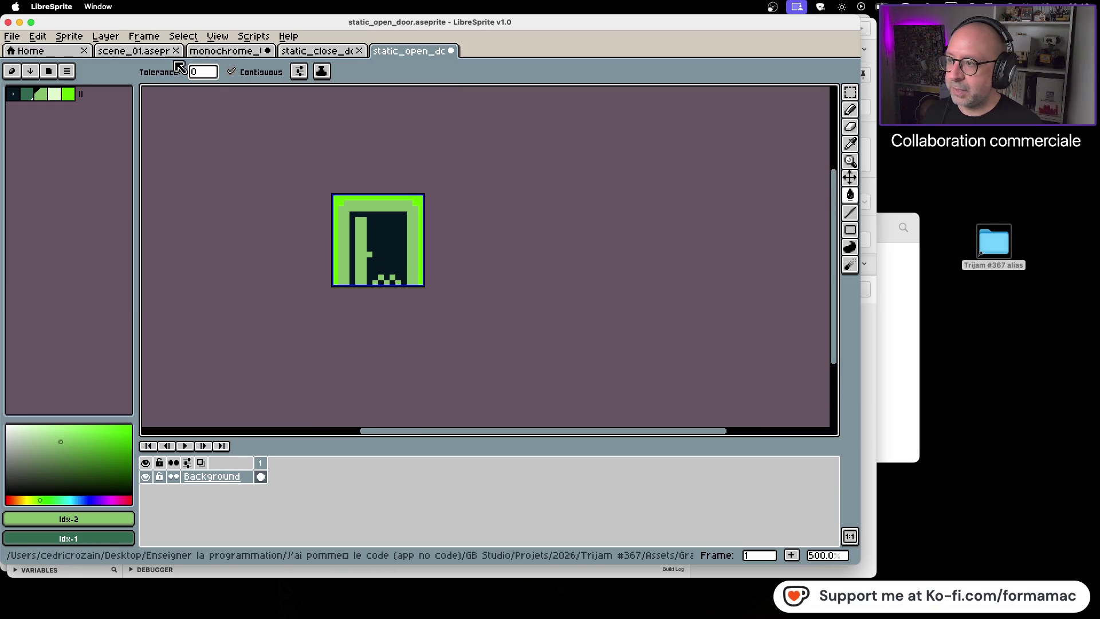
# Save the sprite and export it as PNG, overwriting static_open_door.png
pyautogui.hotkey('ctrl', 's')
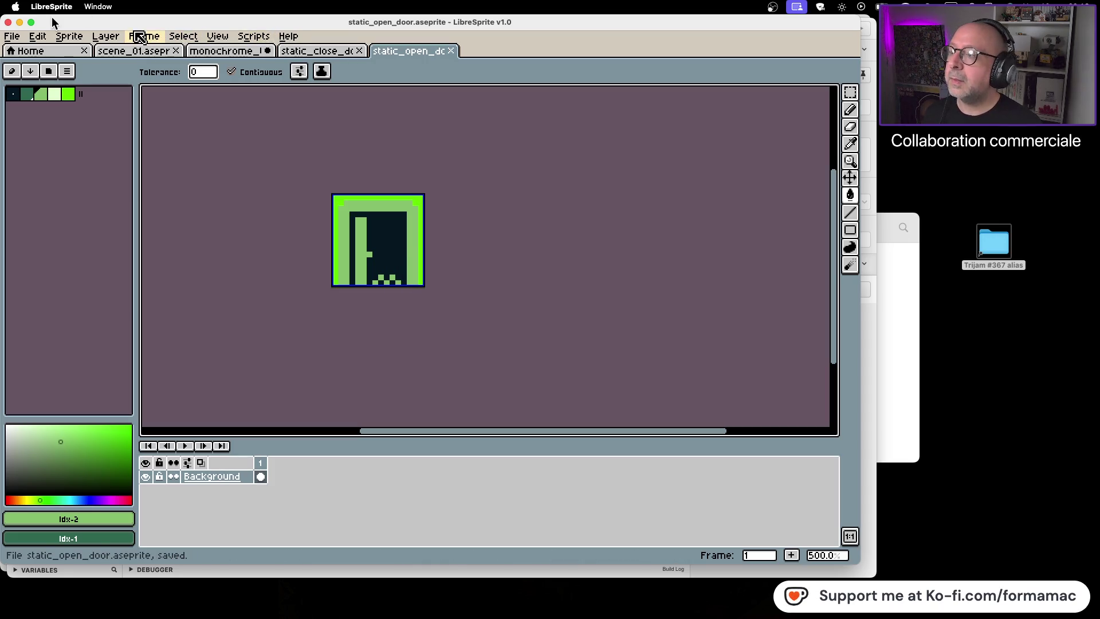
pyautogui.click(19, 37)
pyautogui.click(49, 107)
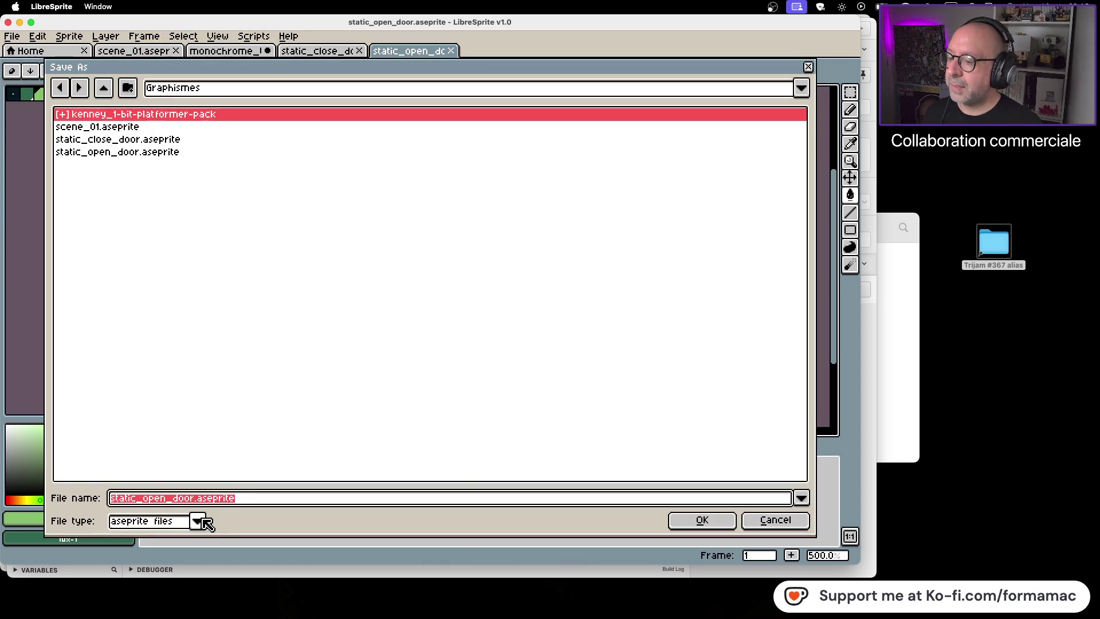
pyautogui.click(205, 523)
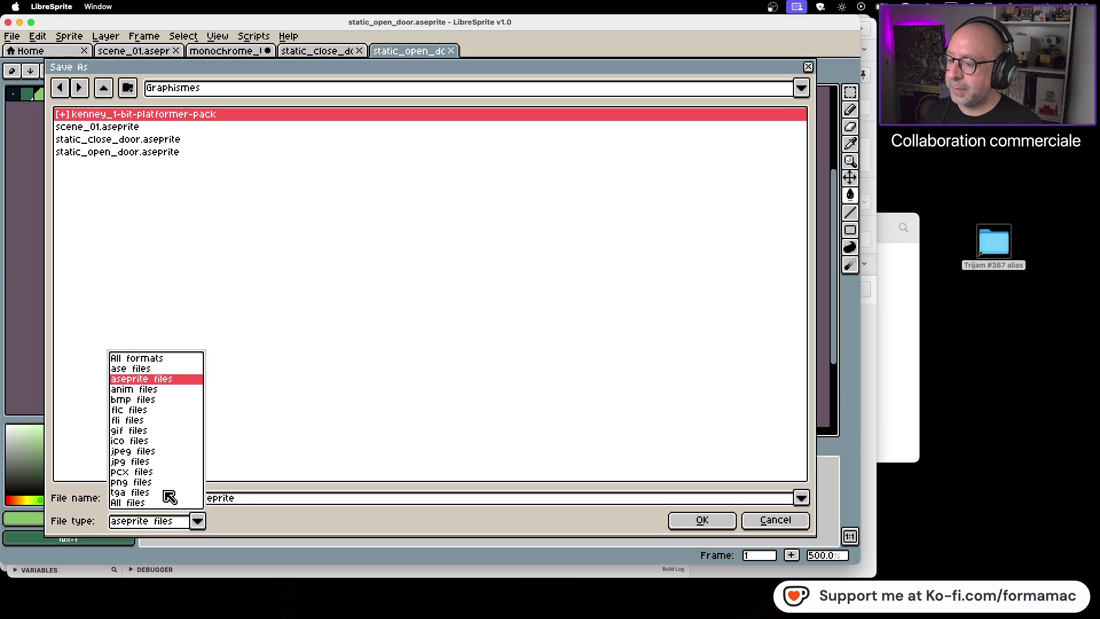
pyautogui.click(171, 492)
pyautogui.click(700, 519)
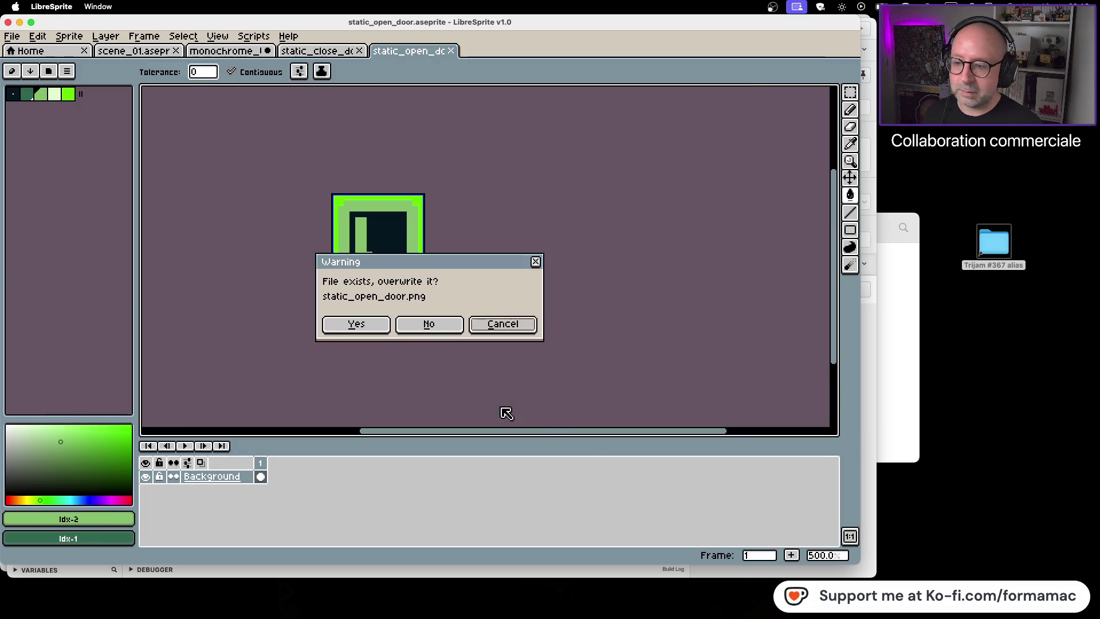
pyautogui.click(375, 322)
pyautogui.click(877, 364)
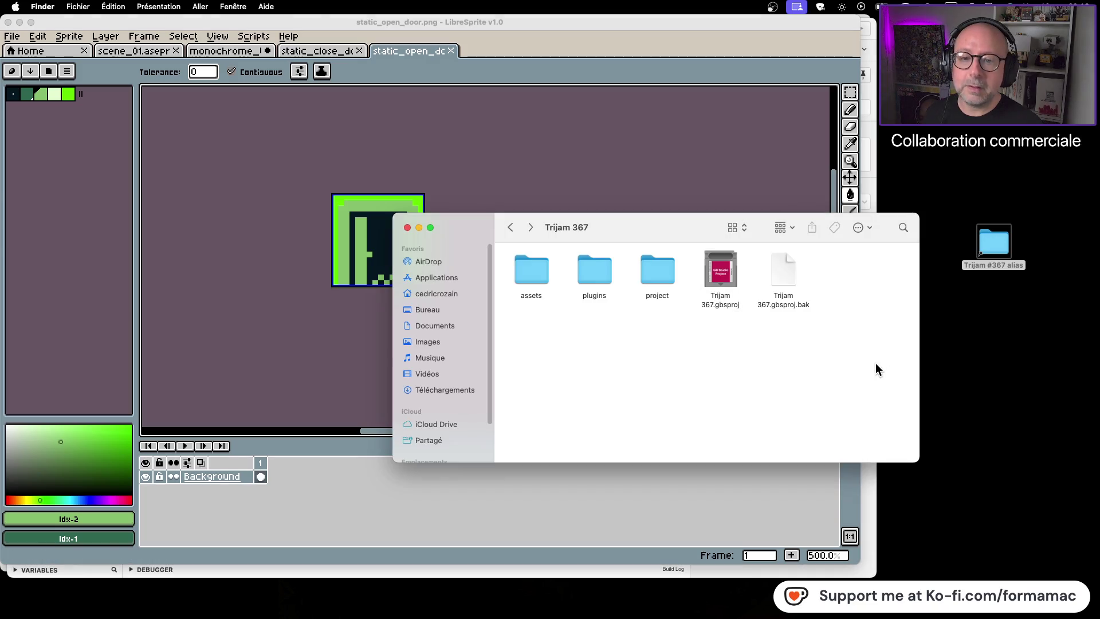
# Select static_open_door.png and static_close_door.png in the Assets/Graphismes folder
pyautogui.click(513, 229)
pyautogui.doubleClick(665, 270)
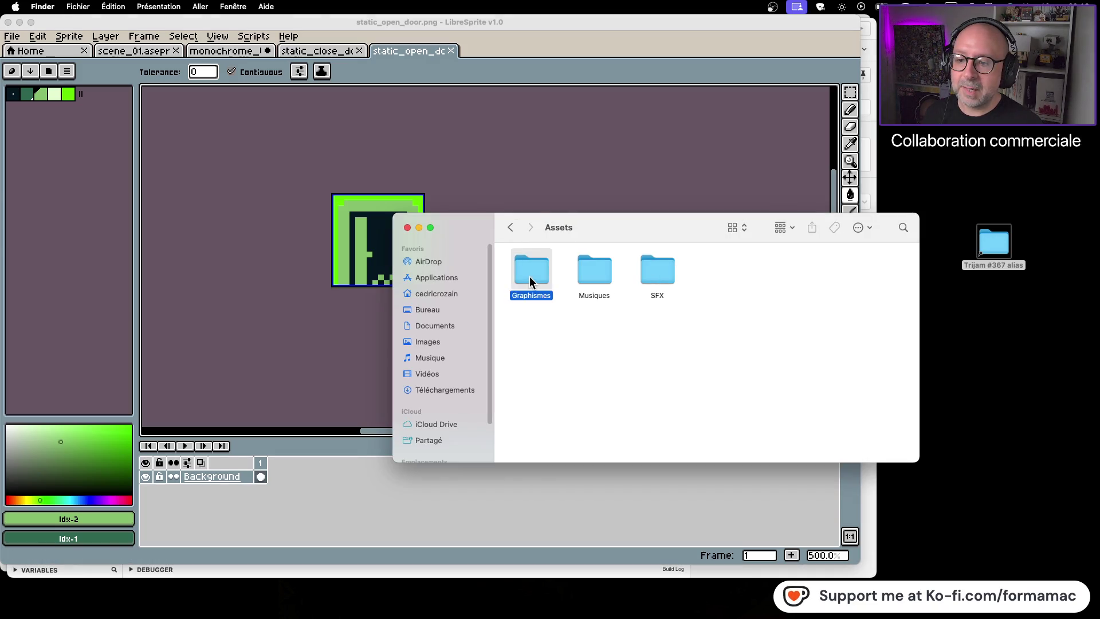
pyautogui.doubleClick(530, 277)
pyautogui.moveTo(864, 393); pyautogui.dragTo(781, 342)
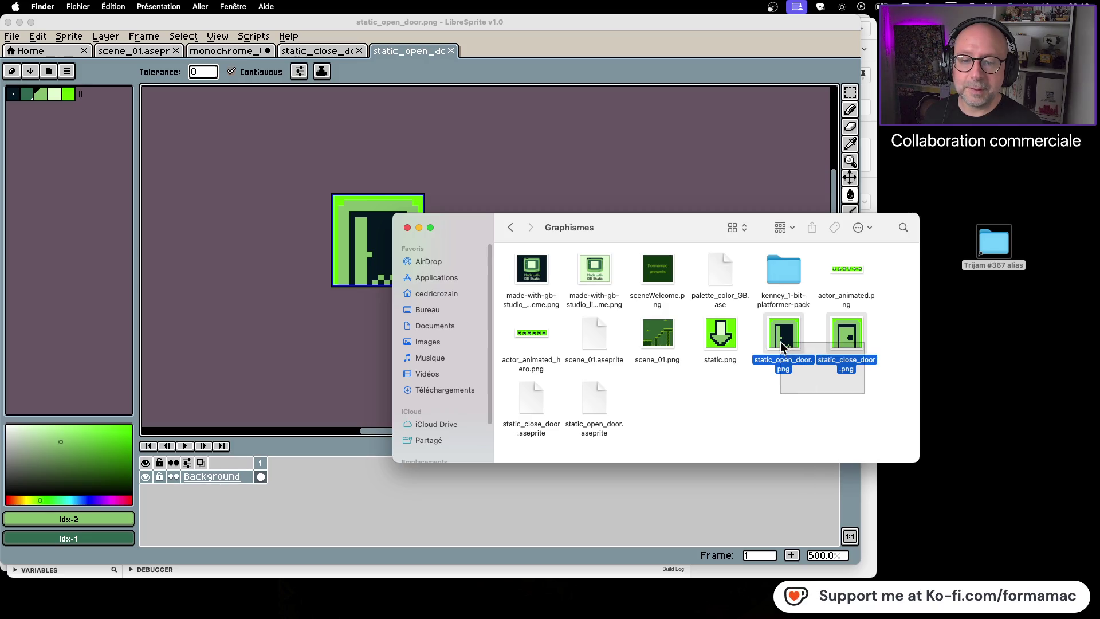
# Paste both door PNGs into Trijam 367/assets/sprites, replacing the existing files
pyautogui.click(509, 229)
pyautogui.click(510, 228)
pyautogui.doubleClick(527, 271)
pyautogui.doubleClick(531, 277)
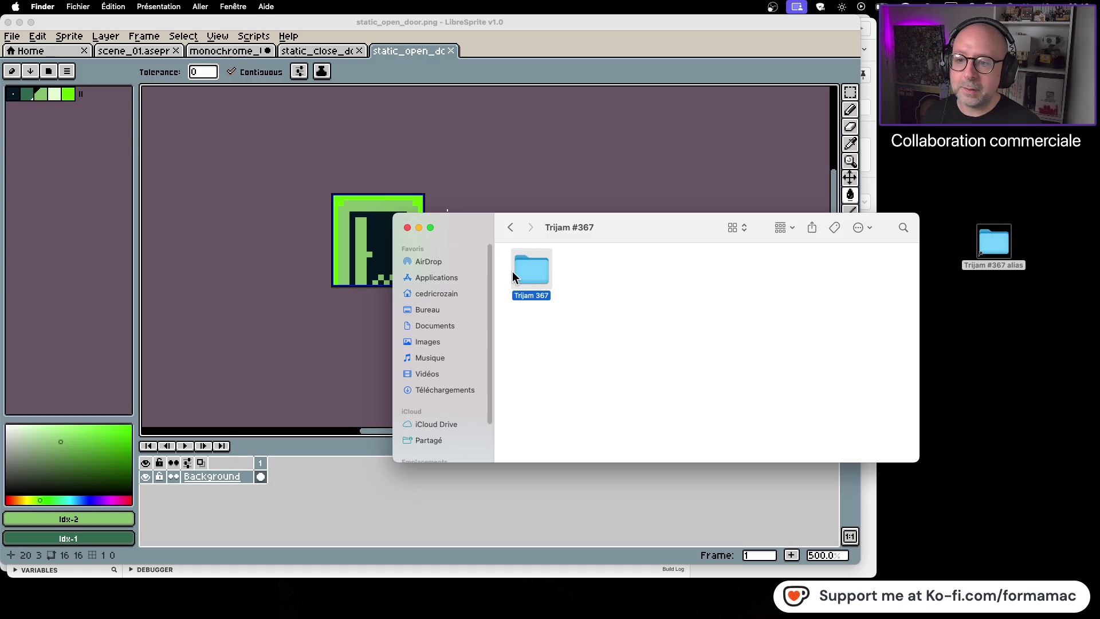
pyautogui.doubleClick(532, 270)
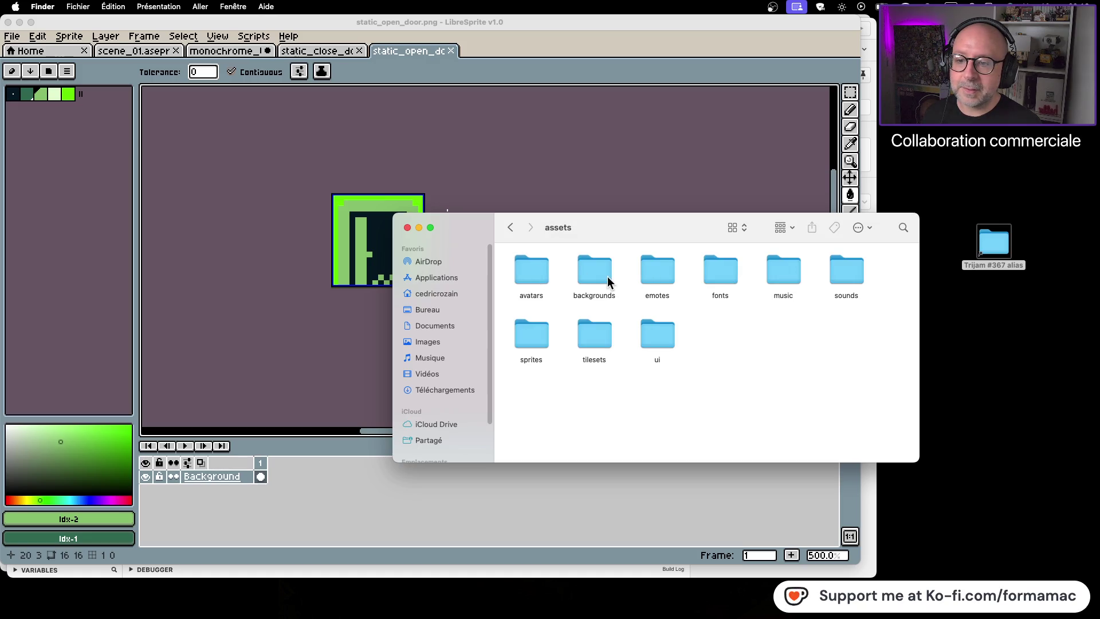
pyautogui.doubleClick(531, 340)
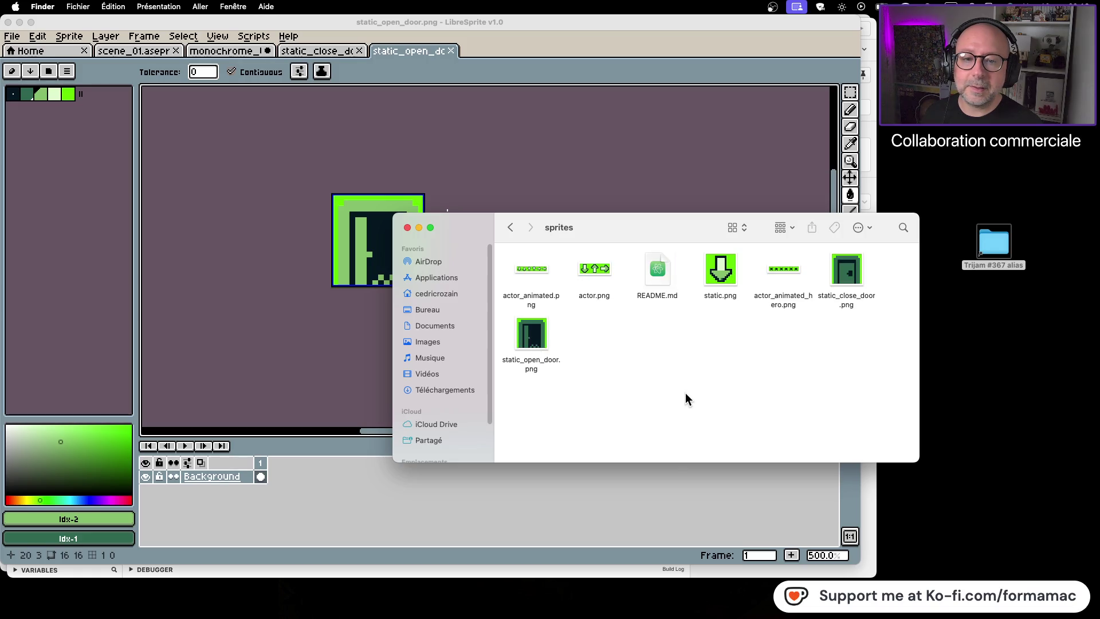
pyautogui.press('super+v')
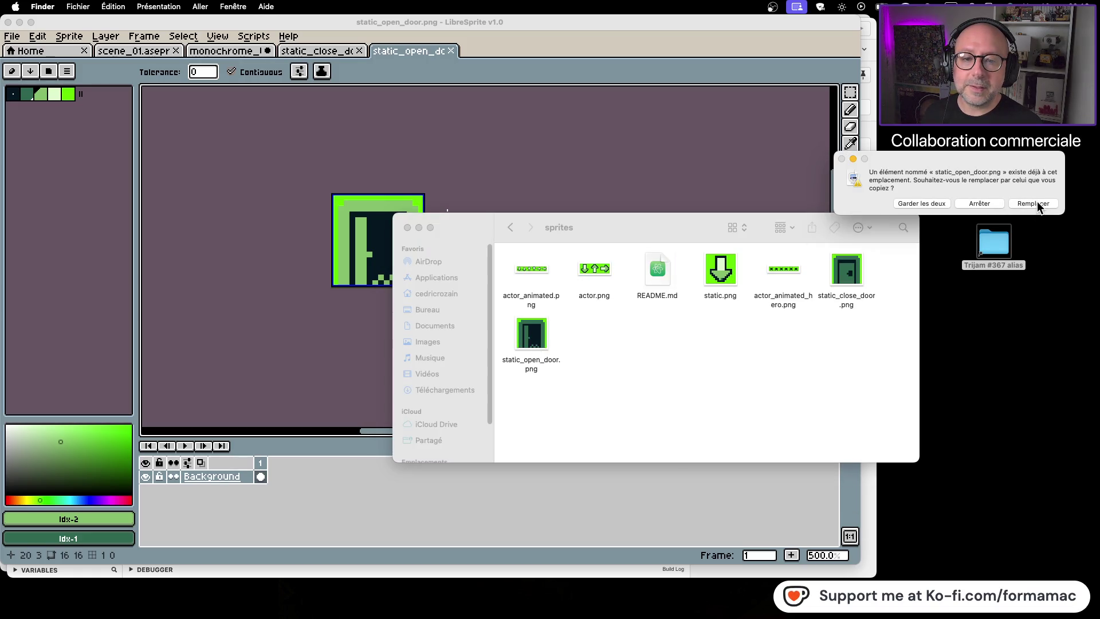
pyautogui.click(1038, 203)
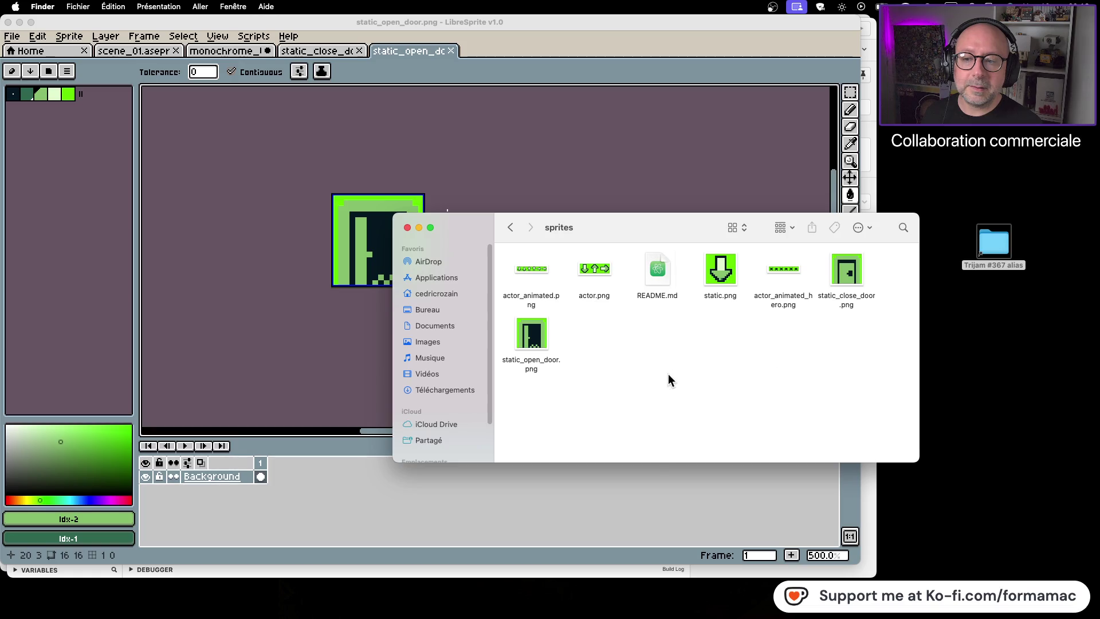
# Reopen Trijam 367.gbsproj from the Trijam 367 project folder in GB Studio
pyautogui.click(408, 228)
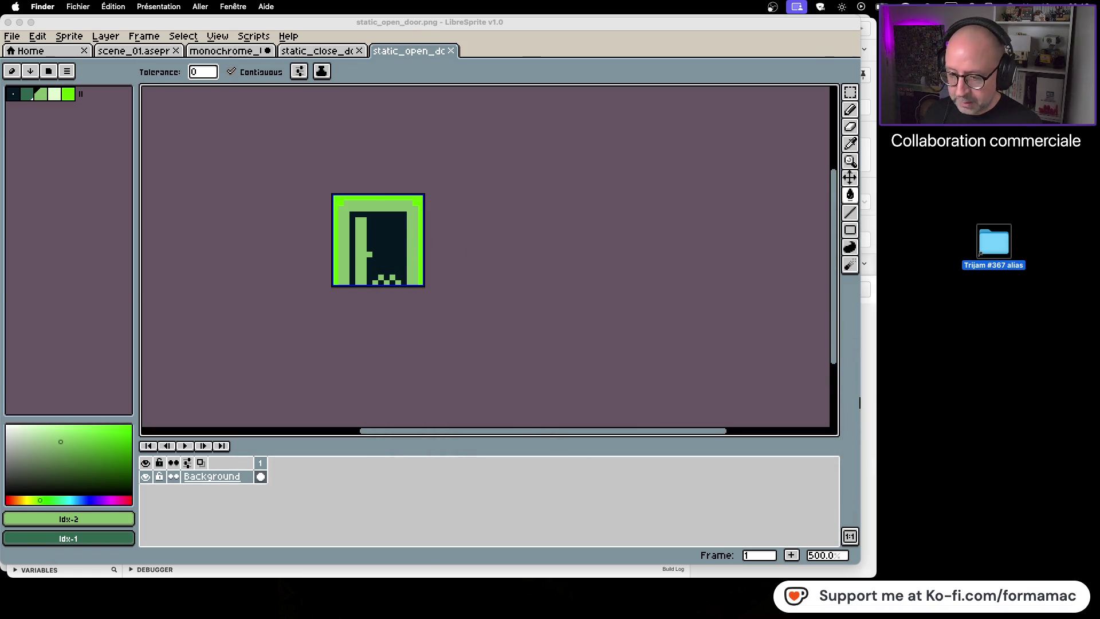
pyautogui.press('super+Tab')
pyautogui.press('super+Tab')
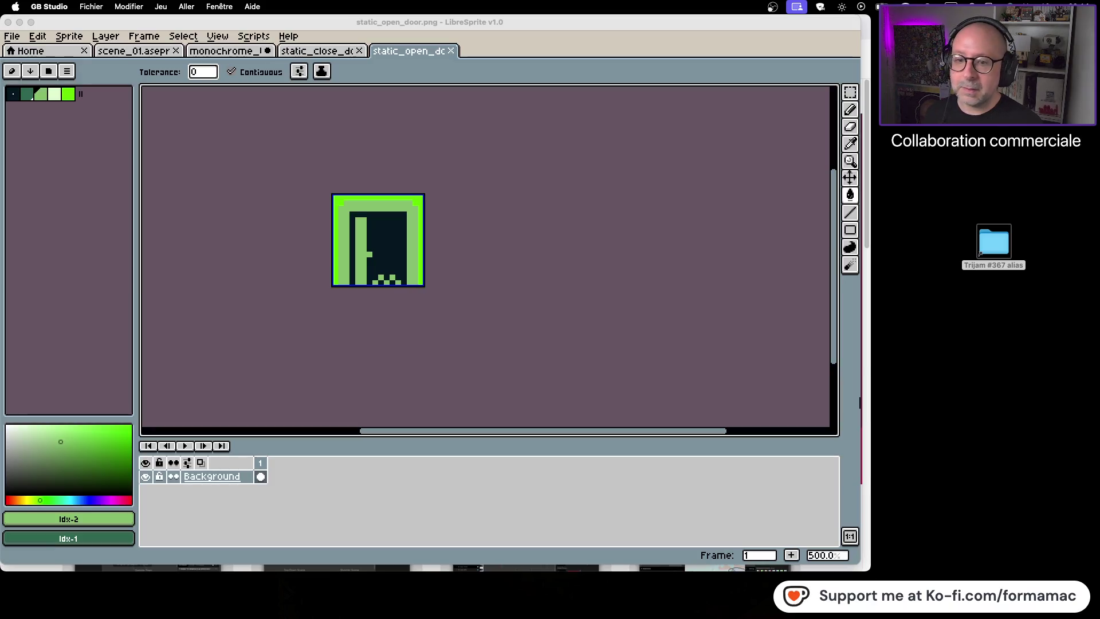
pyautogui.doubleClick(993, 246)
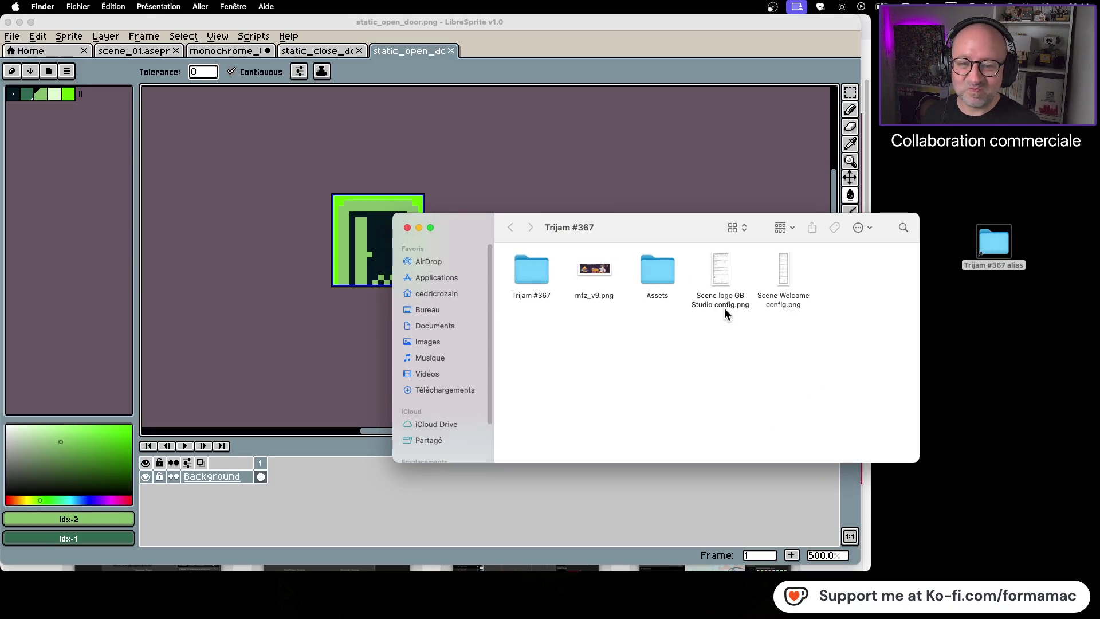
pyautogui.doubleClick(532, 270)
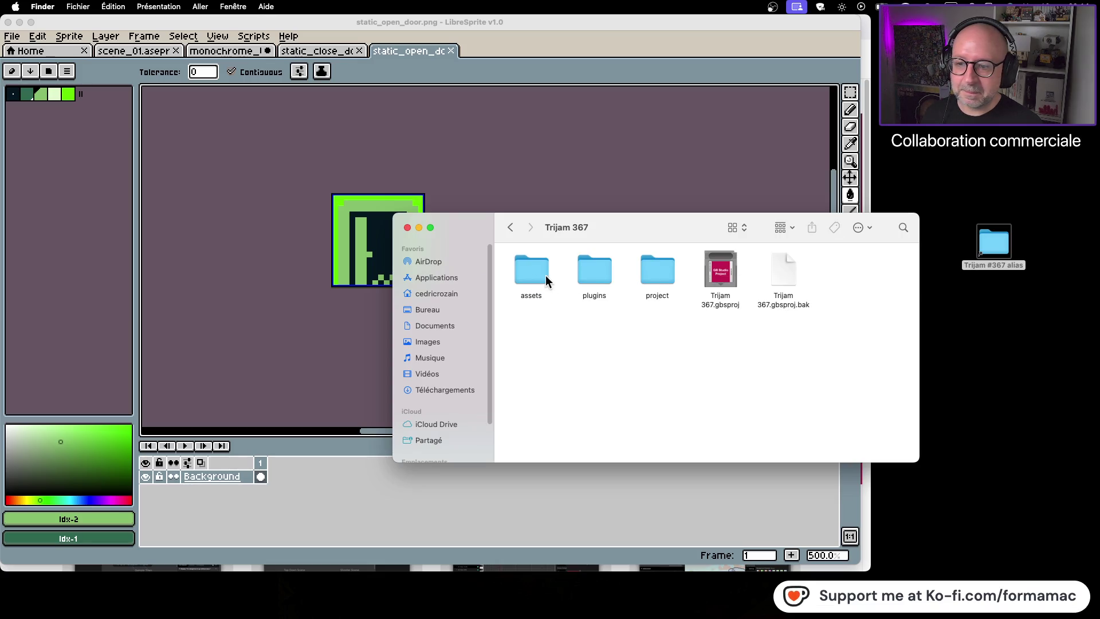
pyautogui.doubleClick(723, 269)
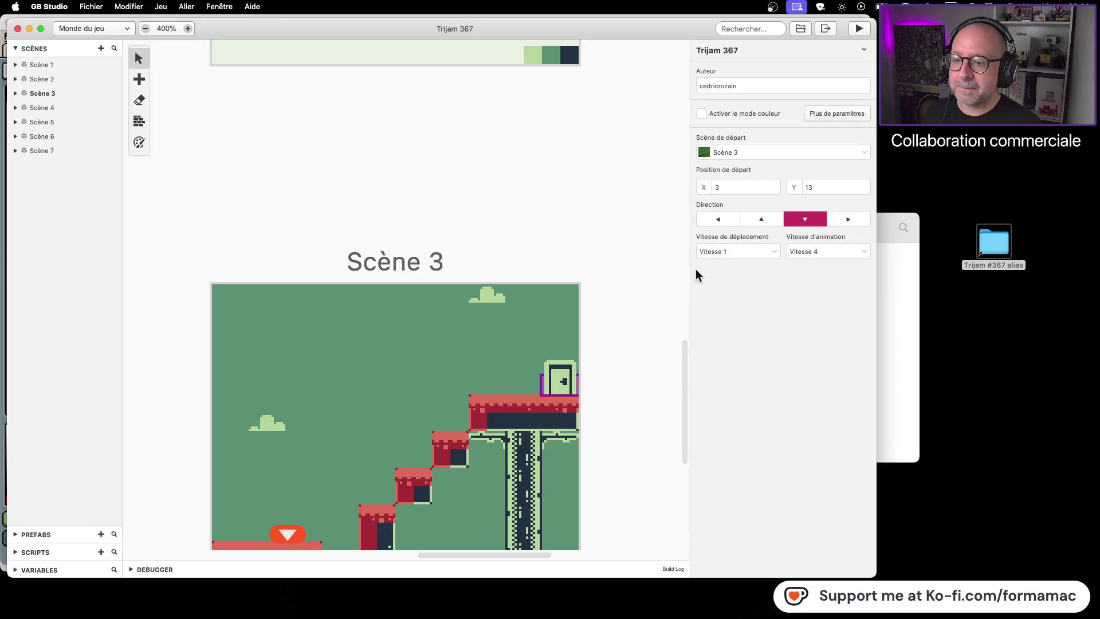
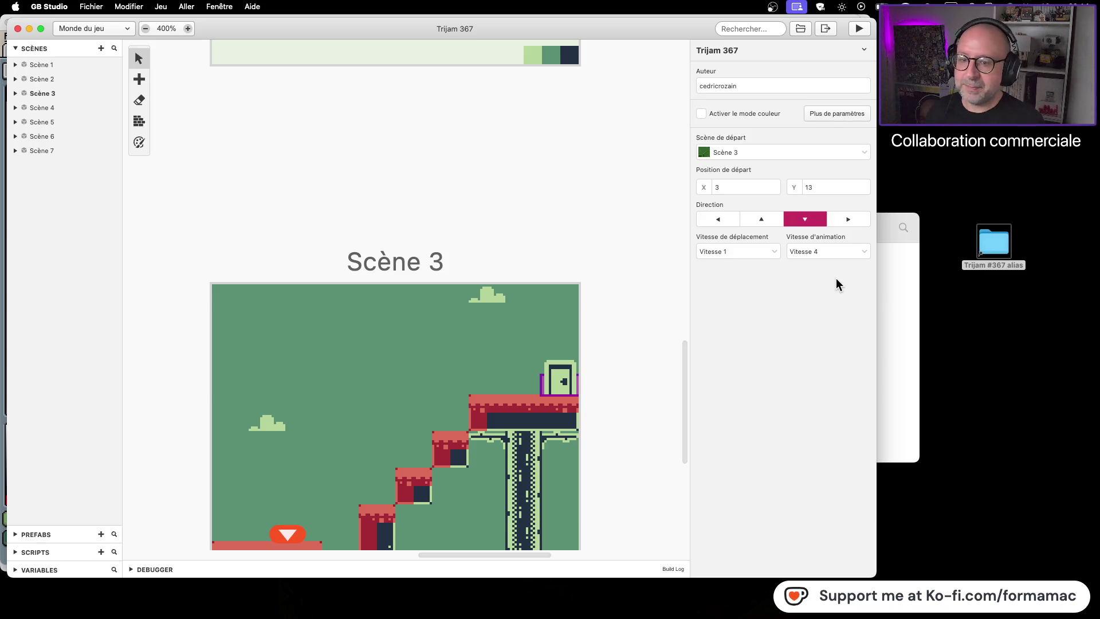
# Select Scène 3's door actor at (18, 5) and open its interaction event picker
pyautogui.click(510, 272)
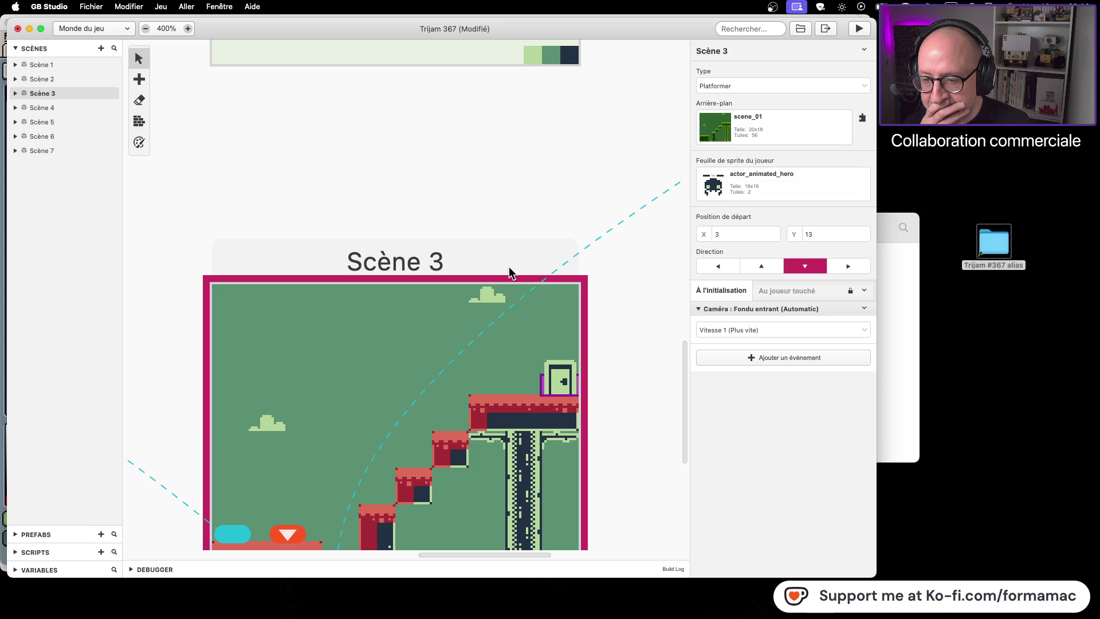
pyautogui.click(548, 390)
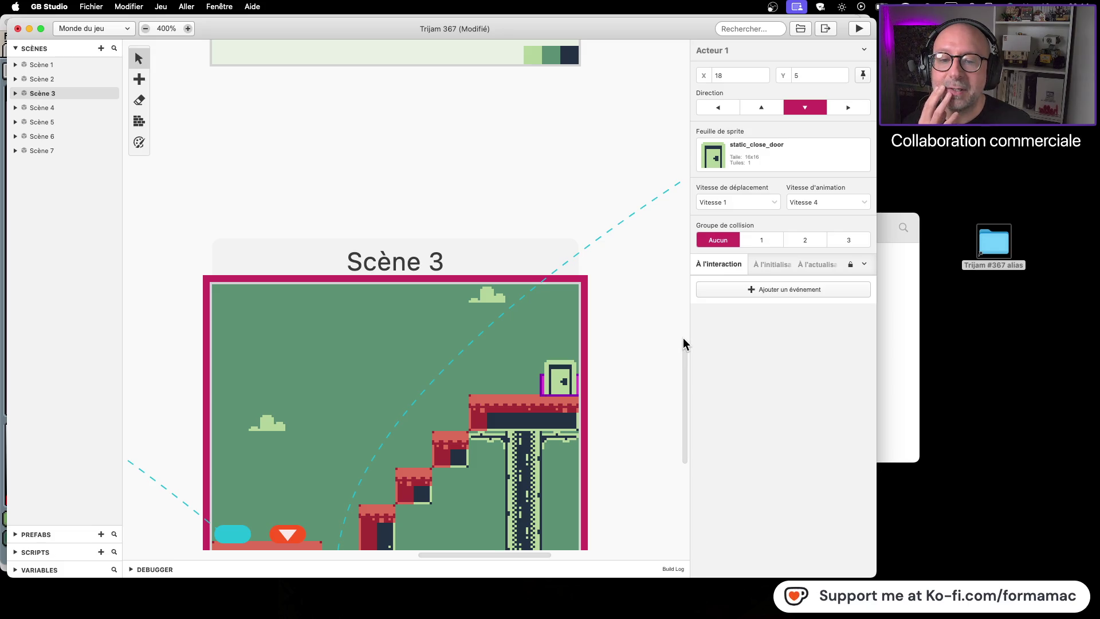
pyautogui.click(724, 291)
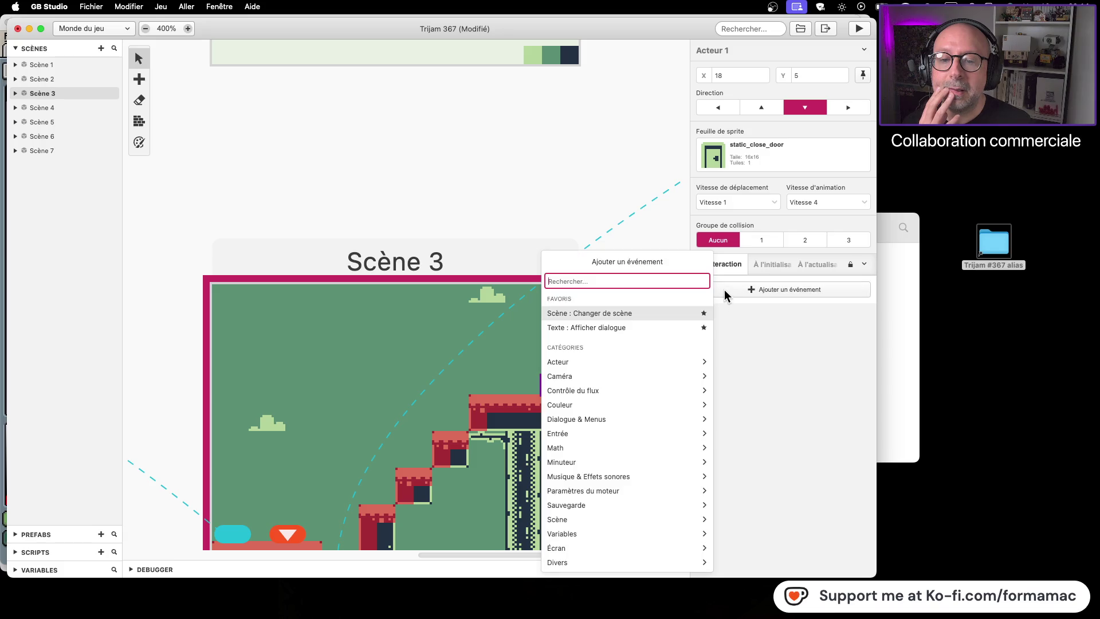
# Add a Définir feuille de sprite event setting the door to static_open_door, then test-build the game
pyautogui.click(636, 360)
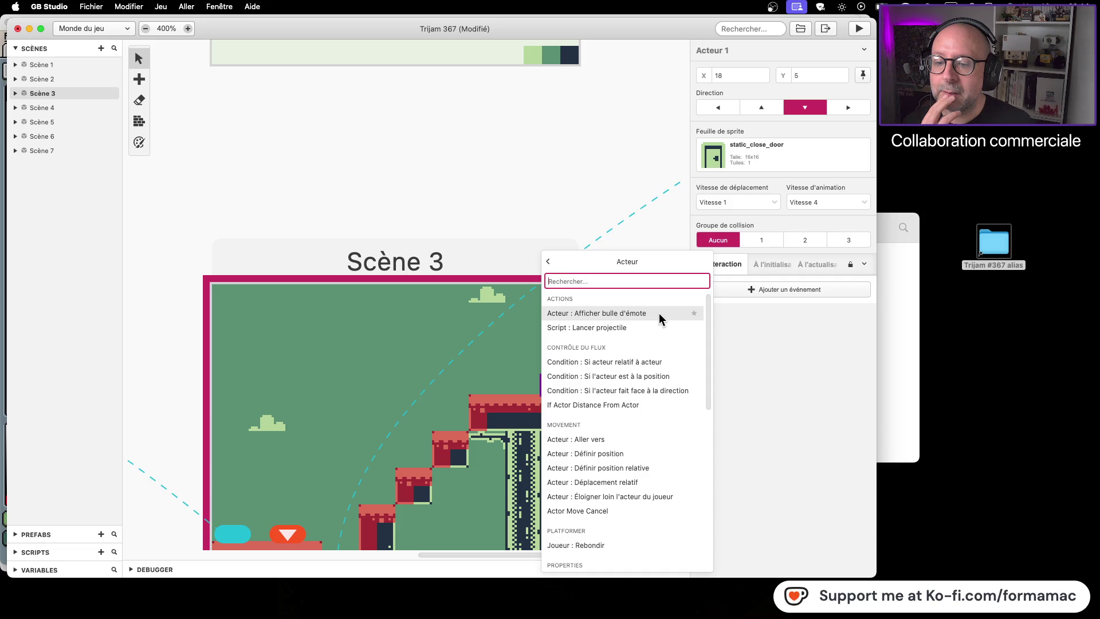
pyautogui.scroll(-5, 649, 334)
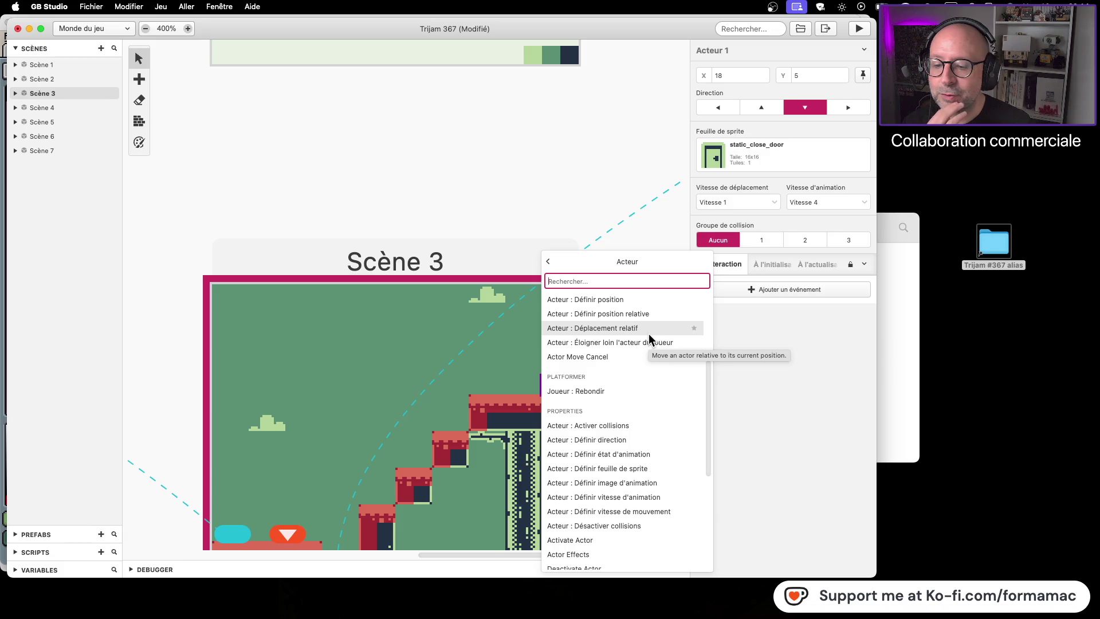
pyautogui.click(645, 469)
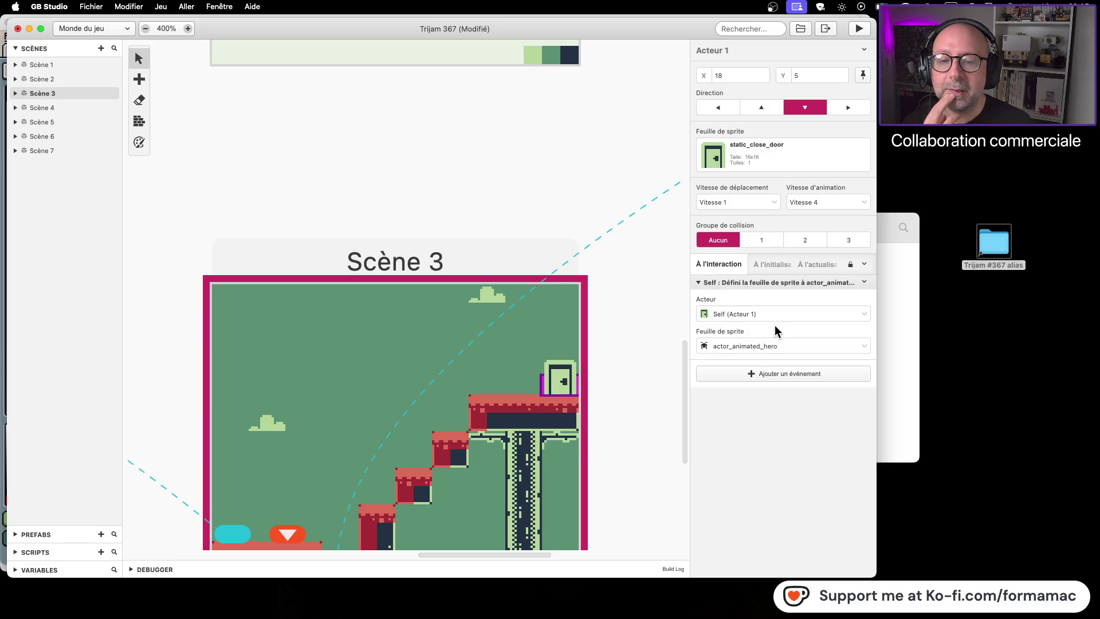
pyautogui.click(778, 348)
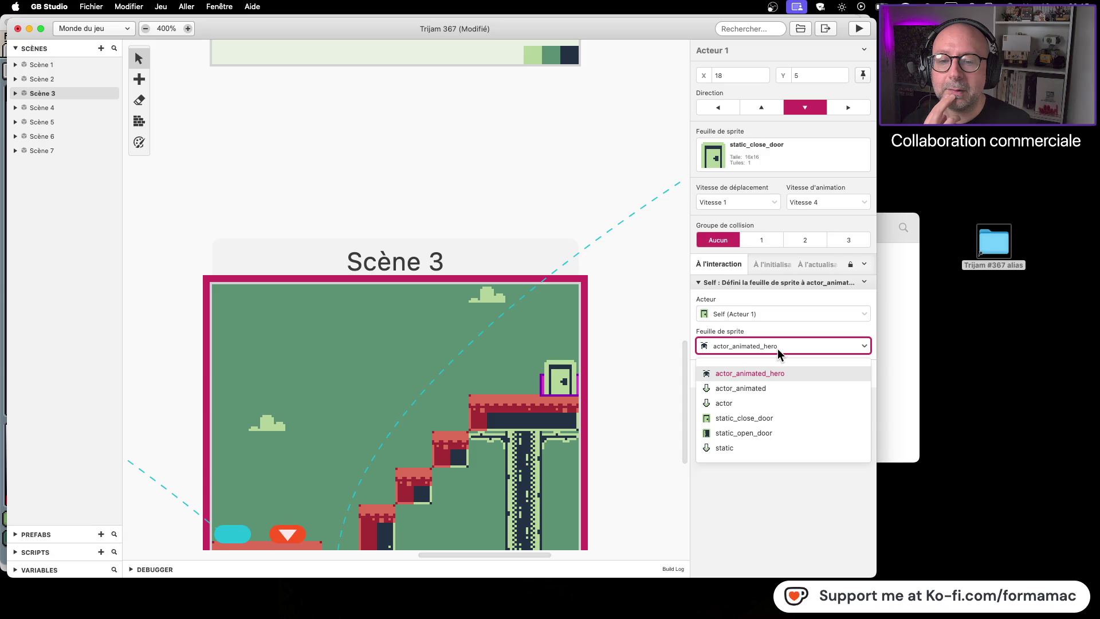
pyautogui.click(767, 433)
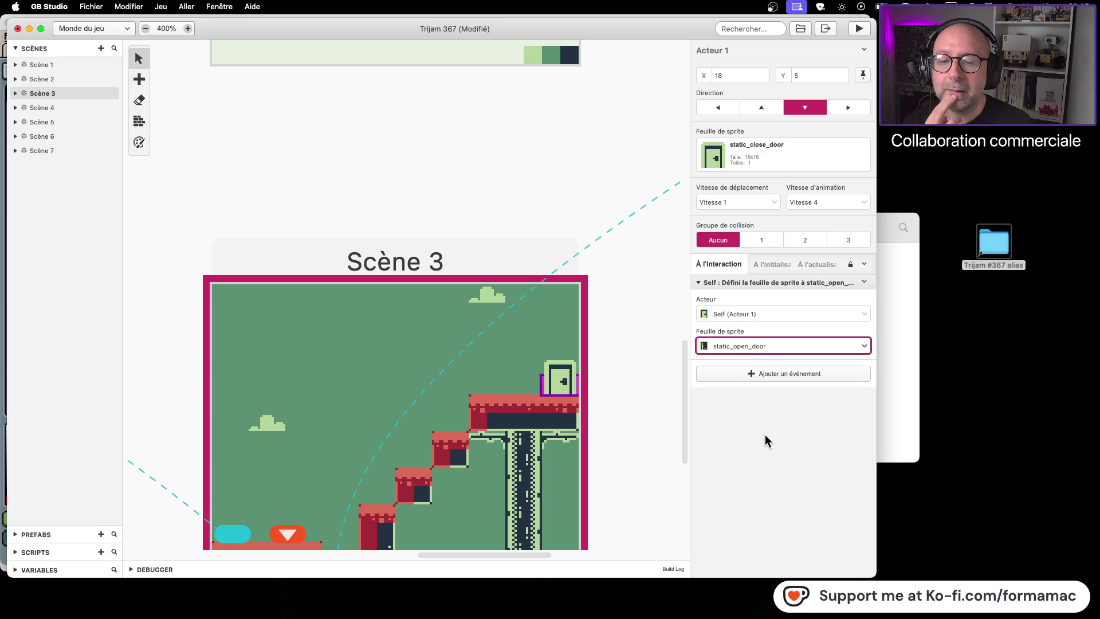
pyautogui.click(858, 30)
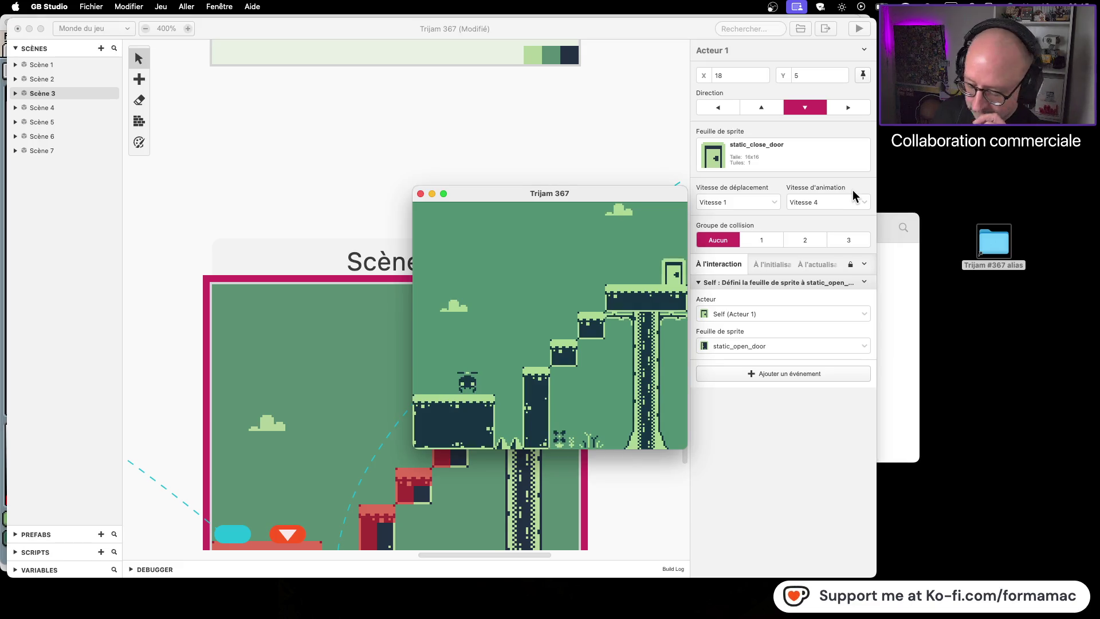
pyautogui.press('Left')
pyautogui.press('Right')
pyautogui.press('z')
pyautogui.press('Right')
pyautogui.press('z')
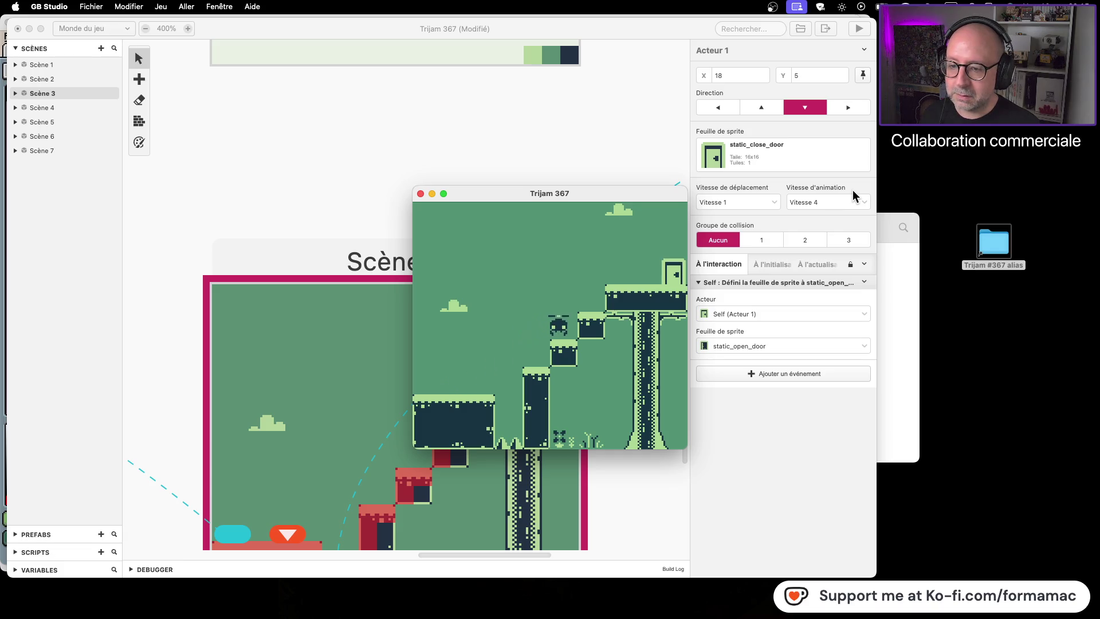
pyautogui.press('z')
pyautogui.press('Right')
pyautogui.press('Left')
pyautogui.press('z')
pyautogui.press('Right')
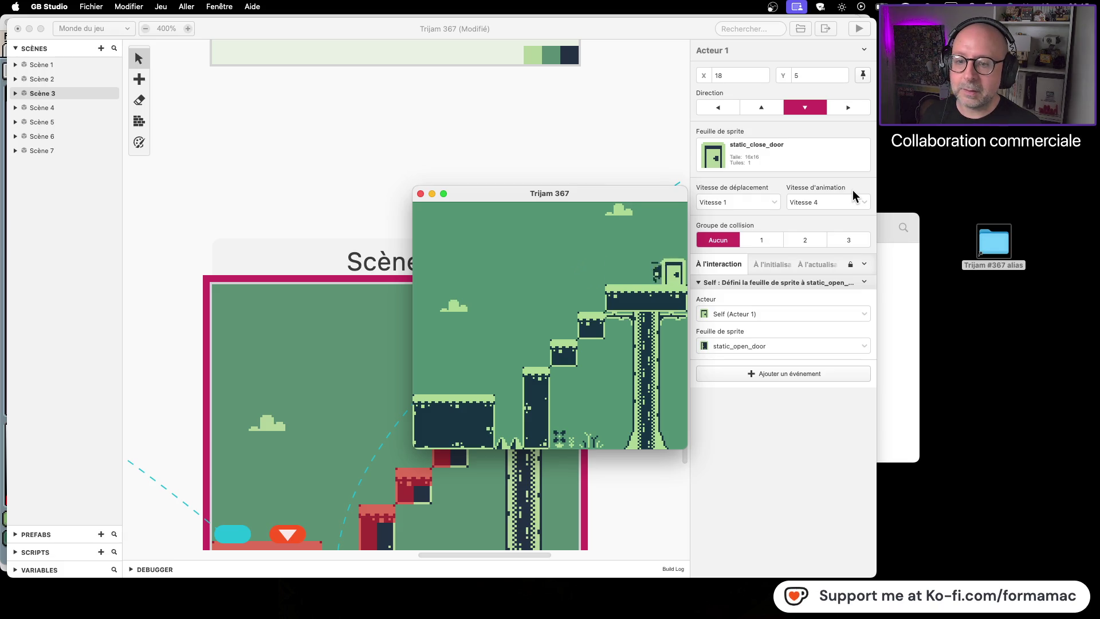
pyautogui.click(420, 194)
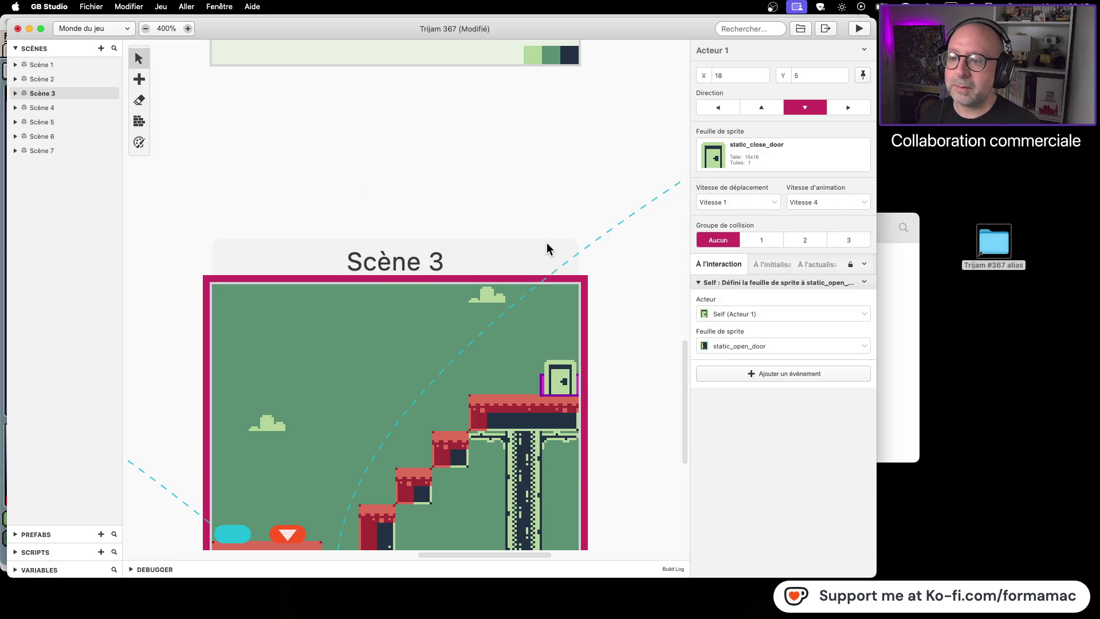
# Reselect the door actor in Scène 3 and set its collision group to 1
pyautogui.click(546, 245)
pyautogui.click(555, 387)
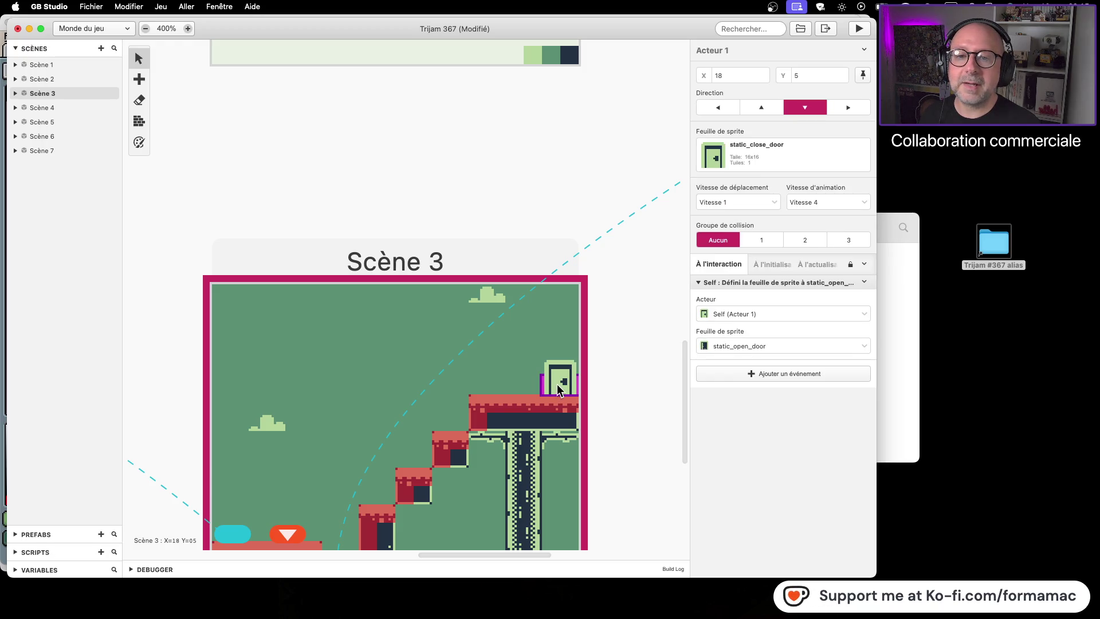
pyautogui.click(755, 241)
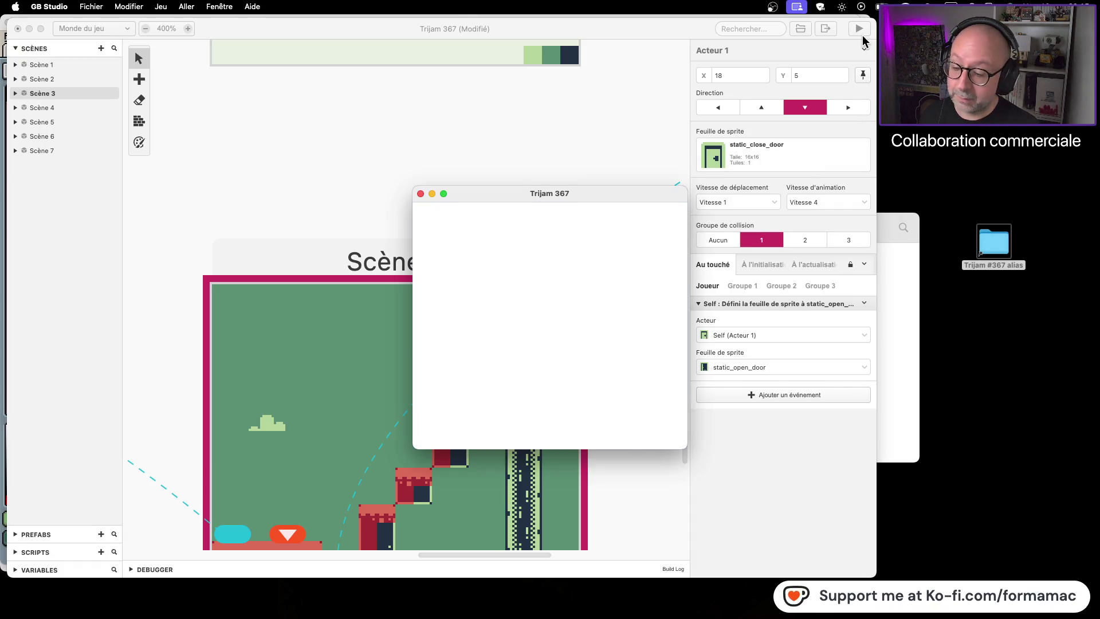
# Test-play by walking the player up the steps into the door, then close the game
pyautogui.press('Left')
pyautogui.press('Right')
pyautogui.press('z')
pyautogui.press('z')
pyautogui.press('z')
pyautogui.press('Right')
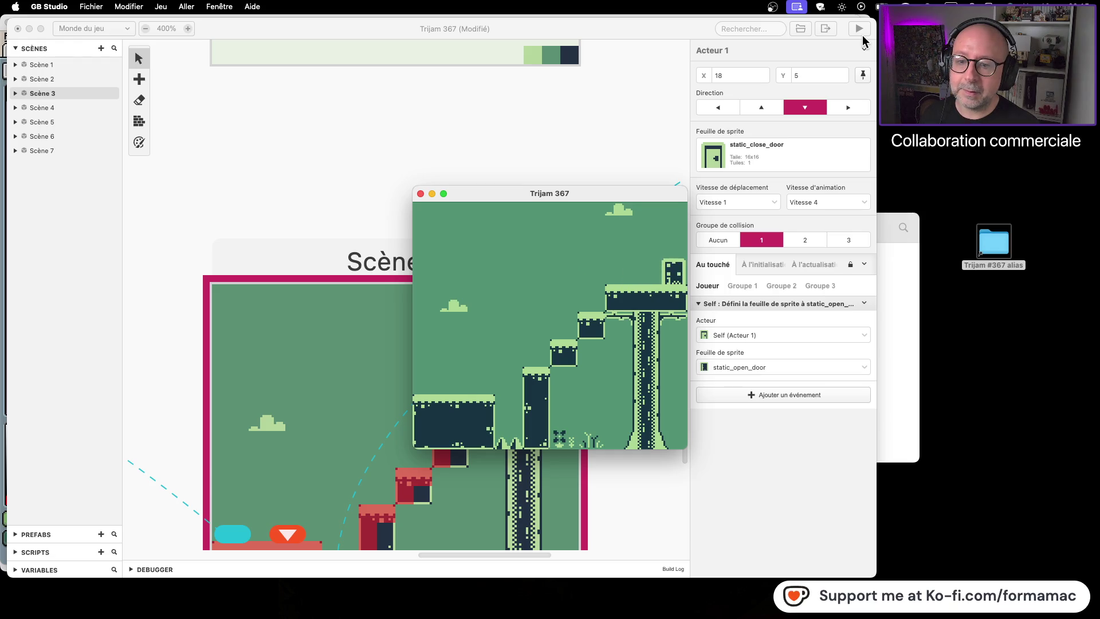
pyautogui.press('Left')
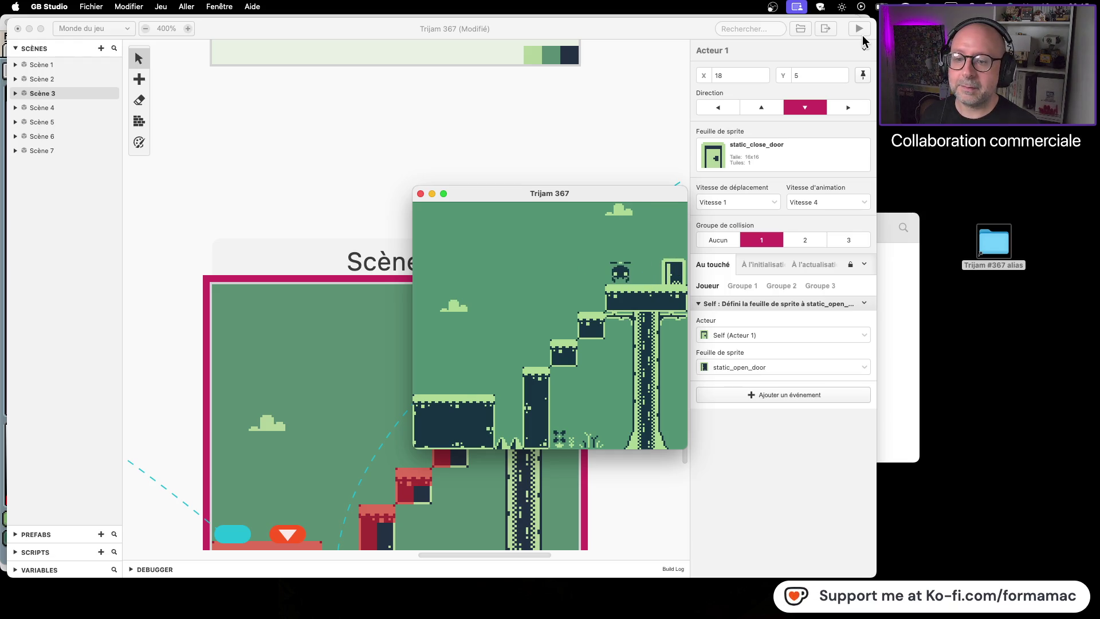
pyautogui.click(420, 194)
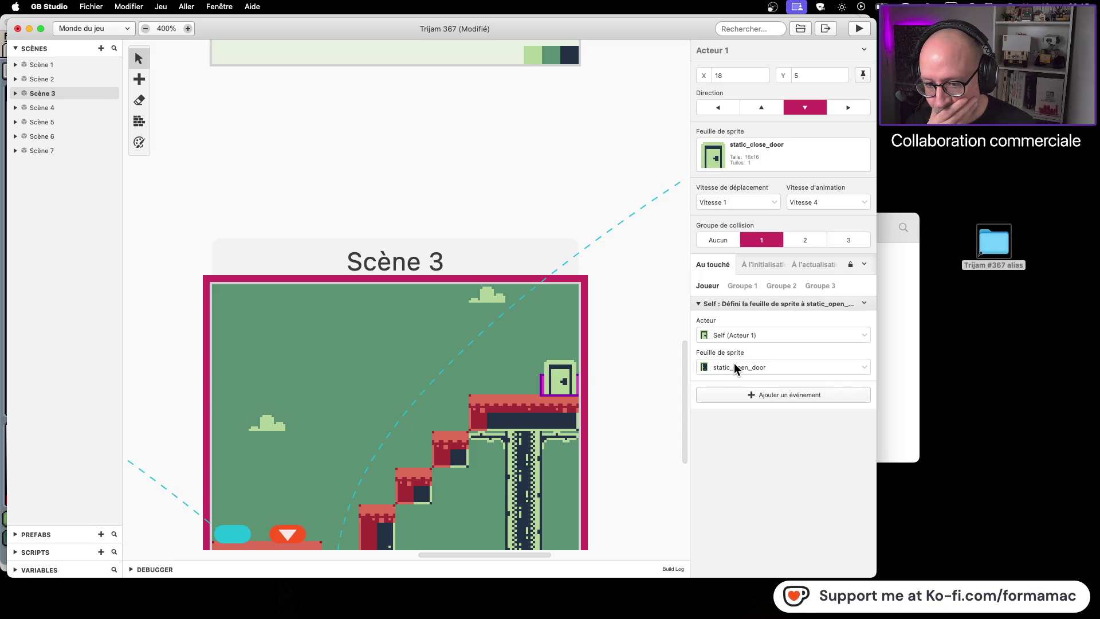
# Add an Activer collisions event for Self, then delete it again
pyautogui.click(730, 395)
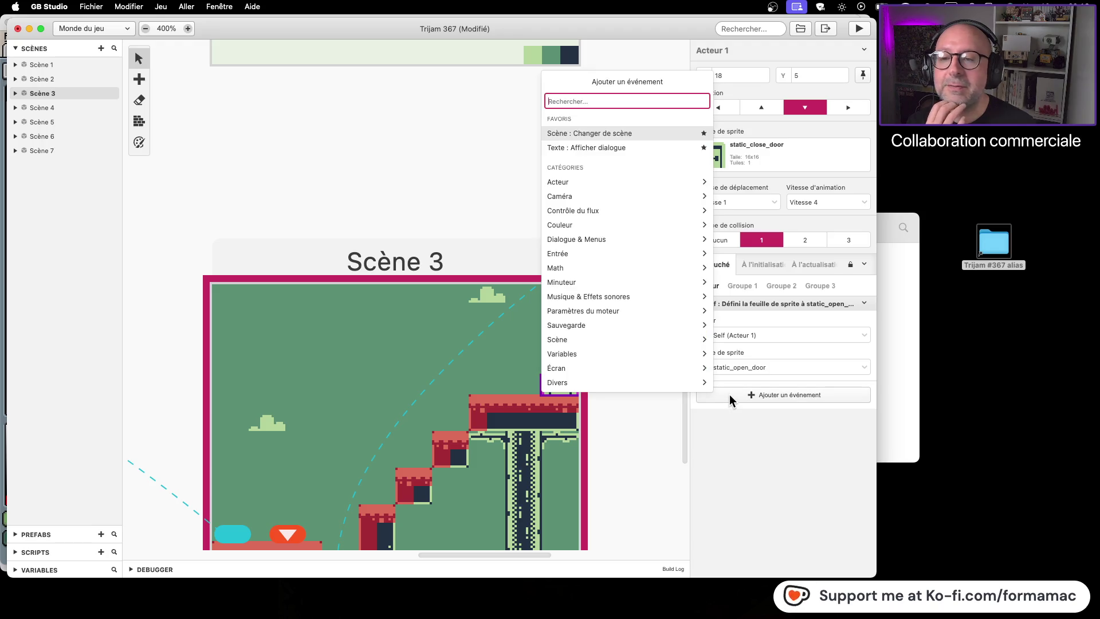
pyautogui.click(596, 182)
pyautogui.scroll(-5, 646, 259)
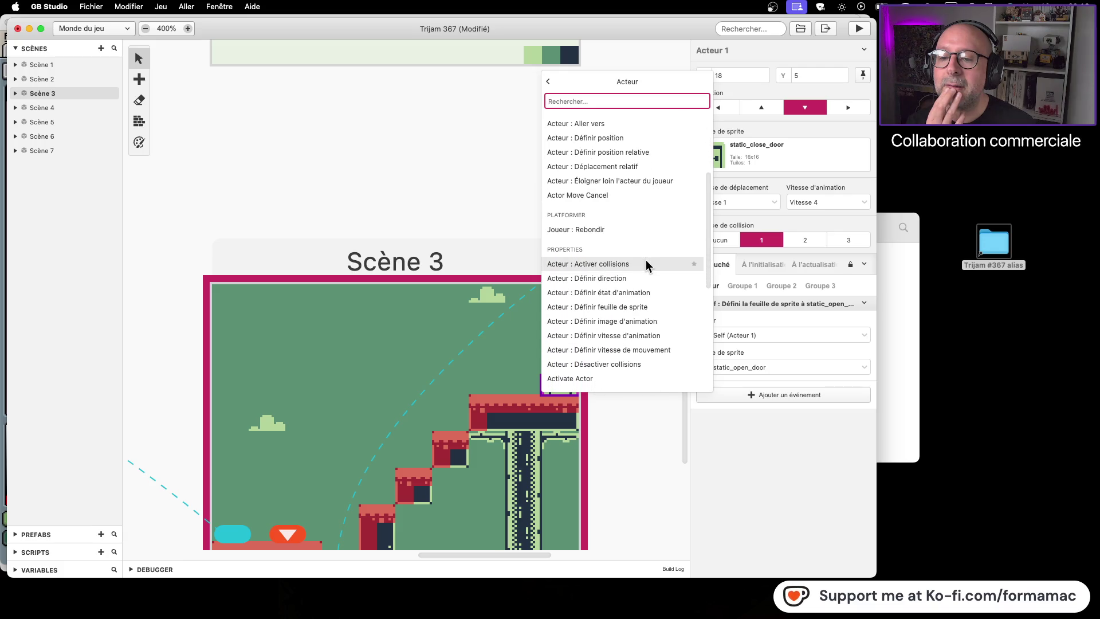
pyautogui.click(645, 263)
pyautogui.click(753, 420)
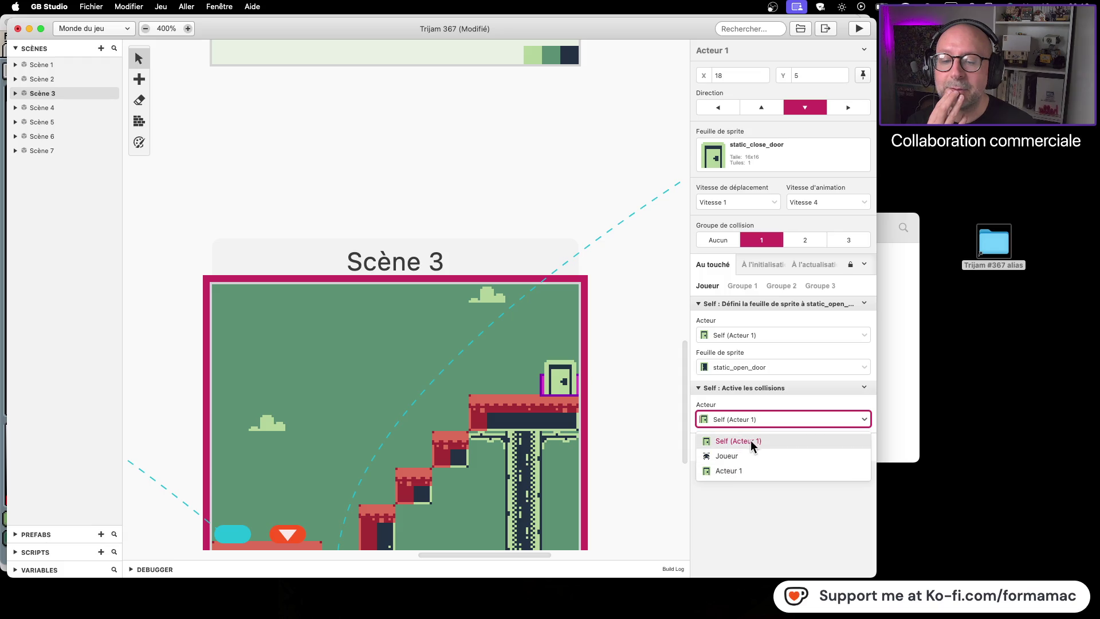
pyautogui.click(751, 531)
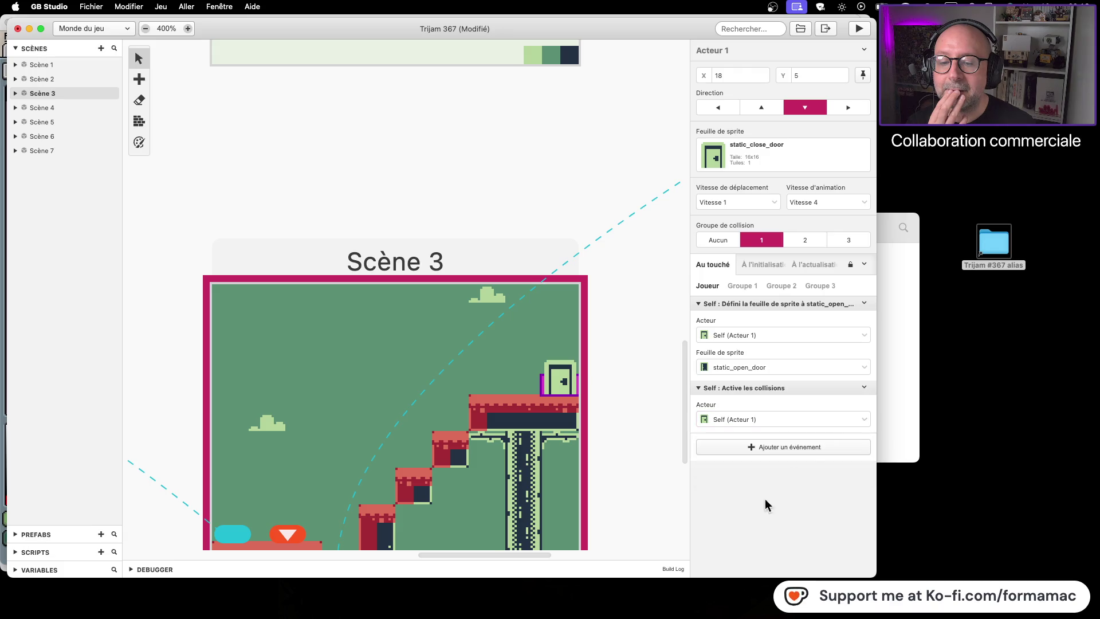
pyautogui.click(864, 387)
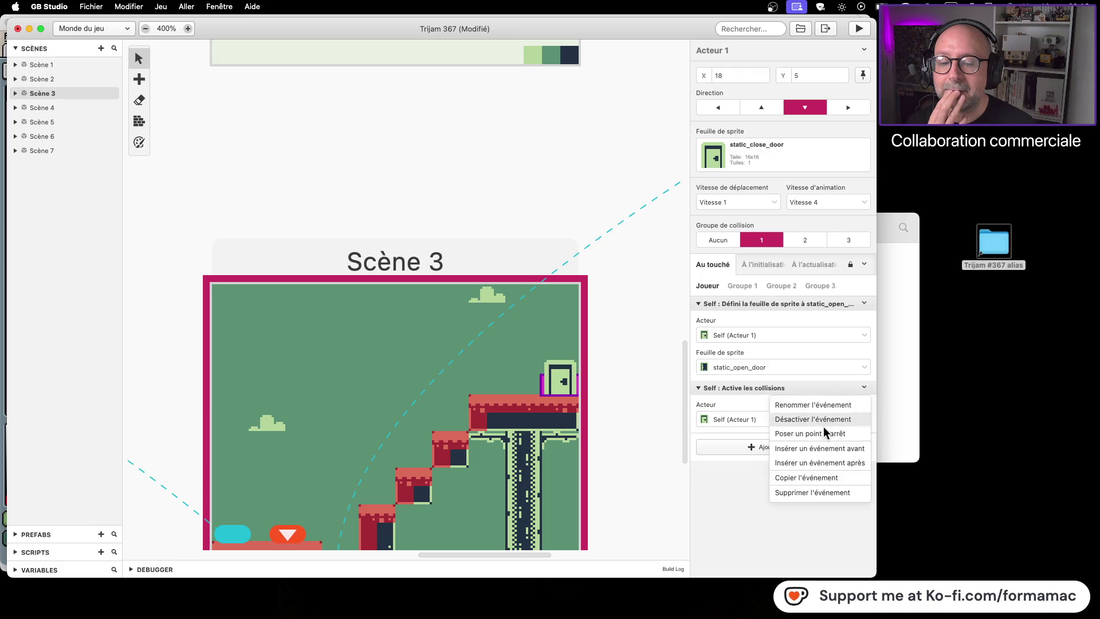
pyautogui.click(799, 493)
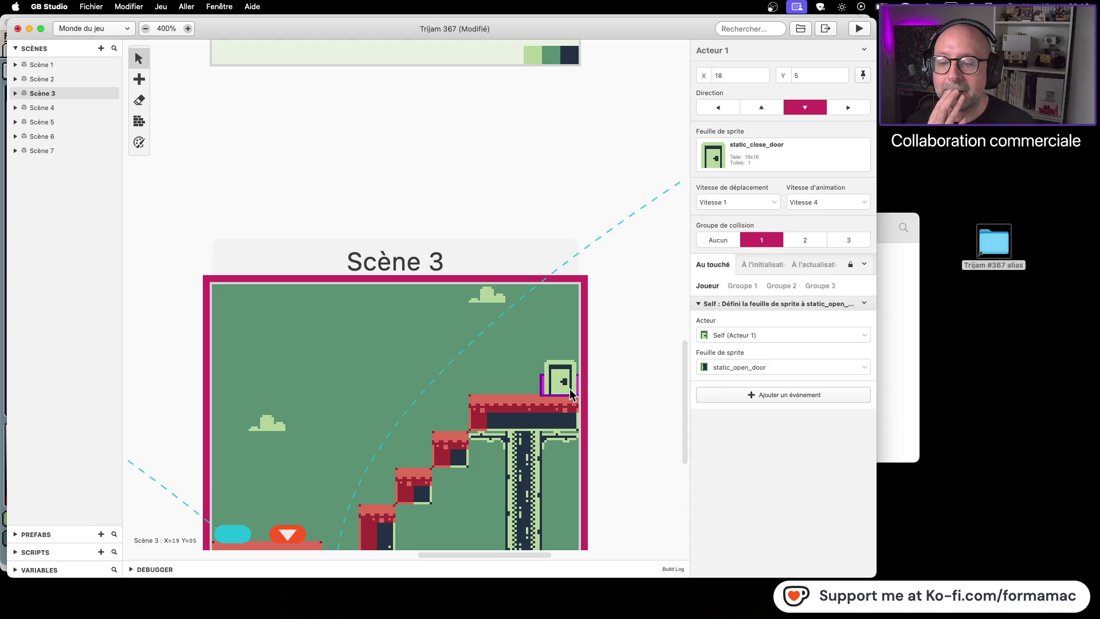
# Add a Changer de scène event sending the player to Scène 4 at 0,0
pyautogui.click(750, 395)
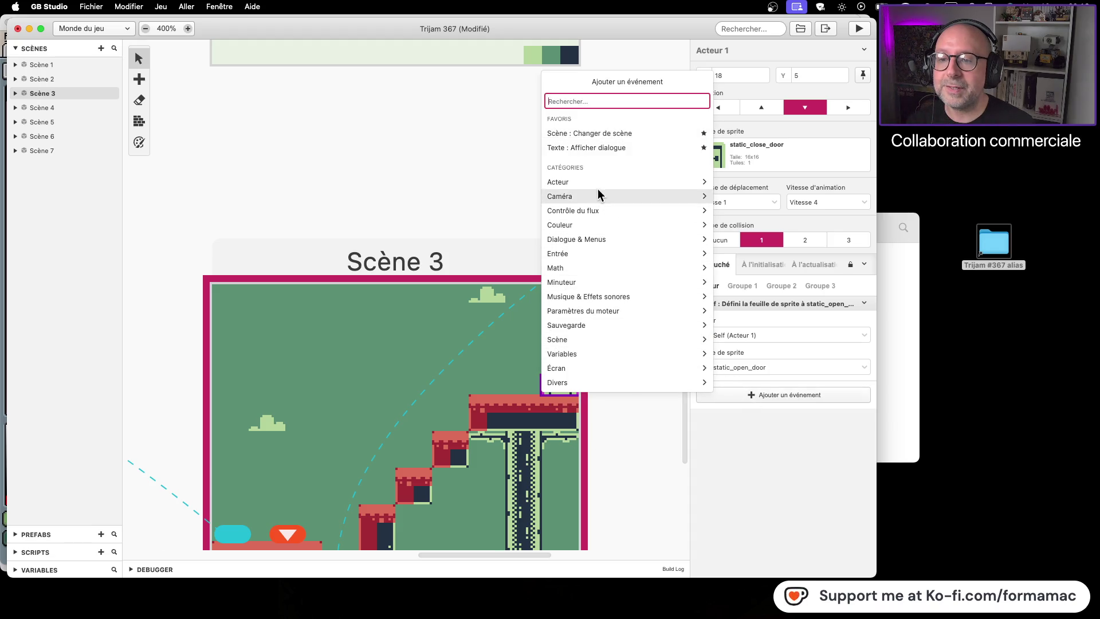
pyautogui.click(616, 133)
pyautogui.click(773, 419)
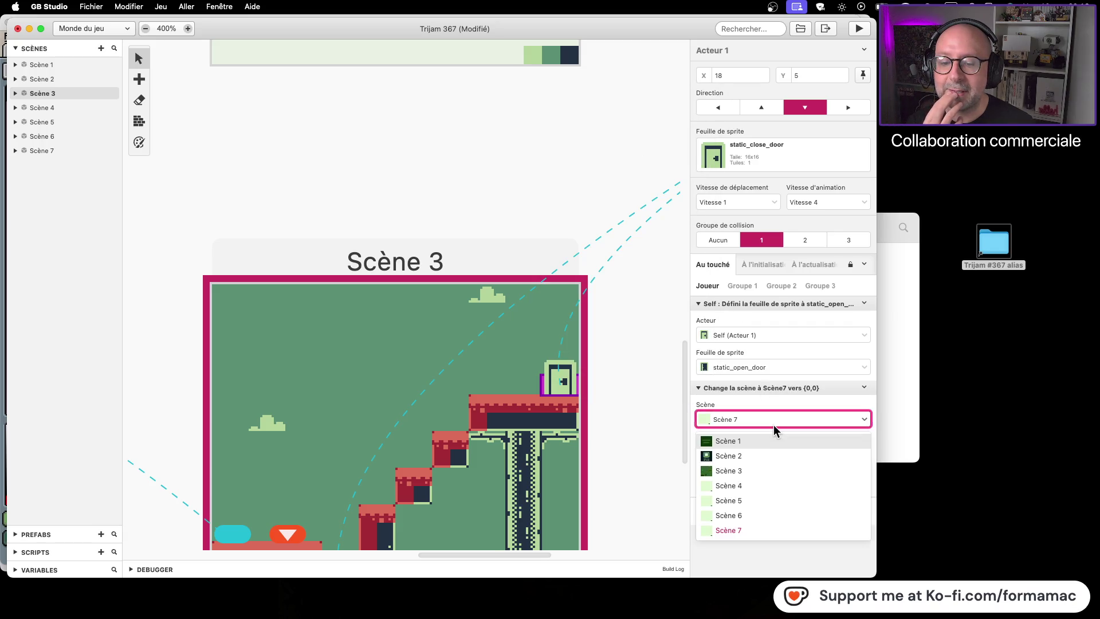
pyautogui.click(769, 487)
pyautogui.scroll(-1, 613, 455)
pyautogui.scroll(-2, 613, 455)
pyautogui.scroll(2, 613, 454)
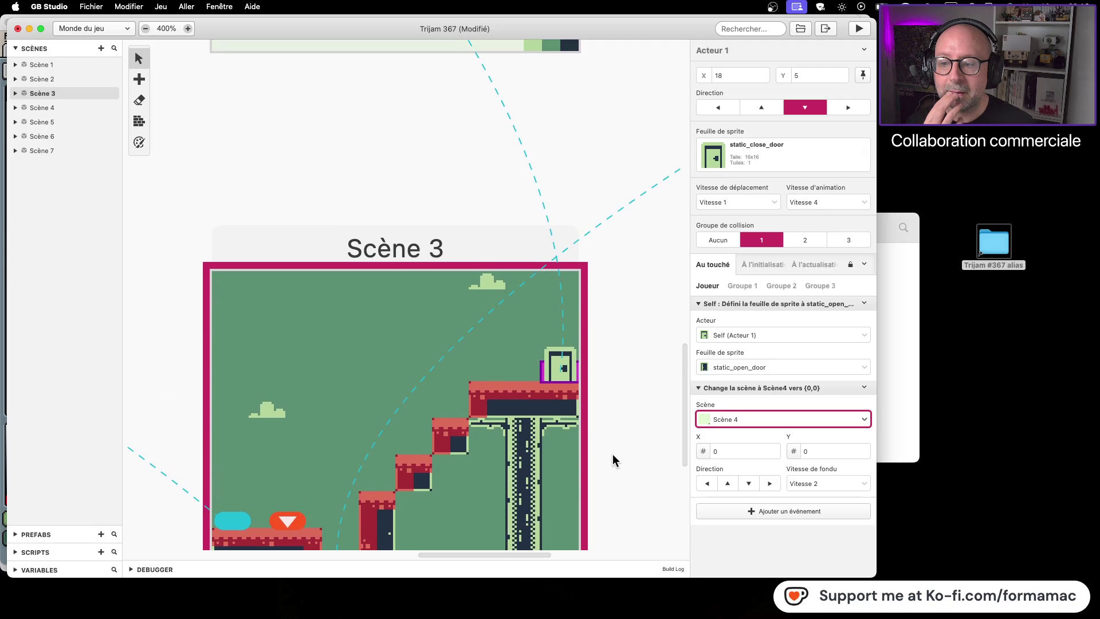
pyautogui.click(145, 28)
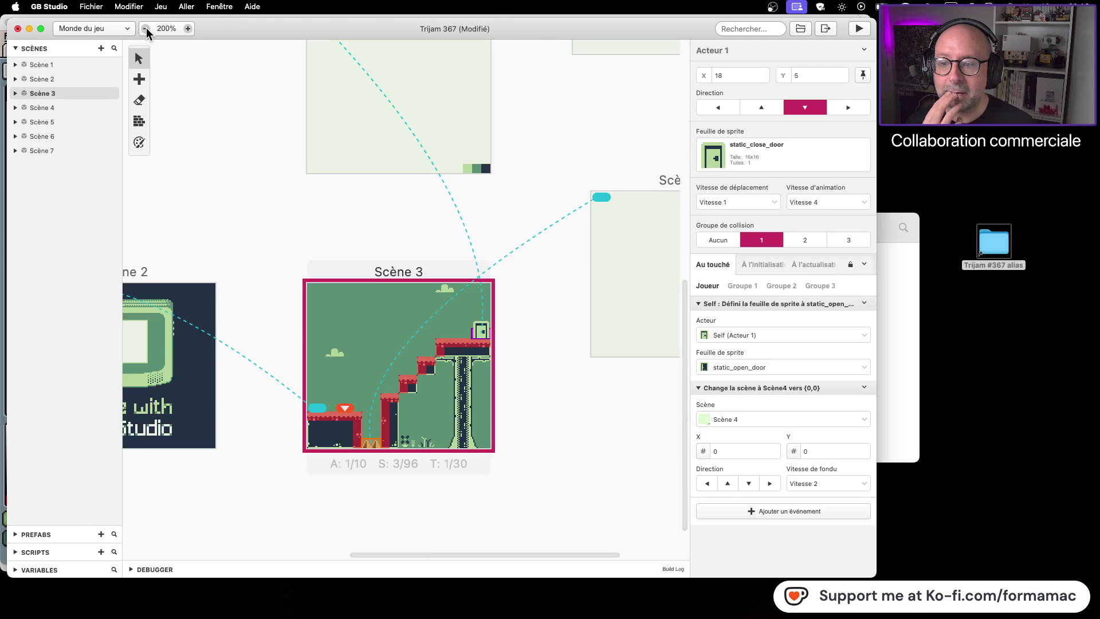
# Save the project and test-play, jumping up the steps into the door to reach Scène 4
pyautogui.press('super+s')
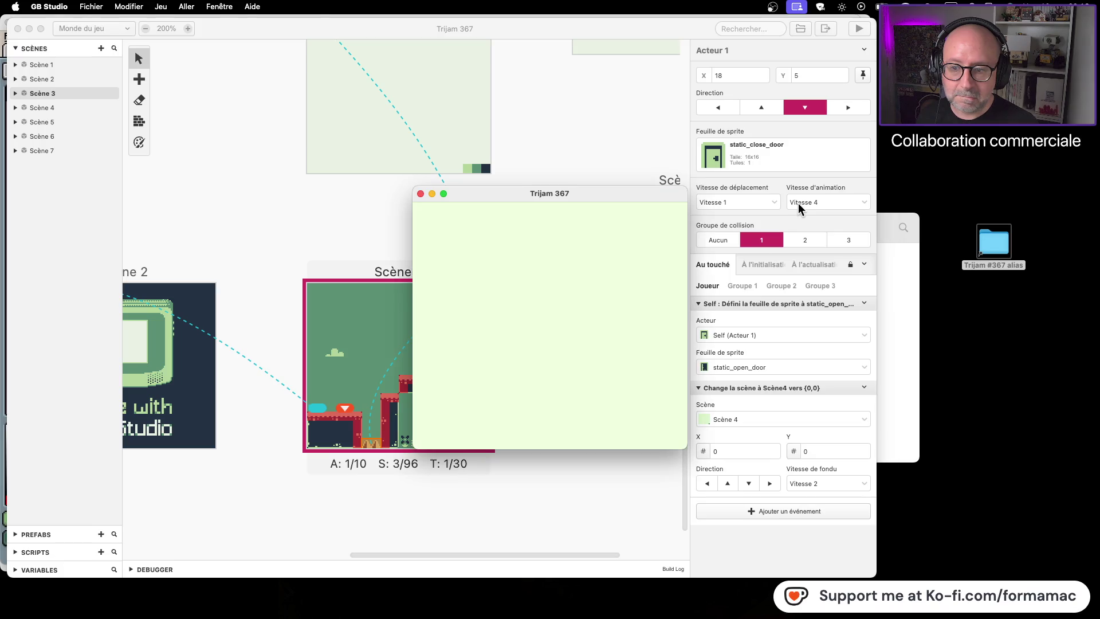
pyautogui.press('Right')
pyautogui.press('z')
pyautogui.press('Right')
pyautogui.press('z')
pyautogui.press('z')
pyautogui.press('Right')
pyautogui.press('Right')
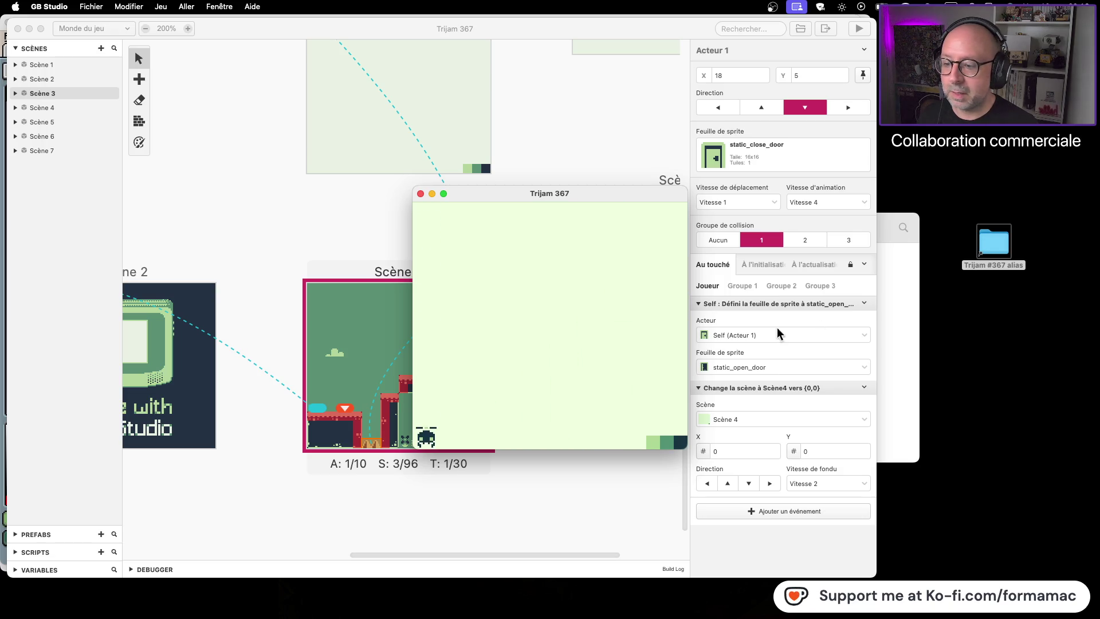
pyautogui.click(420, 194)
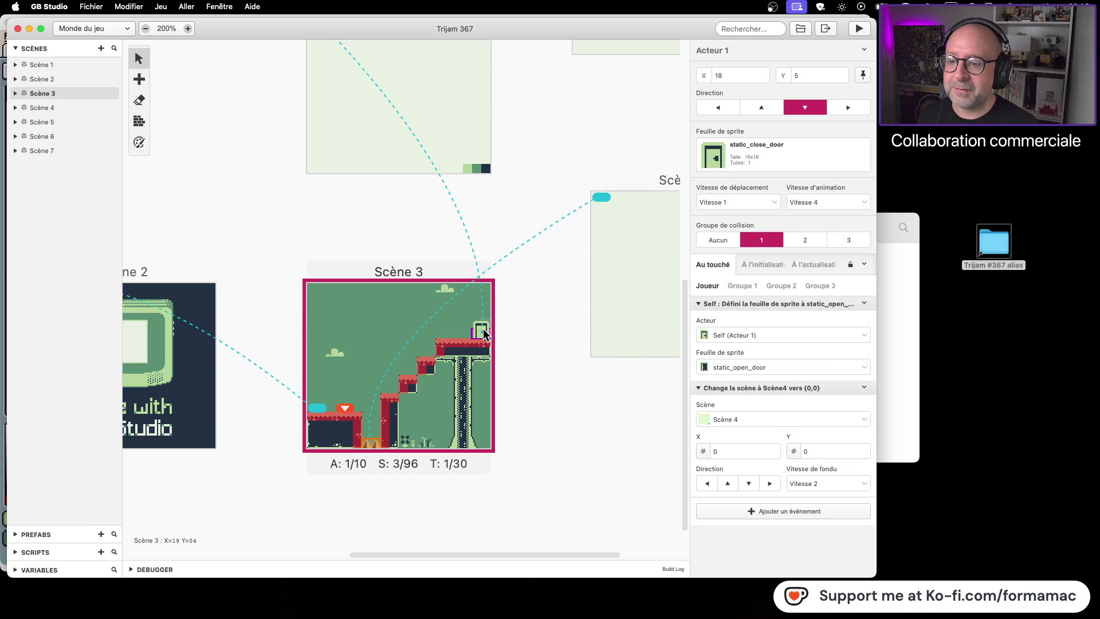
# Add a Script : Attendre event and drag it above the scene change
pyautogui.click(795, 508)
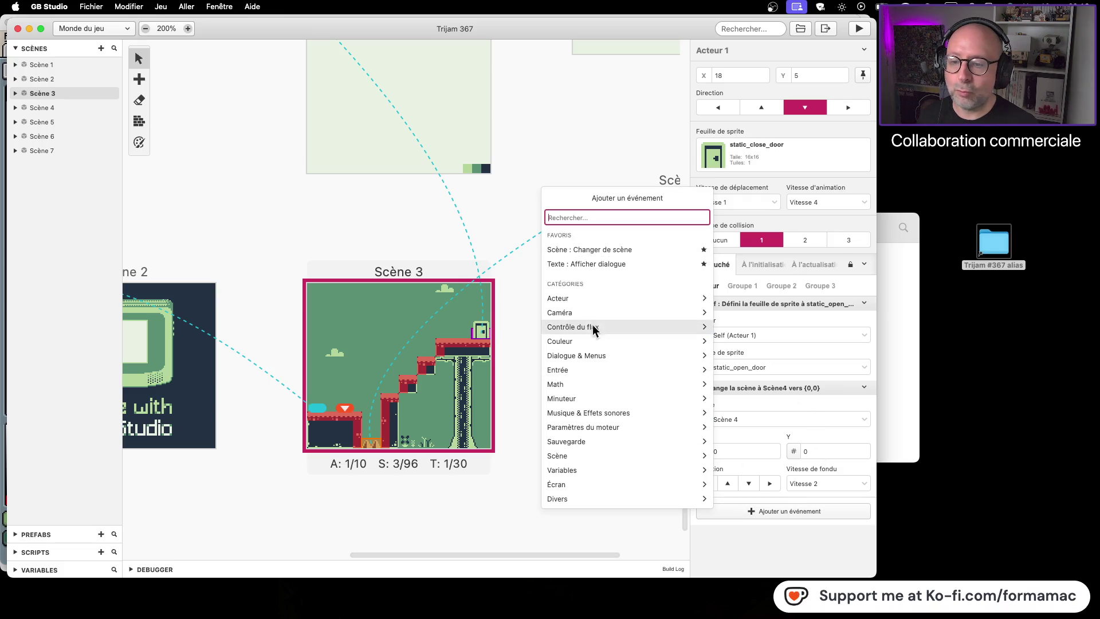
pyautogui.write('atten')
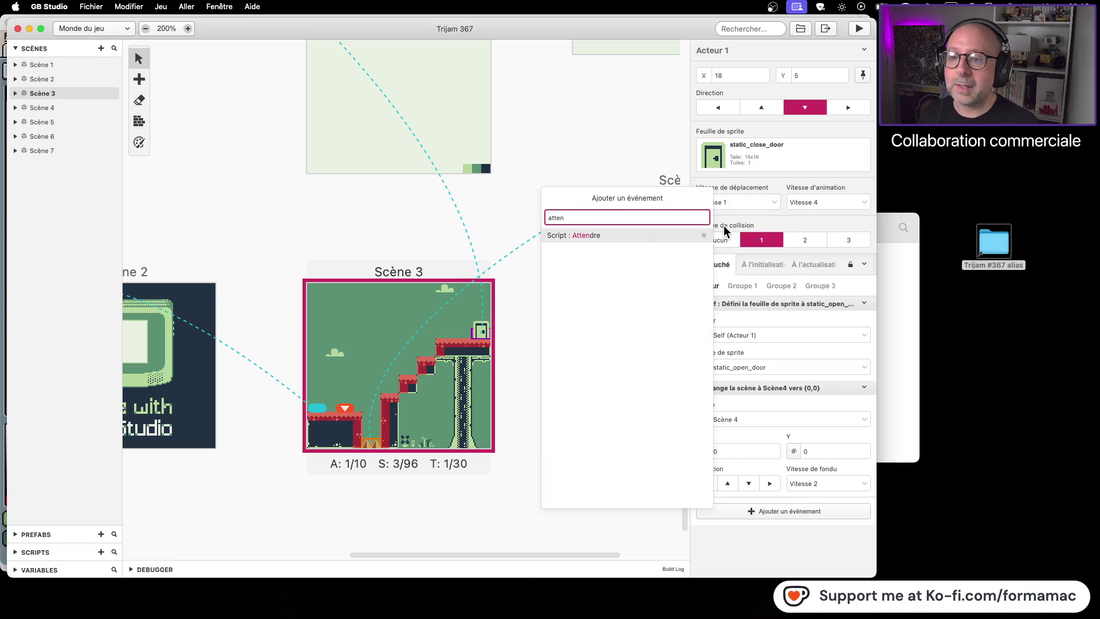
pyautogui.click(641, 243)
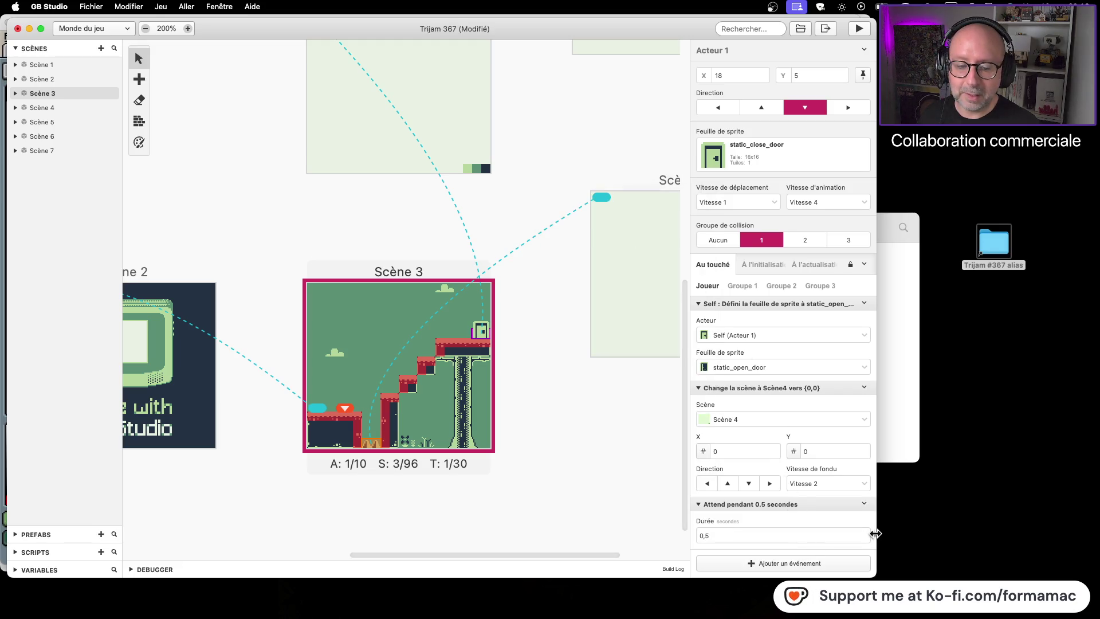
pyautogui.tripleClick(865, 534)
pyautogui.write('1')
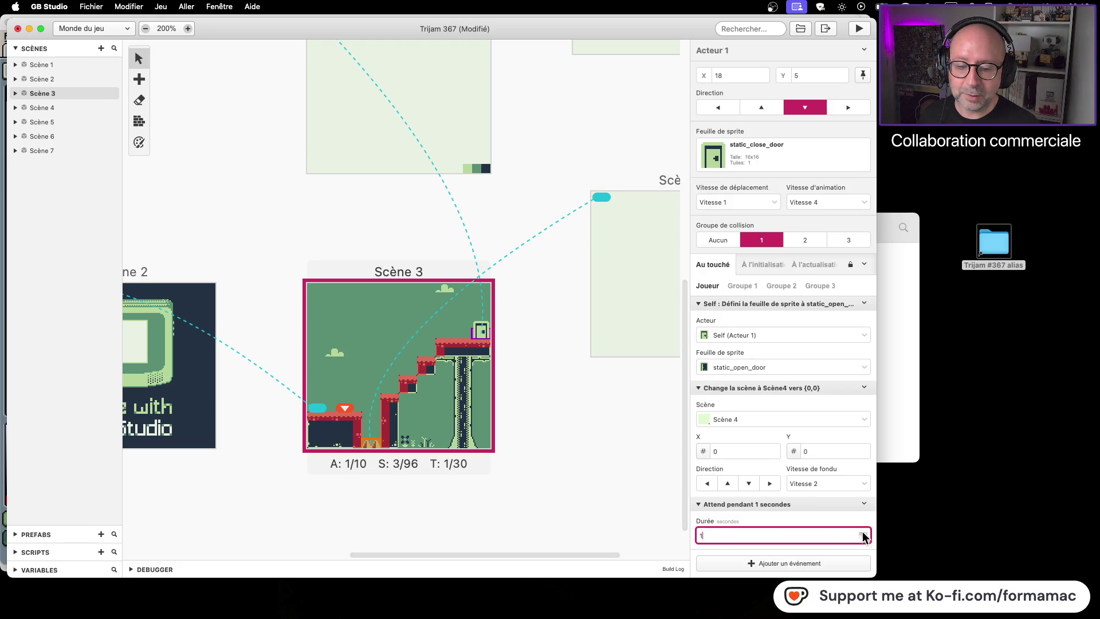
pyautogui.moveTo(797, 504); pyautogui.dragTo(802, 383)
# Test-run the game, jumping the player up to the door, then close it
pyautogui.click(859, 28)
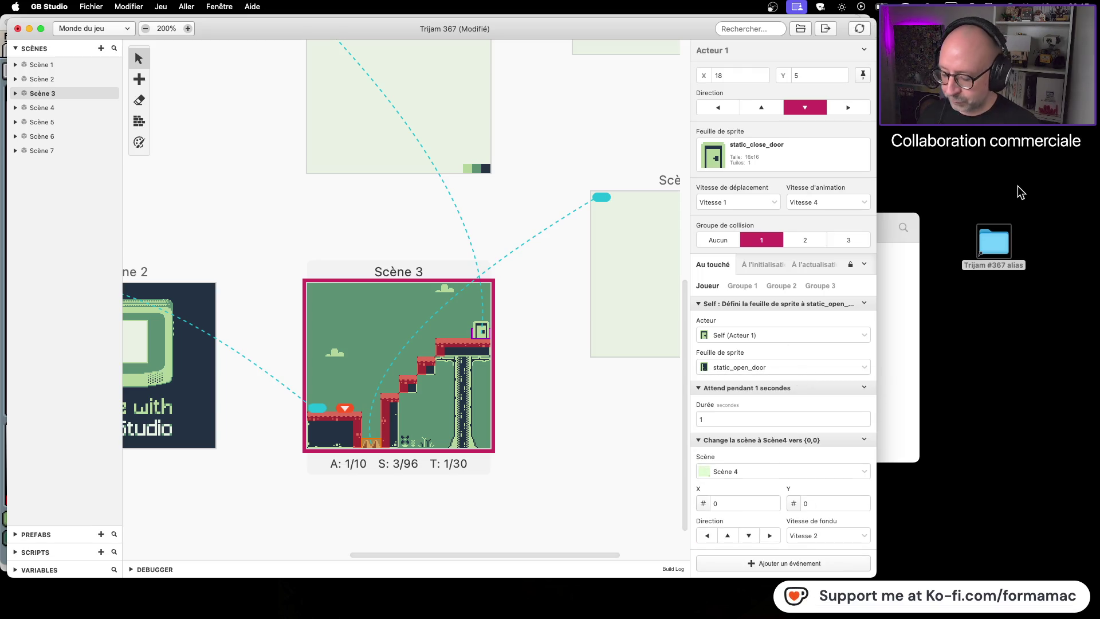
pyautogui.press('Right')
pyautogui.press('z')
pyautogui.press('z')
pyautogui.press('z')
pyautogui.press('Right')
pyautogui.press('z')
pyautogui.press('super+w')
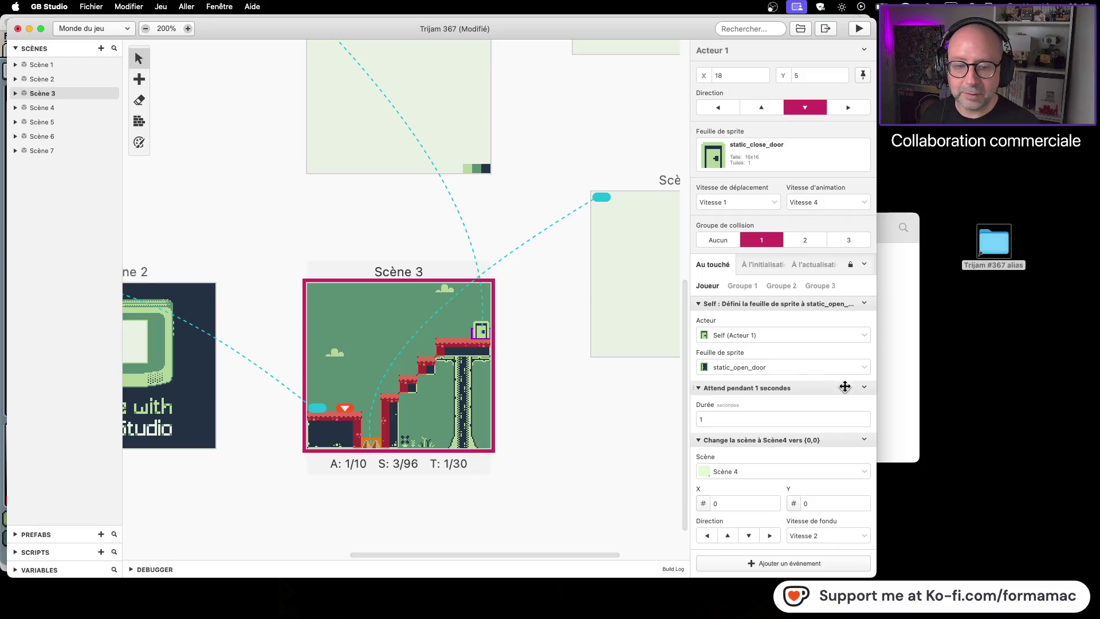
# Set the wait duration to 0,6, save, and run the game again
pyautogui.doubleClick(862, 420)
pyautogui.write('0,6')
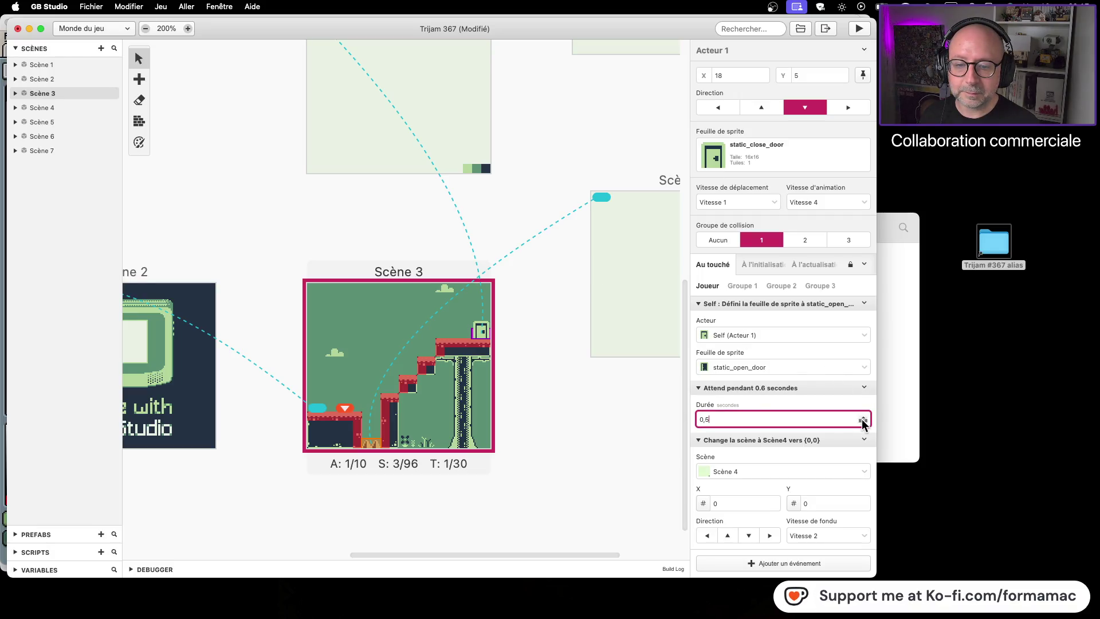
pyautogui.press('super+s')
pyautogui.click(859, 30)
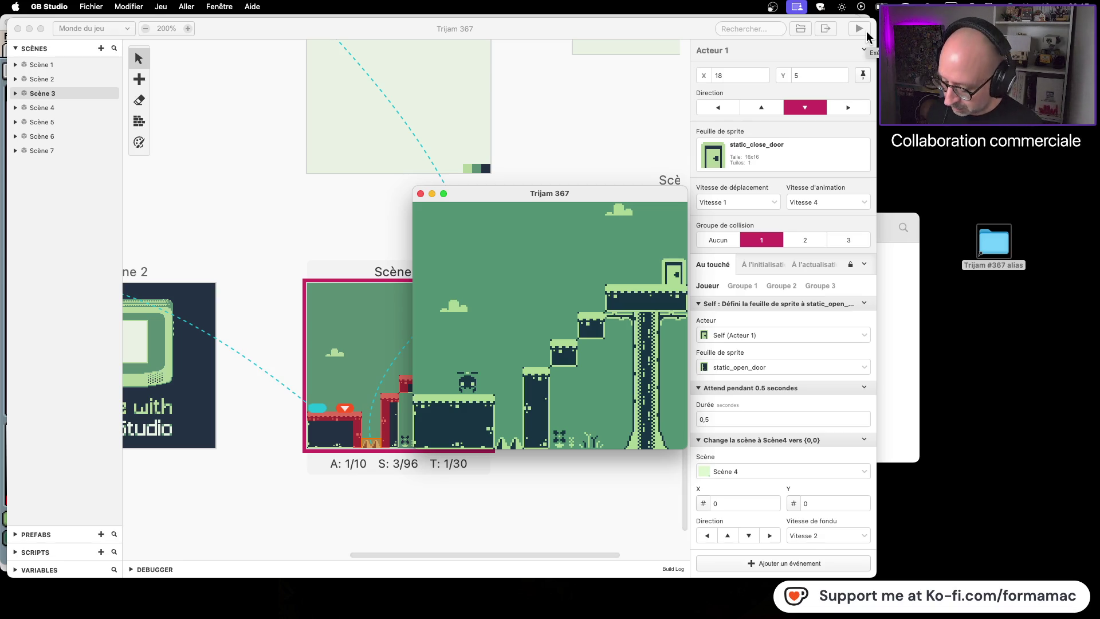
# Climb the player up the platforms into the door, then close the game preview
pyautogui.press('z')
pyautogui.press('Left')
pyautogui.press('z')
pyautogui.press('Right')
pyautogui.press('Left')
pyautogui.press('Right')
pyautogui.press('z')
pyautogui.press('z')
pyautogui.press('Right')
pyautogui.press('Left')
pyautogui.press('z')
pyautogui.press('Right')
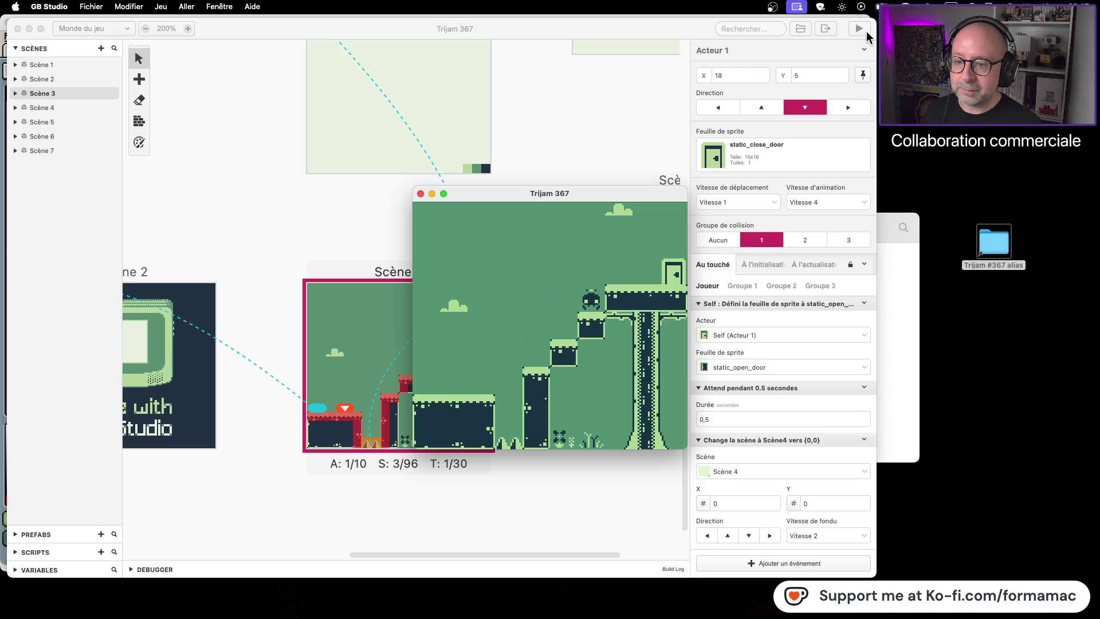
pyautogui.press('Left')
pyautogui.press('z')
pyautogui.press('Right')
pyautogui.press('Left')
pyautogui.press('z')
pyautogui.press('Right')
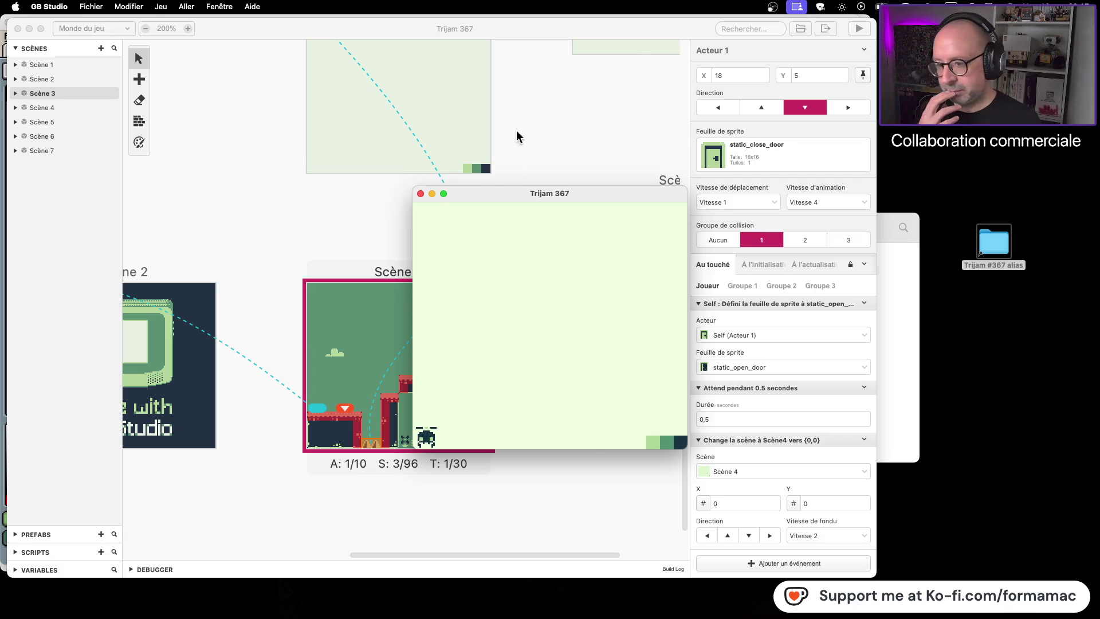
pyautogui.click(421, 194)
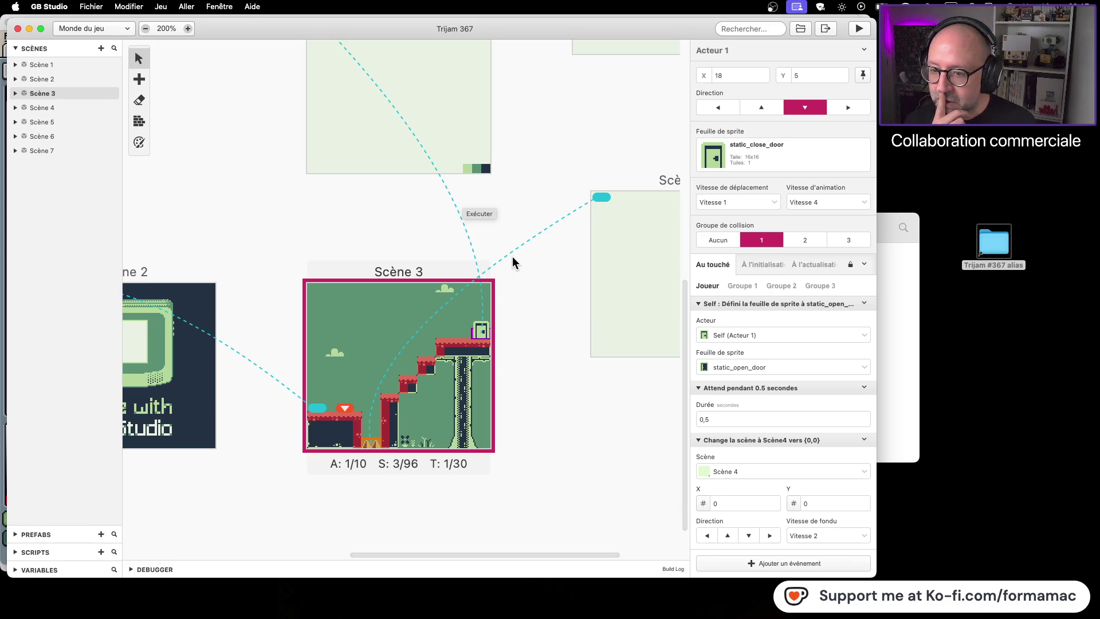
# Pan the world view toward Scène 4 and bring the project's Finder window forward
pyautogui.hscroll(5, 555, 437)
pyautogui.moveTo(404, 338)
pyautogui.mouseDown()
pyautogui.moveTo(465, 506)
pyautogui.moveTo(462, 360)
pyautogui.mouseUp()
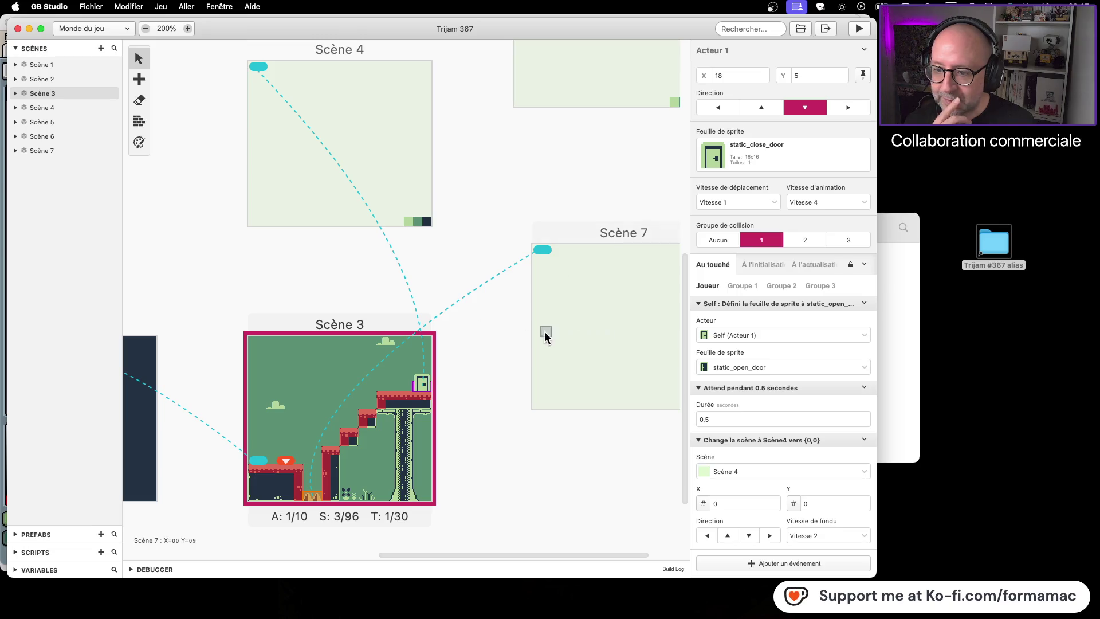
pyautogui.click(892, 332)
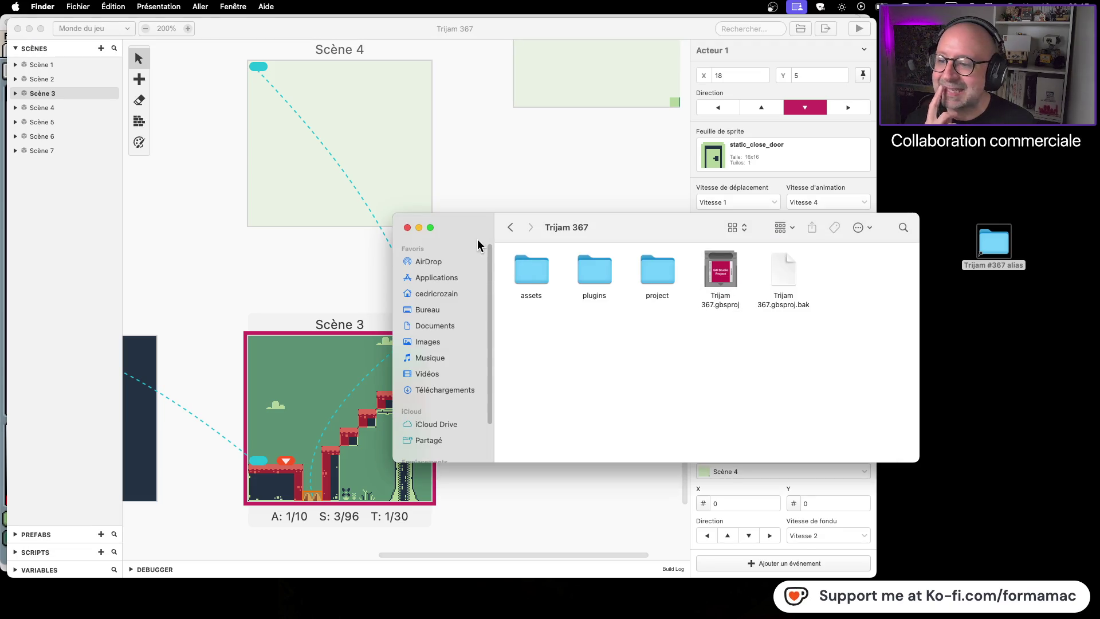
# Go back to the Trijam #367 folder and put the Finder window away
pyautogui.click(508, 228)
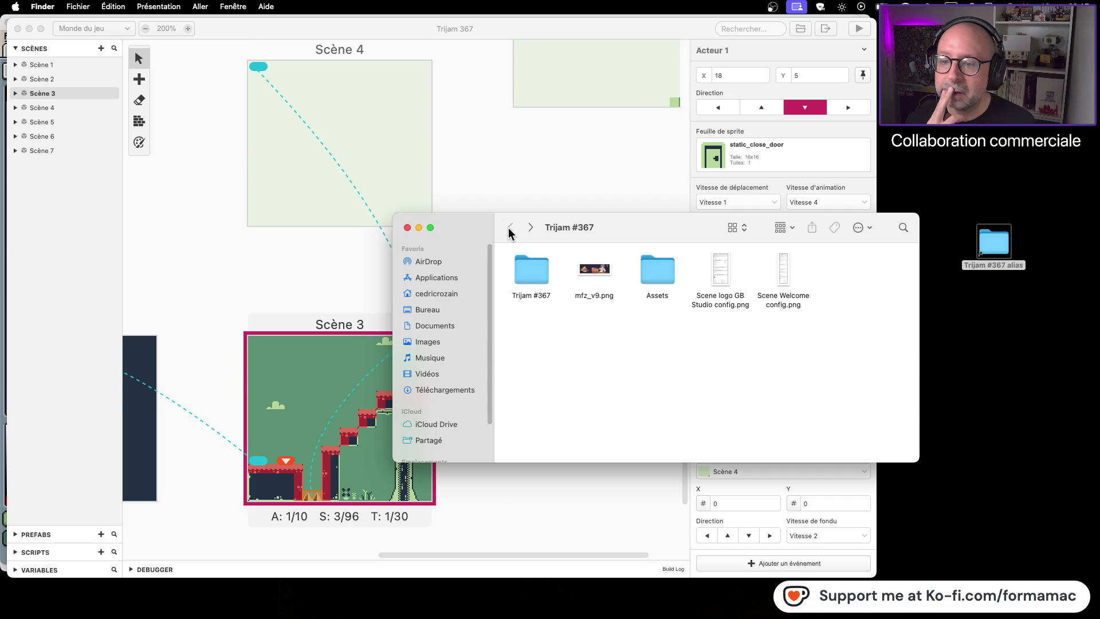
pyautogui.click(419, 227)
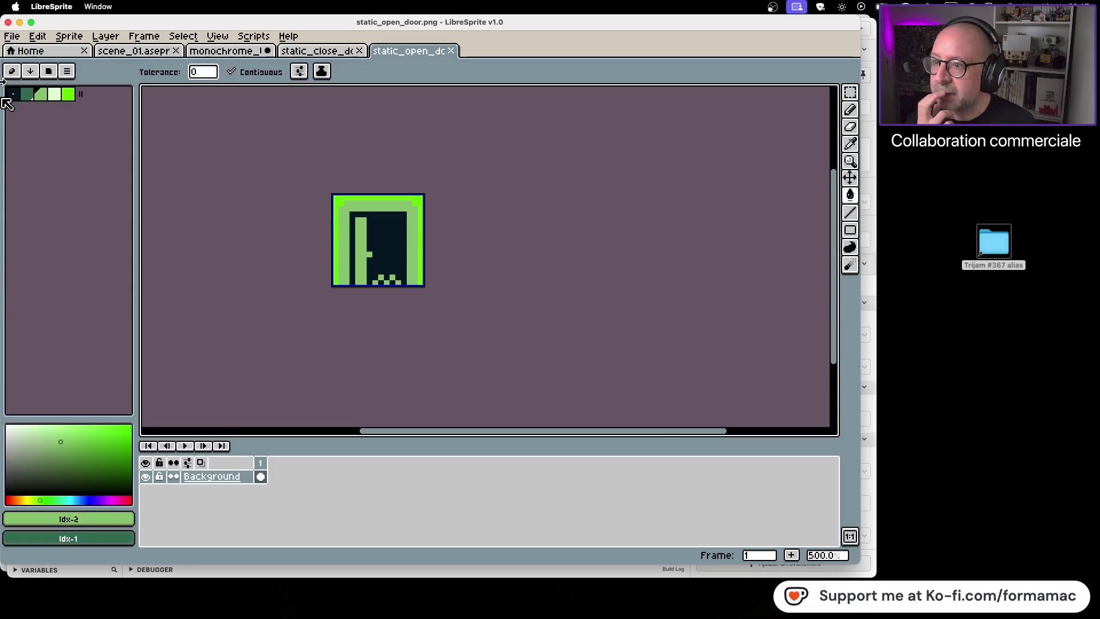
# Close both door sprite tabs, switch to scene_01.aseprite, and pick the Rectangular Marquee tool
pyautogui.click(451, 51)
pyautogui.click(359, 50)
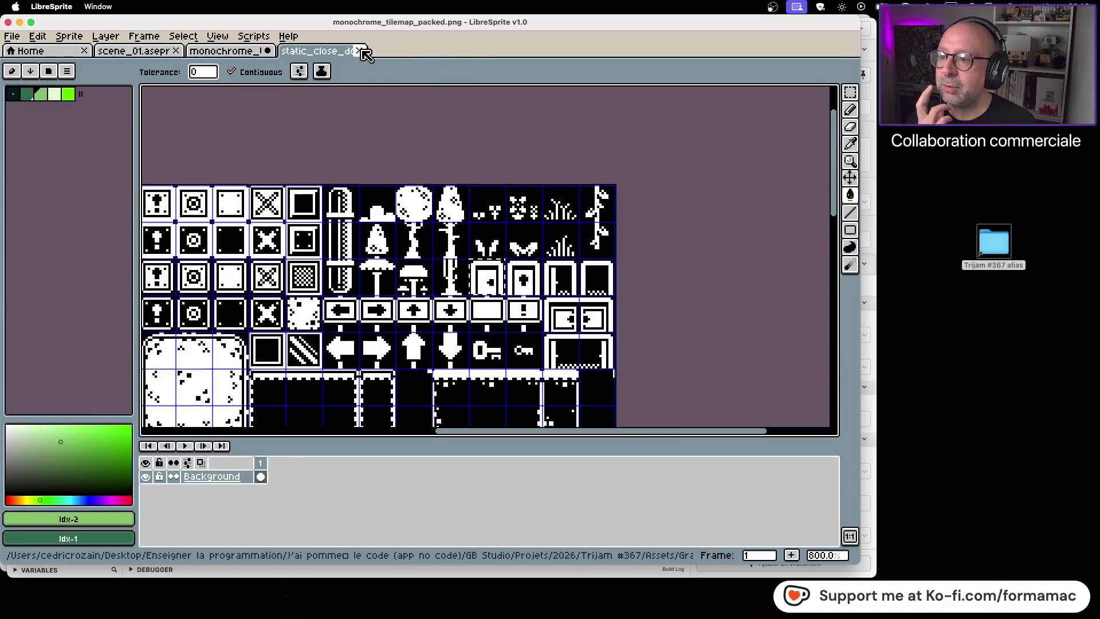
pyautogui.click(134, 51)
pyautogui.scroll(-2, 370, 183)
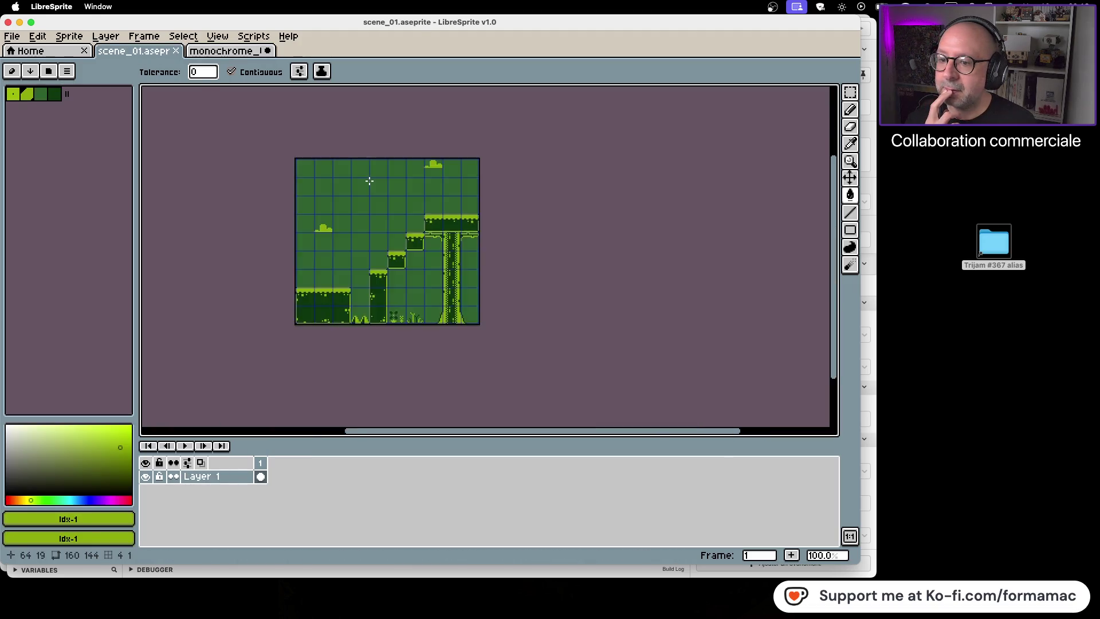
pyautogui.scroll(2, 363, 199)
pyautogui.scroll(-2, 448, 230)
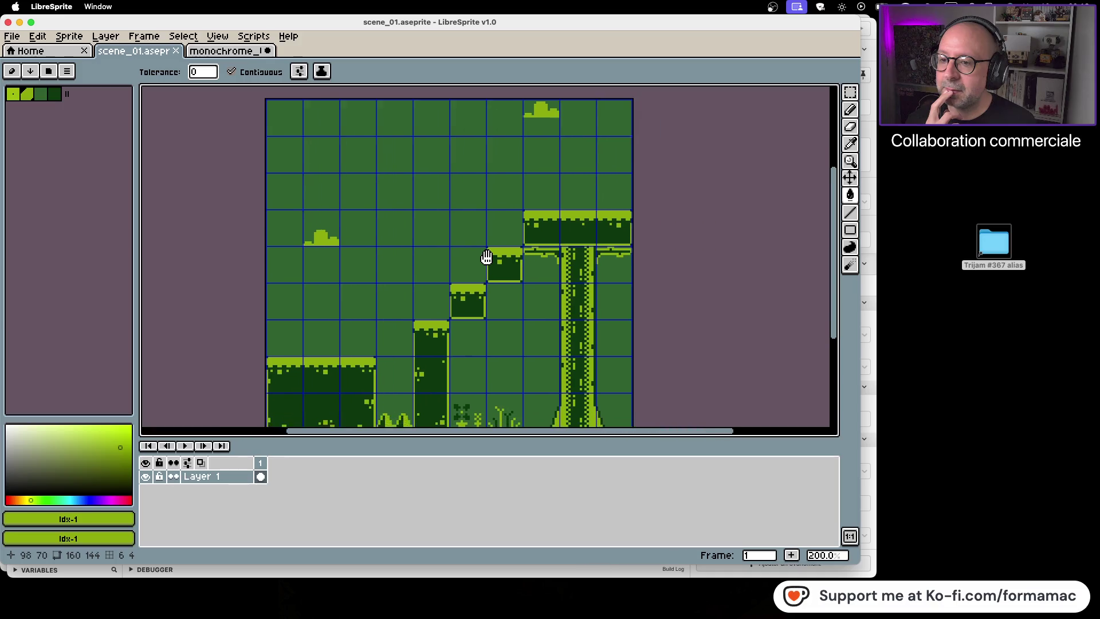
pyautogui.moveTo(475, 238); pyautogui.dragTo(465, 238)
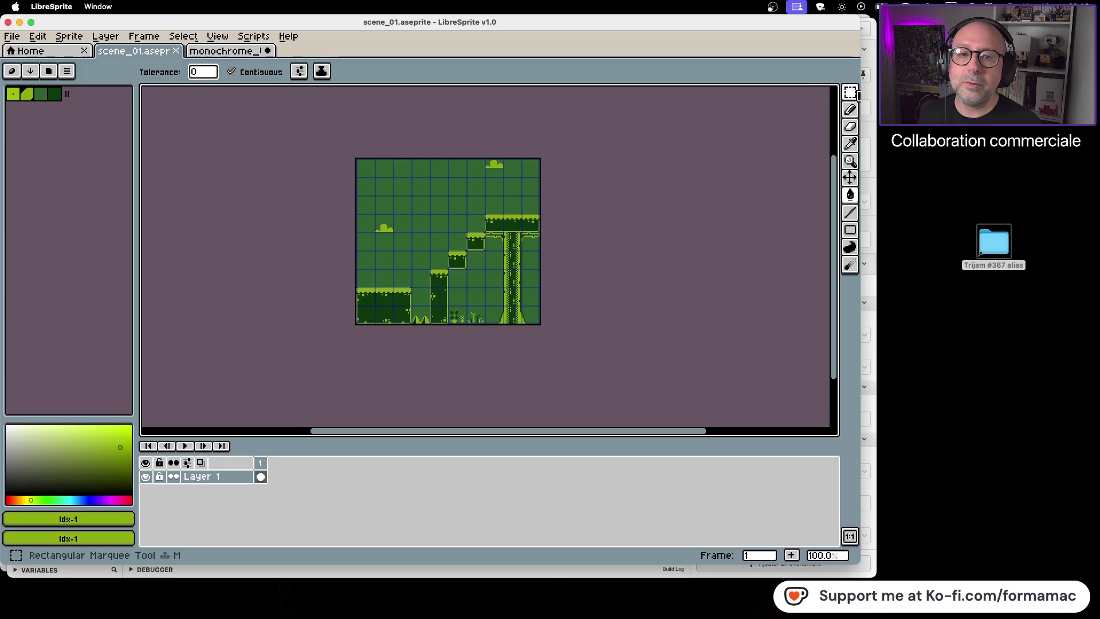
pyautogui.click(851, 92)
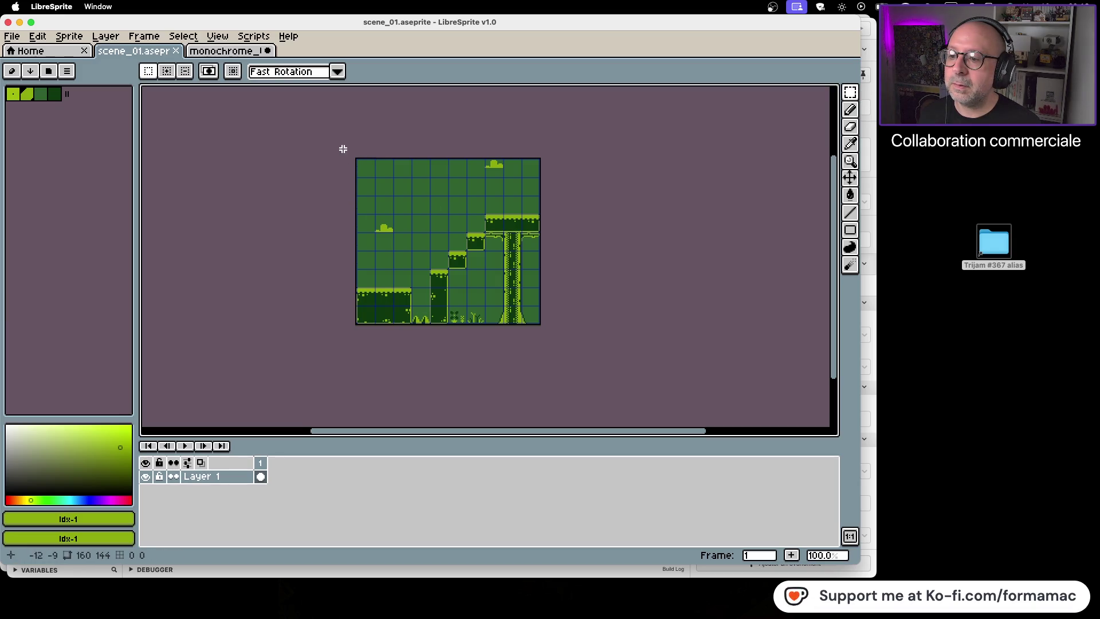
# Erase the scene artwork and flood-fill the canvas with the sampled dark green
pyautogui.moveTo(381, 141); pyautogui.dragTo(594, 275)
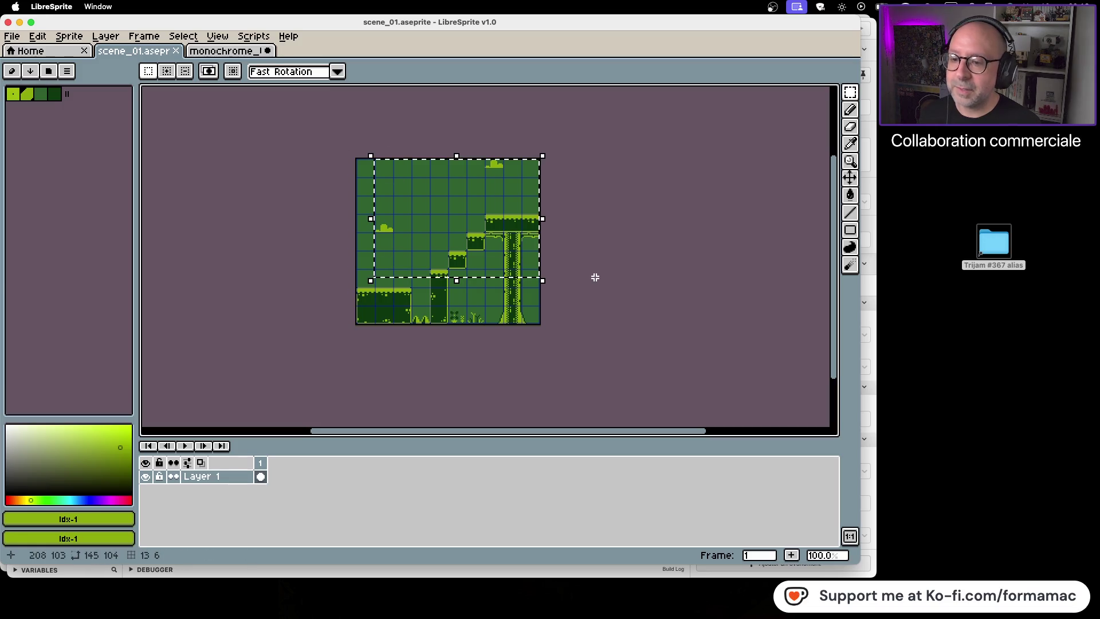
pyautogui.press('Delete')
pyautogui.moveTo(344, 266); pyautogui.dragTo(617, 364)
pyautogui.press('Delete')
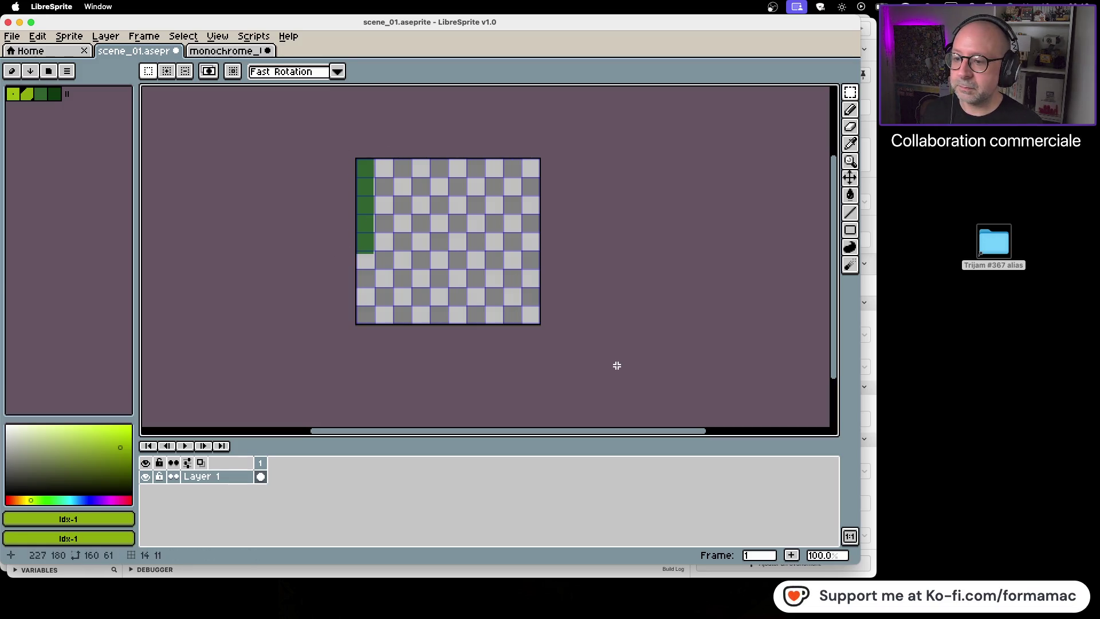
pyautogui.click(850, 144)
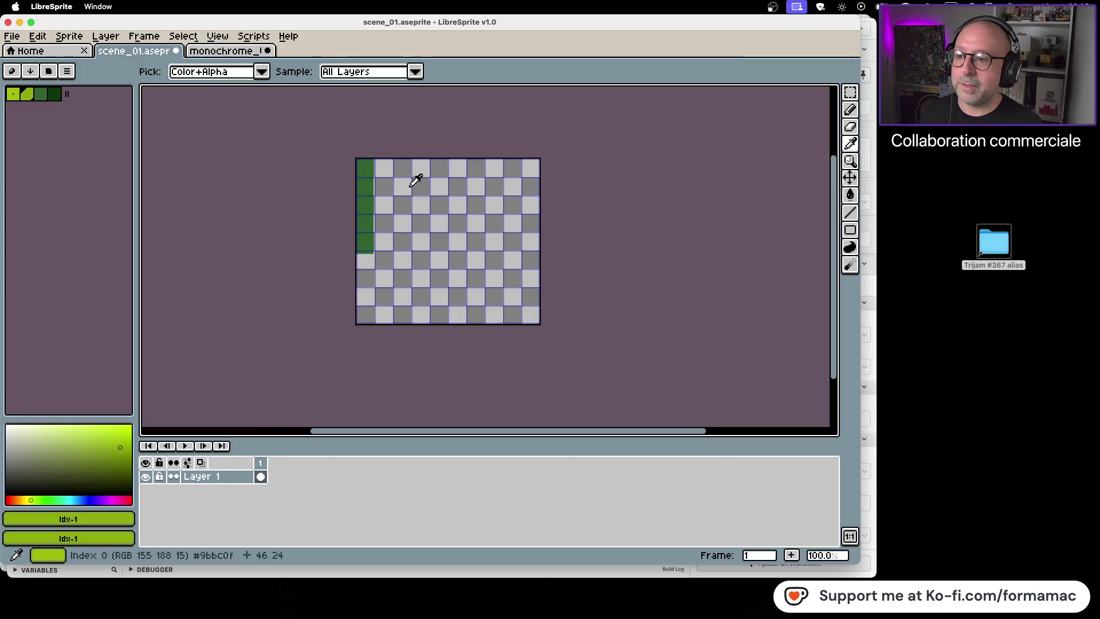
pyautogui.click(364, 191)
pyautogui.click(850, 195)
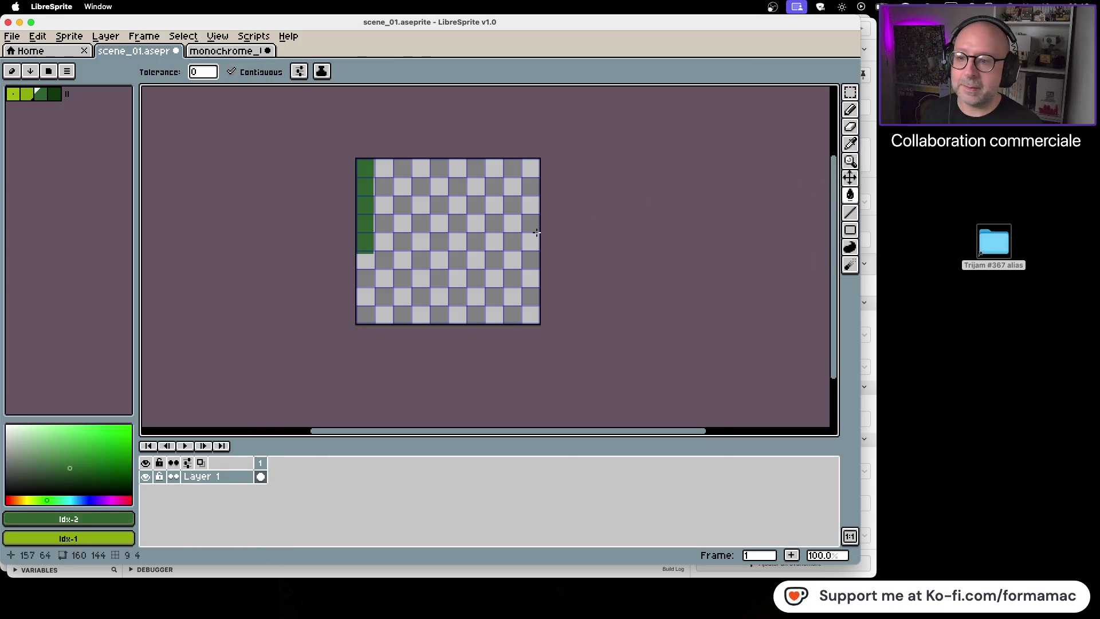
pyautogui.click(515, 195)
# Save the sprite as scene_game_over.aseprite
pyautogui.click(12, 36)
pyautogui.click(51, 100)
pyautogui.press('Right')
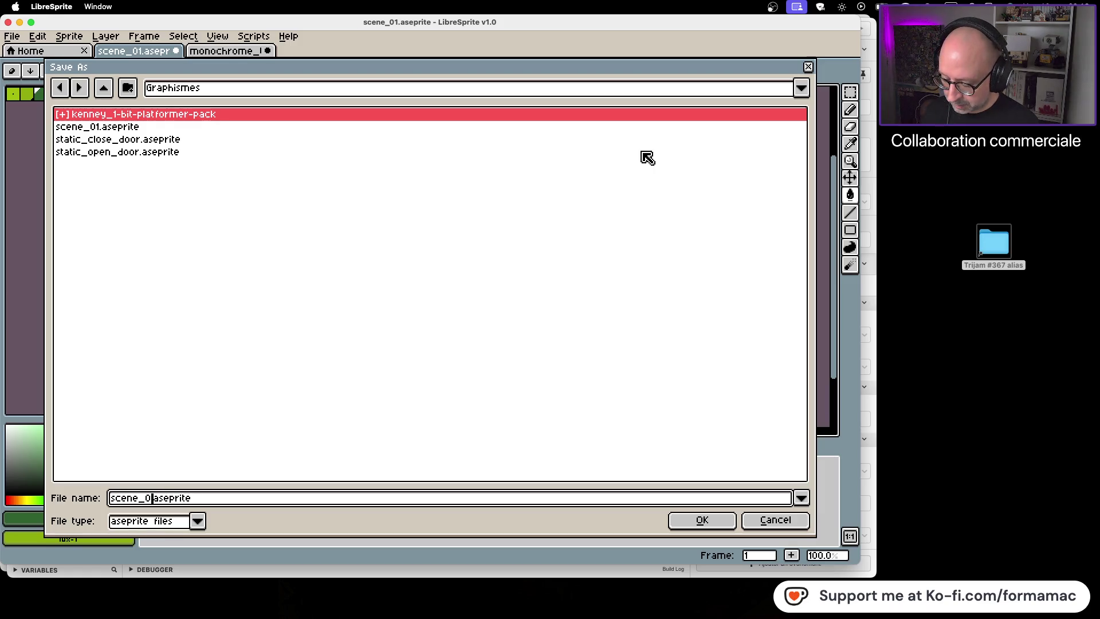
pyautogui.write('_over')
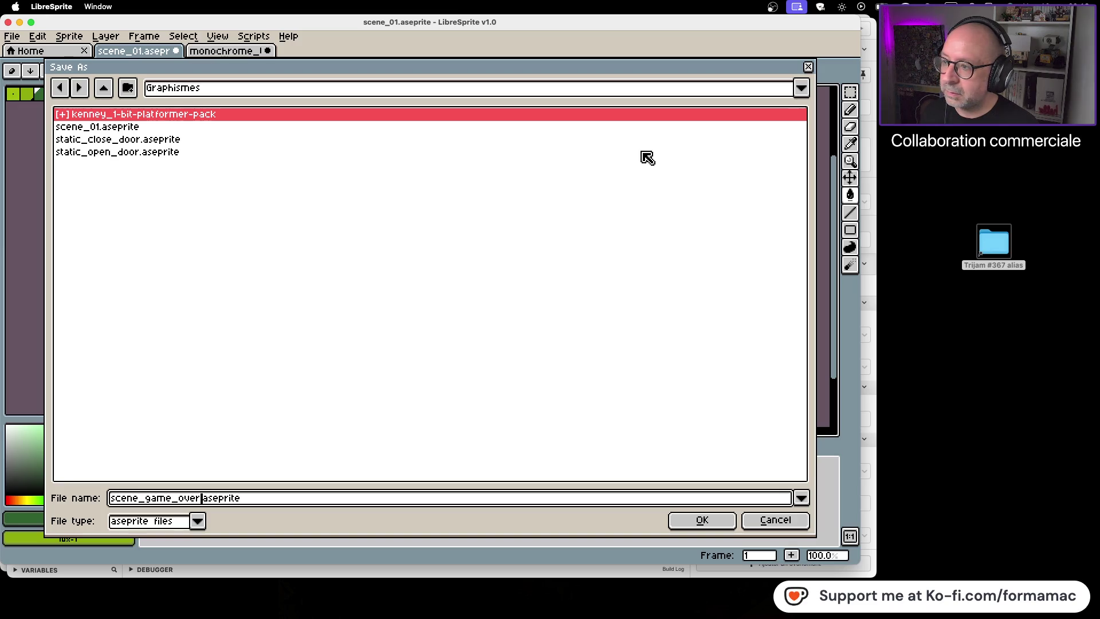
pyautogui.press('Return')
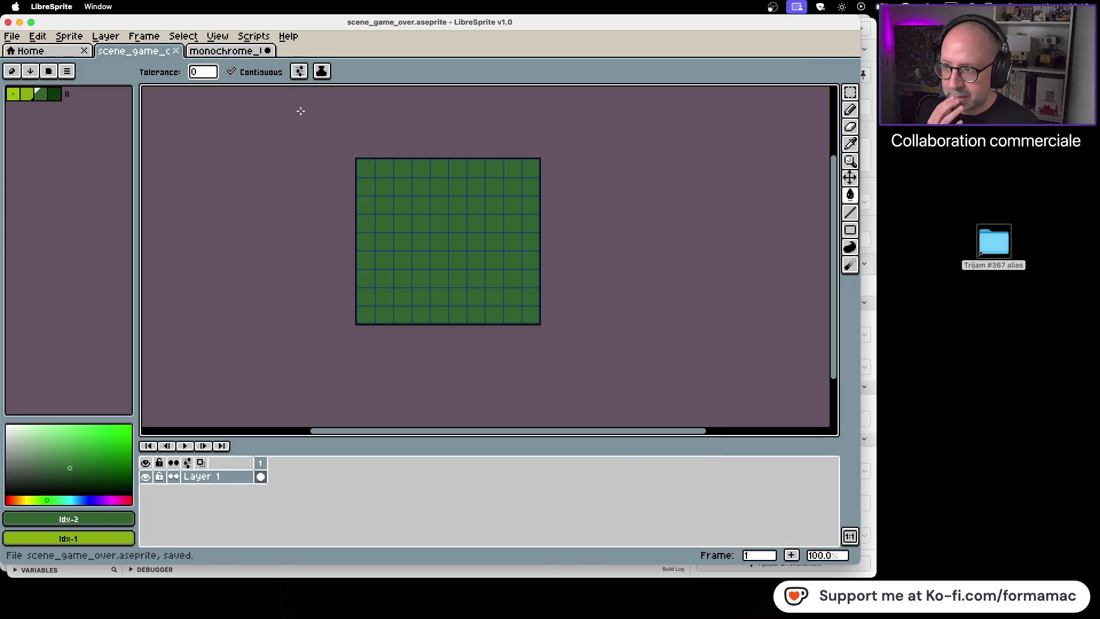
pyautogui.click(226, 51)
# Copy the tilemap's top-left corner tile into the top-left cell of scene_game_over
pyautogui.scroll(-5, 462, 212)
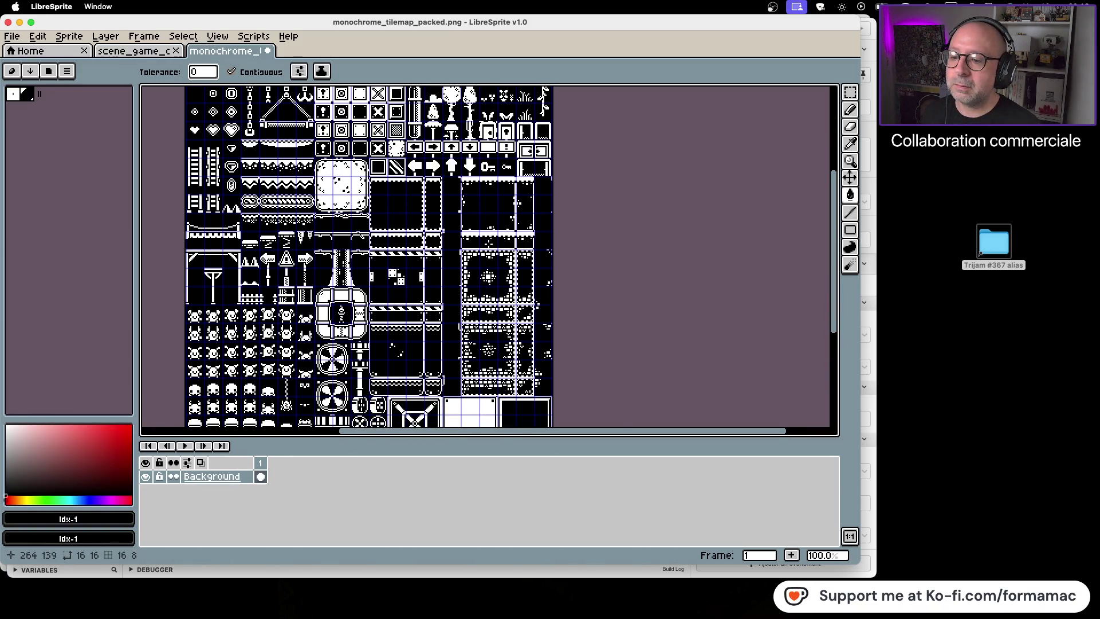
pyautogui.scroll(-6, 481, 160)
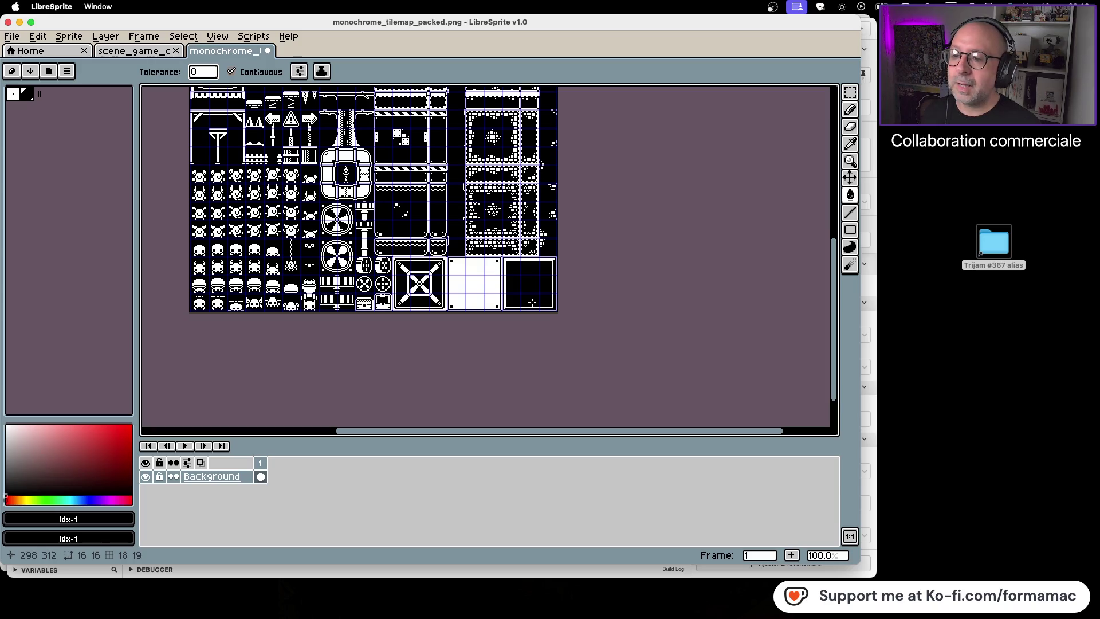
pyautogui.click(851, 91)
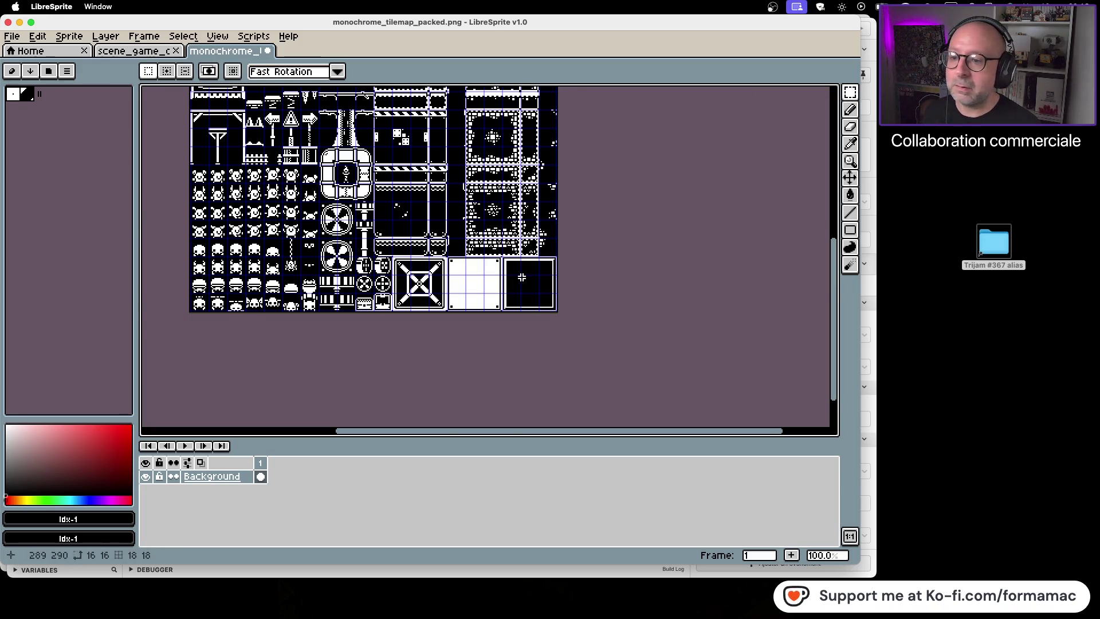
pyautogui.scroll(2, 521, 278)
pyautogui.moveTo(498, 257); pyautogui.dragTo(497, 257)
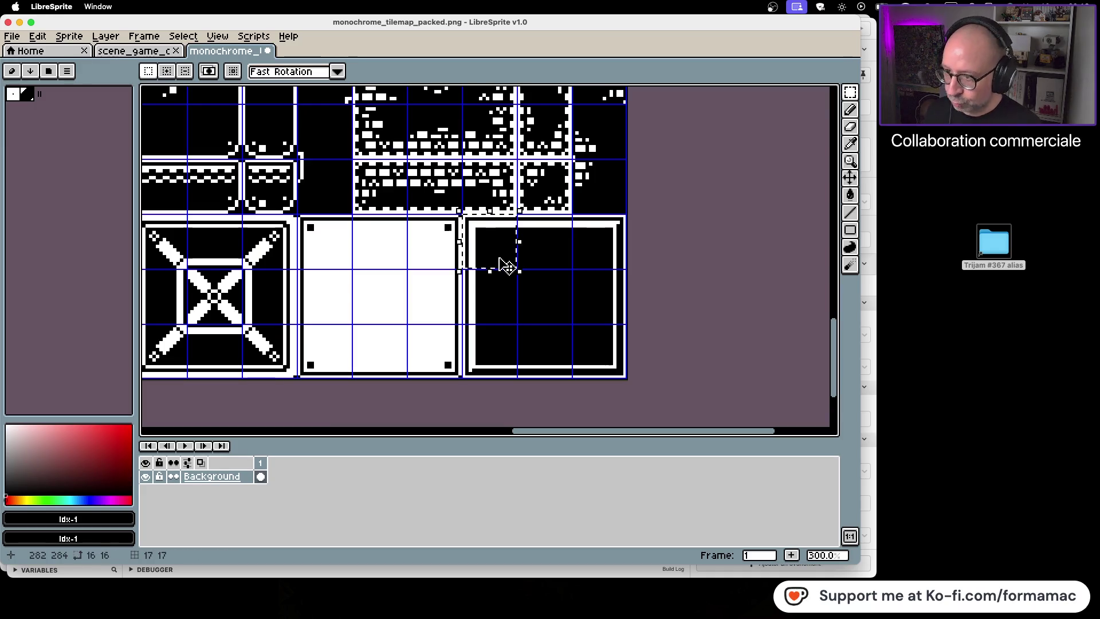
pyautogui.click(141, 51)
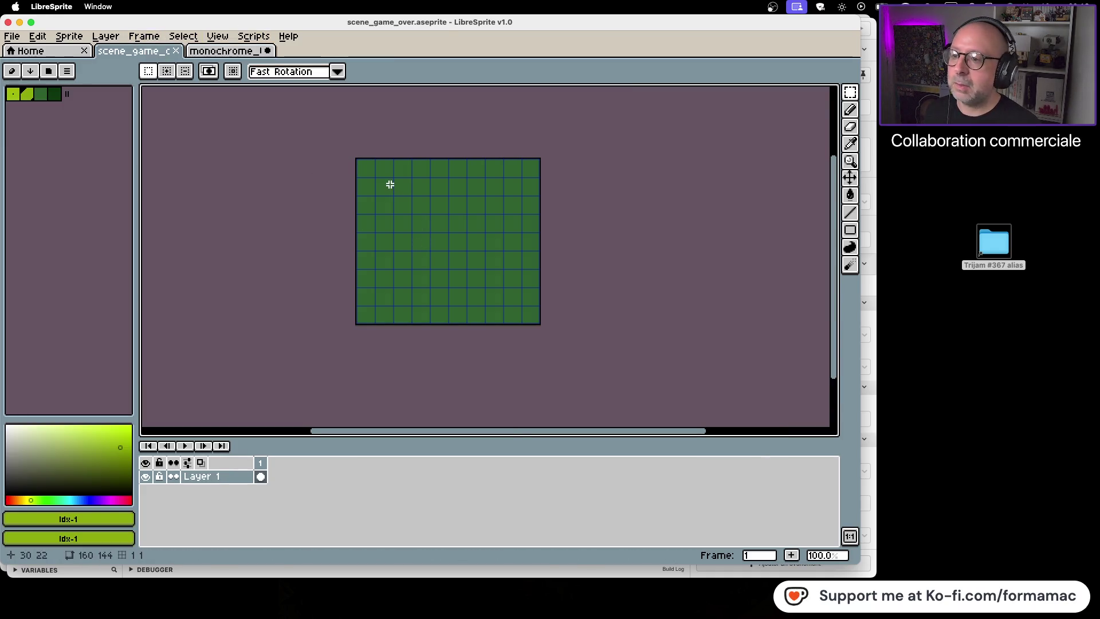
pyautogui.press('super+v')
pyautogui.scroll(2, 368, 172)
pyautogui.moveTo(617, 374)
pyautogui.mouseDown()
pyautogui.moveTo(492, 238)
pyautogui.moveTo(367, 163)
pyautogui.moveTo(373, 152)
pyautogui.mouseUp()
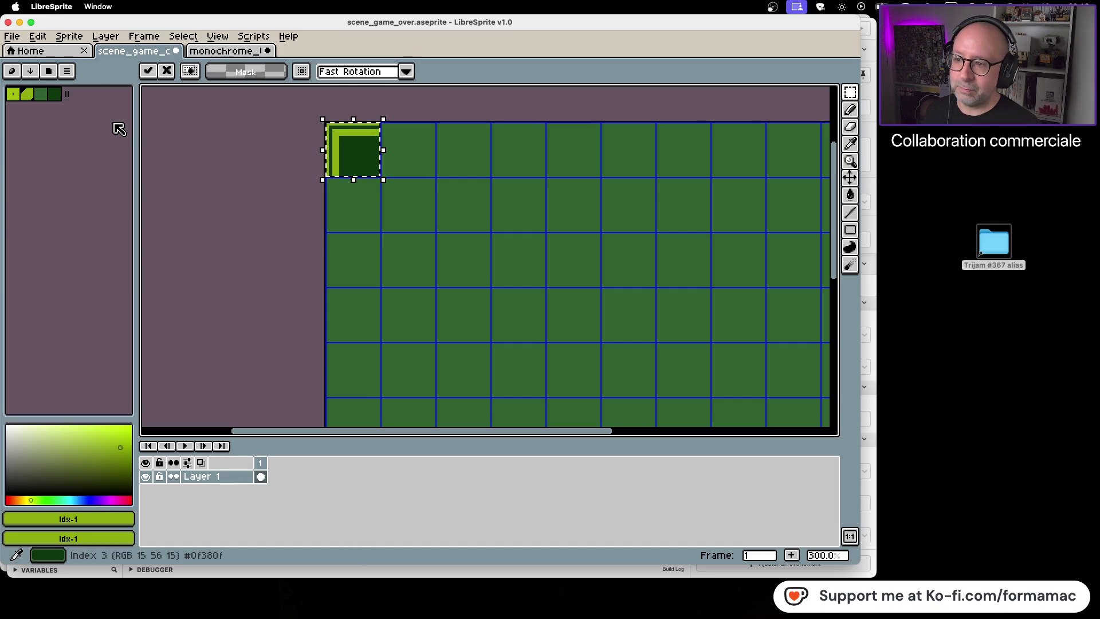
# Copy the top edge tile and place it beside the corner in scene_game_over's top row
pyautogui.click(226, 51)
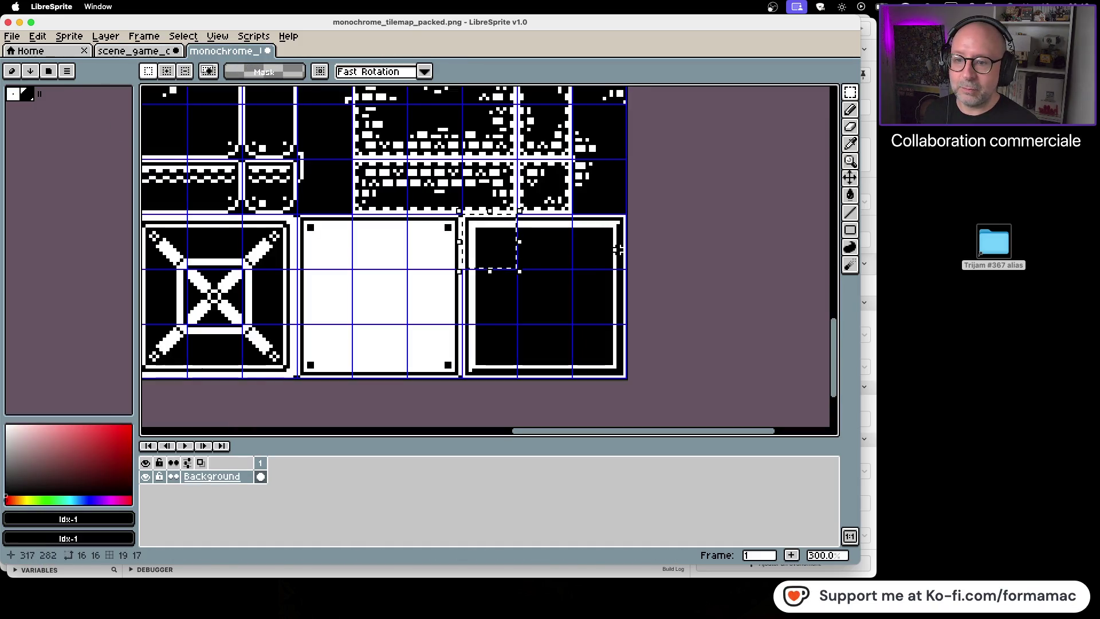
pyautogui.moveTo(545, 243); pyautogui.dragTo(547, 248)
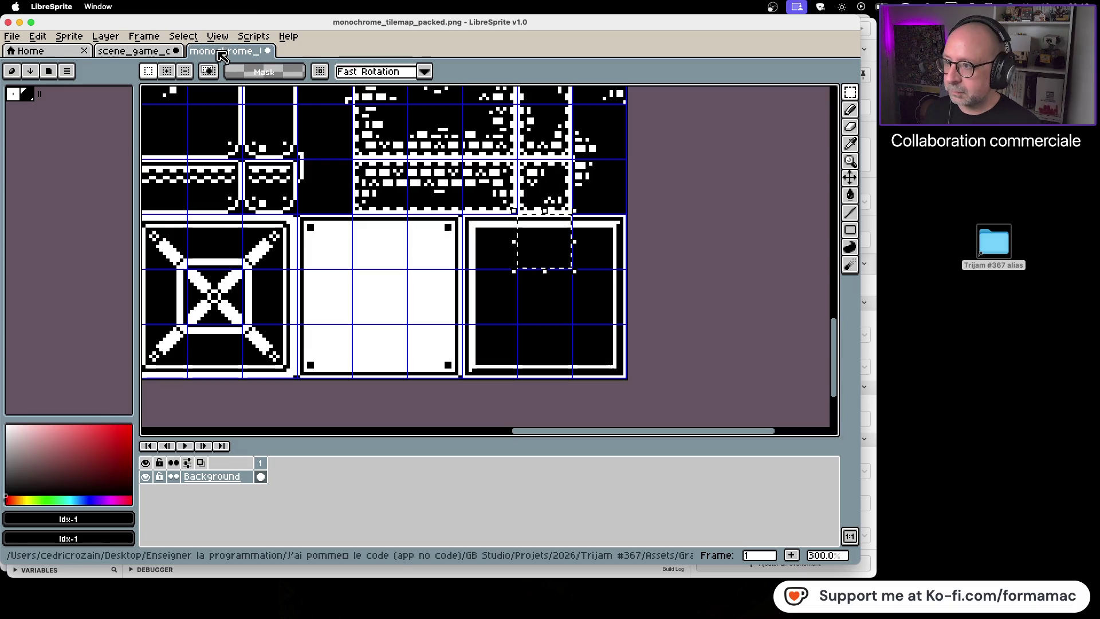
pyautogui.click(161, 55)
pyautogui.press('super+v')
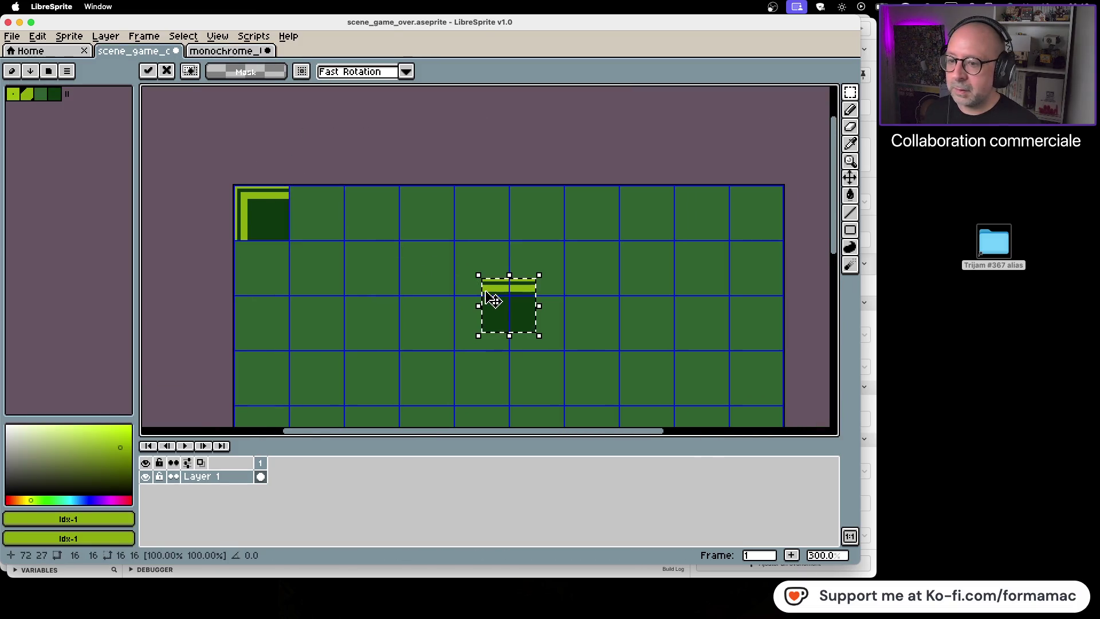
pyautogui.scroll(3, 490, 298)
pyautogui.moveTo(523, 309); pyautogui.dragTo(339, 226)
pyautogui.hscroll(-5, 339, 226)
pyautogui.moveTo(665, 244)
pyautogui.mouseDown()
pyautogui.moveTo(514, 132)
pyautogui.moveTo(552, 140)
pyautogui.moveTo(531, 135)
pyautogui.moveTo(612, 246)
pyautogui.moveTo(614, 123)
pyautogui.mouseUp()
pyautogui.press('Return')
# Paste two more copies of the top edge tile along the scene's top row
pyautogui.hscroll(8, 630, 229)
pyautogui.scroll(3, 511, 271)
pyautogui.press('super+v')
pyautogui.moveTo(481, 298)
pyautogui.mouseDown()
pyautogui.moveTo(487, 216)
pyautogui.moveTo(479, 231)
pyautogui.mouseUp()
pyautogui.press('Return')
pyautogui.press('super+v')
pyautogui.moveTo(479, 286)
pyautogui.mouseDown()
pyautogui.moveTo(631, 204)
pyautogui.moveTo(583, 216)
pyautogui.mouseUp()
pyautogui.press('Return')
# Extend the top border with three more pasted edge tiles in the next top-row cells
pyautogui.scroll(1, 756, 229)
pyautogui.hscroll(4, 528, 246)
pyautogui.press('super+v')
pyautogui.moveTo(455, 250); pyautogui.dragTo(433, 199)
pyautogui.press('Return')
pyautogui.scroll(-2, 630, 216)
pyautogui.hscroll(5, 602, 267)
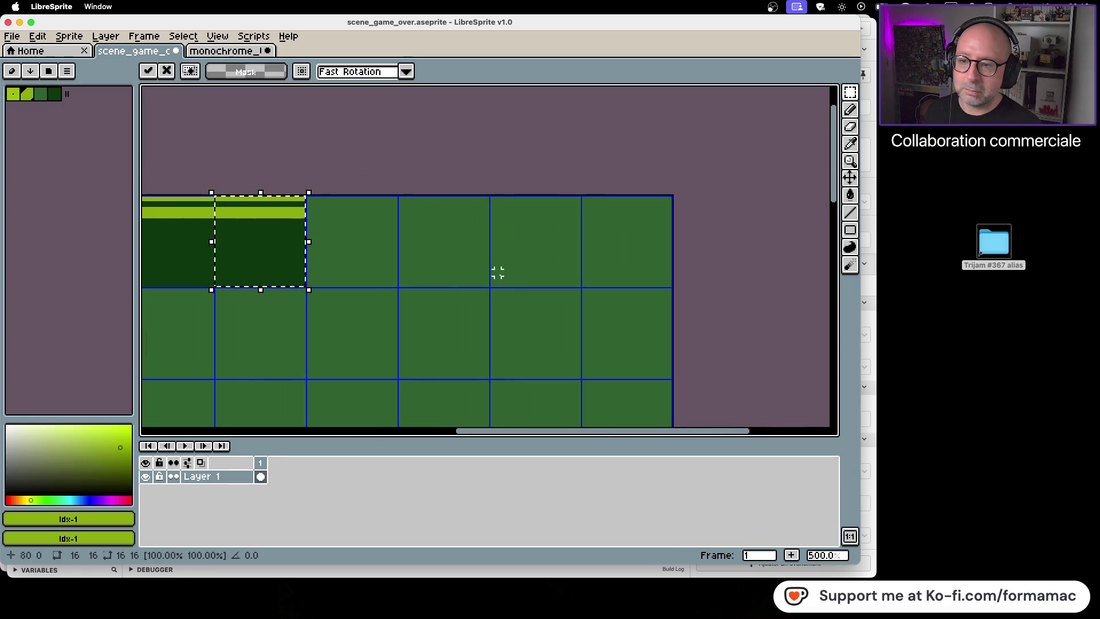
pyautogui.press('super+v')
pyautogui.moveTo(393, 282)
pyautogui.mouseDown()
pyautogui.moveTo(359, 236)
pyautogui.moveTo(422, 309)
pyautogui.moveTo(460, 247)
pyautogui.mouseUp()
pyautogui.press('super+v')
pyautogui.moveTo(431, 307)
pyautogui.mouseDown()
pyautogui.moveTo(577, 247)
pyautogui.moveTo(561, 233)
pyautogui.mouseUp()
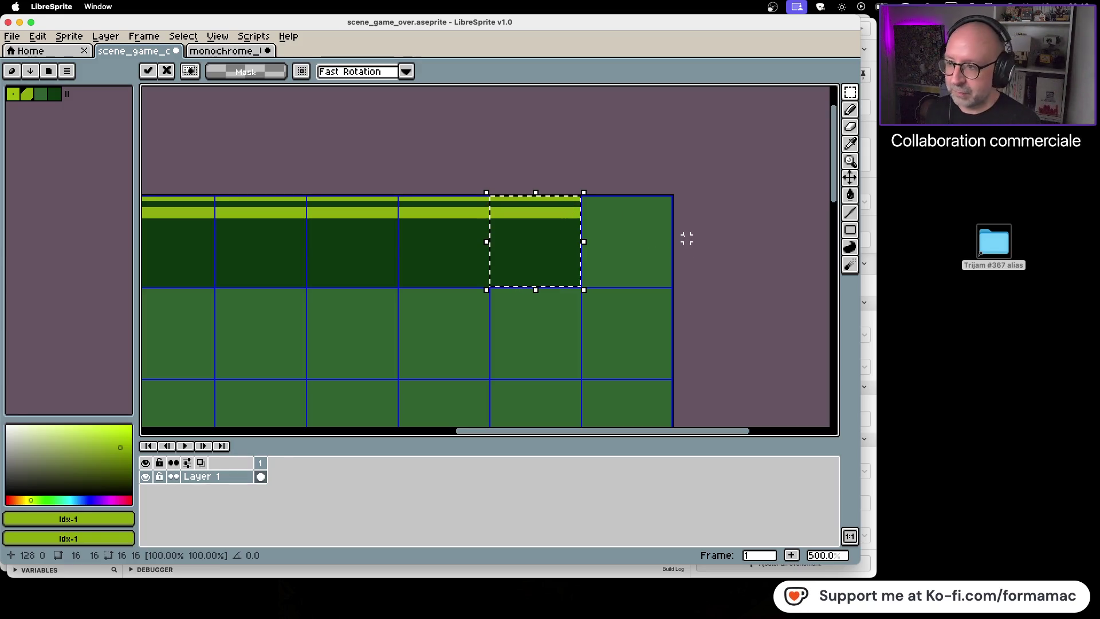
pyautogui.click(246, 51)
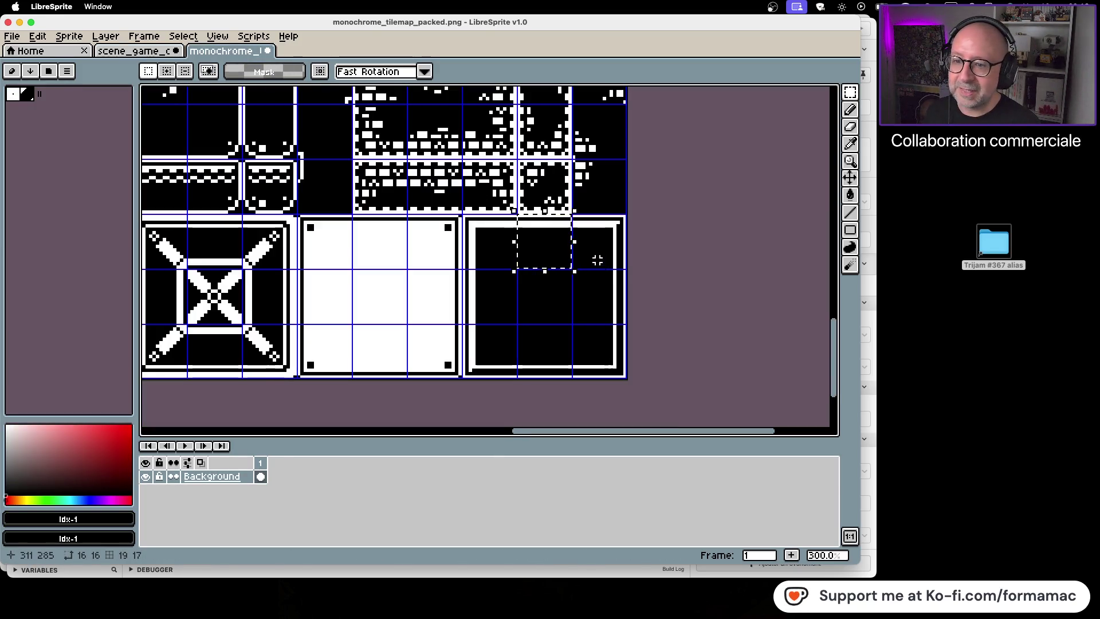
# Paste the top-right corner tile at the right end of the top border row
pyautogui.click(137, 51)
pyautogui.press('super+v')
pyautogui.moveTo(441, 285)
pyautogui.mouseDown()
pyautogui.moveTo(585, 273)
pyautogui.moveTo(631, 250)
pyautogui.mouseUp()
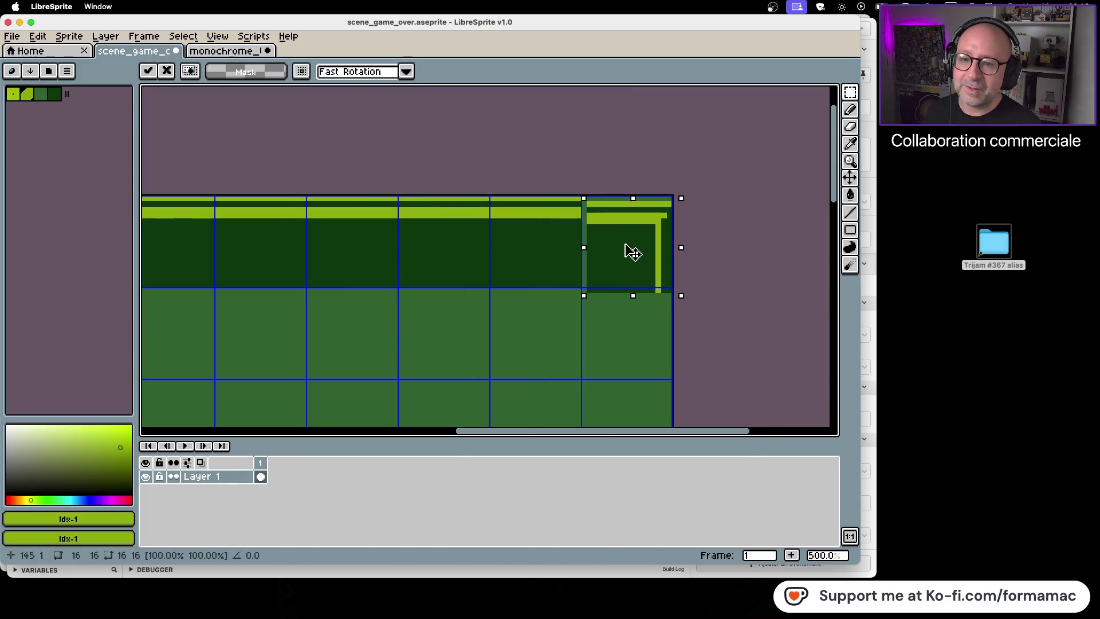
pyautogui.scroll(-4, 441, 278)
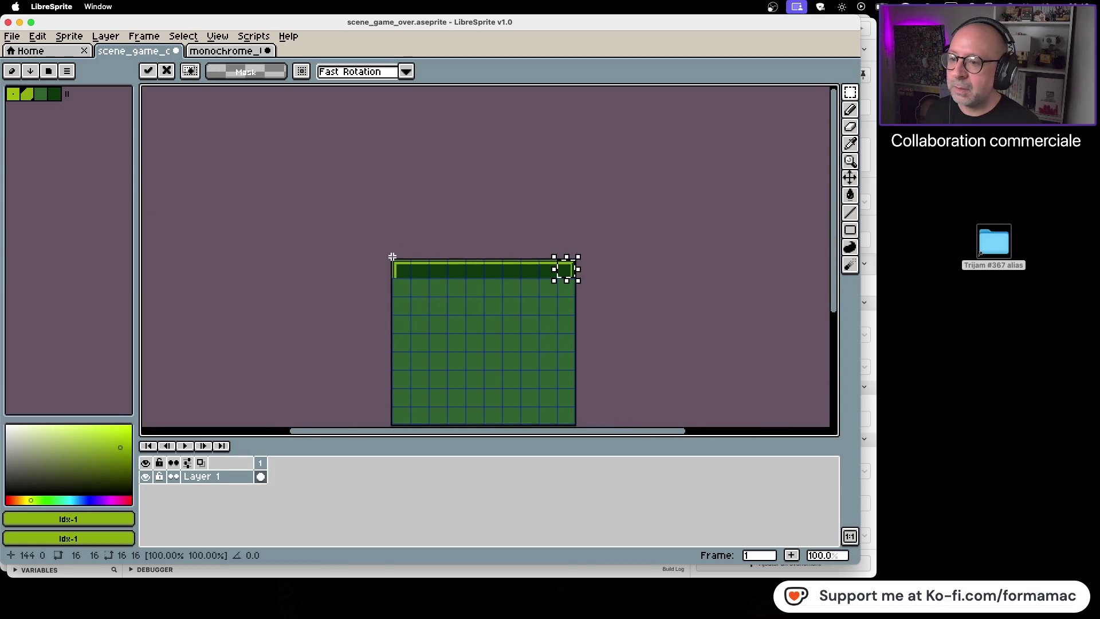
pyautogui.scroll(4, 393, 255)
pyautogui.hscroll(3, 356, 258)
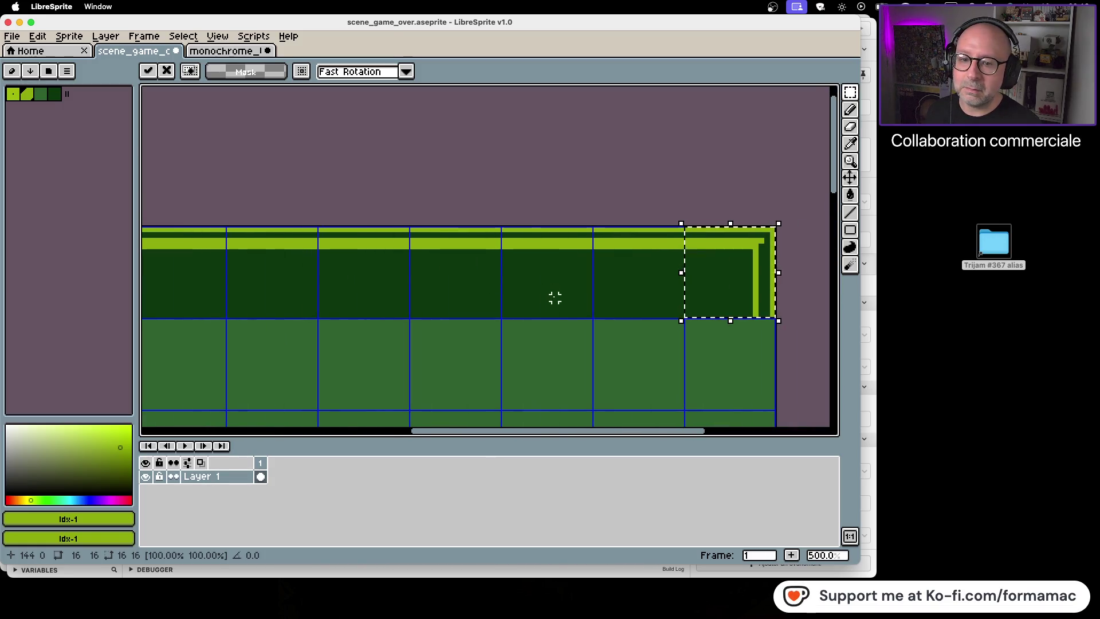
# Copy the right edge tile and place the first copies beneath the top-right corner
pyautogui.click(224, 51)
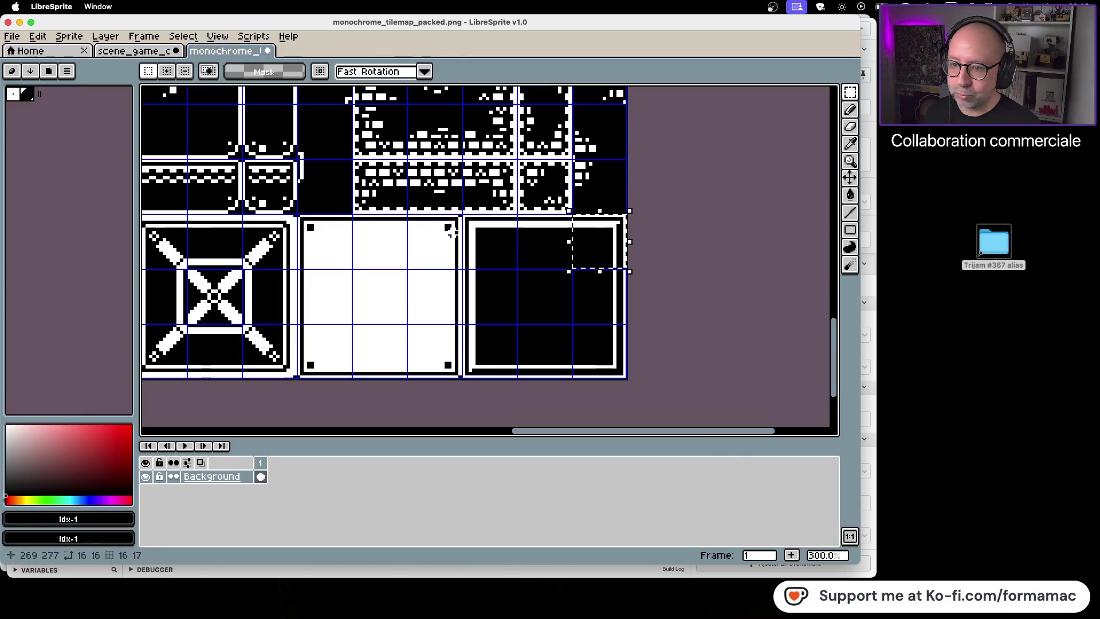
pyautogui.press('super+v')
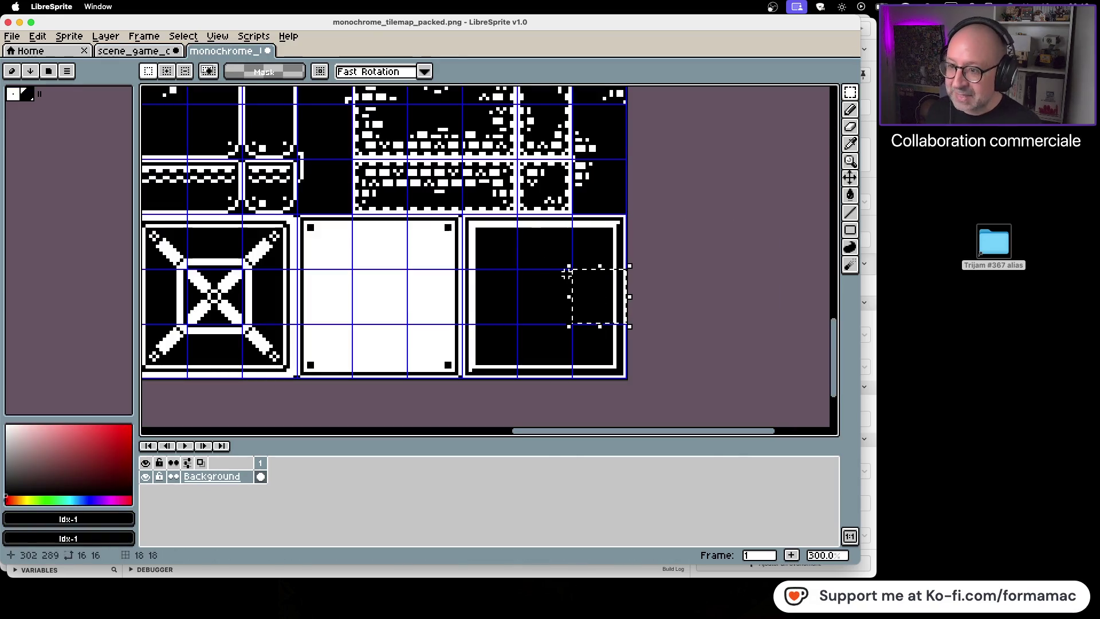
pyautogui.click(146, 55)
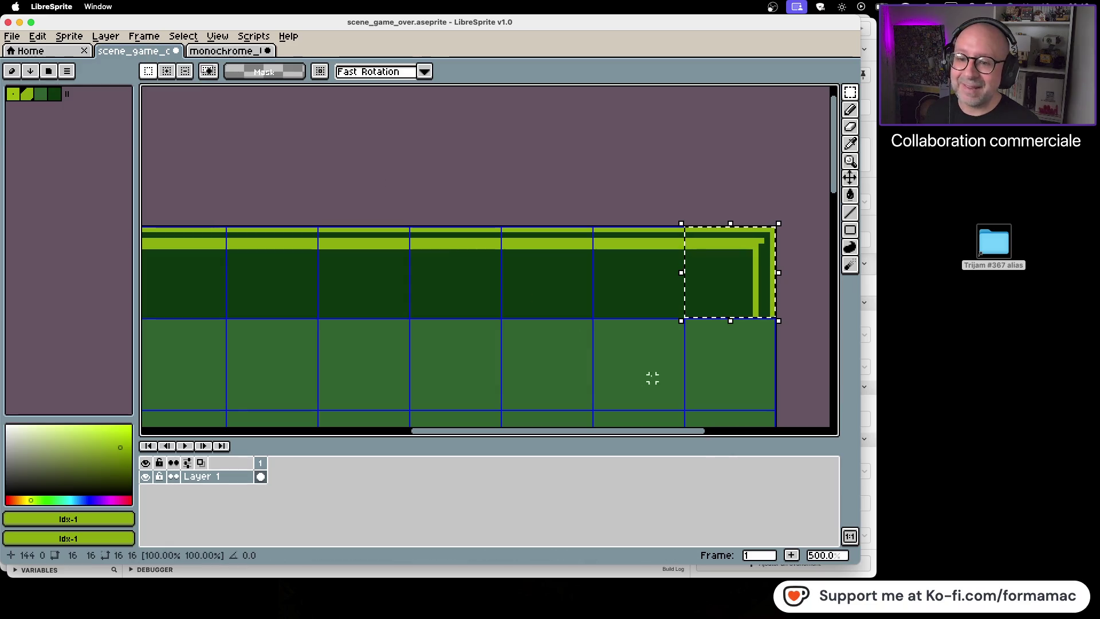
pyautogui.scroll(-5, 651, 378)
pyautogui.hscroll(5, 652, 378)
pyautogui.moveTo(539, 103); pyautogui.dragTo(354, 220)
pyautogui.moveTo(363, 267); pyautogui.dragTo(545, 184)
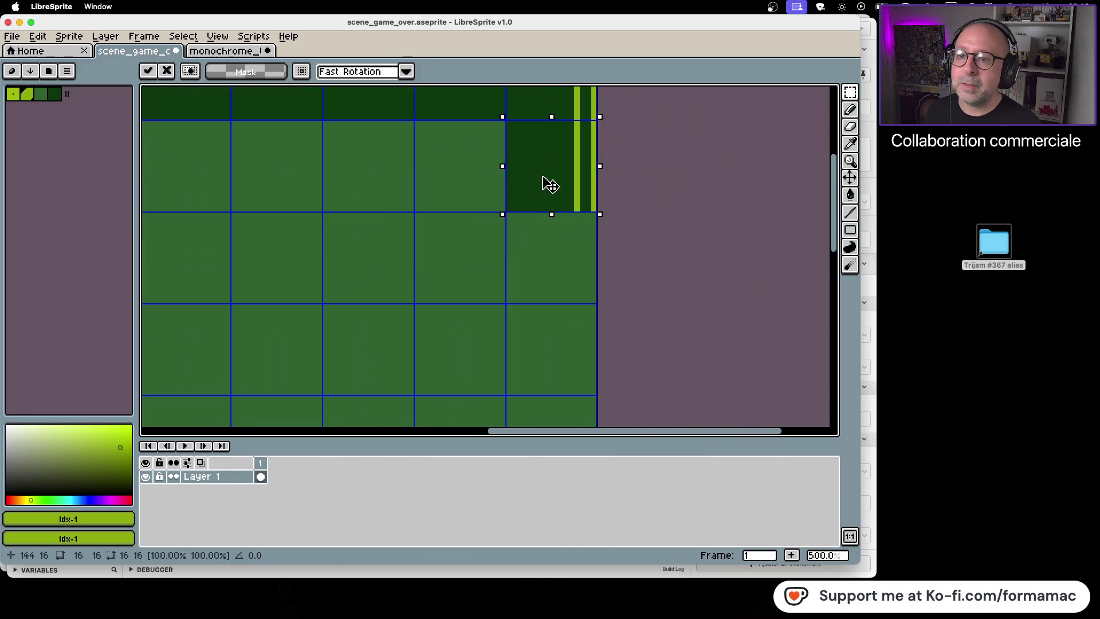
pyautogui.press('super+v')
pyautogui.moveTo(367, 272); pyautogui.dragTo(548, 277)
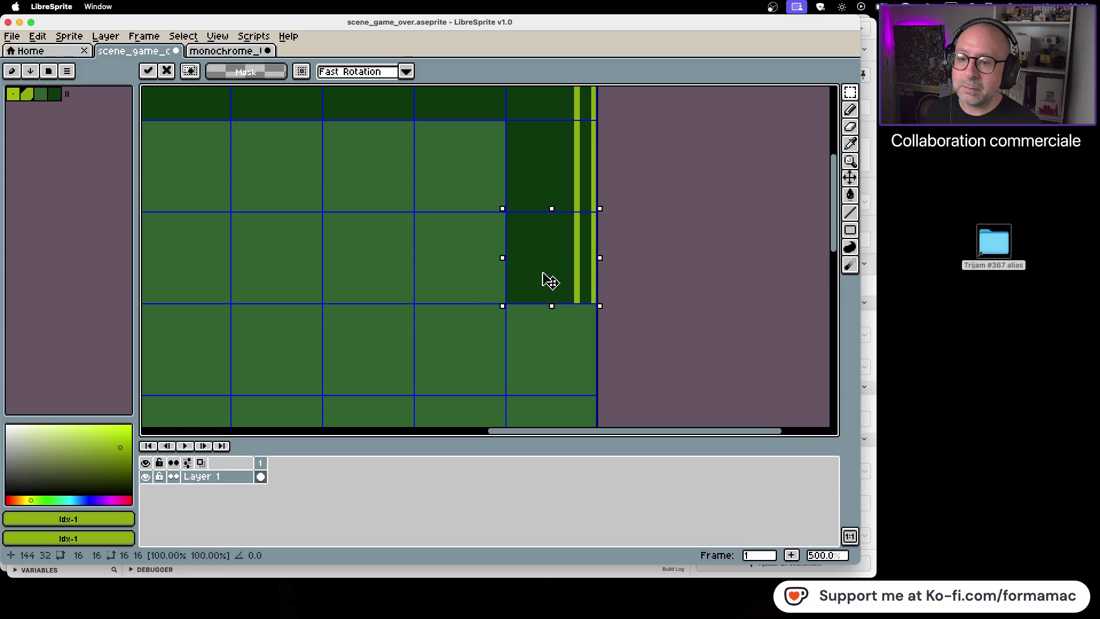
pyautogui.scroll(-3, 600, 200)
pyautogui.hscroll(1, 600, 200)
# Extend the right border downward with more edge tiles, then clear the selection
pyautogui.press('super+v')
pyautogui.moveTo(356, 258); pyautogui.dragTo(506, 202)
pyautogui.scroll(-1, 651, 276)
pyautogui.press('super+v')
pyautogui.moveTo(321, 253); pyautogui.dragTo(476, 174)
pyautogui.press('super+z')
pyautogui.scroll(-2, 636, 115)
pyautogui.press('super+v')
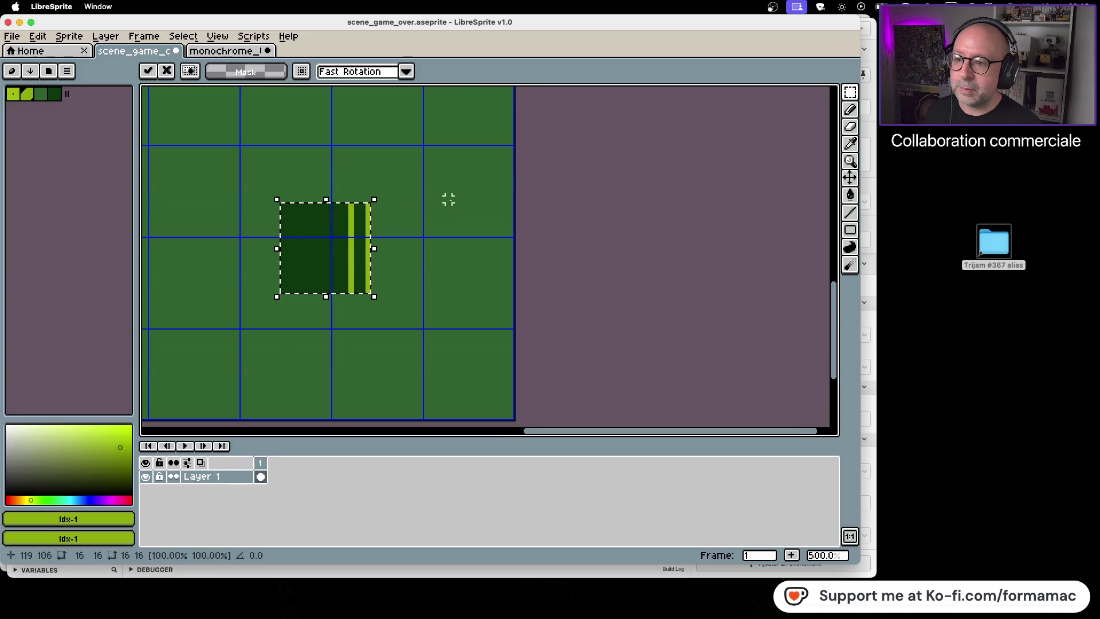
pyautogui.scroll(2, 464, 191)
pyautogui.moveTo(322, 321); pyautogui.dragTo(462, 167)
pyautogui.scroll(-2, 613, 207)
pyautogui.press('super+v')
pyautogui.moveTo(332, 270); pyautogui.dragTo(459, 188)
pyautogui.press('Return')
pyautogui.press('super+v')
pyautogui.moveTo(314, 260)
pyautogui.mouseDown()
pyautogui.moveTo(462, 265)
pyautogui.moveTo(453, 274)
pyautogui.mouseUp()
pyautogui.press('Return')
pyautogui.press('super+d')
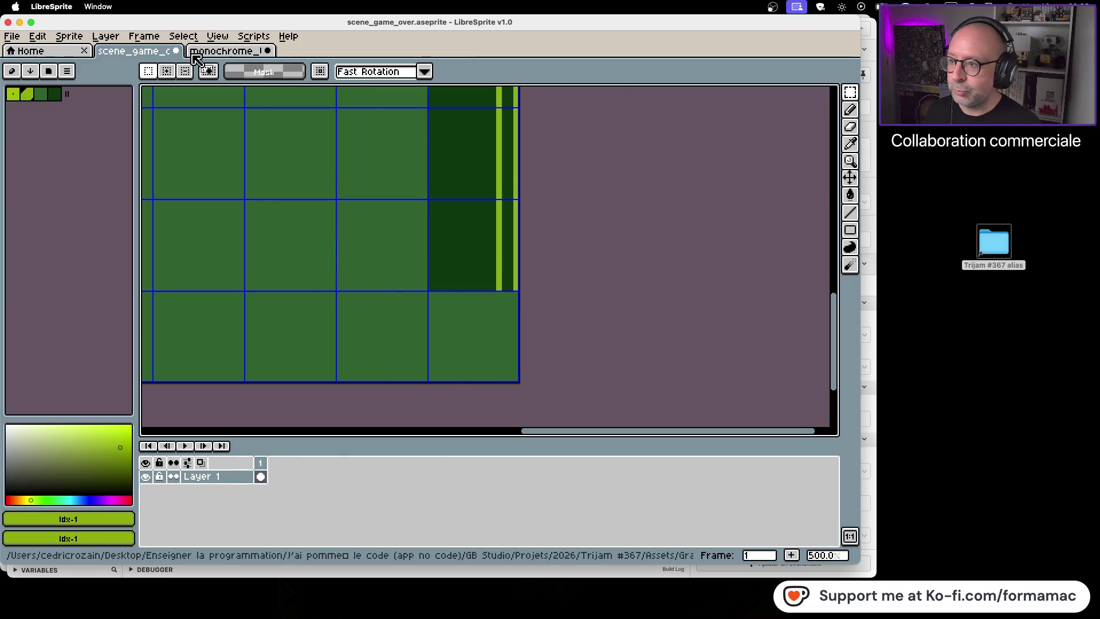
# Copy the bottom-right corner tile from the tilemap into the sprite's bottom-right cell
pyautogui.hotkey('ctrl', 'Tab')
pyautogui.moveTo(571, 324); pyautogui.dragTo(628, 380)
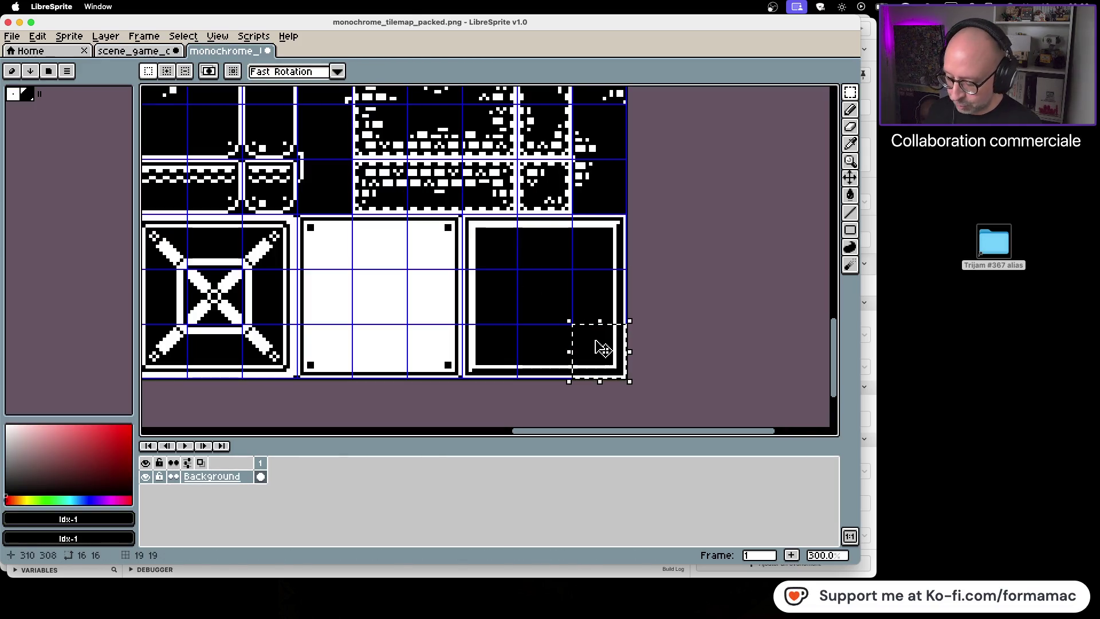
pyautogui.press('super+c')
pyautogui.click(135, 54)
pyautogui.press('super+v')
pyautogui.moveTo(366, 246); pyautogui.dragTo(500, 356)
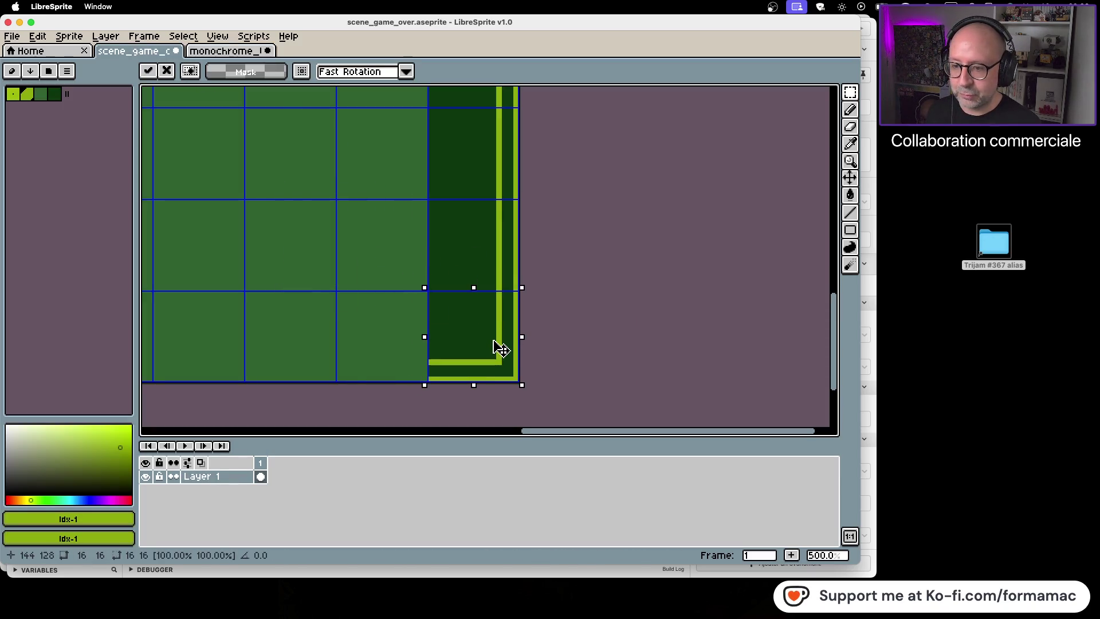
pyautogui.hscroll(-5, 261, 108)
pyautogui.press('Return')
# Copy the bottom edge tile and place the first copies left of the bottom-right corner
pyautogui.hotkey('ctrl', 'Tab')
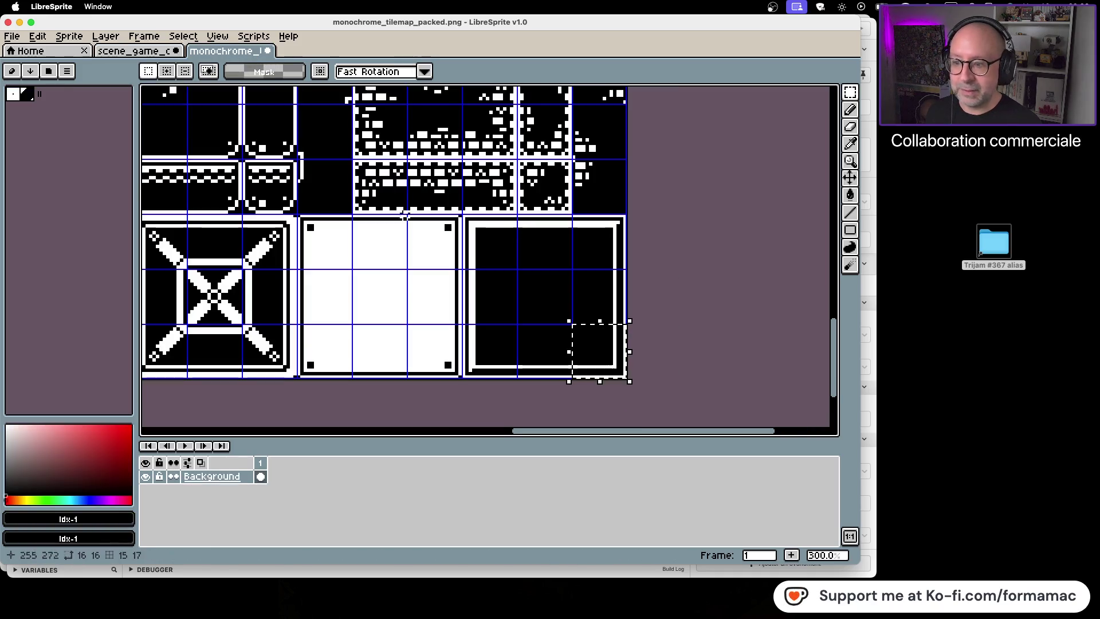
pyautogui.click(532, 340)
pyautogui.moveTo(533, 340); pyautogui.dragTo(550, 356)
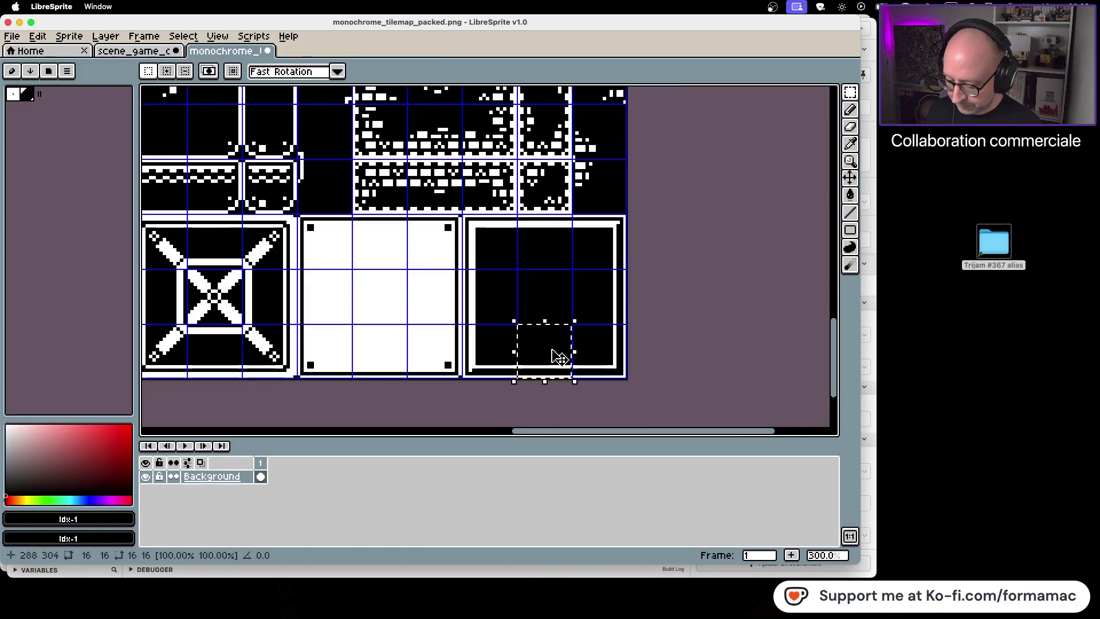
pyautogui.hotkey('ctrl', 'c')
pyautogui.hotkey('ctrl', 'Tab')
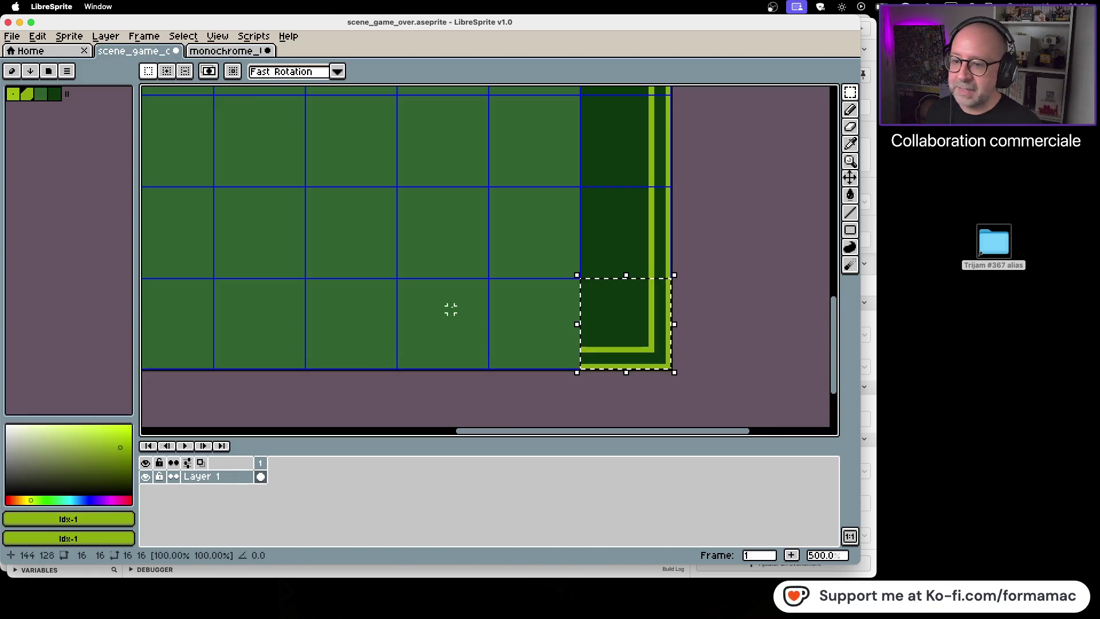
pyautogui.hotkey('ctrl', 'v')
pyautogui.moveTo(394, 242); pyautogui.dragTo(526, 341)
pyautogui.hotkey('ctrl', 'v')
pyautogui.moveTo(395, 248); pyautogui.dragTo(435, 335)
pyautogui.click(322, 327)
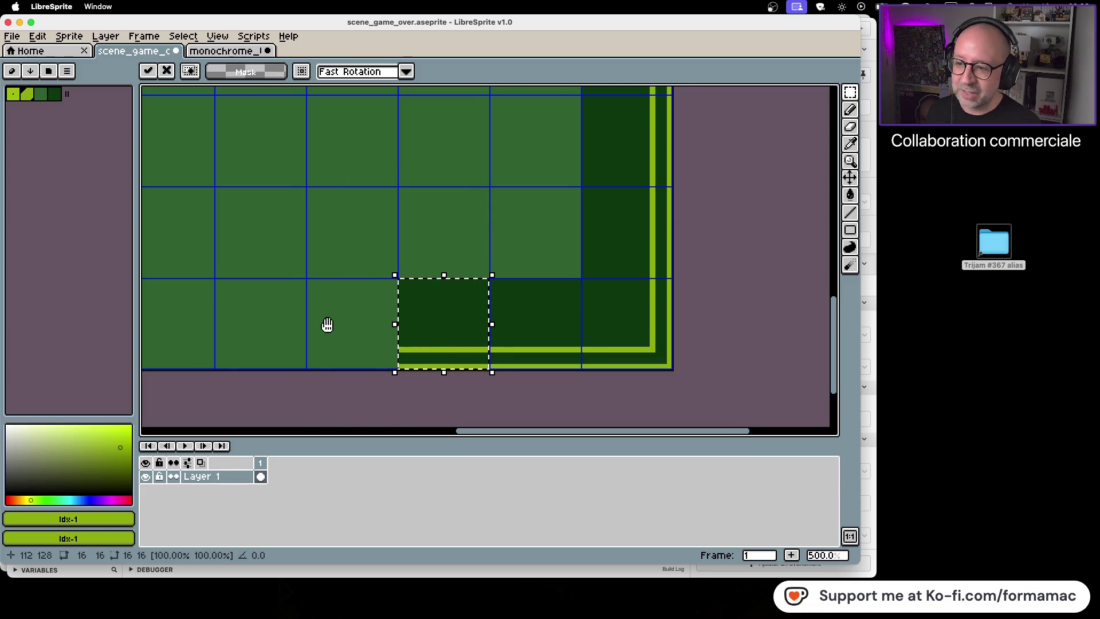
pyautogui.hscroll(-5, 322, 327)
# Continue the bottom border leftward with pasted edge tiles, then clear the selection
pyautogui.hotkey('ctrl', 'v')
pyautogui.moveTo(456, 235); pyautogui.dragTo(566, 324)
pyautogui.hotkey('ctrl', 'v')
pyautogui.moveTo(456, 269); pyautogui.dragTo(473, 319)
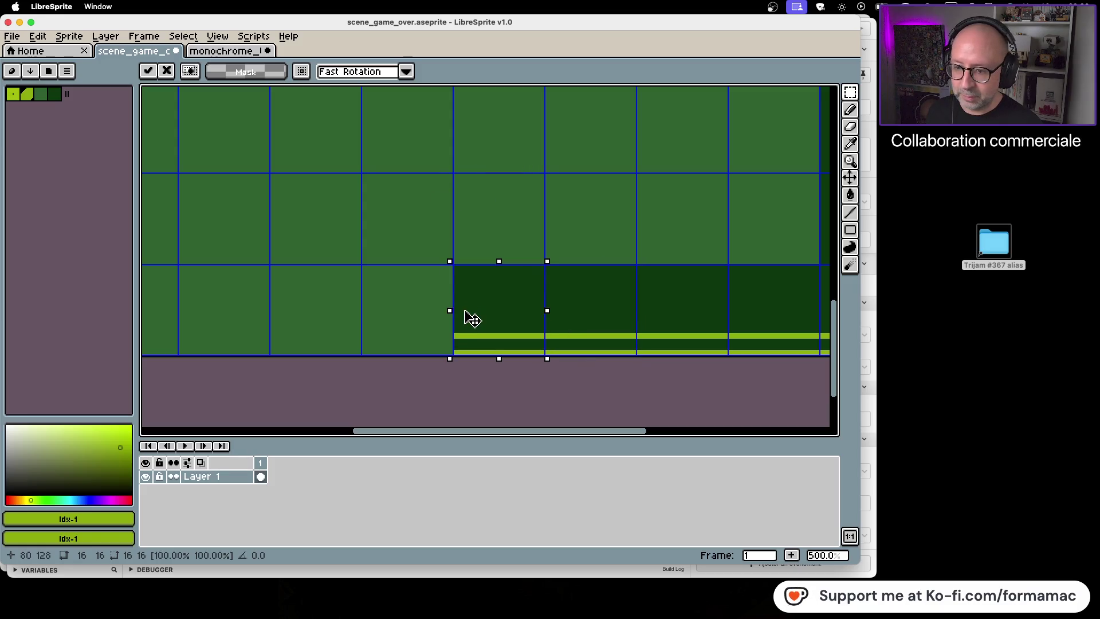
pyautogui.hscroll(-5, 442, 300)
pyautogui.hotkey('ctrl', 'v')
pyautogui.moveTo(483, 243); pyautogui.dragTo(564, 329)
pyautogui.hotkey('ctrl', 'v')
pyautogui.moveTo(463, 241); pyautogui.dragTo(456, 327)
pyautogui.click(457, 328)
pyautogui.hscroll(-5, 332, 277)
pyautogui.hotkey('ctrl', 'v')
pyautogui.moveTo(560, 239); pyautogui.dragTo(570, 329)
pyautogui.click(569, 329)
pyautogui.hotkey('ctrl', 'v')
pyautogui.moveTo(573, 232)
pyautogui.mouseDown()
pyautogui.moveTo(523, 312)
pyautogui.moveTo(480, 323)
pyautogui.mouseUp()
pyautogui.click(405, 211)
pyautogui.hotkey('ctrl', 'd')
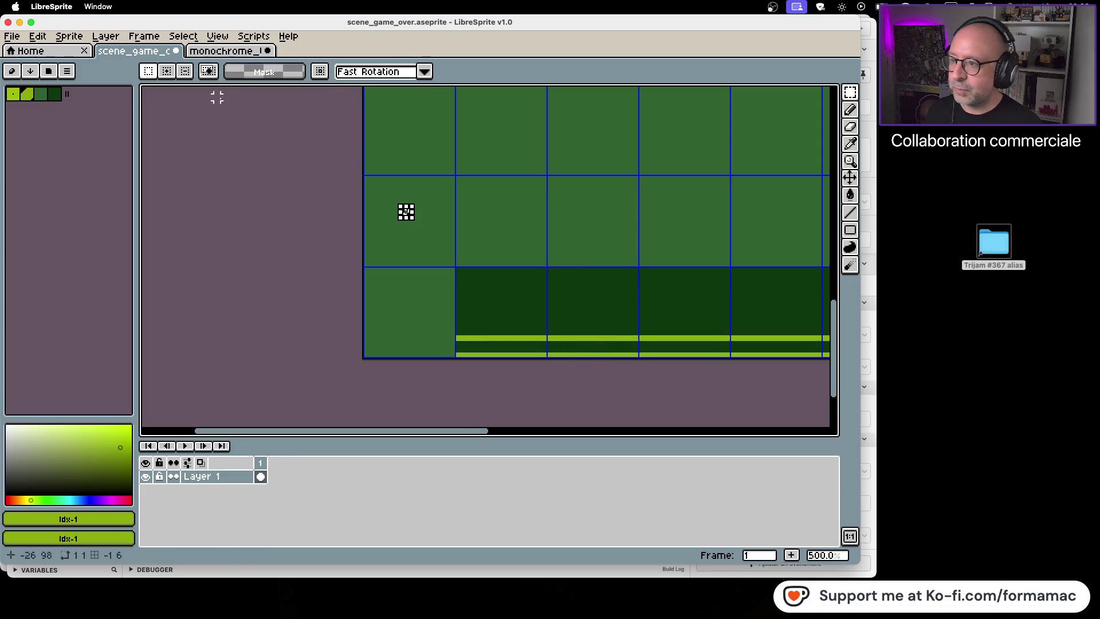
# Copy the bottom-left corner tile from the tilemap into the sprite's bottom-left cell
pyautogui.click(229, 52)
pyautogui.moveTo(470, 326); pyautogui.dragTo(505, 355)
pyautogui.hotkey('ctrl', 'c')
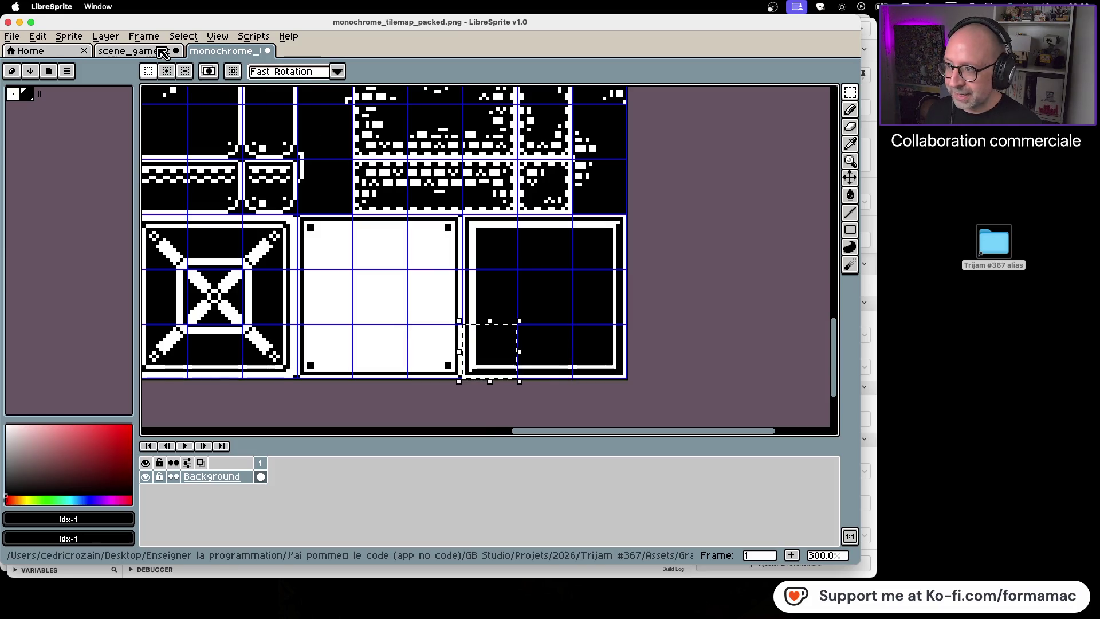
pyautogui.click(133, 51)
pyautogui.hotkey('ctrl', 'v')
pyautogui.moveTo(595, 237); pyautogui.dragTo(415, 328)
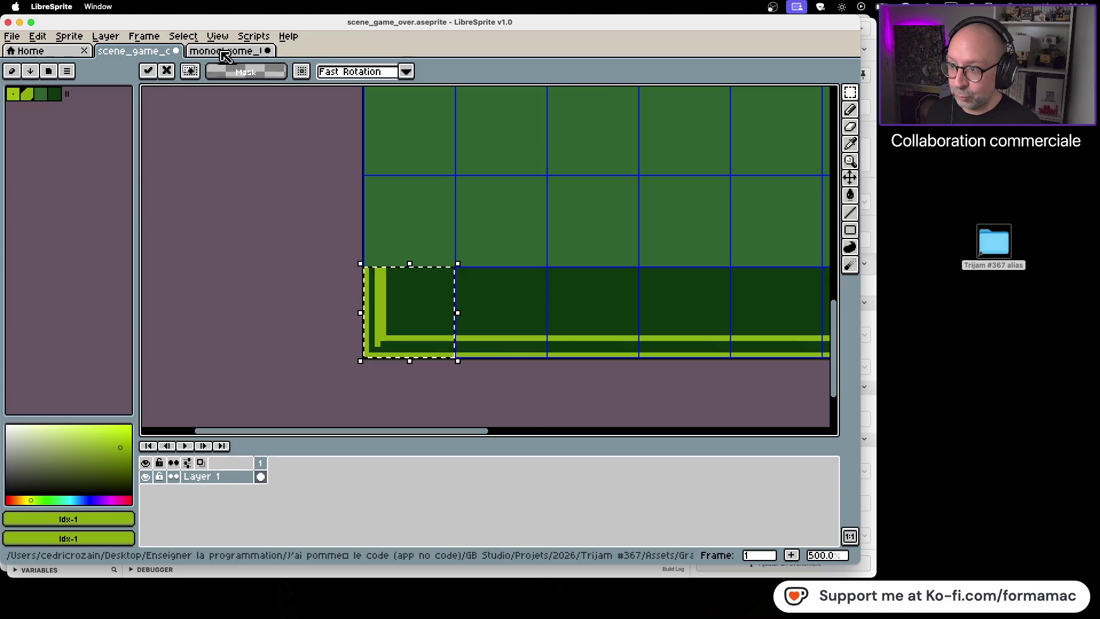
# Take the edge tile from the tilemap and start stacking copies up the left column
pyautogui.click(225, 52)
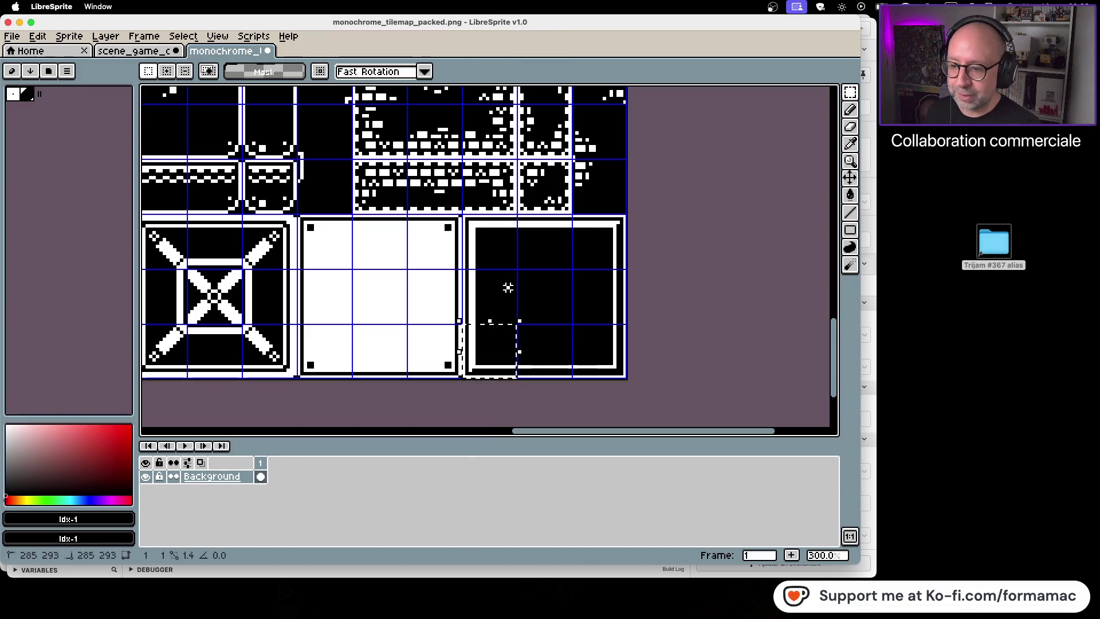
pyautogui.moveTo(508, 287); pyautogui.dragTo(510, 290)
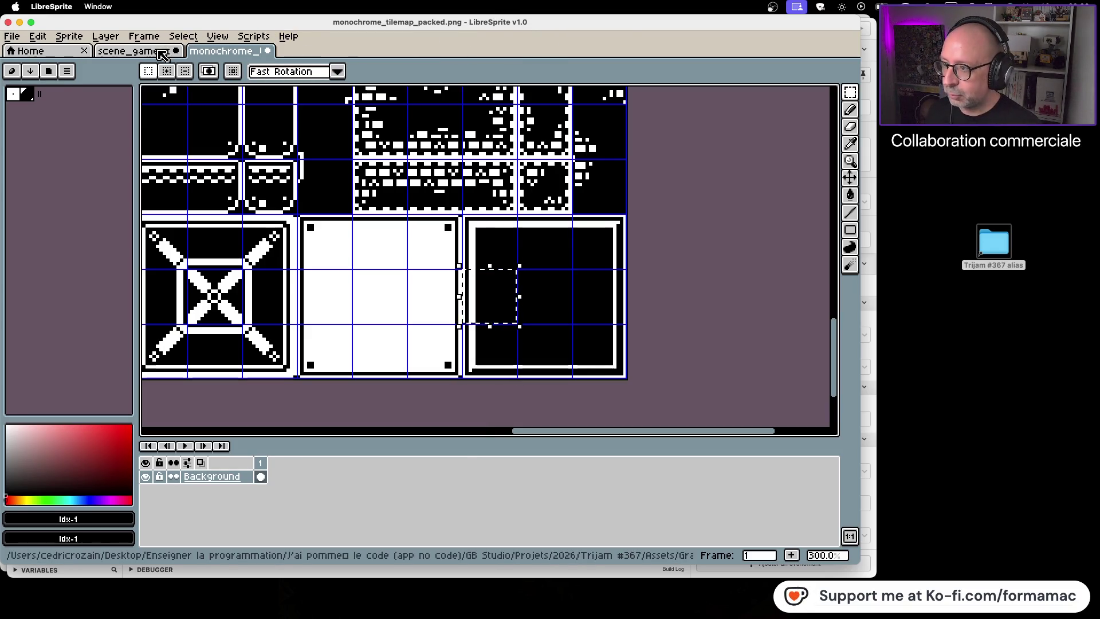
pyautogui.click(163, 53)
pyautogui.moveTo(602, 224); pyautogui.dragTo(421, 224)
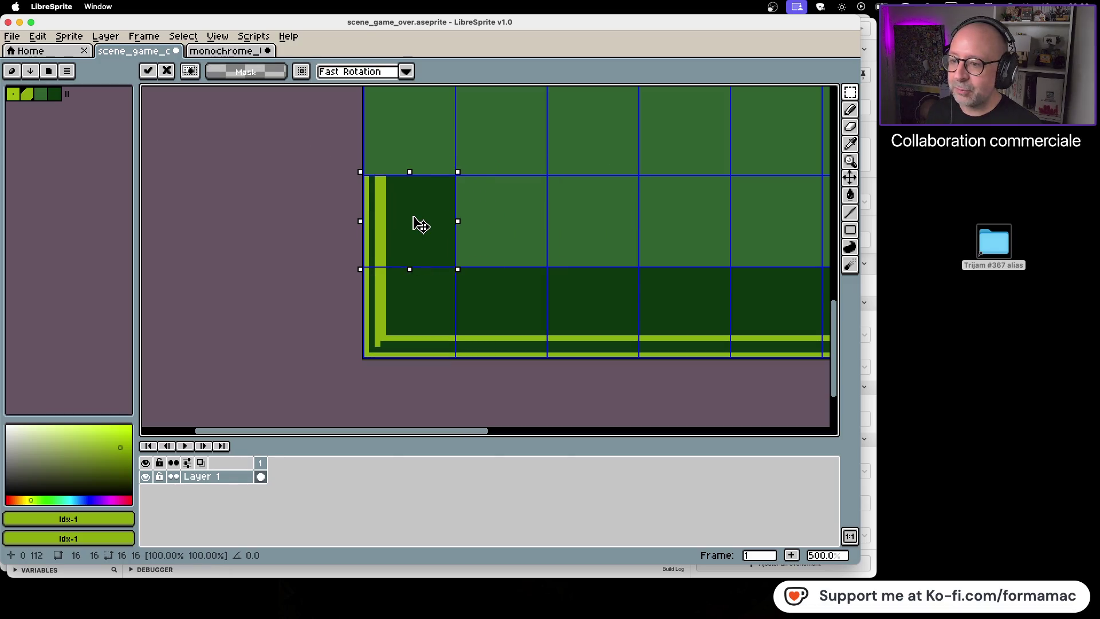
pyautogui.scroll(3, 550, 229)
pyautogui.press('super+v')
pyautogui.moveTo(563, 258); pyautogui.dragTo(410, 307)
pyautogui.press('super+c')
pyautogui.press('super+v')
pyautogui.moveTo(609, 221); pyautogui.dragTo(417, 197)
pyautogui.press('super+c')
pyautogui.scroll(3, 573, 230)
pyautogui.press('super+v')
# Stack the remaining edge tiles up the left column and commit the last one
pyautogui.moveTo(572, 248); pyautogui.dragTo(383, 296)
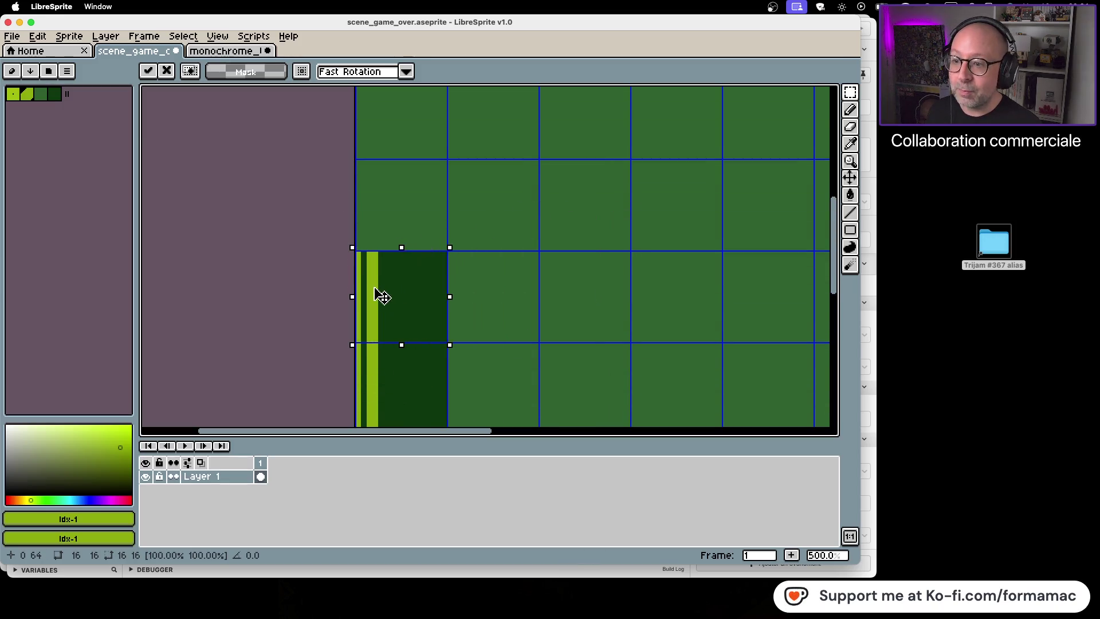
pyautogui.scroll(2, 621, 331)
pyautogui.press('super+v')
pyautogui.moveTo(588, 255)
pyautogui.mouseDown()
pyautogui.moveTo(408, 307)
pyautogui.moveTo(405, 331)
pyautogui.mouseUp()
pyautogui.press('super+c')
pyautogui.press('super+v')
pyautogui.moveTo(611, 263)
pyautogui.mouseDown()
pyautogui.moveTo(405, 246)
pyautogui.moveTo(441, 238)
pyautogui.mouseUp()
pyautogui.press('super+c')
pyautogui.scroll(3, 567, 304)
pyautogui.press('super+v')
pyautogui.moveTo(568, 369); pyautogui.dragTo(375, 255)
pyautogui.press('Return')
pyautogui.scroll(-4, 550, 253)
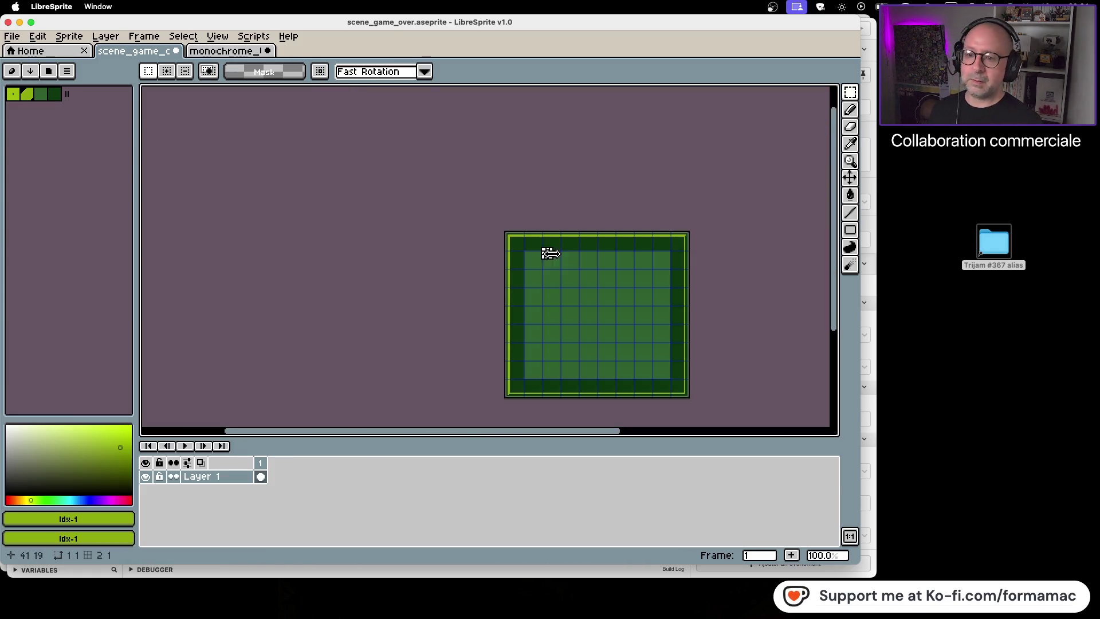
pyautogui.hscroll(5, 635, 319)
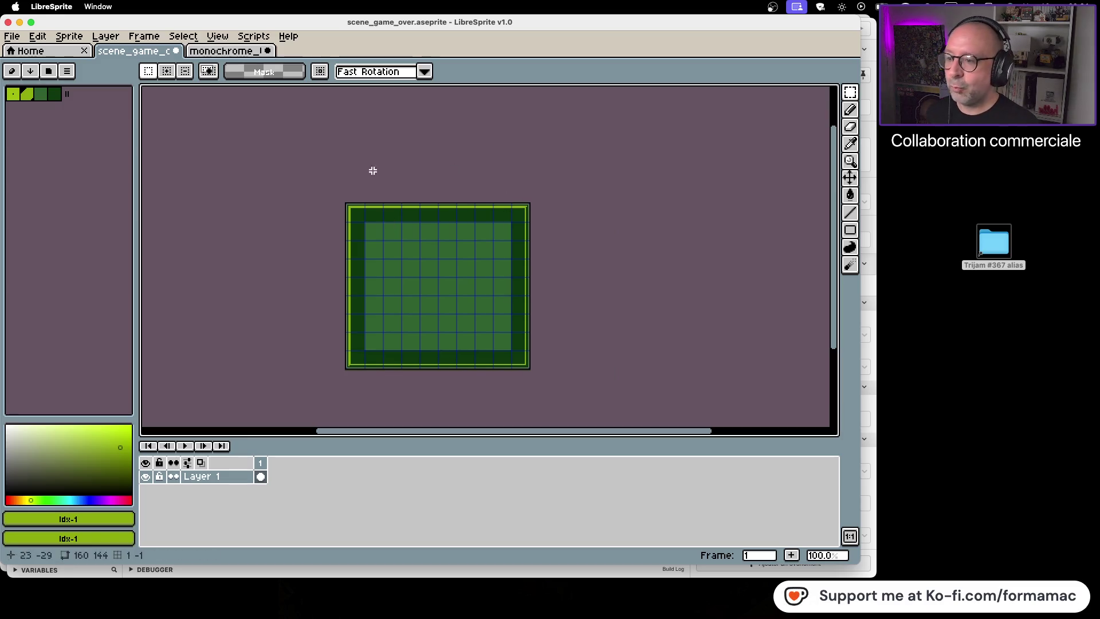
# Eyedrop the border's dark green and bucket-fill the lighter-green centre with it
pyautogui.click(850, 144)
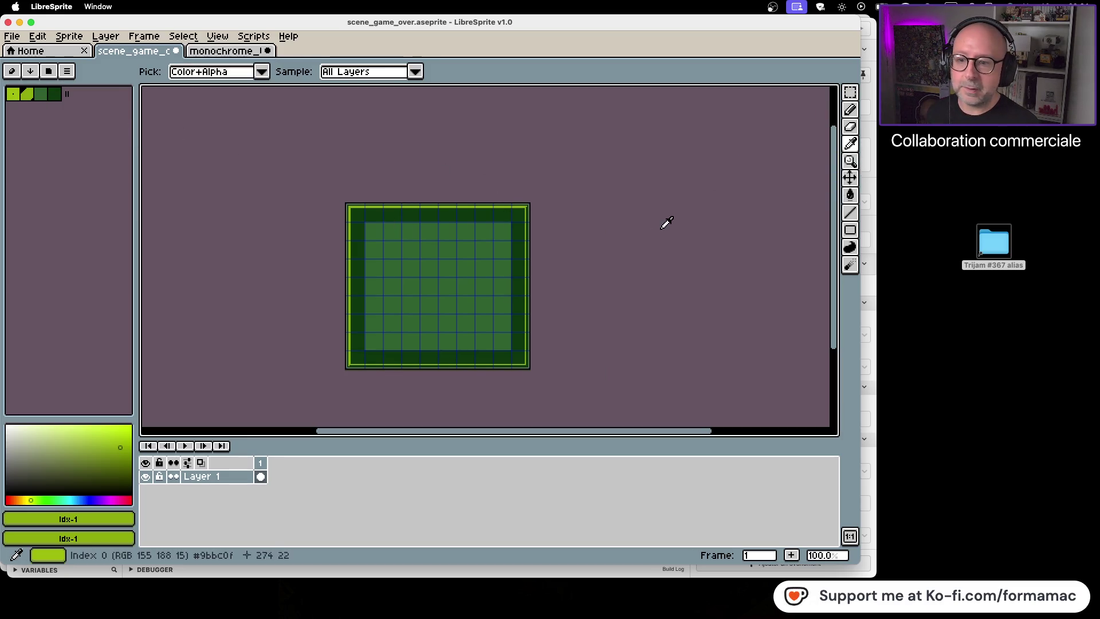
pyautogui.click(524, 284)
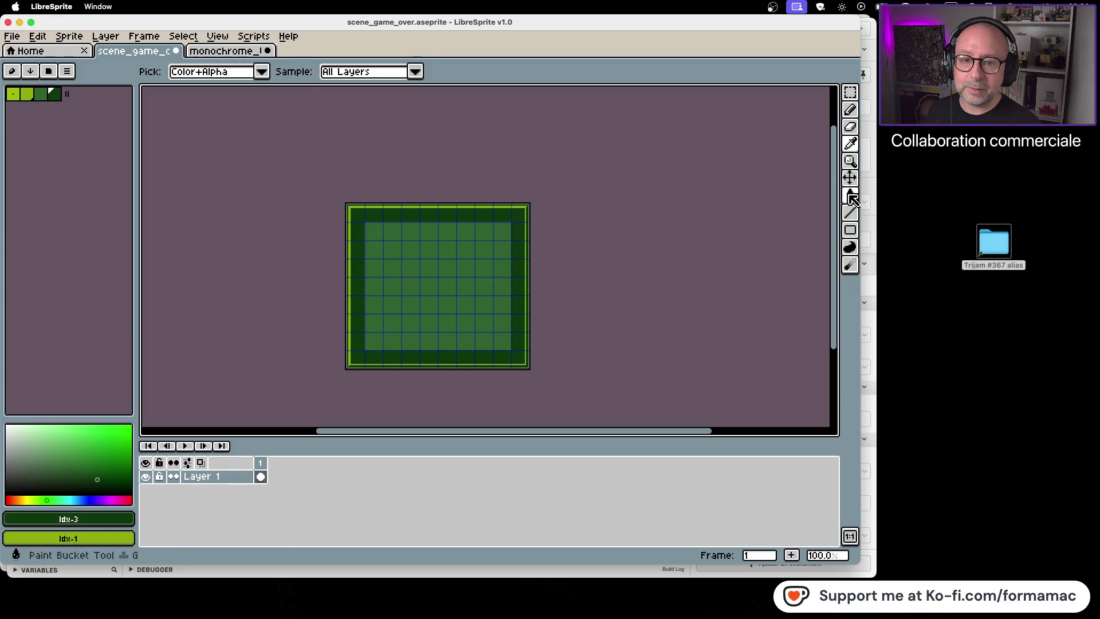
pyautogui.click(850, 194)
pyautogui.click(458, 293)
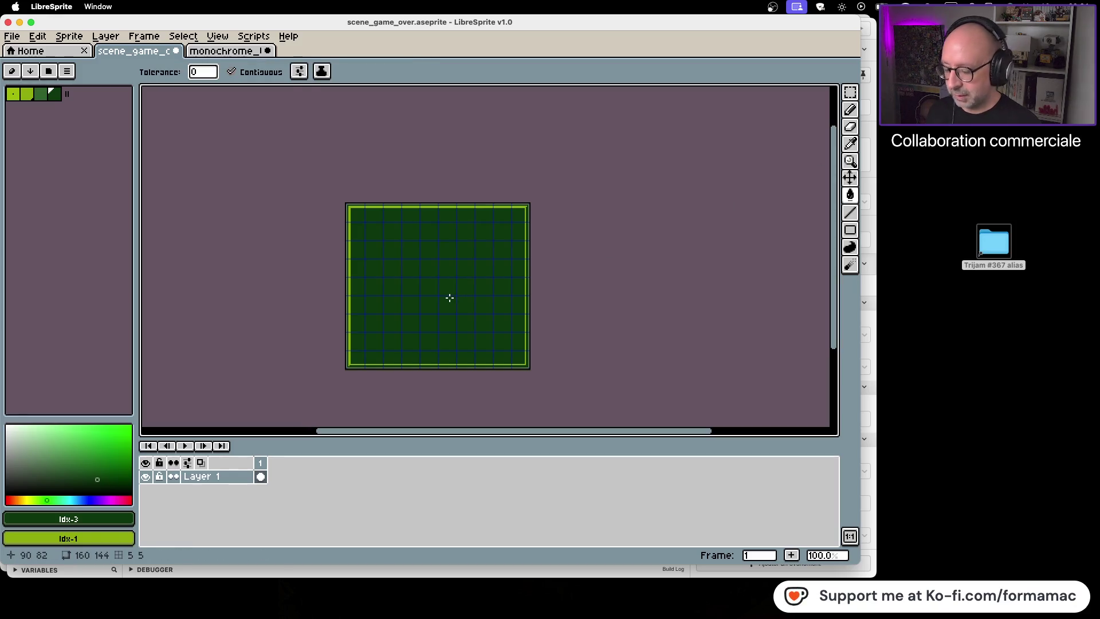
pyautogui.hotkey('ctrl', 'z')
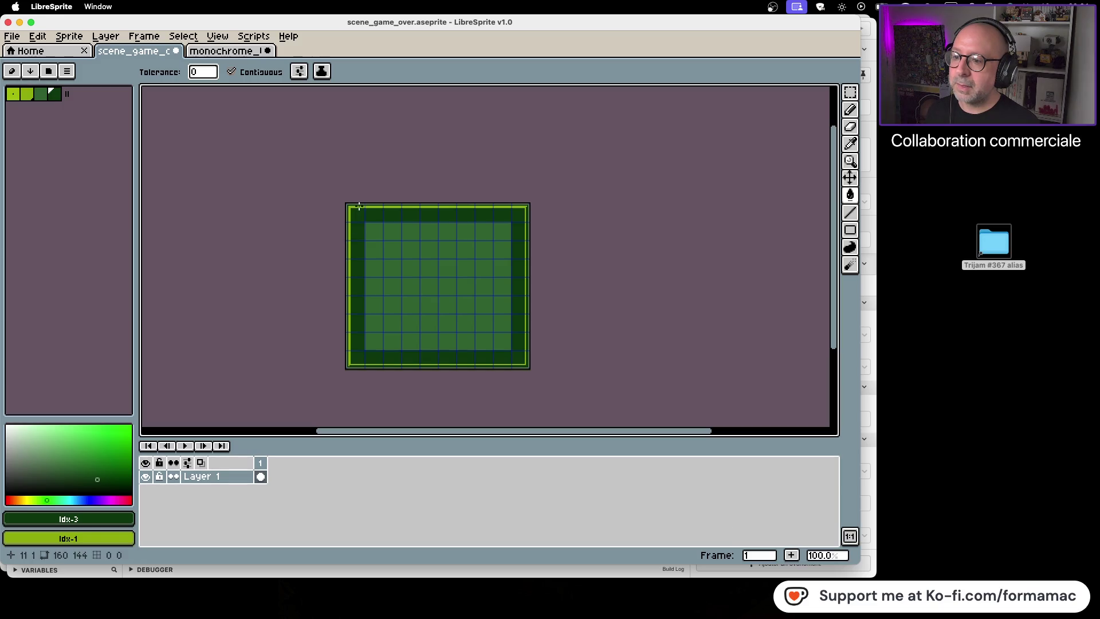
pyautogui.scroll(1, 423, 285)
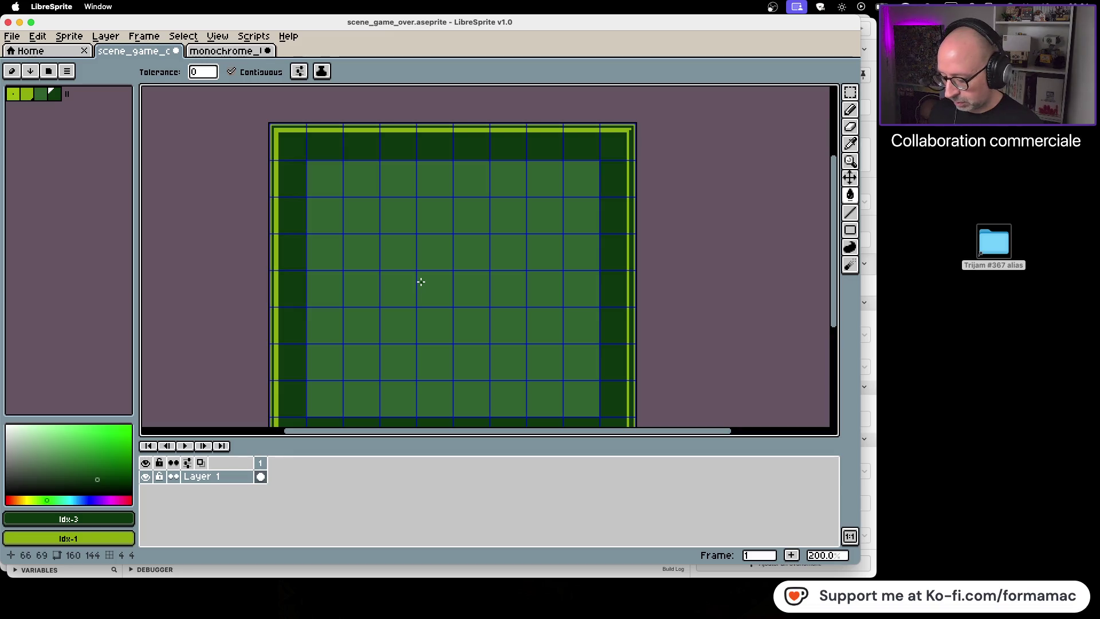
pyautogui.hotkey('ctrl', 'z')
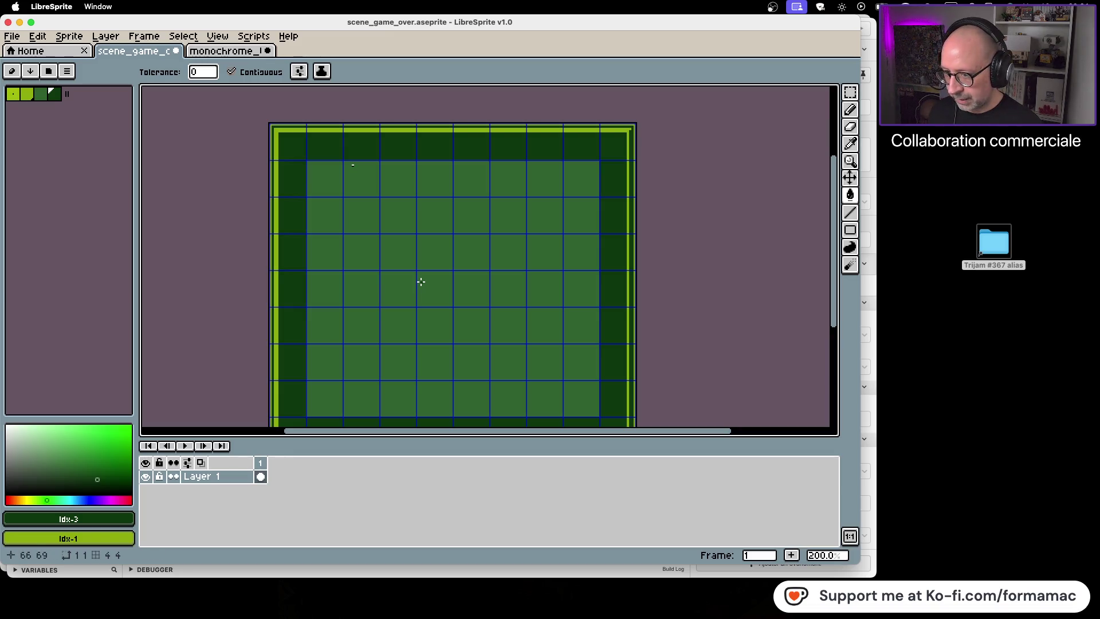
pyautogui.click(425, 278)
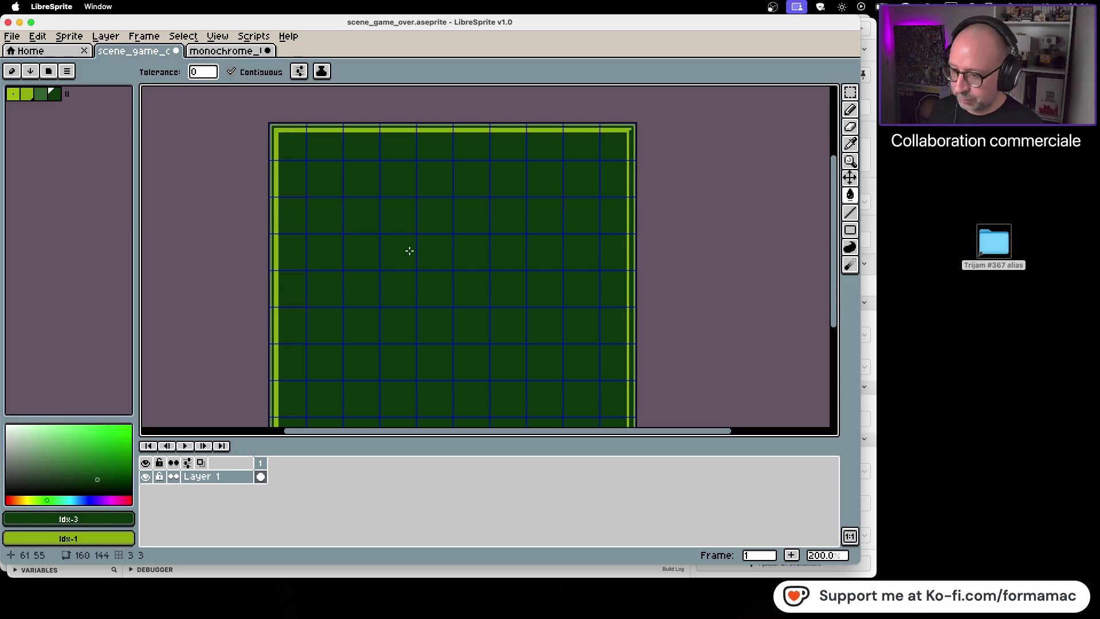
# Insert light-green GAME OVER text at the default size 10, then undo it as too small
pyautogui.press('t')
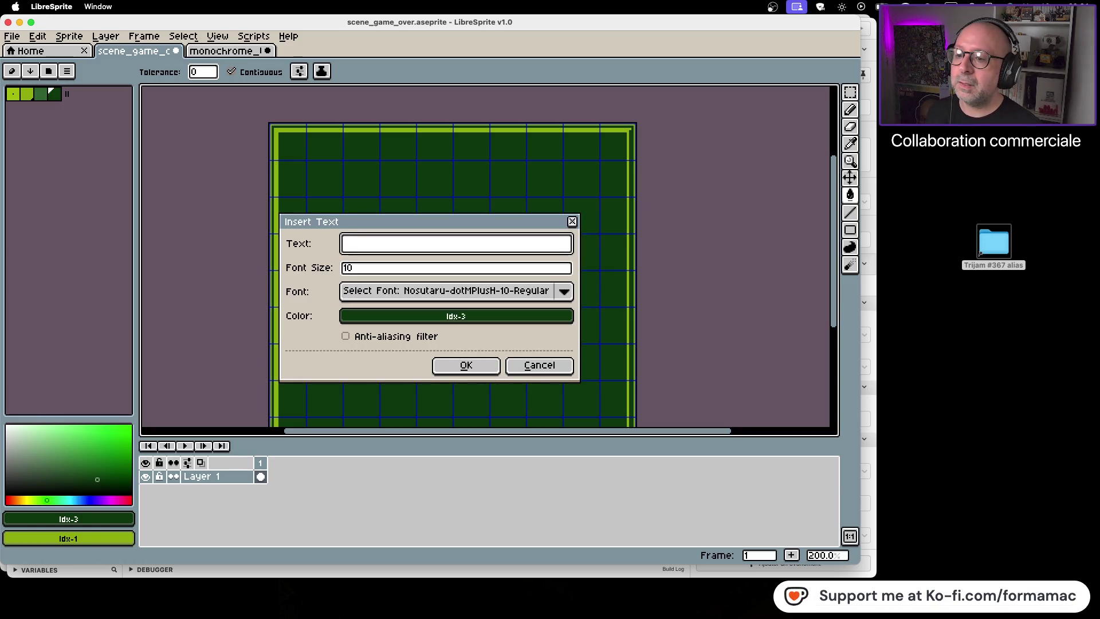
pyautogui.click(422, 317)
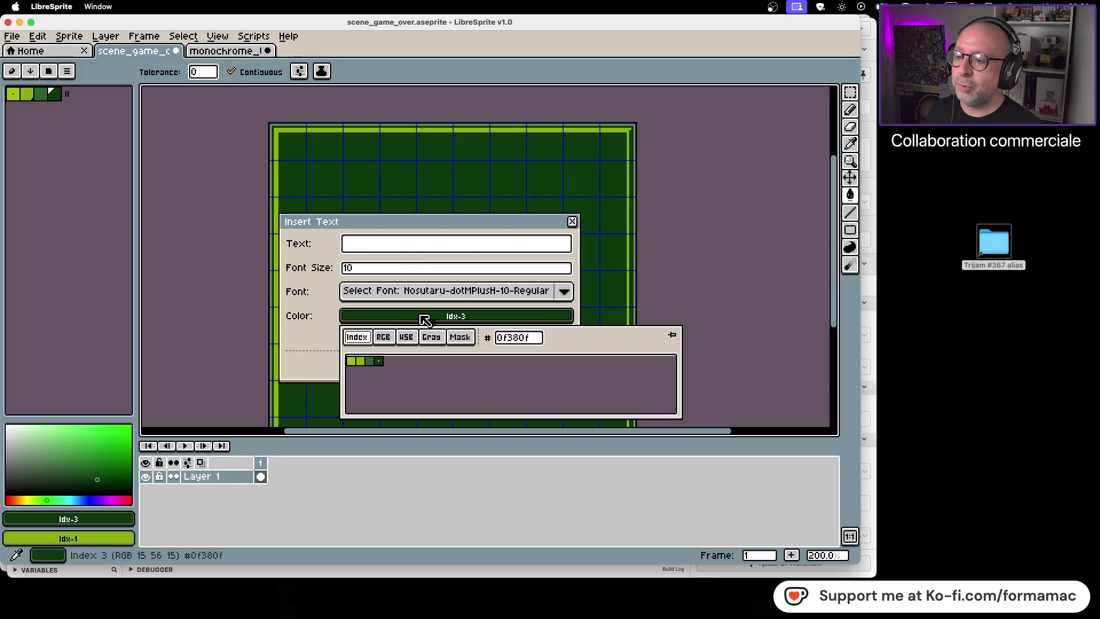
pyautogui.click(362, 366)
pyautogui.click(385, 248)
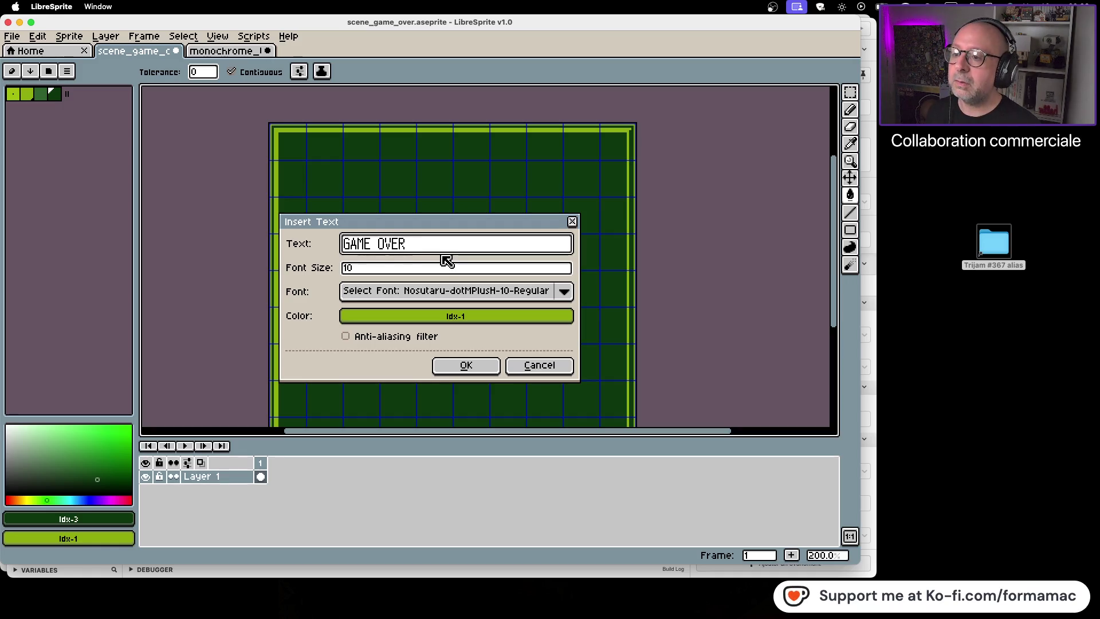
pyautogui.click(466, 366)
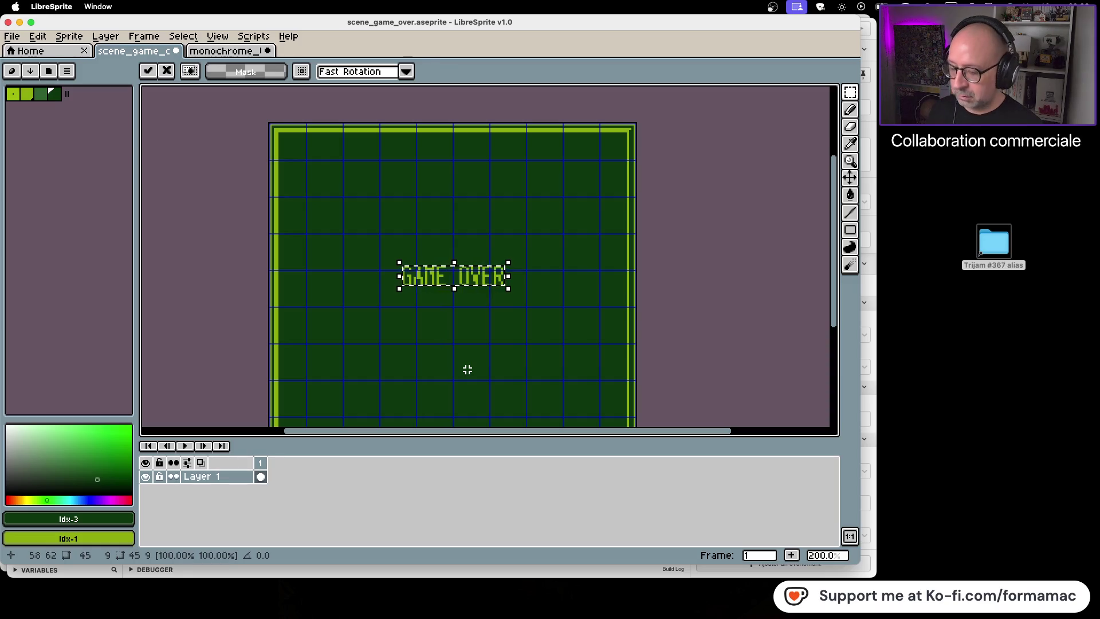
pyautogui.hotkey('ctrl', 'z')
# Retry the light-green GAME OVER text at font size 16, then discard it
pyautogui.hotkey('ctrl', 't')
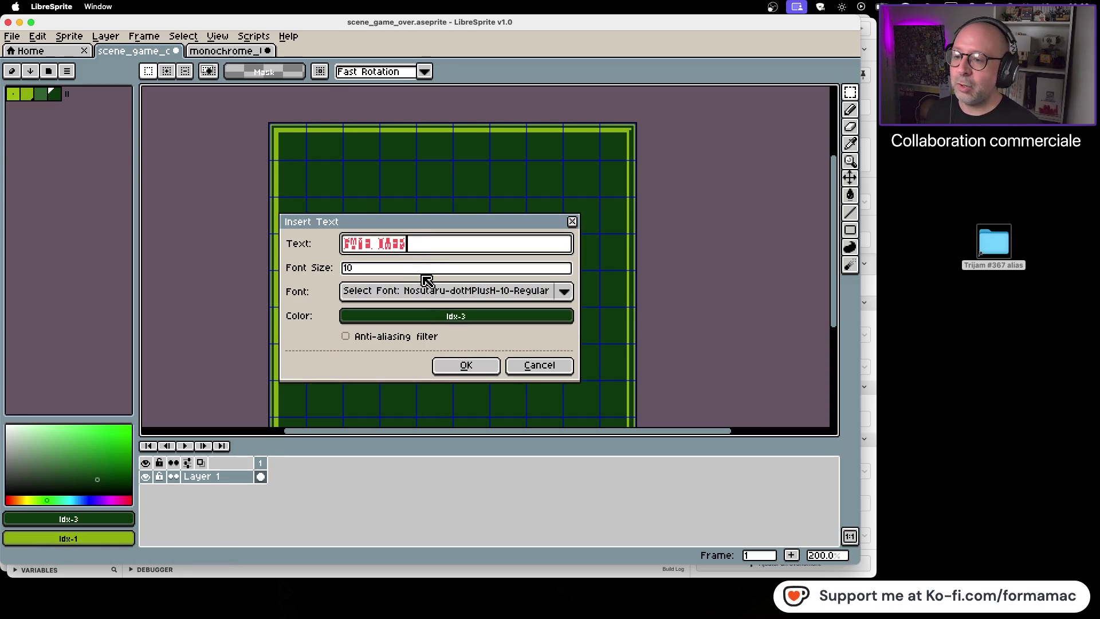
pyautogui.click(423, 275)
pyautogui.press('BackSpace')
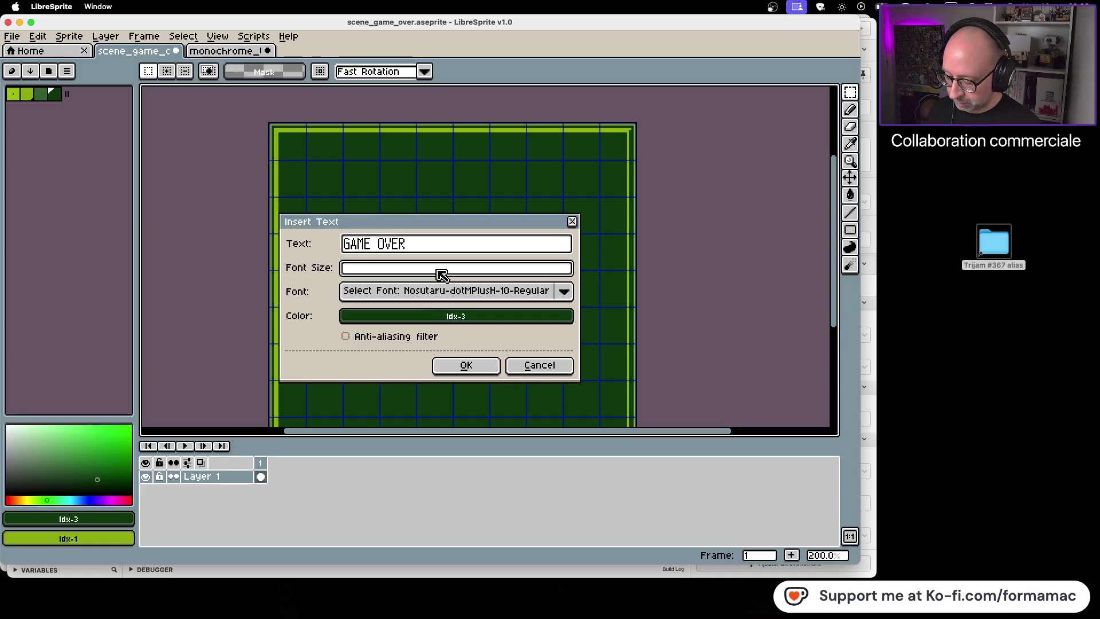
pyautogui.click(455, 317)
pyautogui.click(362, 366)
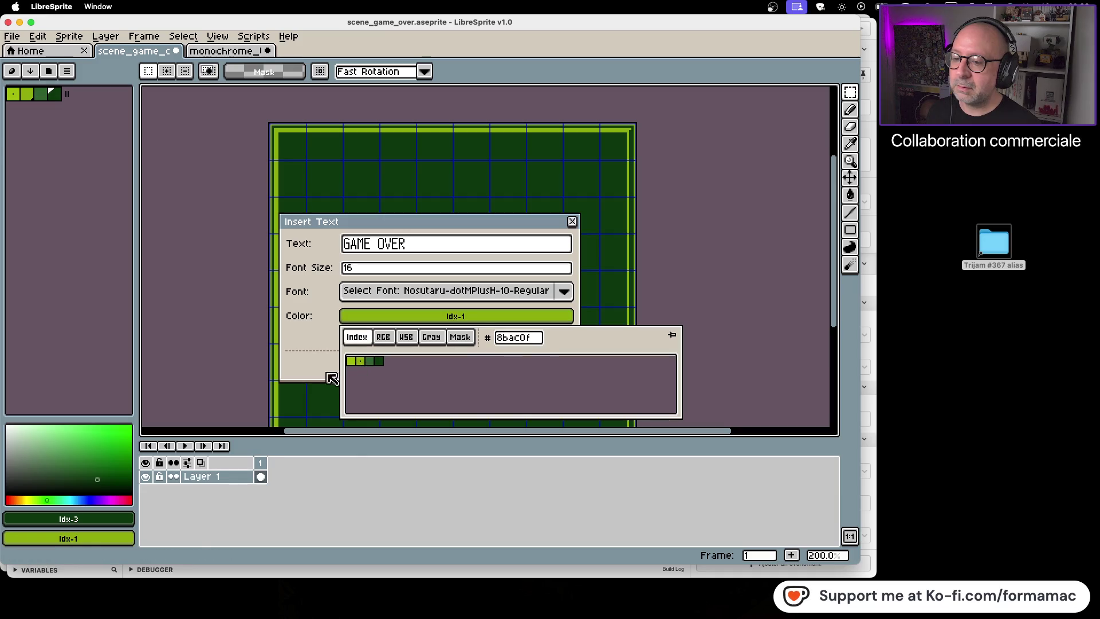
pyautogui.click(463, 367)
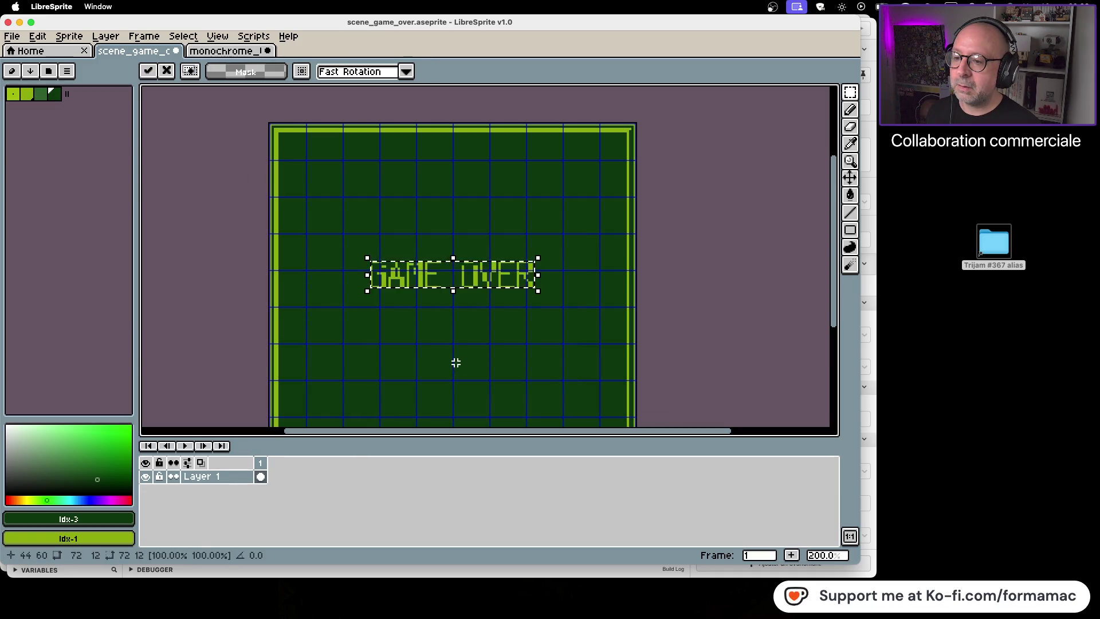
pyautogui.hotkey('ctrl', 'z')
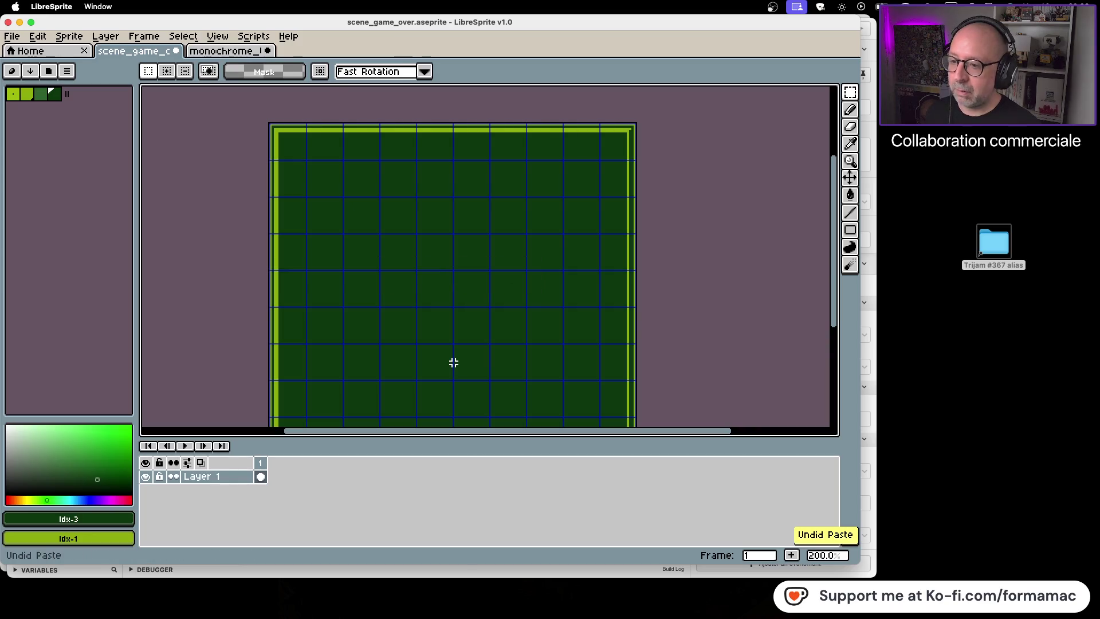
# Place the GAME OVER text at font size 26 in light green
pyautogui.hotkey('ctrl', 't')
pyautogui.press('Tab')
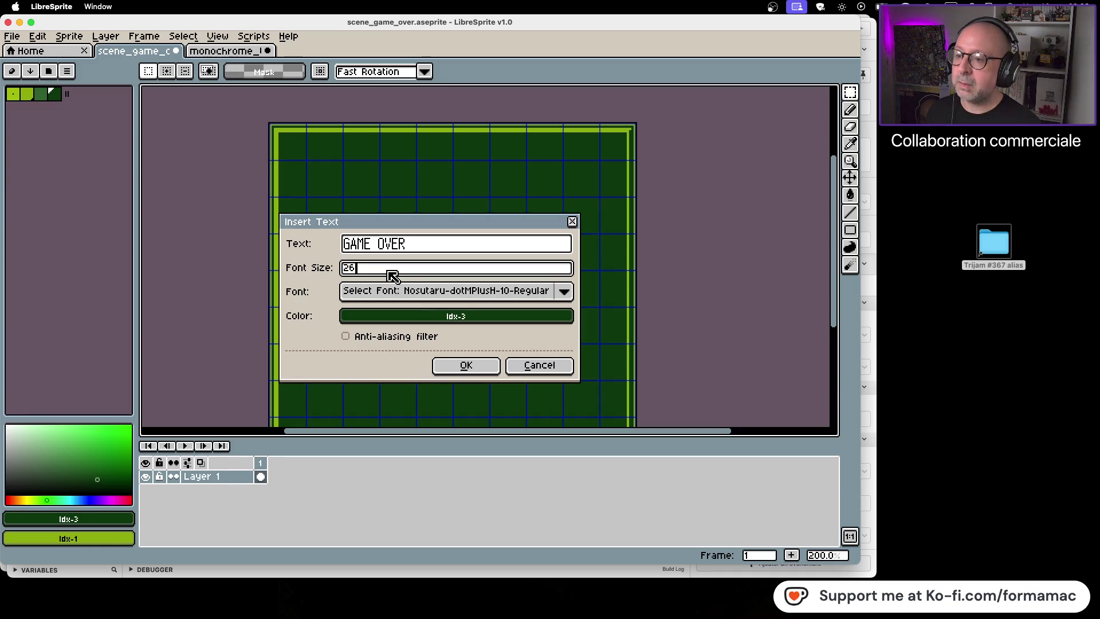
pyautogui.click(422, 316)
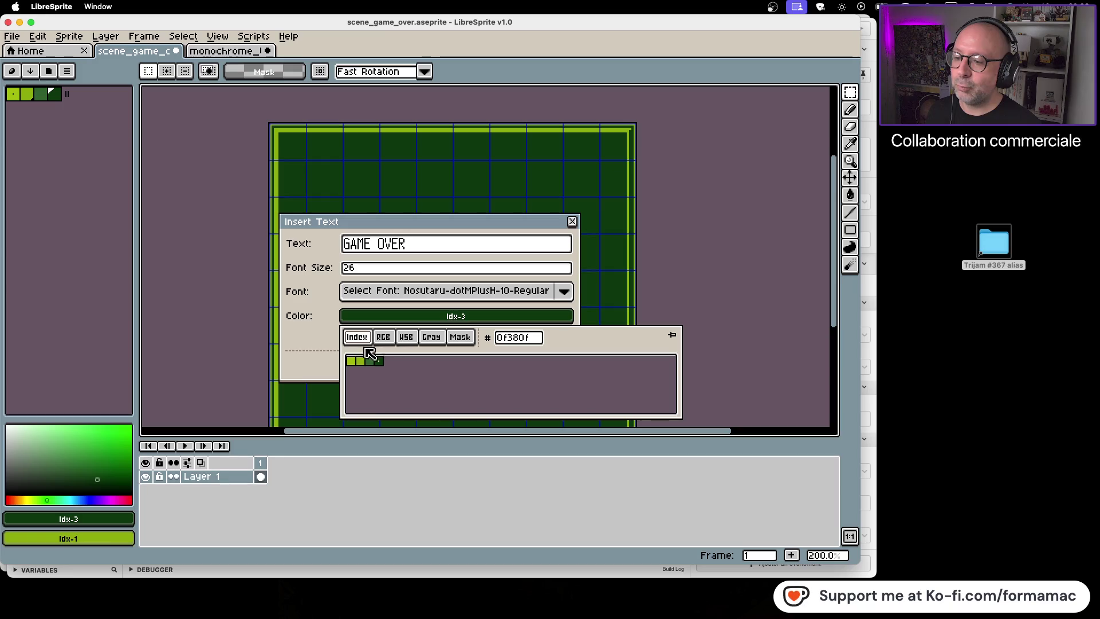
pyautogui.click(355, 365)
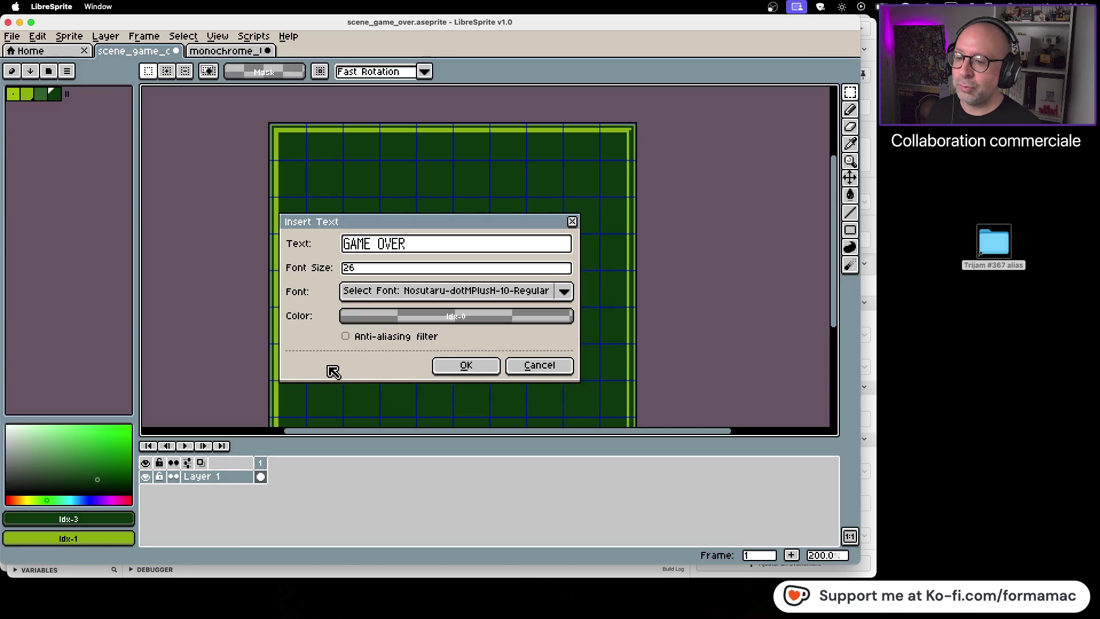
pyautogui.click(373, 316)
pyautogui.click(361, 361)
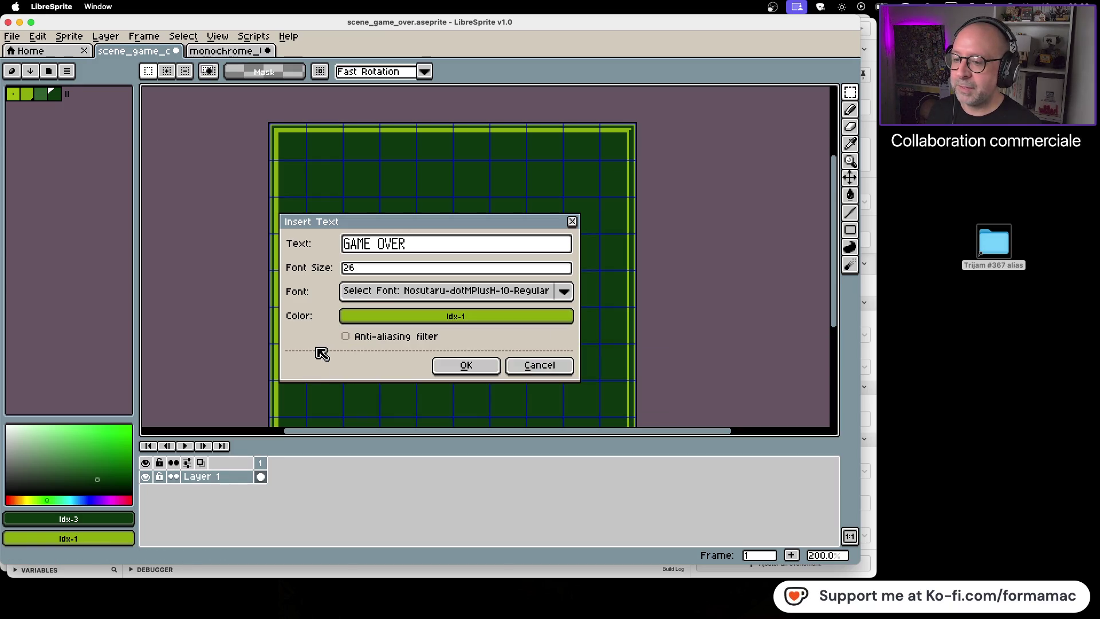
pyautogui.click(481, 368)
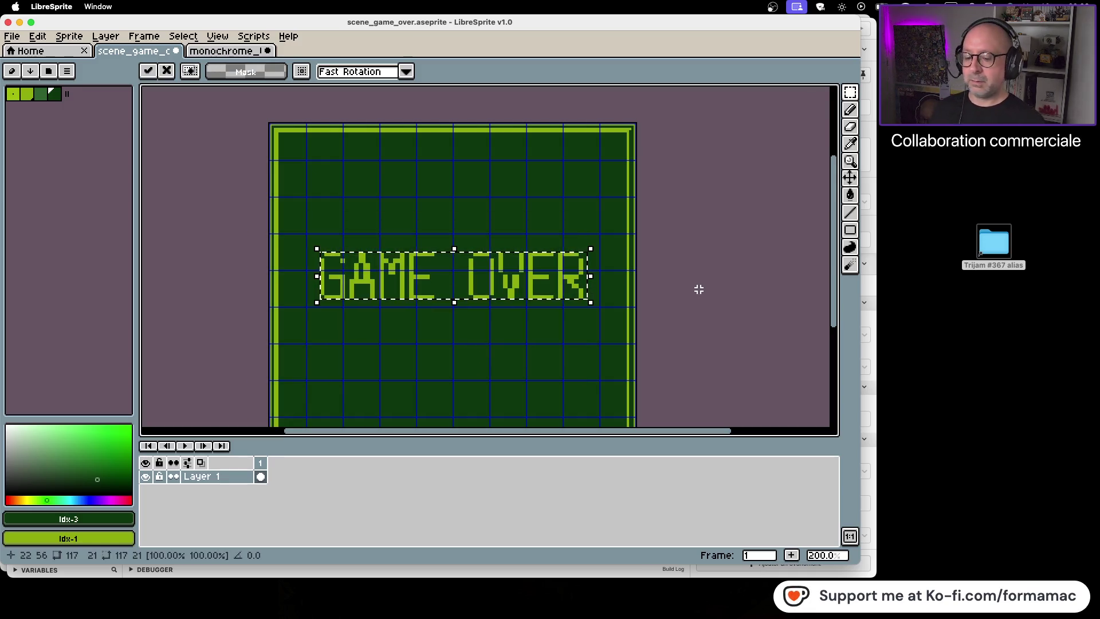
# Nudge the GAME OVER lettering down slightly and recentre it on the canvas
pyautogui.scroll(-1, 642, 281)
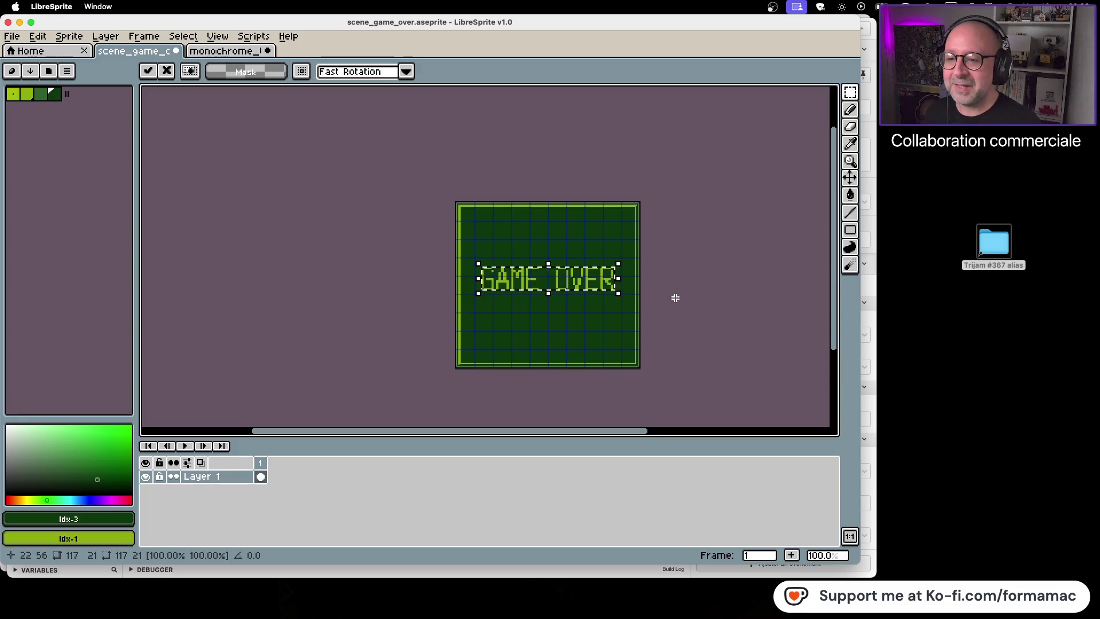
pyautogui.scroll(1, 648, 304)
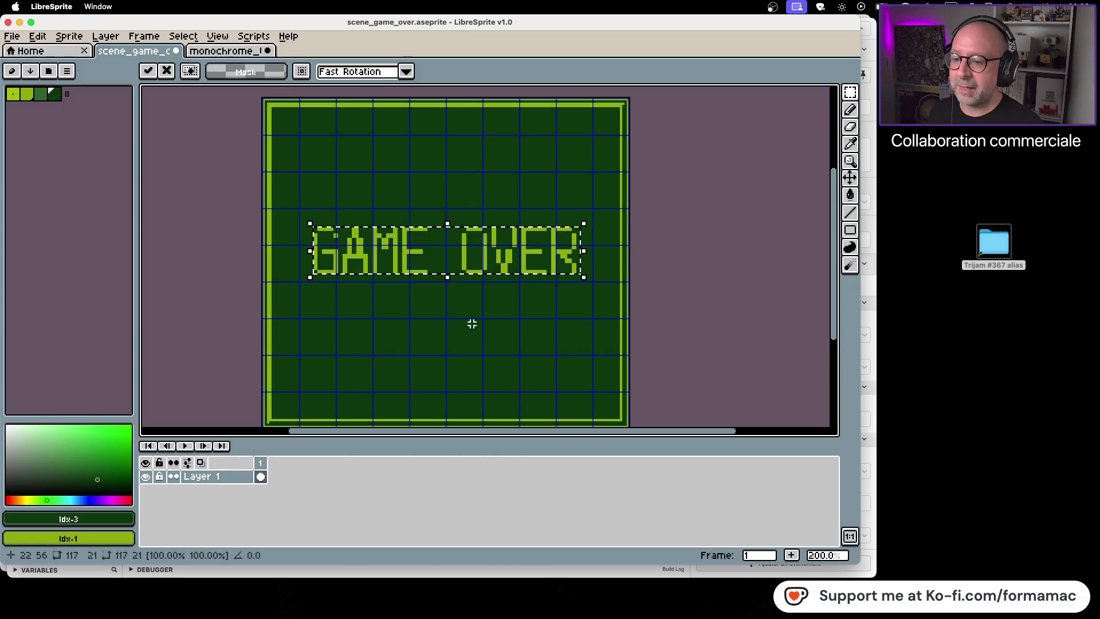
pyautogui.moveTo(530, 262); pyautogui.dragTo(531, 273)
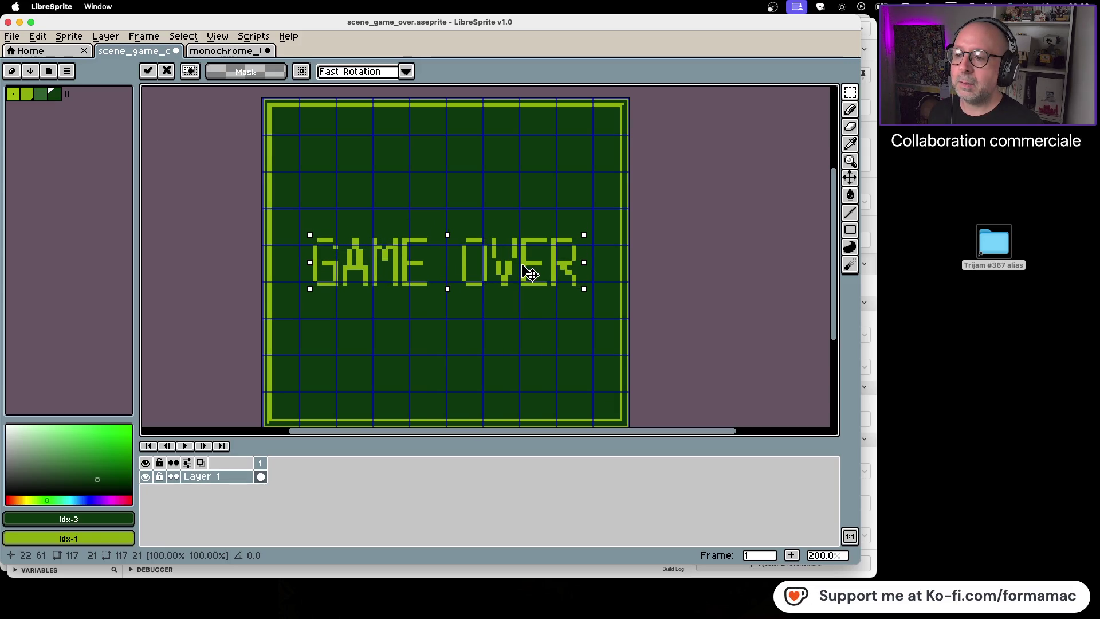
pyautogui.click(695, 258)
pyautogui.scroll(-1, 709, 258)
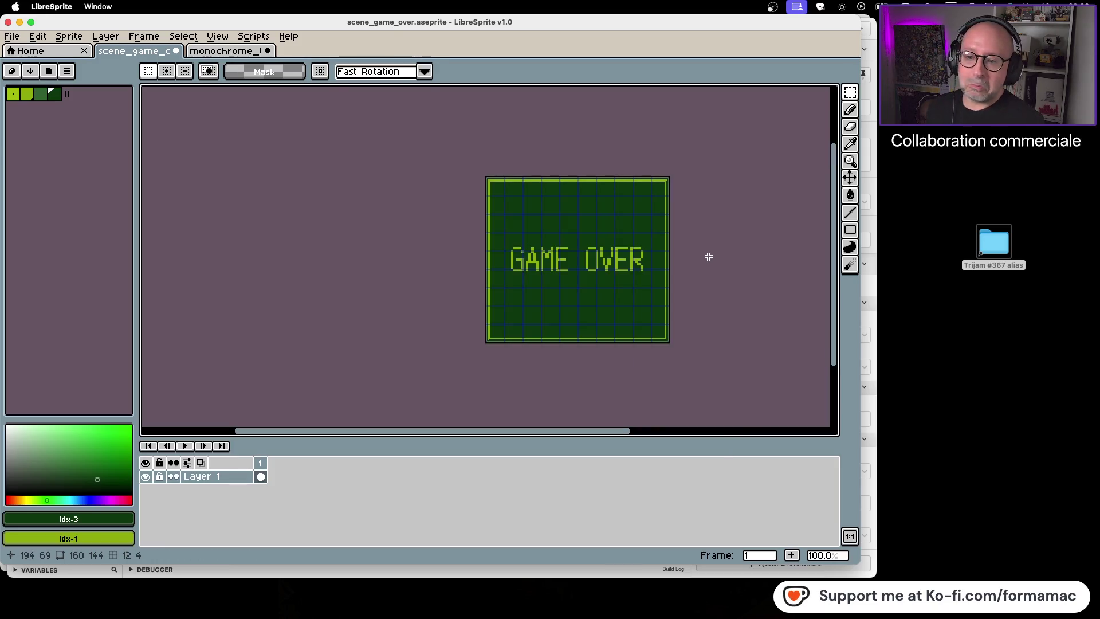
pyautogui.moveTo(707, 256); pyautogui.dragTo(615, 235)
# Save the sprite as a PNG file named scene_game_over.png
pyautogui.press('super+s')
pyautogui.click(22, 37)
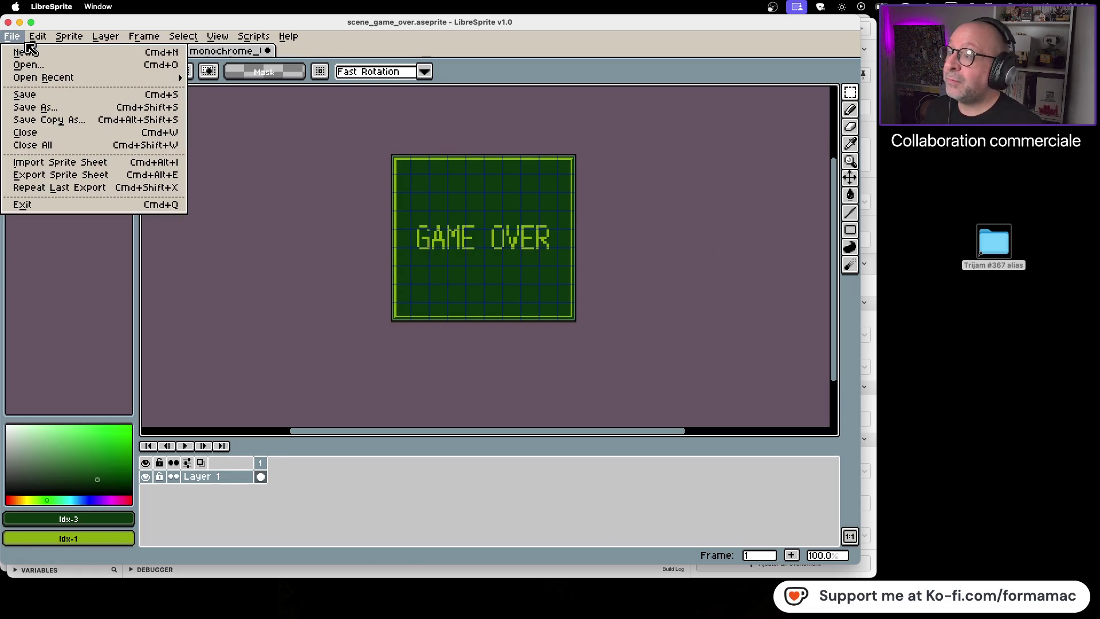
pyautogui.click(44, 107)
pyautogui.click(198, 522)
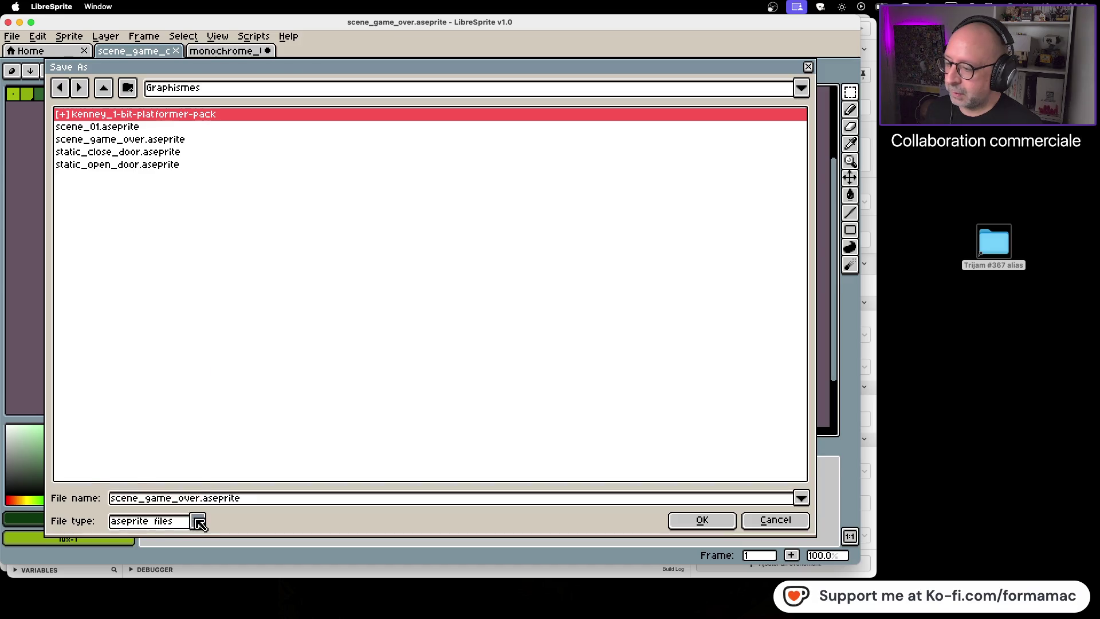
pyautogui.click(153, 489)
pyautogui.click(721, 520)
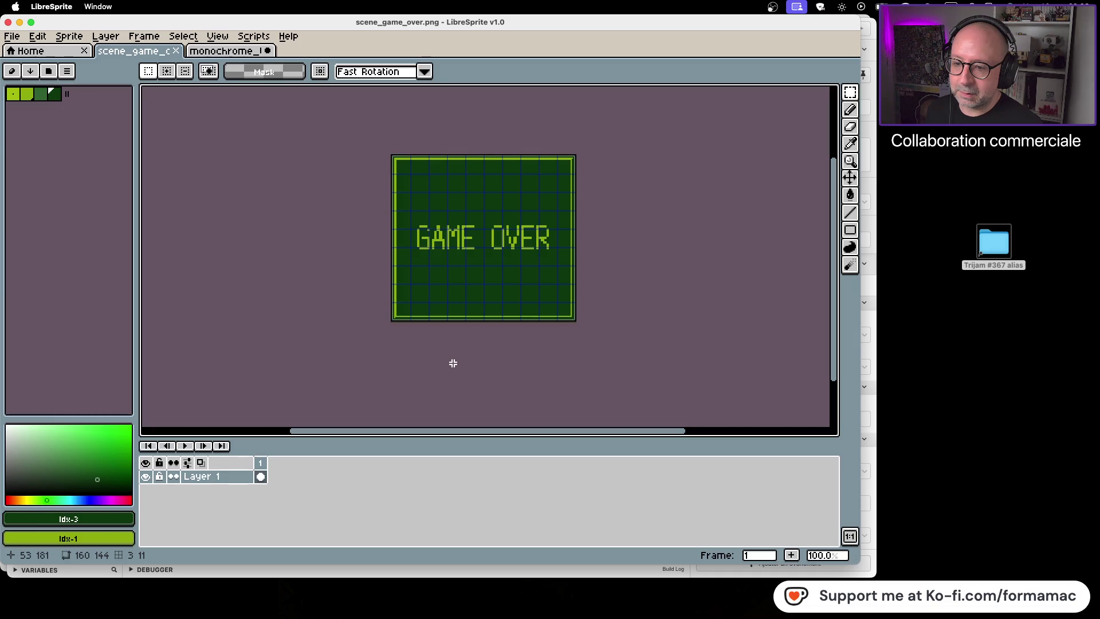
pyautogui.doubleClick(998, 262)
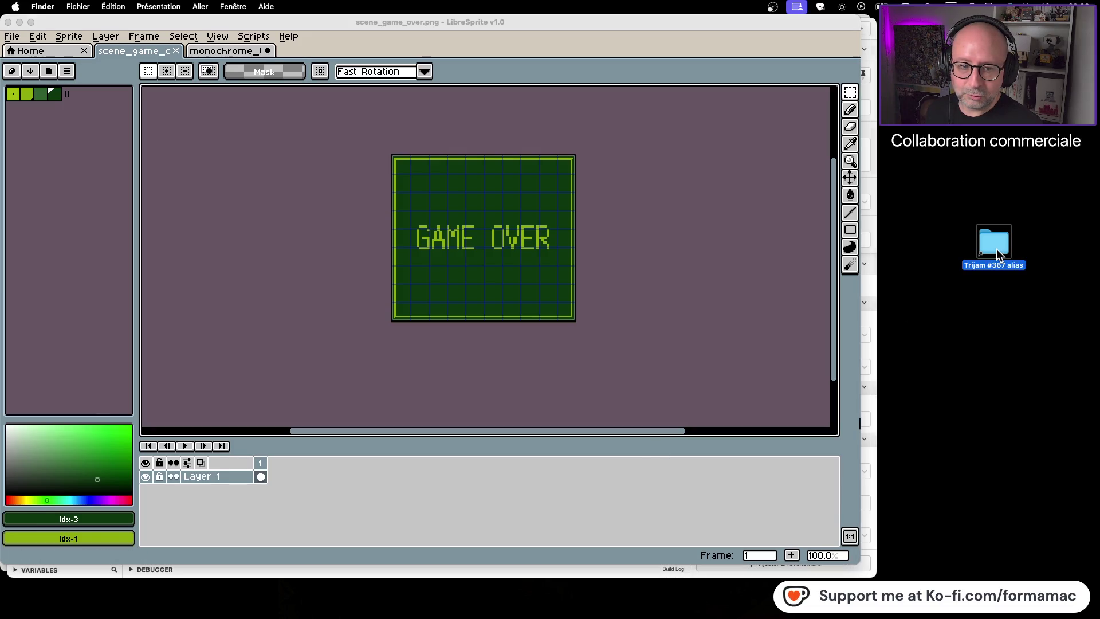
# Browse Trijam #367's folders to the project's assets/backgrounds folder to find scene_game_over.png
pyautogui.doubleClick(655, 276)
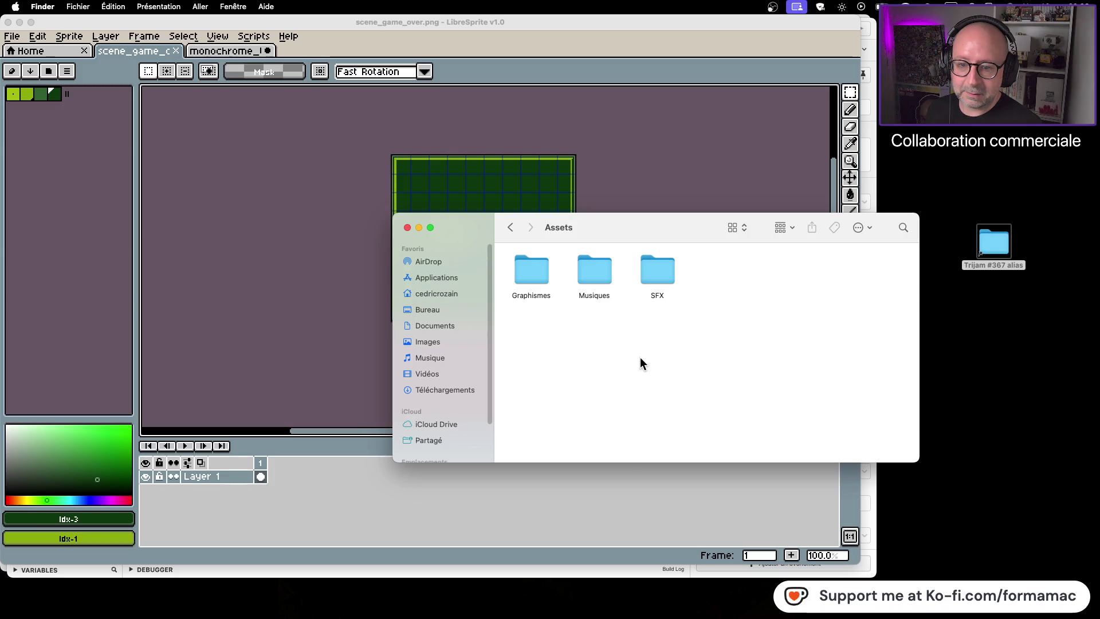
pyautogui.doubleClick(520, 270)
pyautogui.click(722, 392)
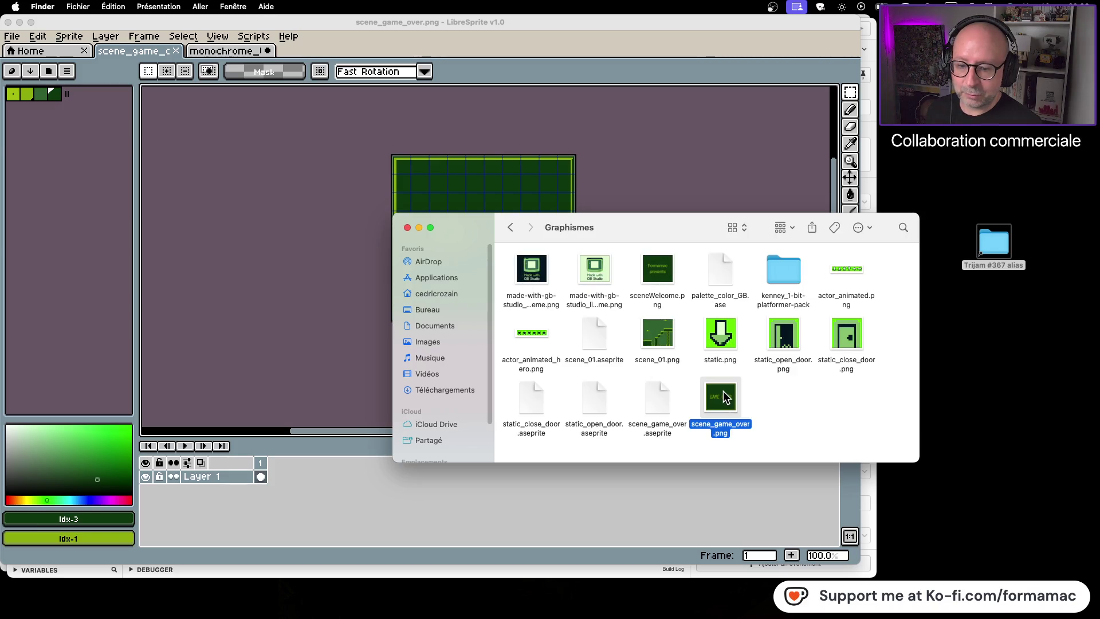
pyautogui.click(582, 250)
pyautogui.click(508, 227)
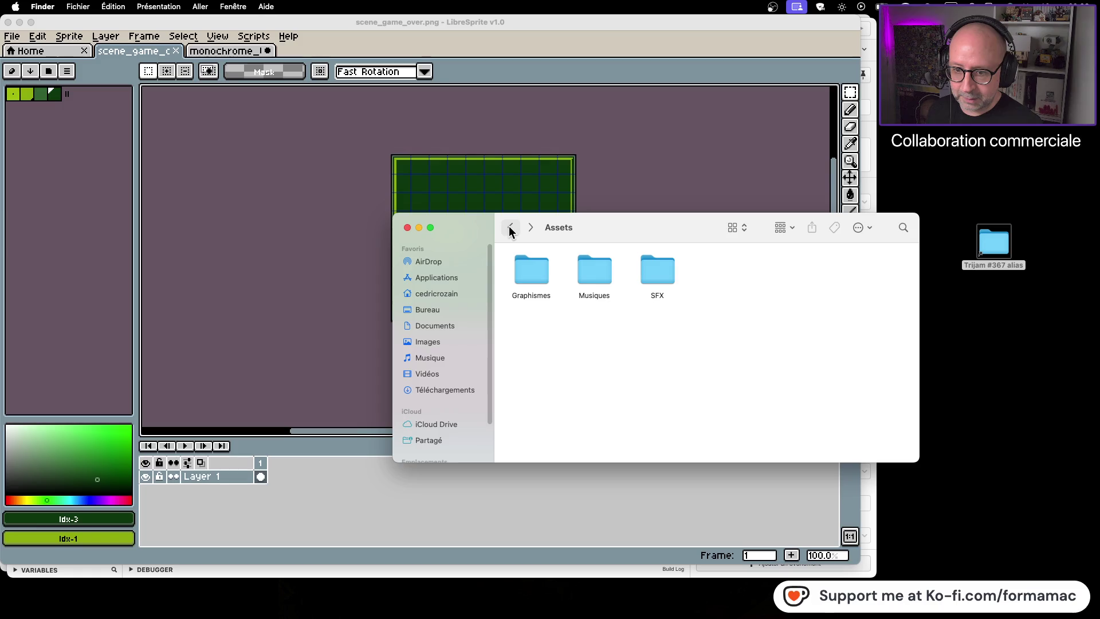
pyautogui.click(509, 227)
pyautogui.doubleClick(521, 261)
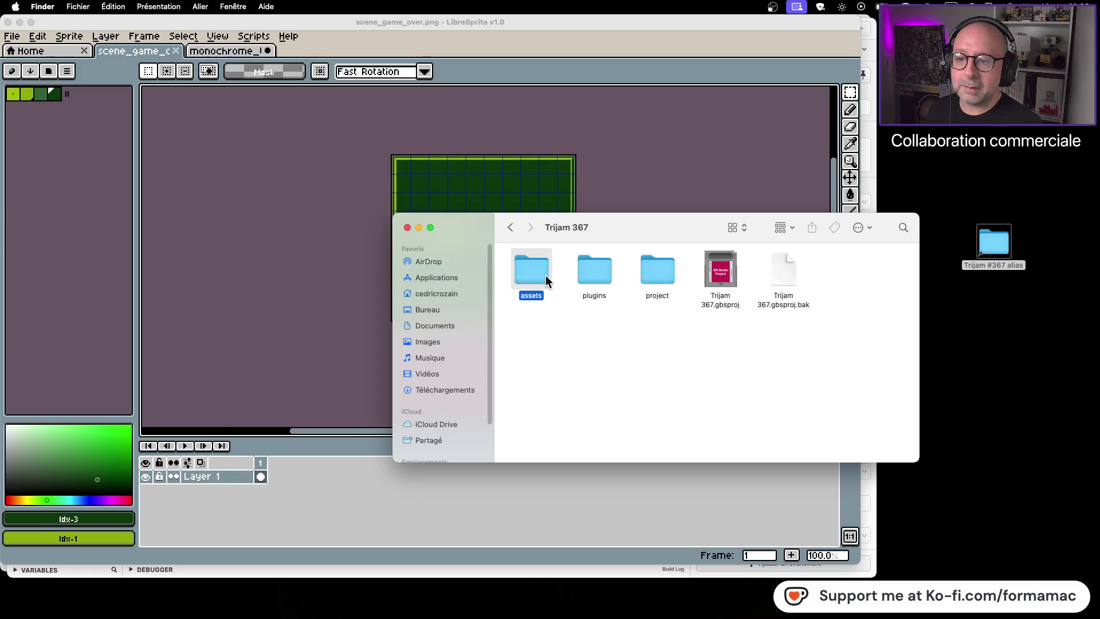
pyautogui.doubleClick(545, 275)
pyautogui.doubleClick(582, 278)
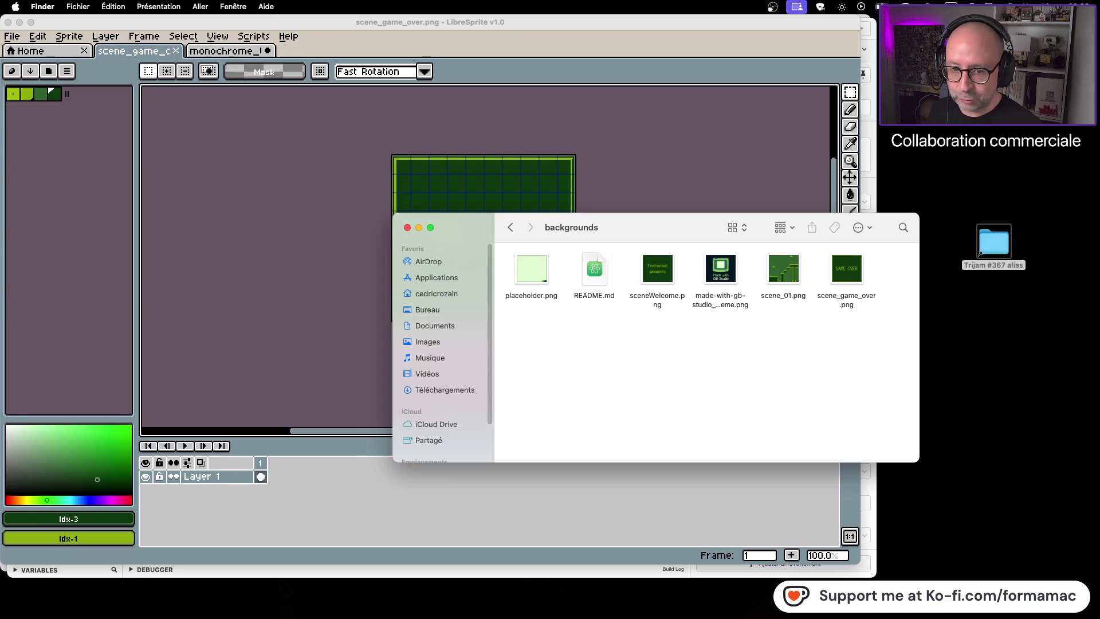
# Go back up to the Trijam 367 folder and open the Trijam 367.gbsproj project
pyautogui.press('super+Tab')
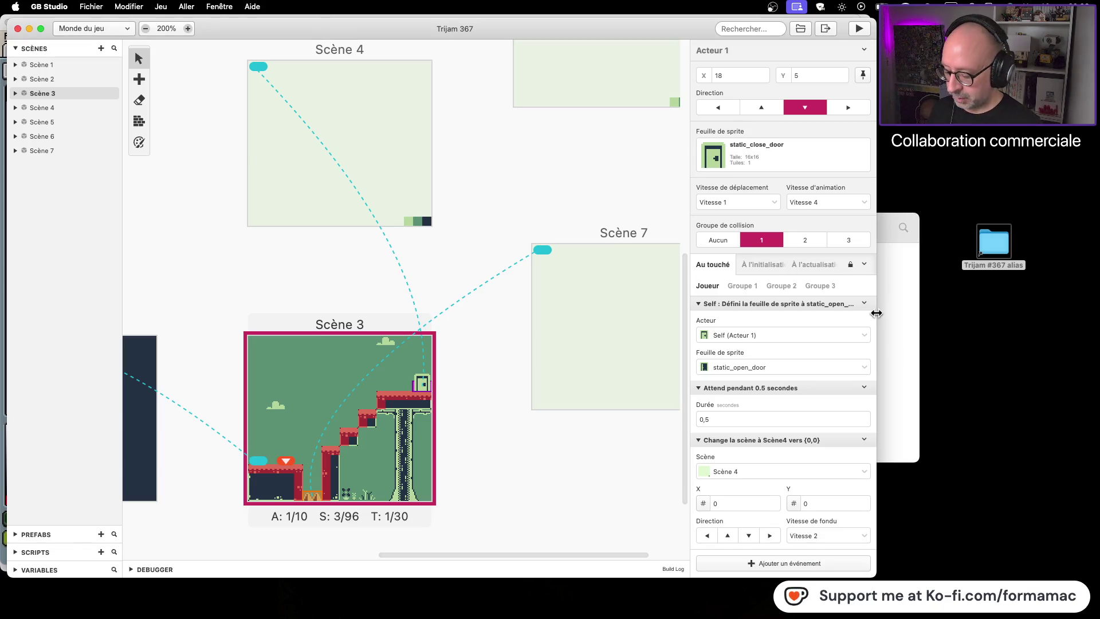
pyautogui.press('super+Tab')
pyautogui.click(624, 310)
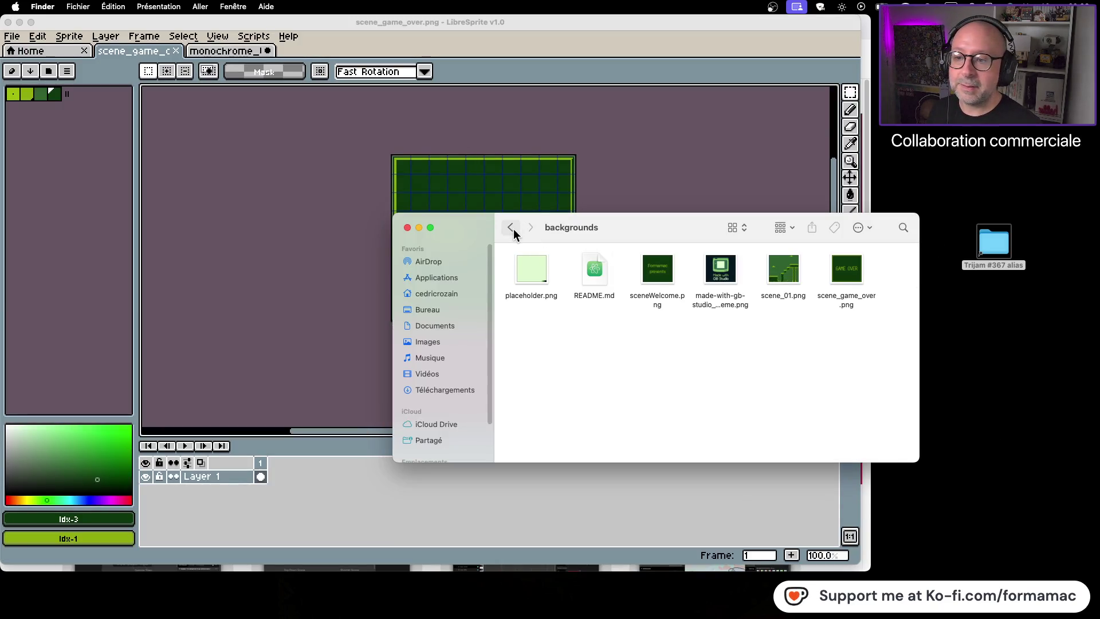
pyautogui.click(510, 227)
pyautogui.doubleClick(719, 273)
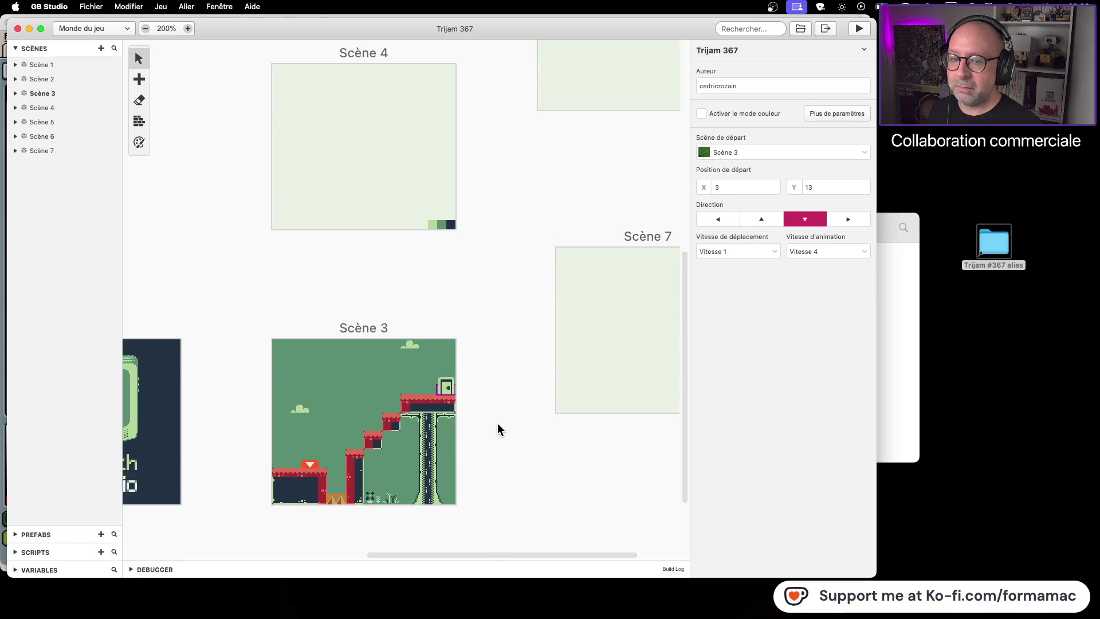
# Pan the world view, then select Scène 3 and Scène 7 to show Scène 7's background options
pyautogui.hscroll(3, 500, 430)
pyautogui.scroll(1, 501, 429)
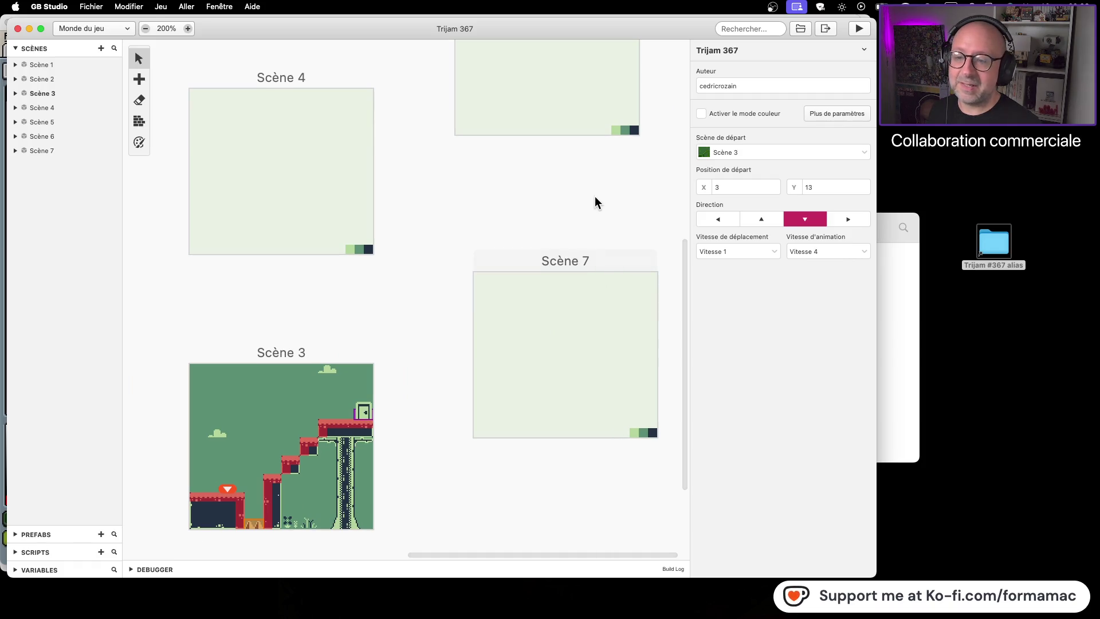
pyautogui.scroll(5, 595, 202)
pyautogui.scroll(-4, 526, 390)
pyautogui.hscroll(-1, 535, 358)
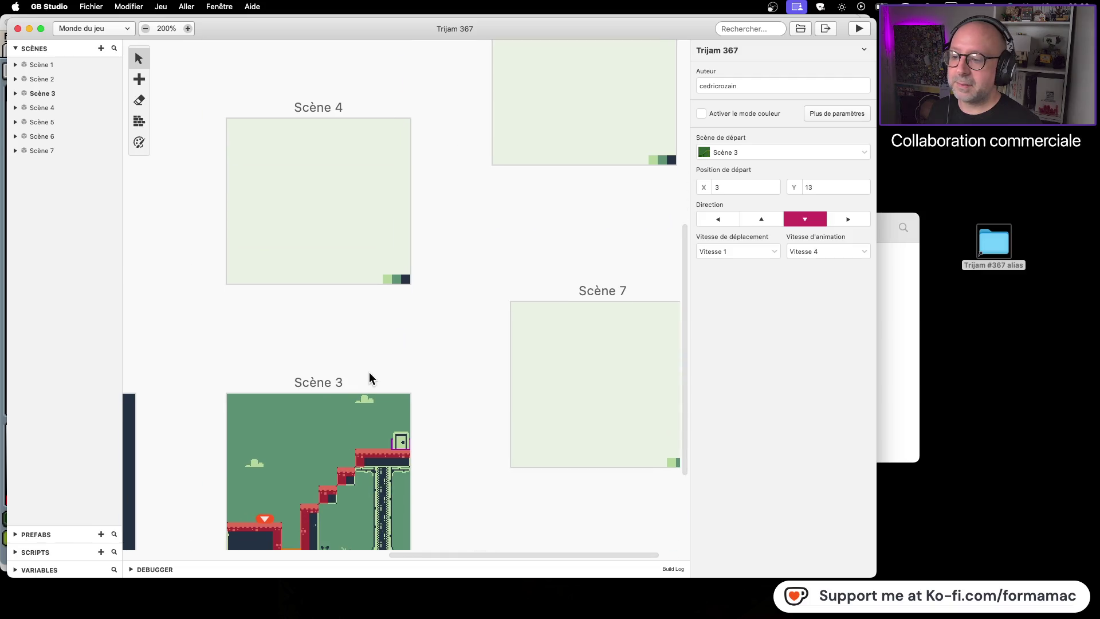
pyautogui.click(367, 381)
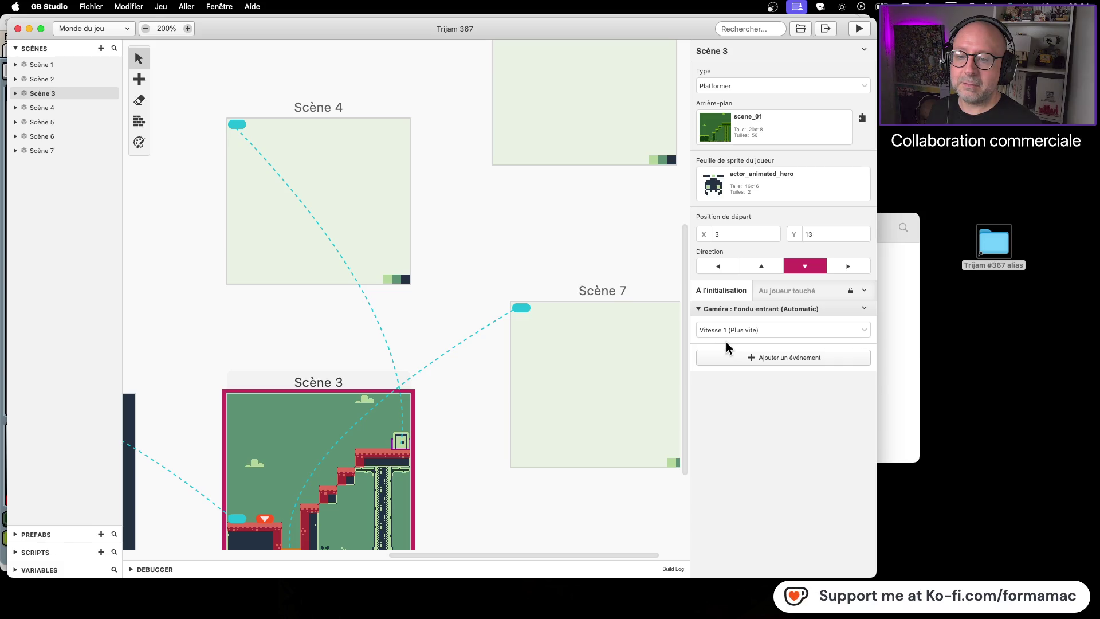
pyautogui.click(569, 299)
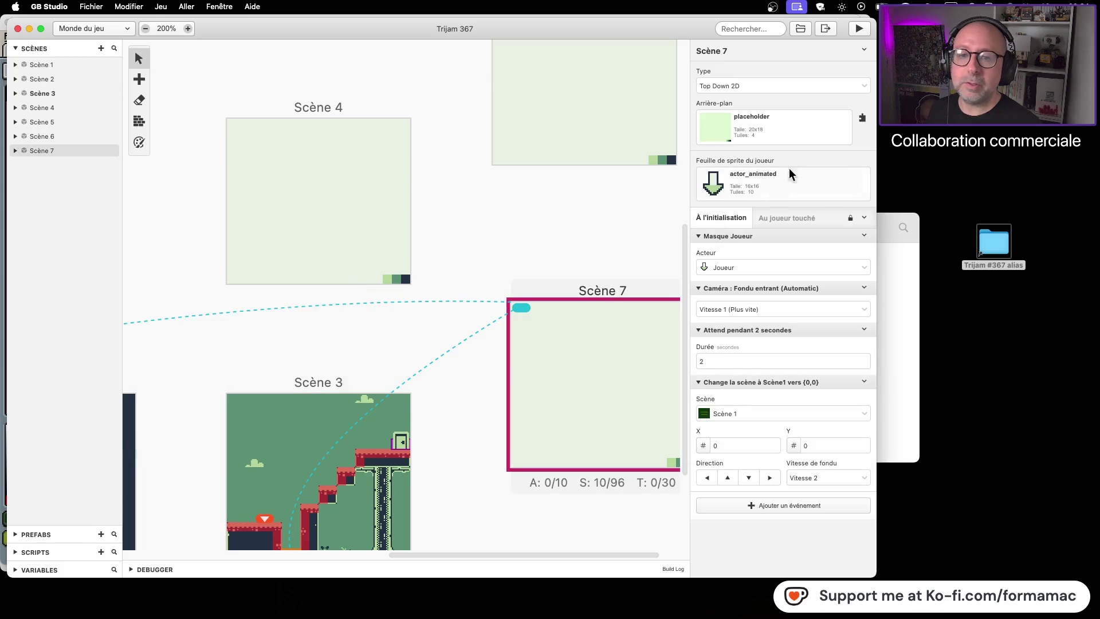
pyautogui.click(771, 111)
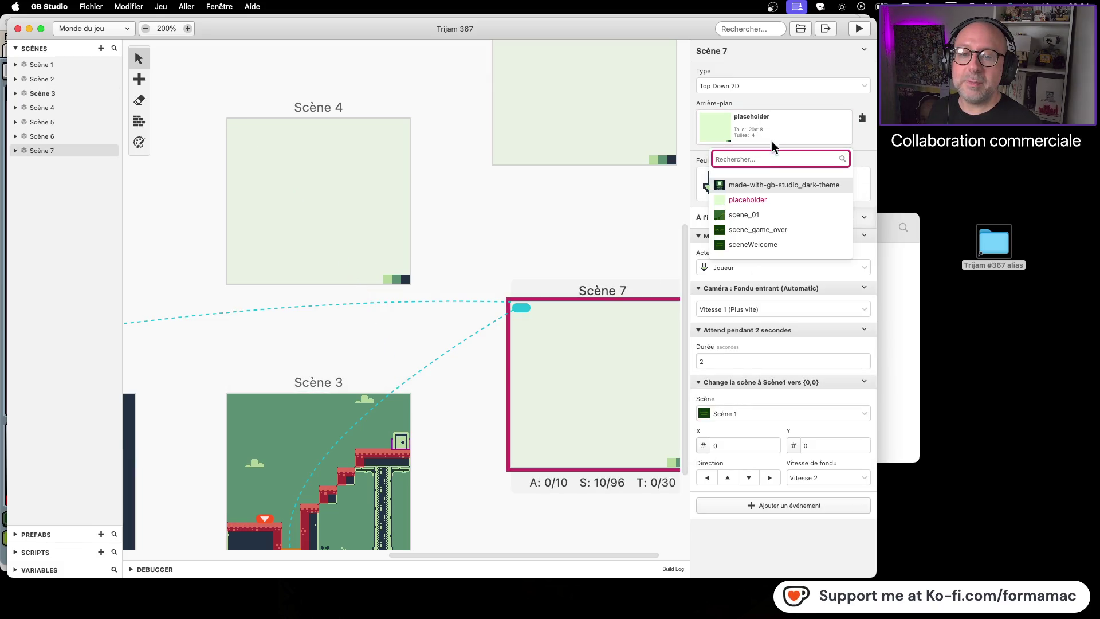
# Set Scène 7's background to scene_game_over, deselect it and save the project
pyautogui.click(799, 237)
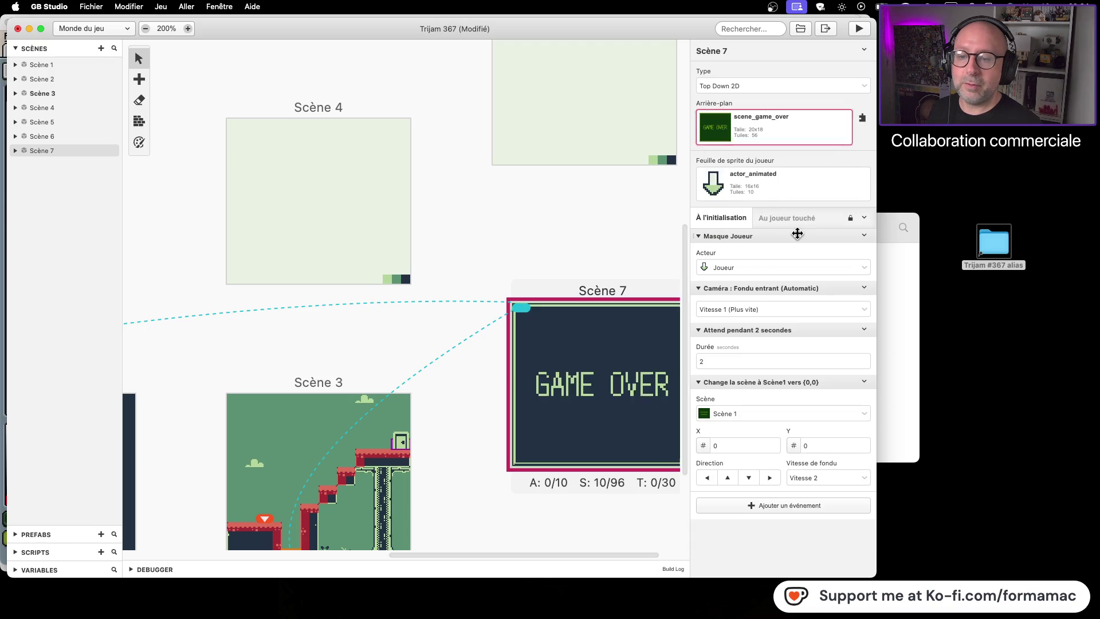
pyautogui.click(595, 249)
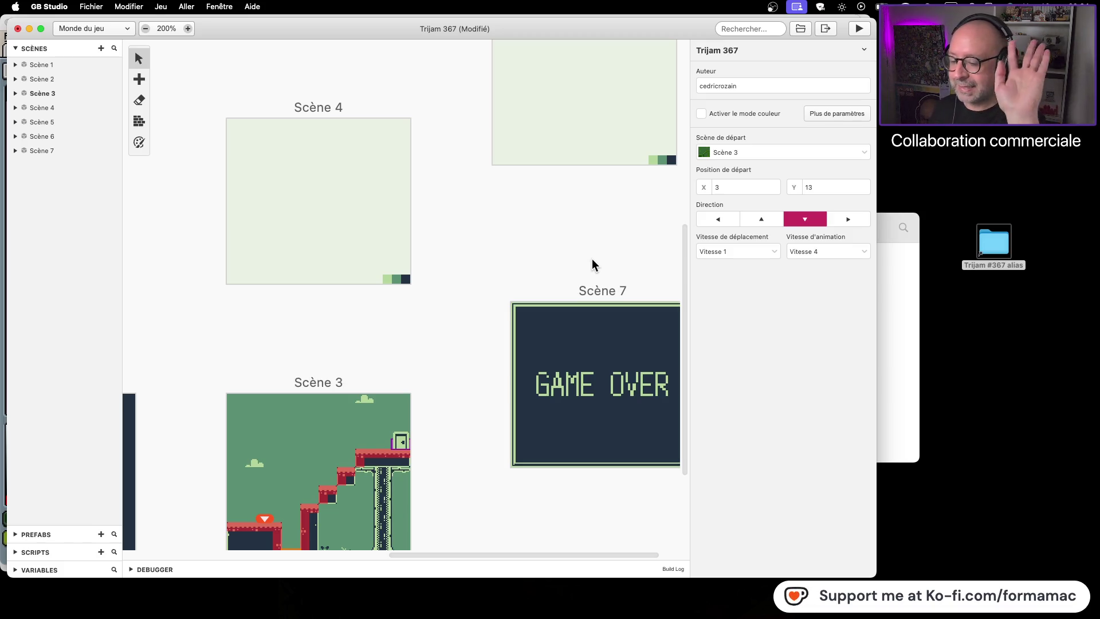
pyautogui.press('super+s')
pyautogui.hscroll(-4, 491, 324)
pyautogui.scroll(-1, 492, 324)
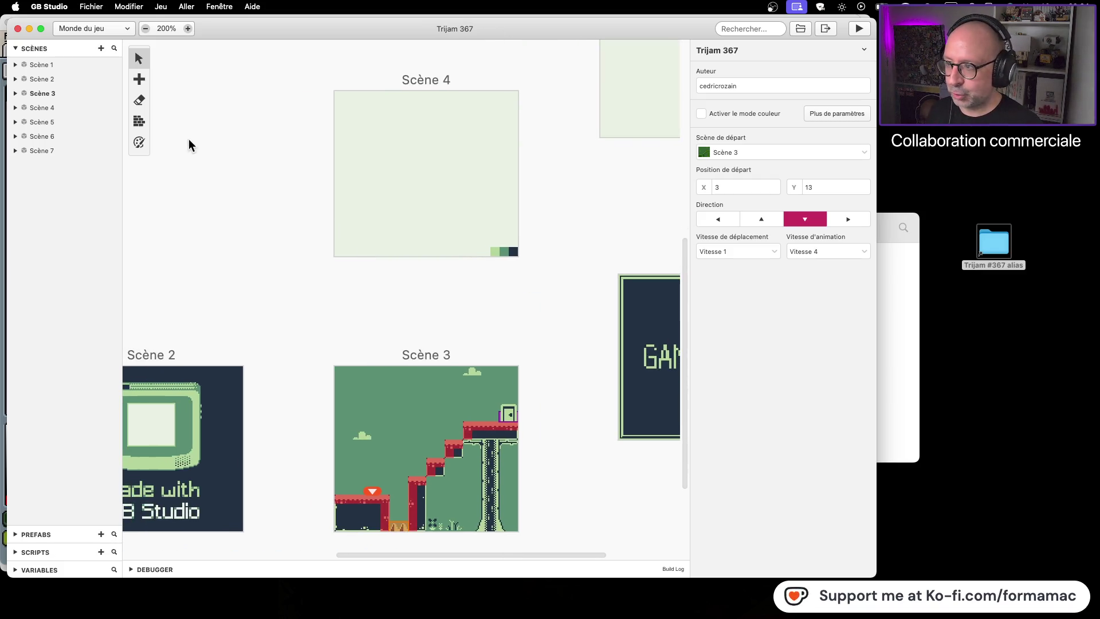
# Move the player start into Scène 1 and playtest jumping up the pillar and steps
pyautogui.click(147, 28)
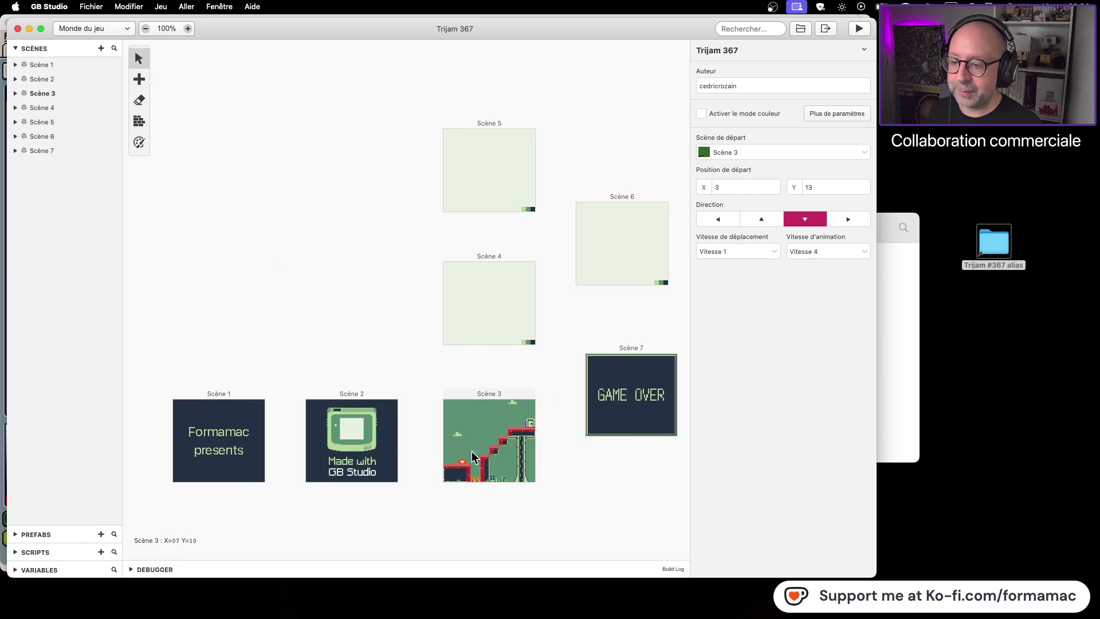
pyautogui.moveTo(463, 469)
pyautogui.mouseDown()
pyautogui.moveTo(351, 442)
pyautogui.moveTo(220, 439)
pyautogui.mouseUp()
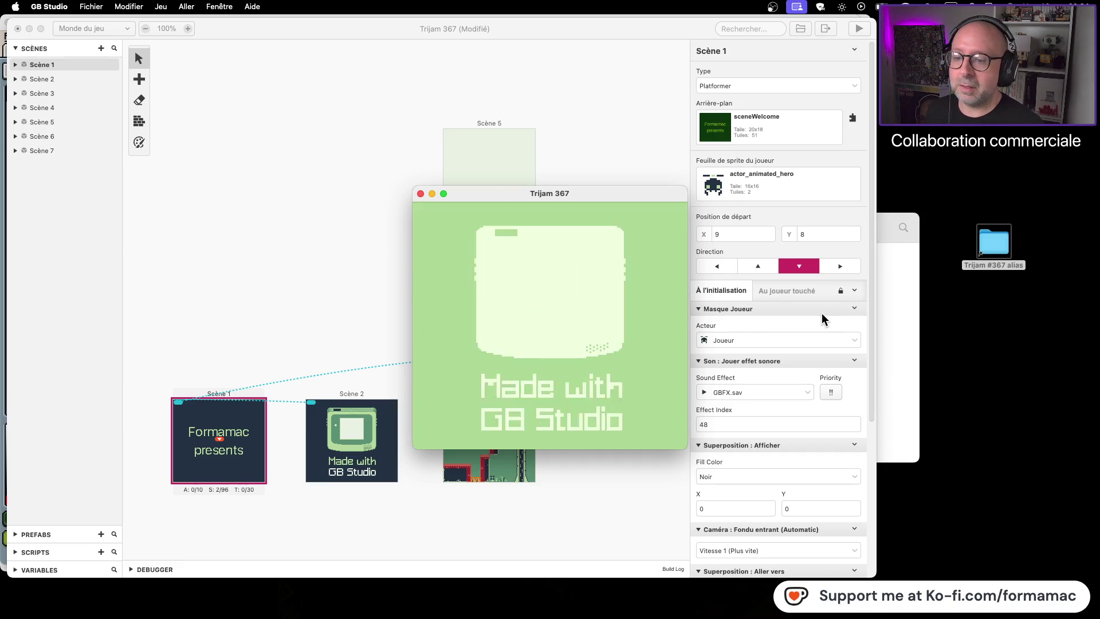
pyautogui.press('Right')
pyautogui.press('z')
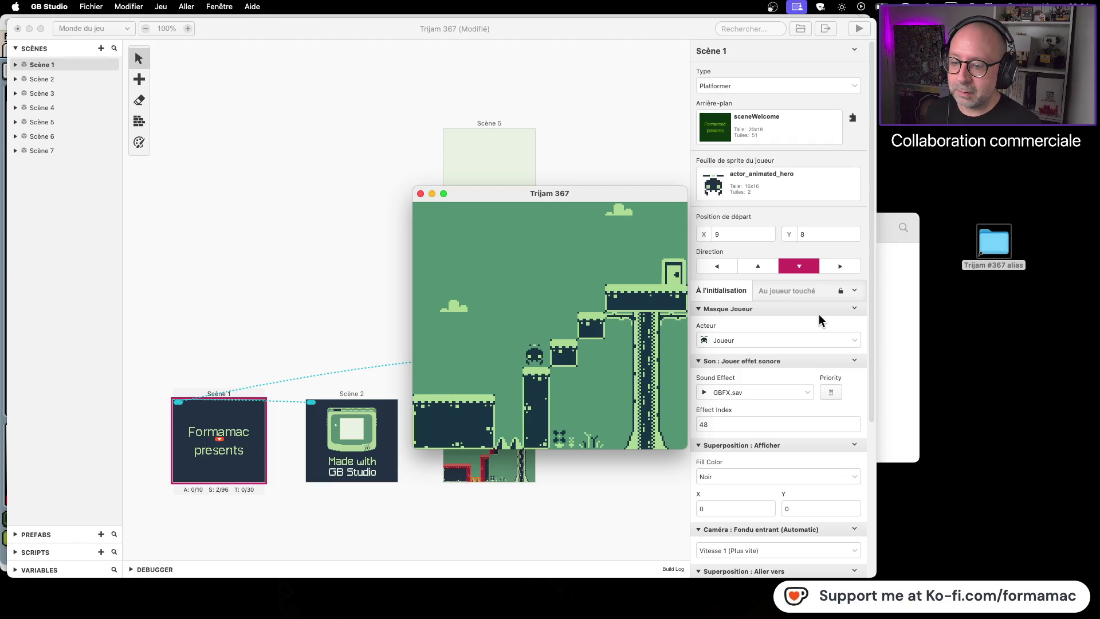
pyautogui.press('Right')
pyautogui.press('z')
pyautogui.press('z')
pyautogui.press('Right')
pyautogui.press('Left')
pyautogui.press('z')
pyautogui.press('Right')
pyautogui.press('Right')
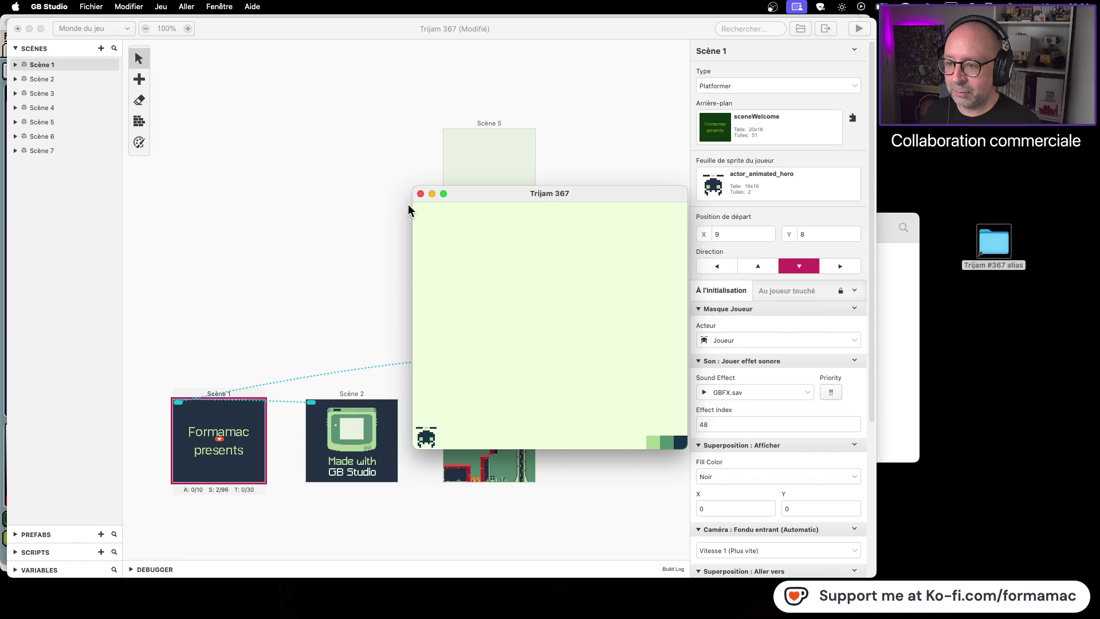
# Finish the test run along the ledge and close the game preview
pyautogui.click(420, 194)
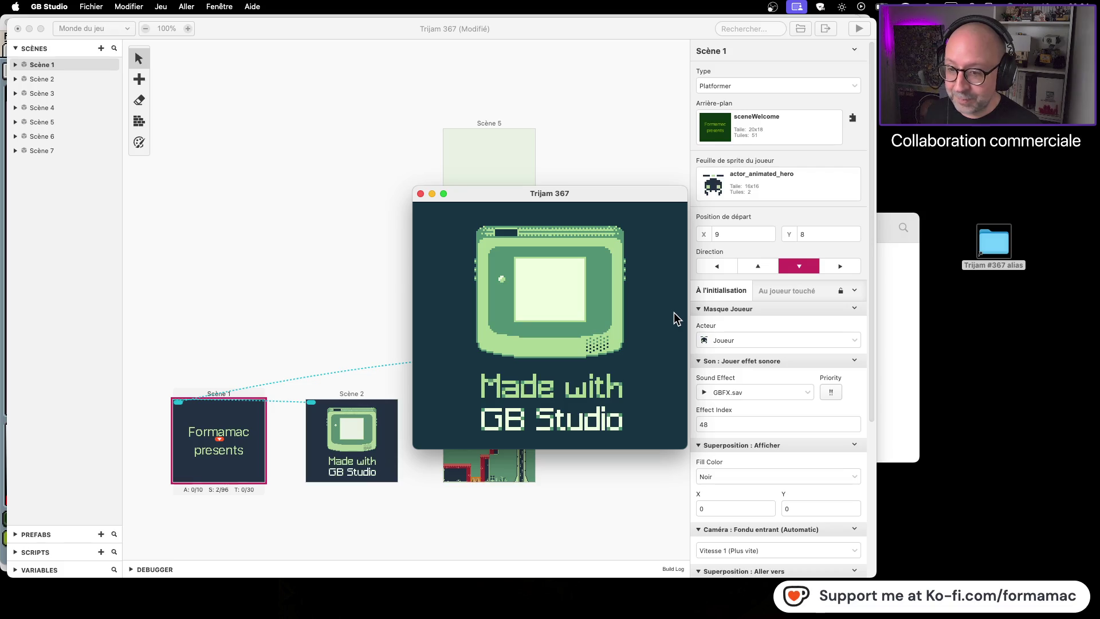
pyautogui.press('Right')
pyautogui.press('Right')
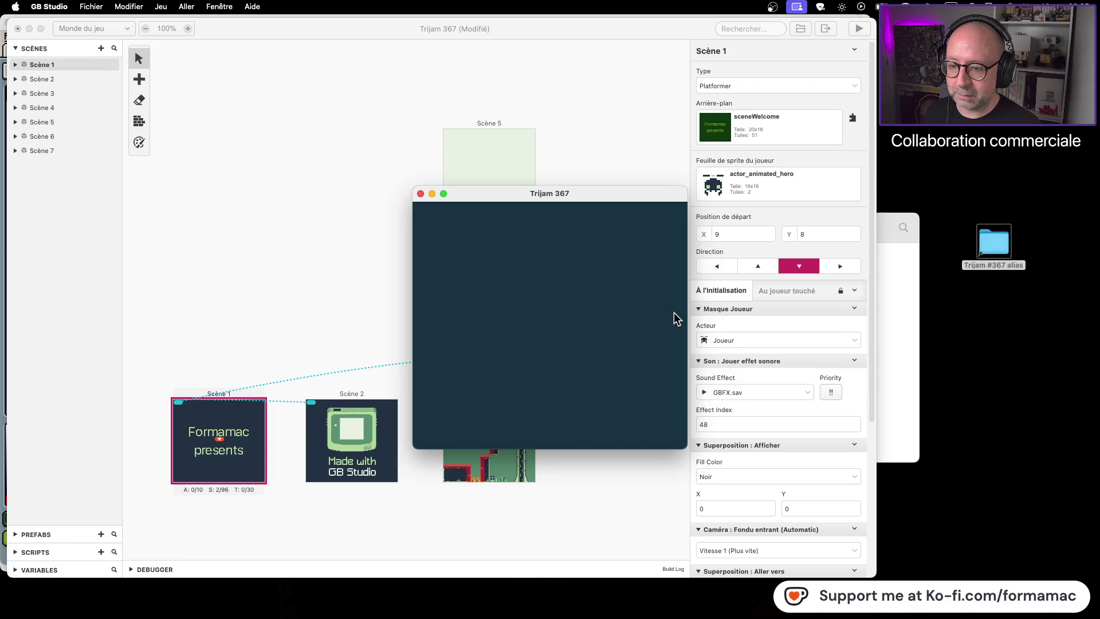
pyautogui.click(421, 194)
pyautogui.click(459, 401)
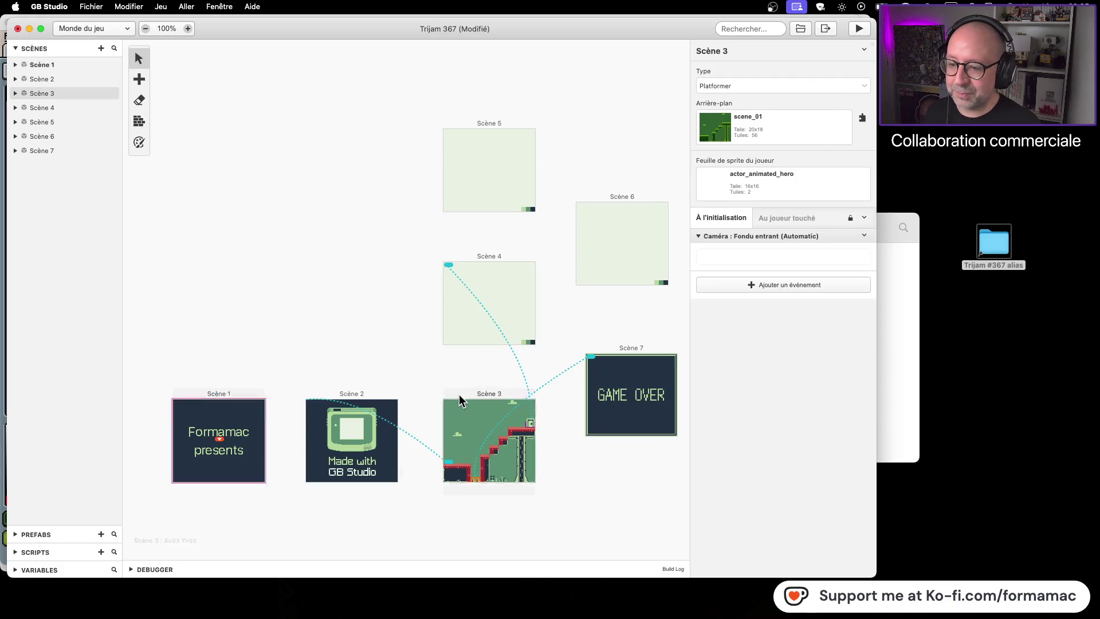
# Shorten the Scène 3 trigger's wait before switching scenes to 0.9 seconds and save
pyautogui.click(476, 480)
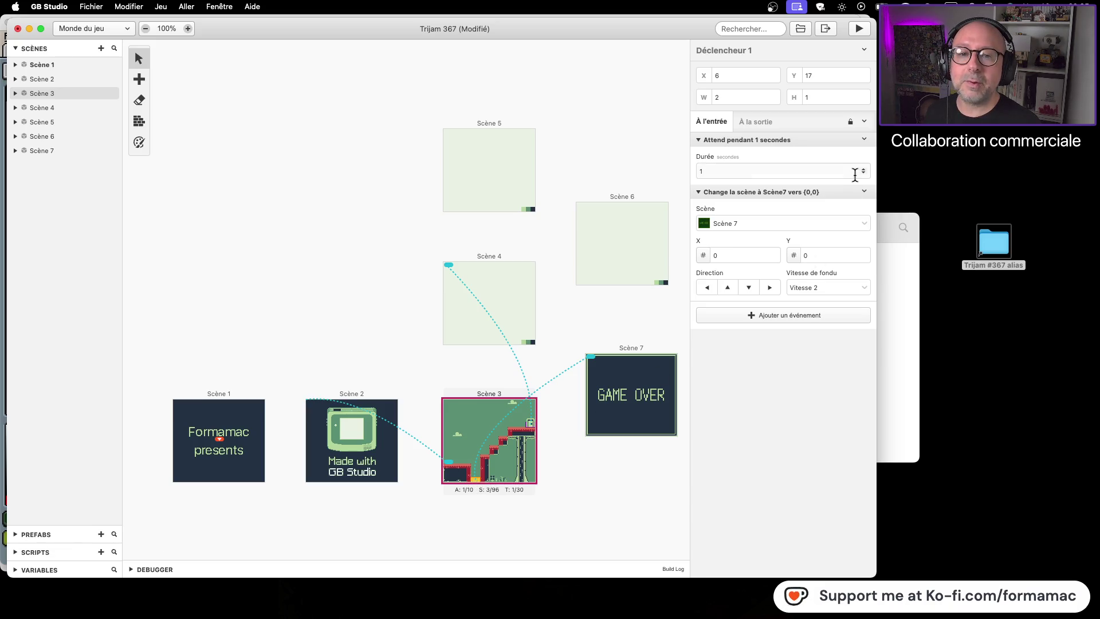
pyautogui.click(864, 173)
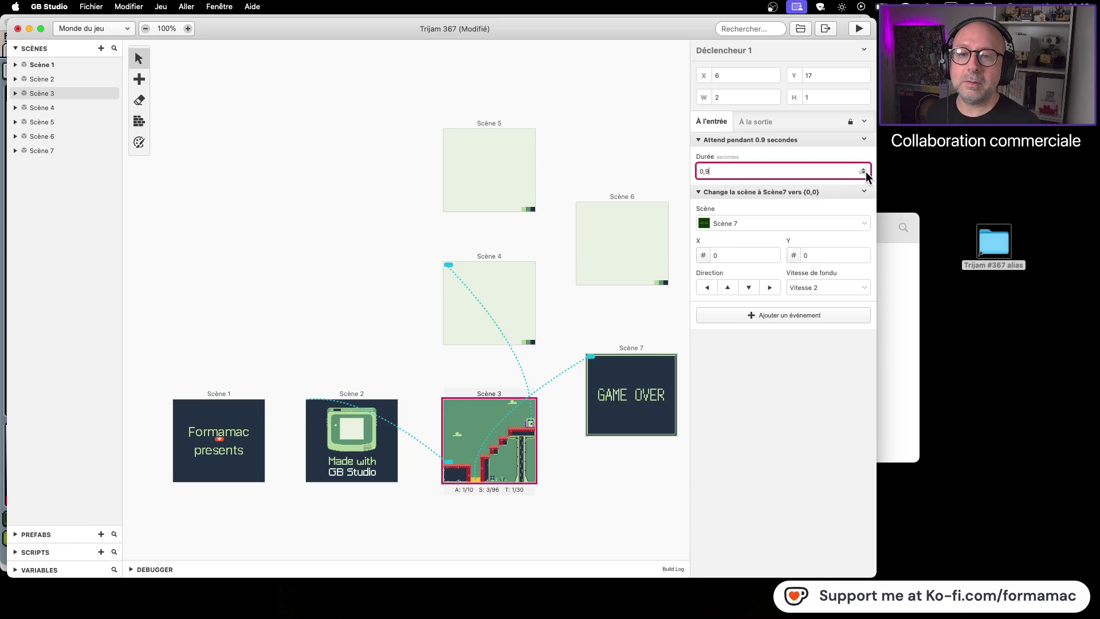
pyautogui.hotkey('ctrl', 's')
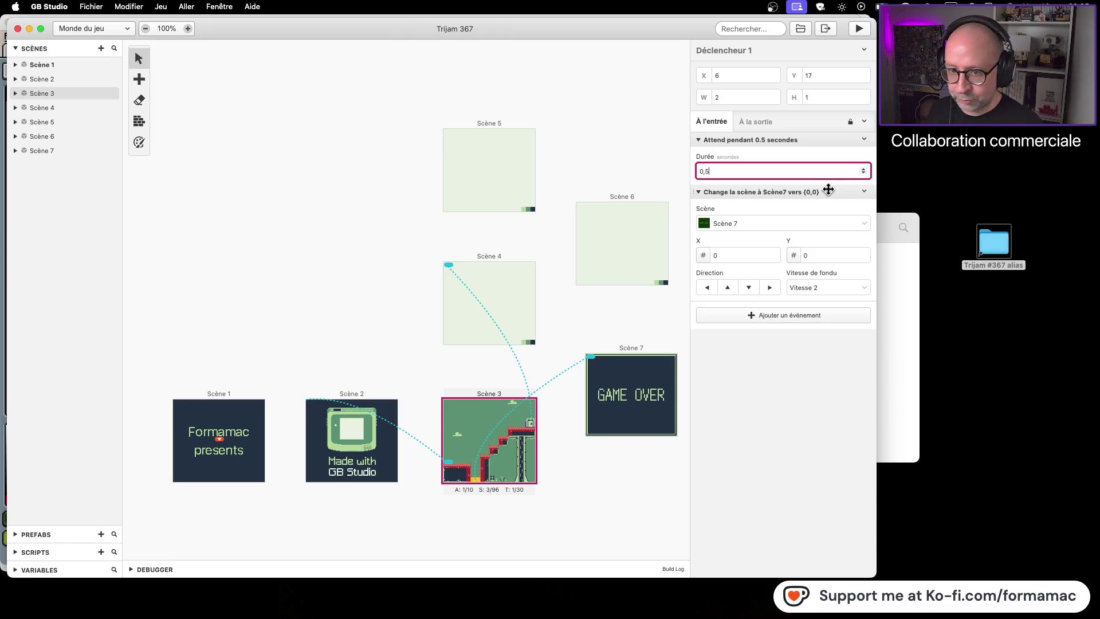
# Playtest the level up the steps toward the top-right platform, then close the preview
pyautogui.click(859, 28)
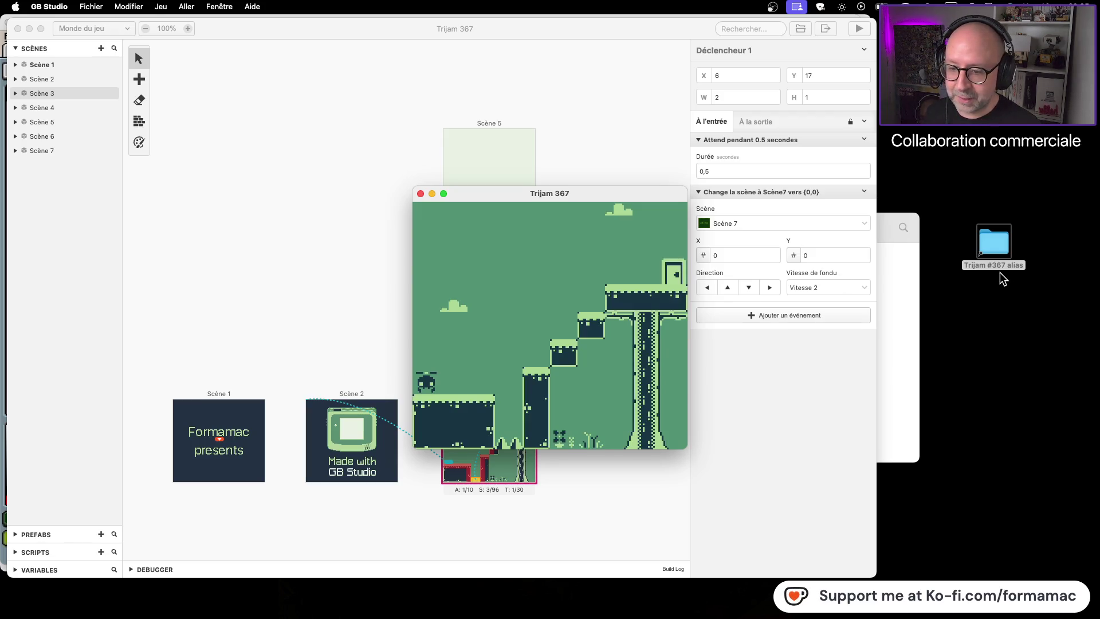
pyautogui.press('Right')
pyautogui.press('Right')
pyautogui.press('z')
pyautogui.press('Right')
pyautogui.press('z')
pyautogui.press('Right')
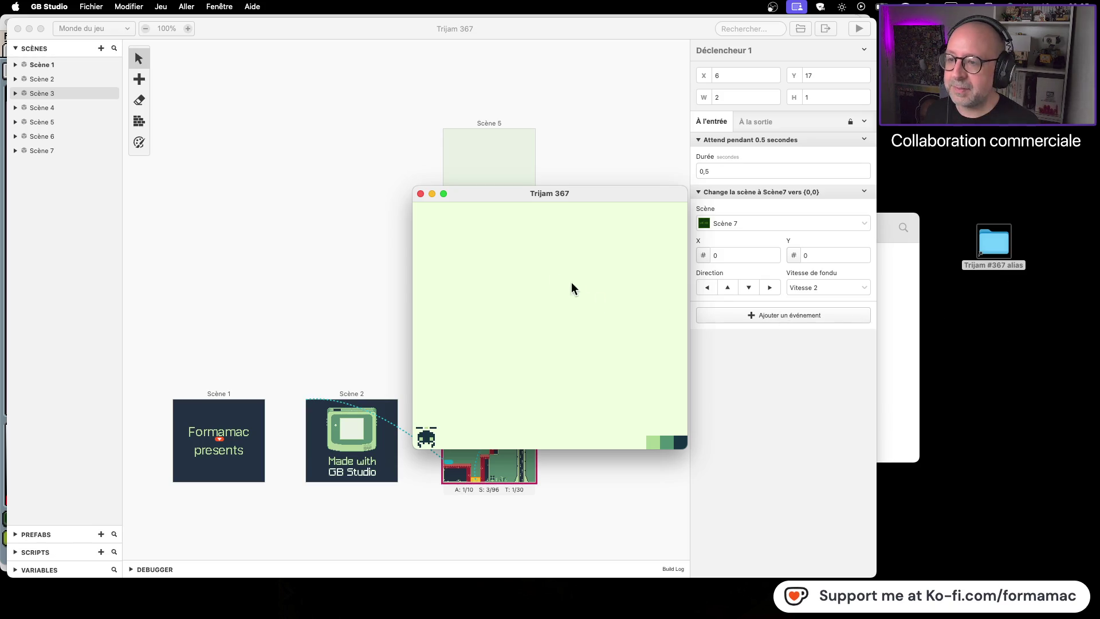
pyautogui.click(420, 195)
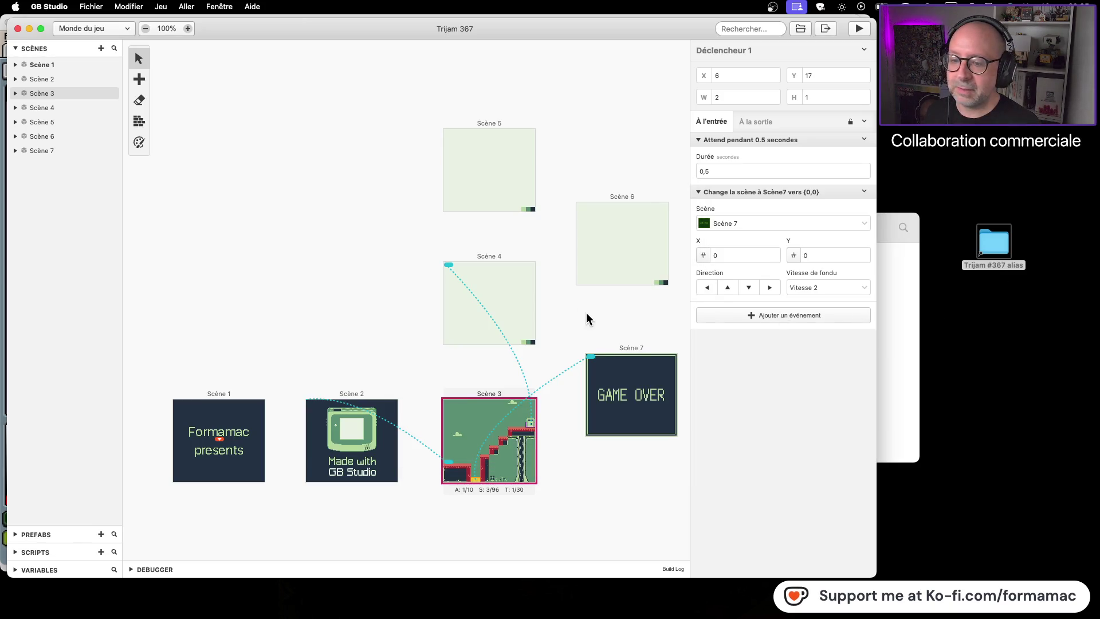
# Set the Scène 3 door actor's wait duration to 0.2 seconds and save the project
pyautogui.click(531, 429)
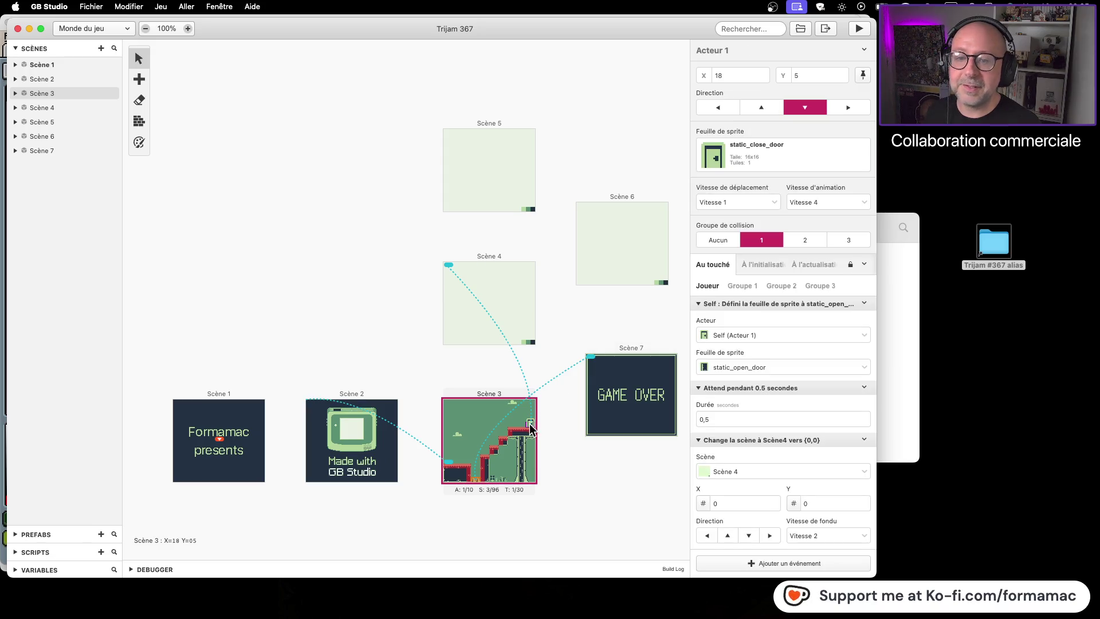
pyautogui.tripleClick(863, 422)
pyautogui.write('0,2')
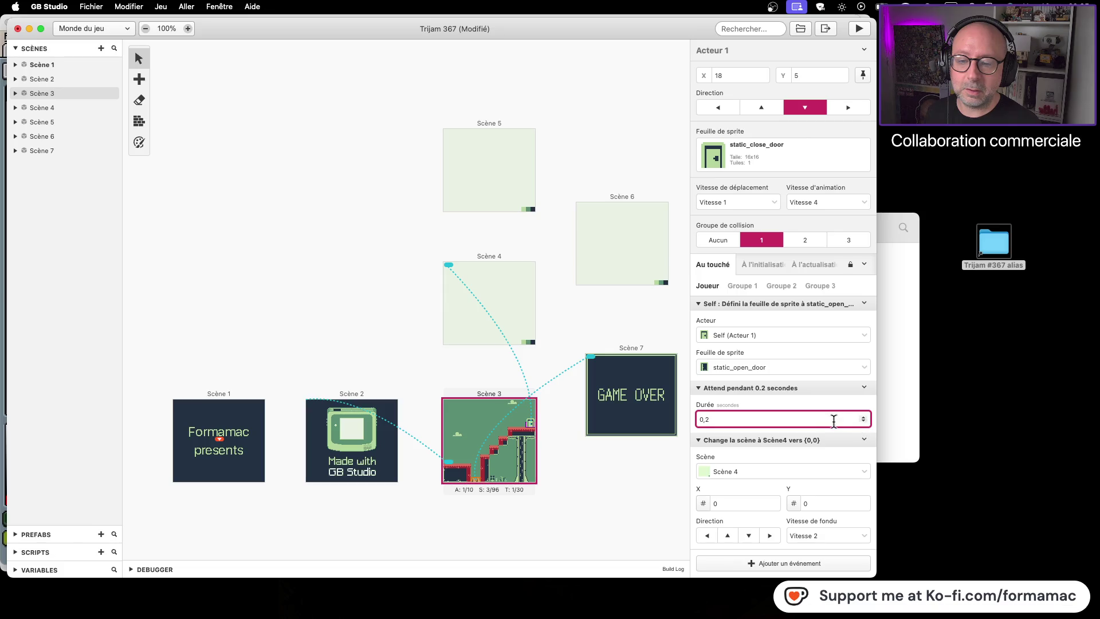
pyautogui.hotkey('ctrl', 's')
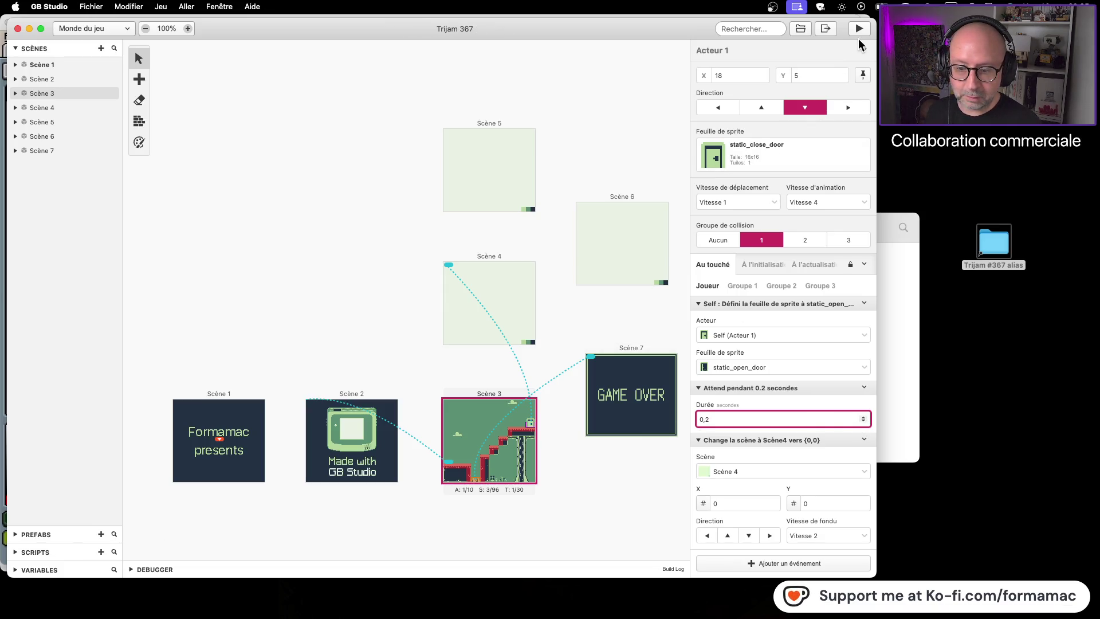
# Playtest running and jumping over the pillar and steps to the door, then close the preview
pyautogui.click(859, 34)
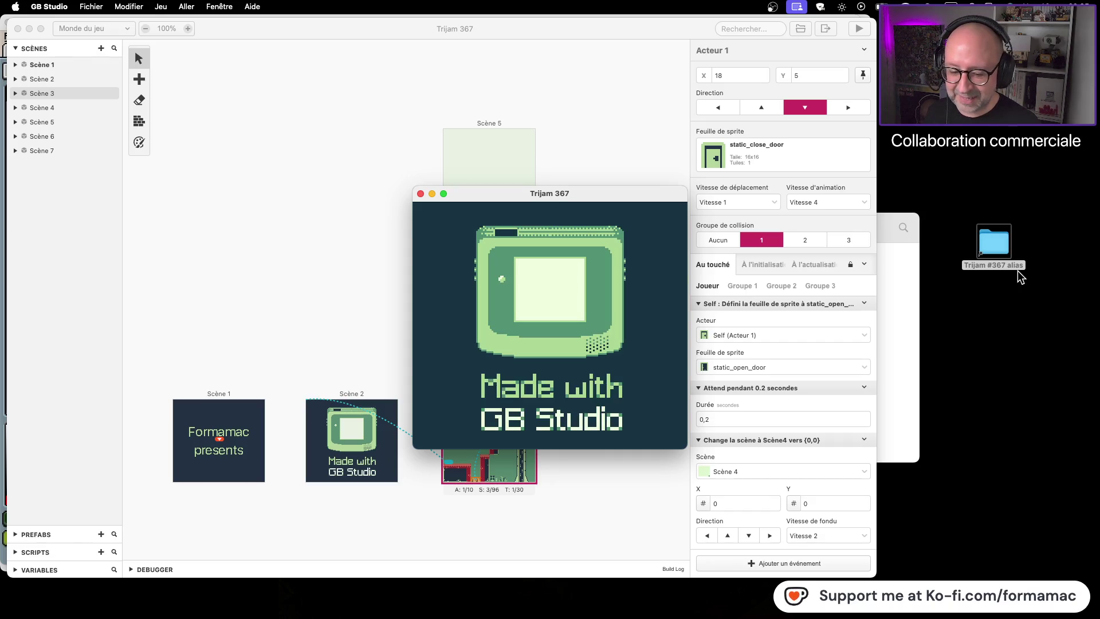
pyautogui.press('Right')
pyautogui.press('Left')
pyautogui.press('Right')
pyautogui.press('z')
pyautogui.press('z')
pyautogui.press('Right')
pyautogui.press('z')
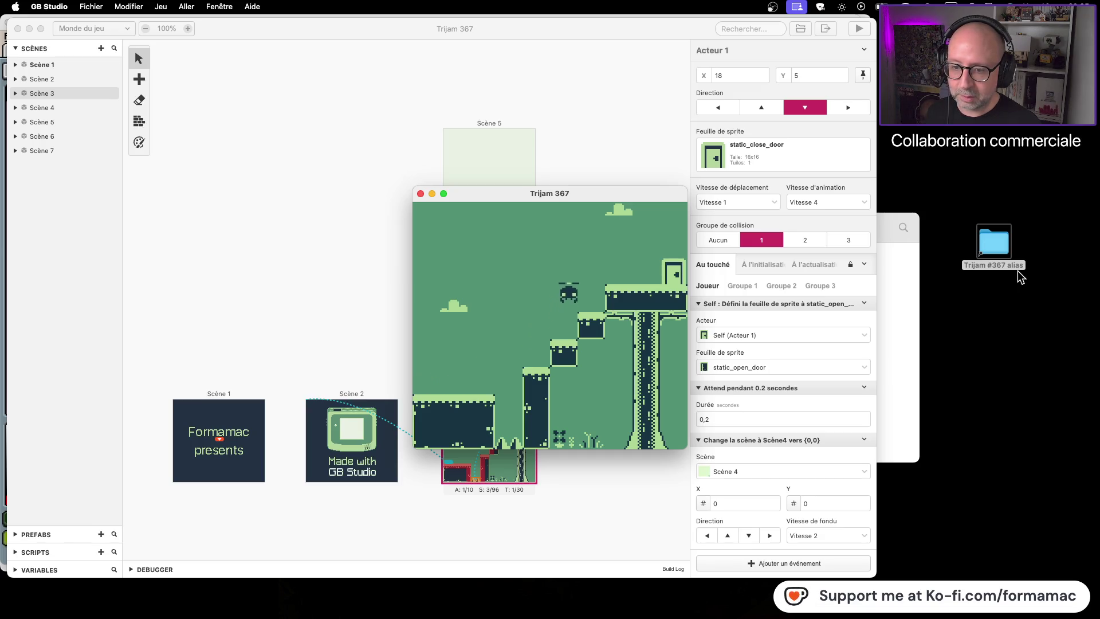
pyautogui.press('Right')
pyautogui.press('z')
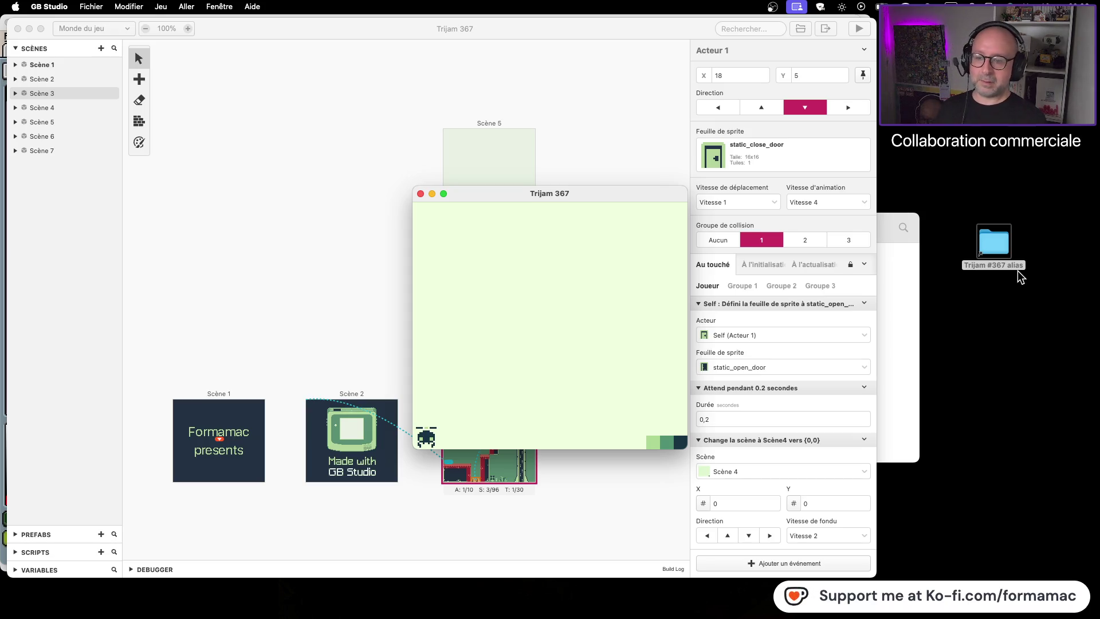
pyautogui.click(421, 193)
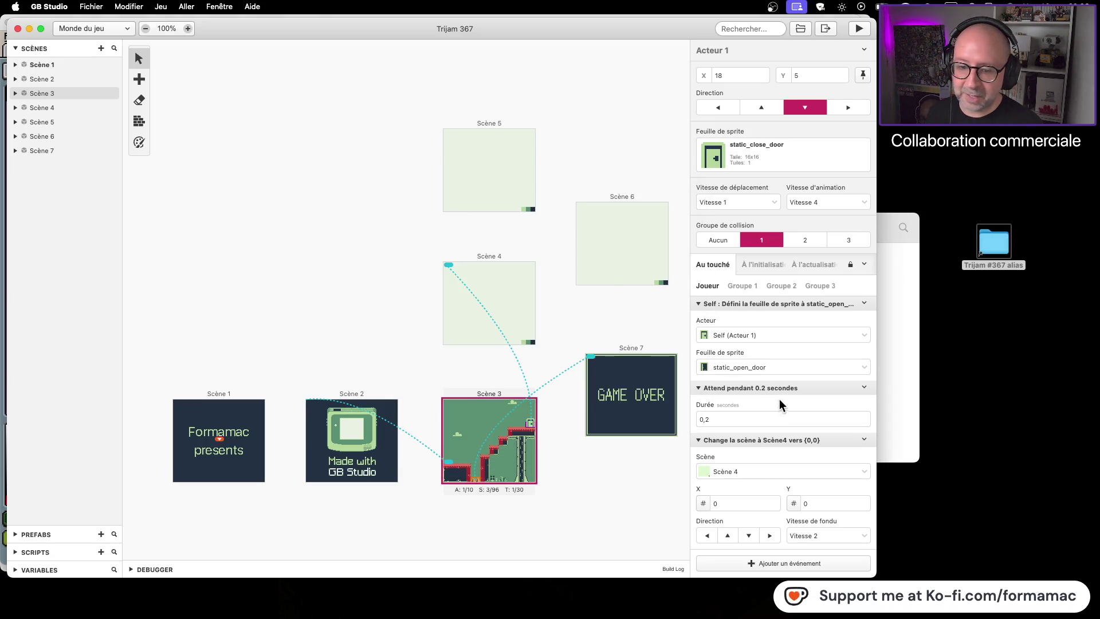
# Change the door's wait to 0.1 seconds, save, and playtest walking into the door
pyautogui.click(862, 421)
pyautogui.write('0,1')
pyautogui.press('super+s')
pyautogui.press('super+b')
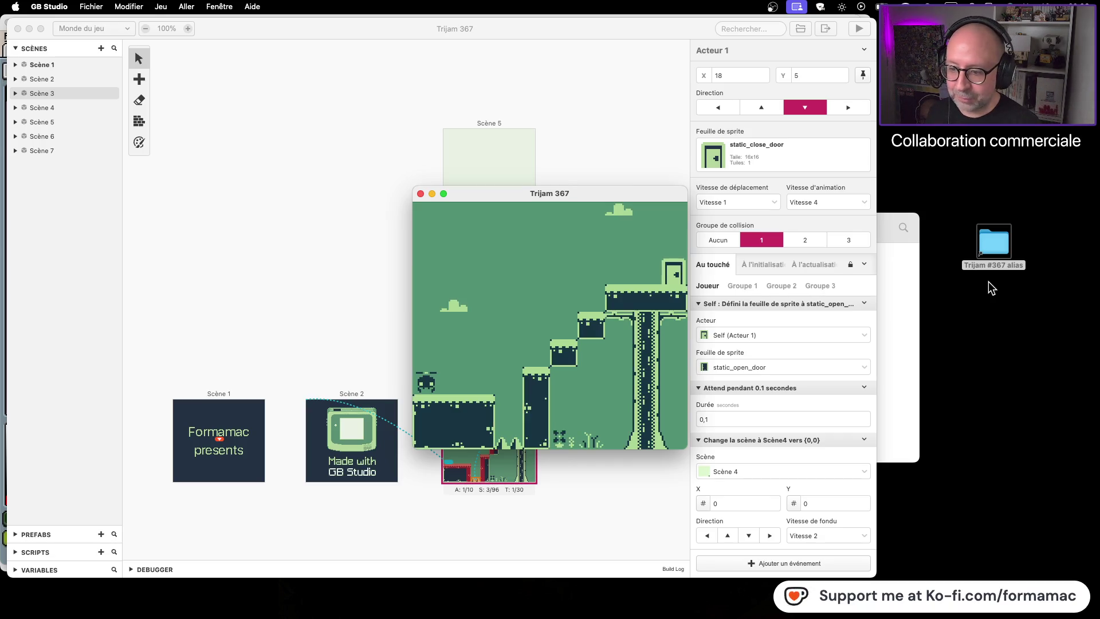
pyautogui.press('Right')
pyautogui.press('z')
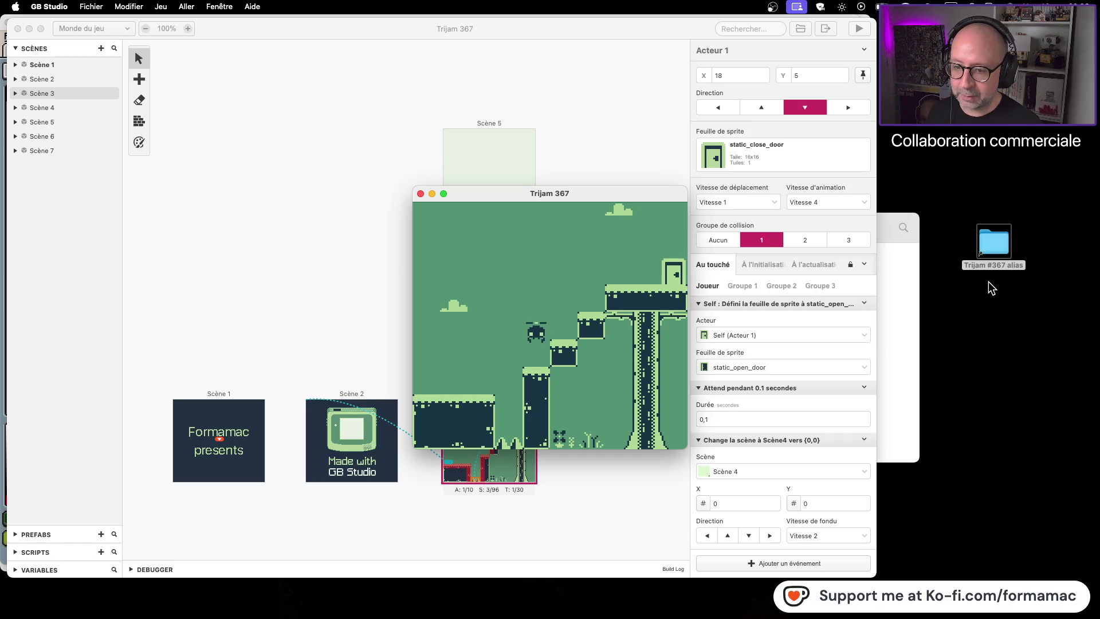
pyautogui.press('z')
pyautogui.press('Right')
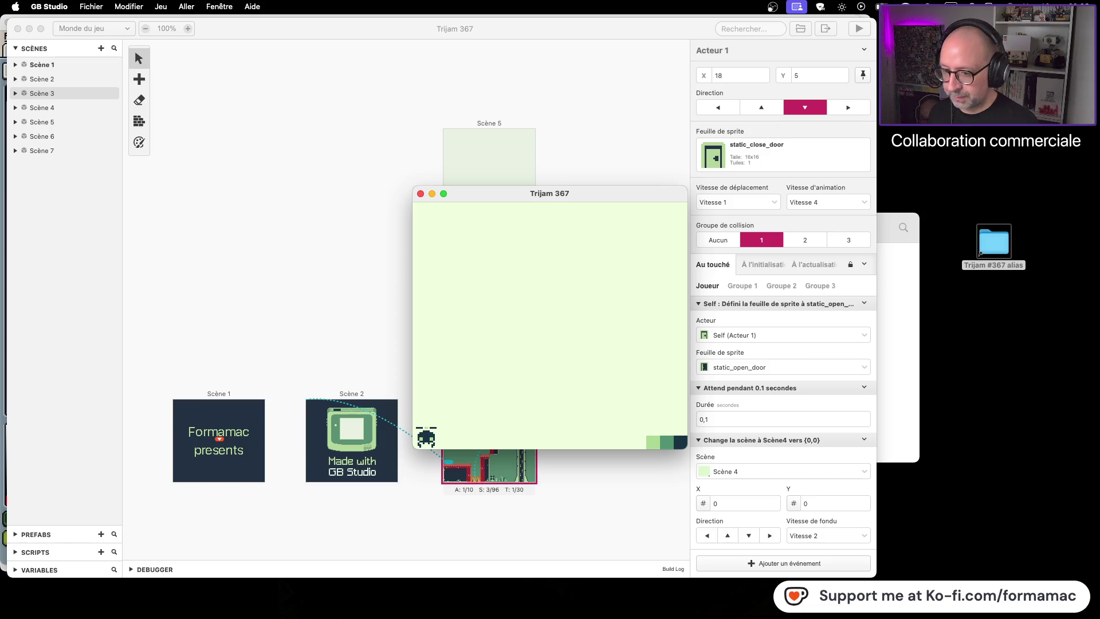
pyautogui.click(421, 194)
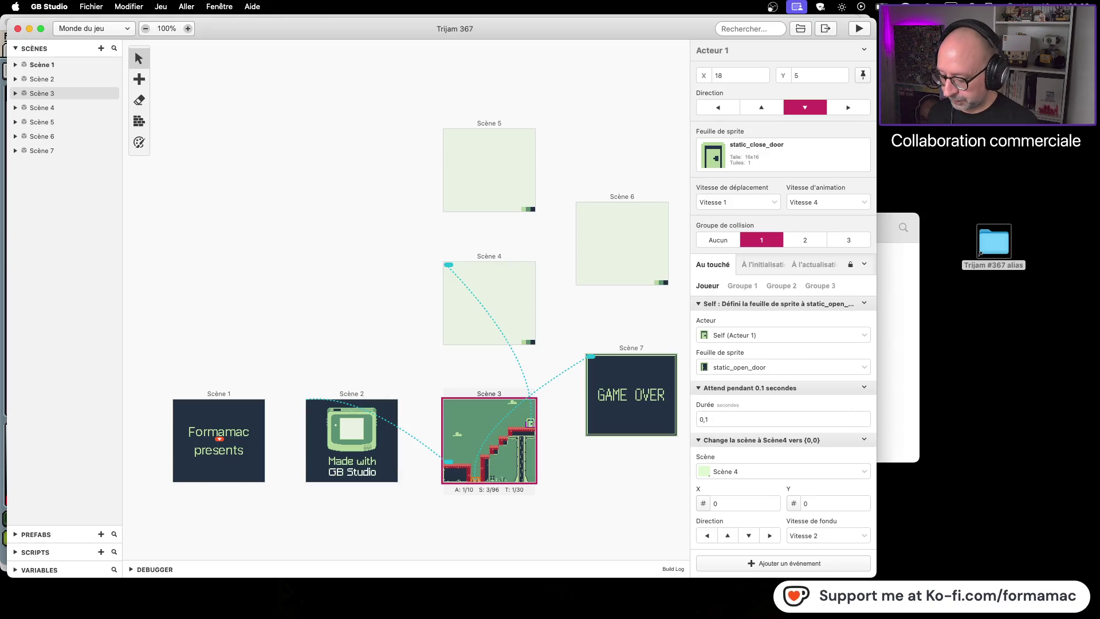
pyautogui.press('super+Tab')
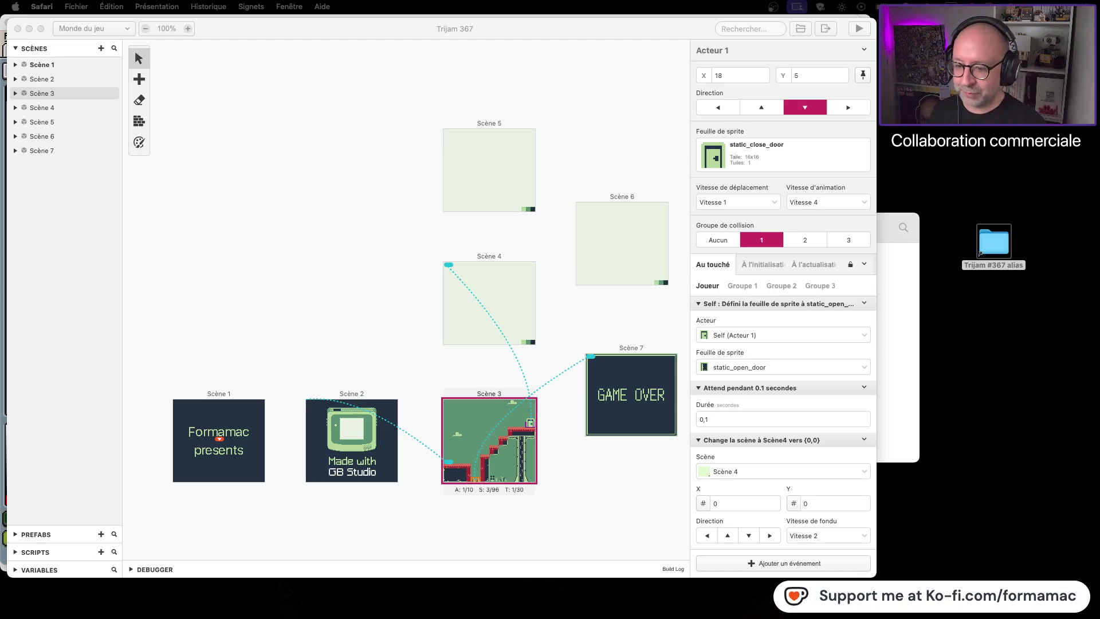
pyautogui.click(380, 196)
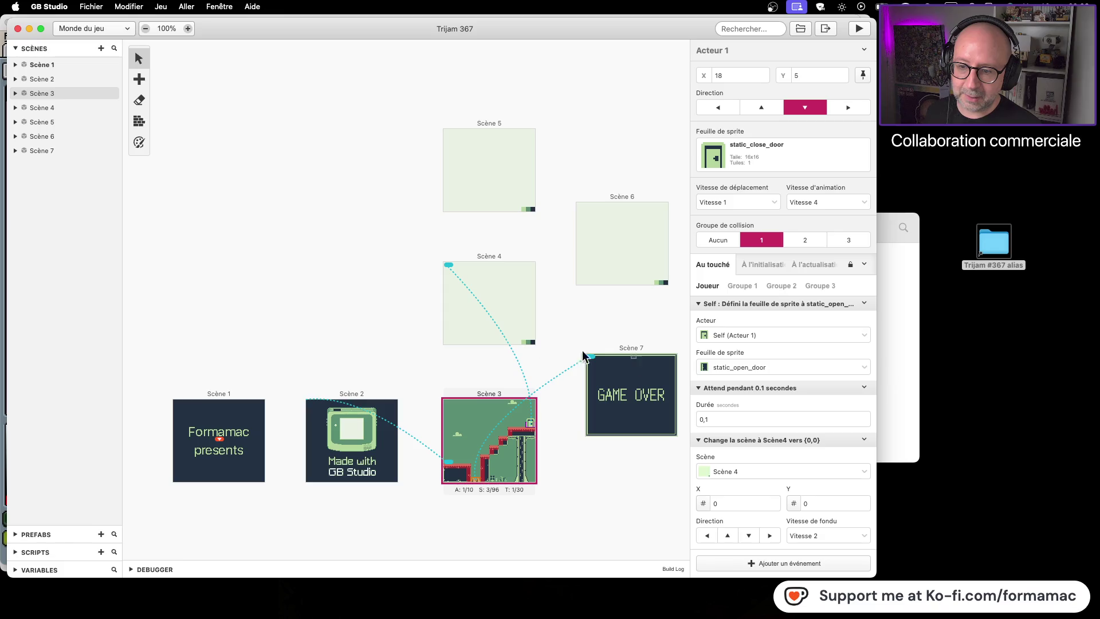
# Close the project folder, move Scène 5 higher on the map, save, and start a new LibreSprite sprite
pyautogui.click(904, 363)
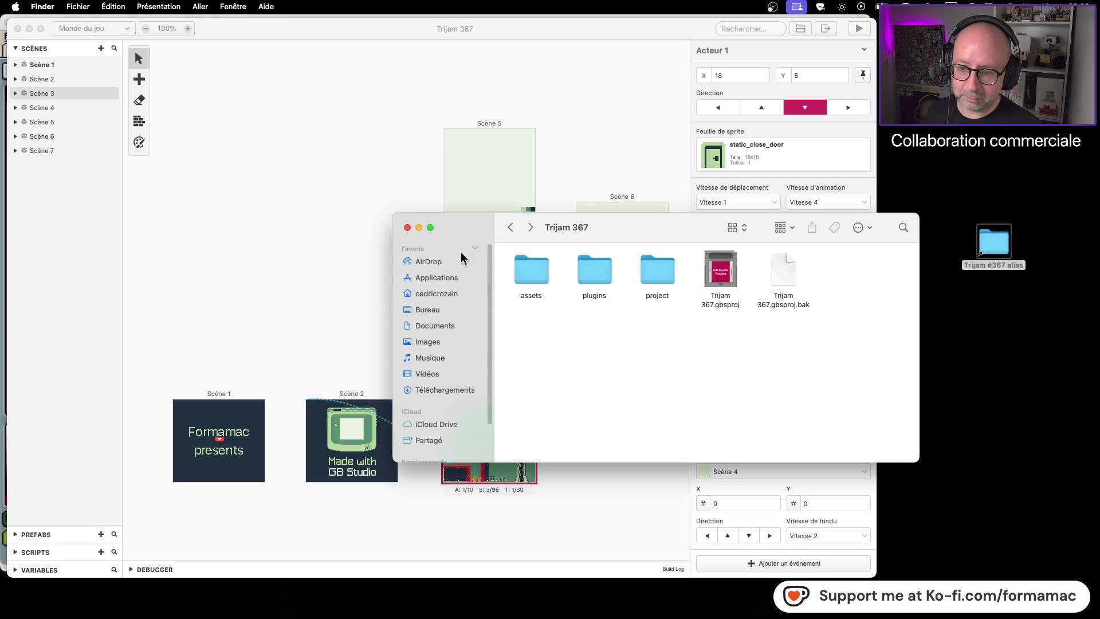
pyautogui.click(407, 228)
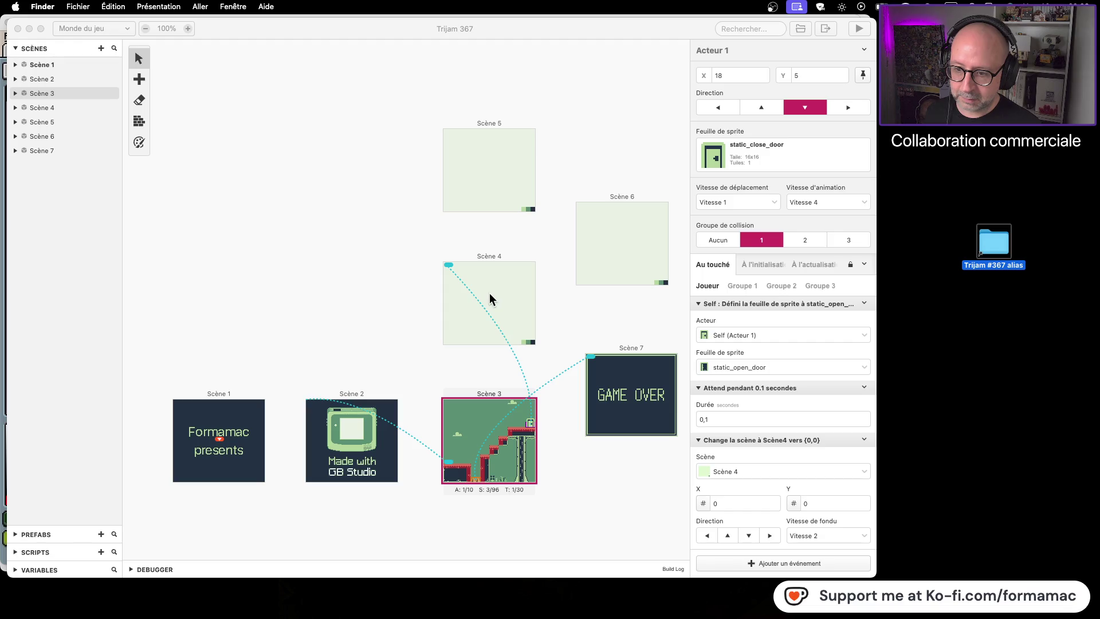
pyautogui.click(516, 133)
pyautogui.moveTo(520, 130); pyautogui.dragTo(515, 70)
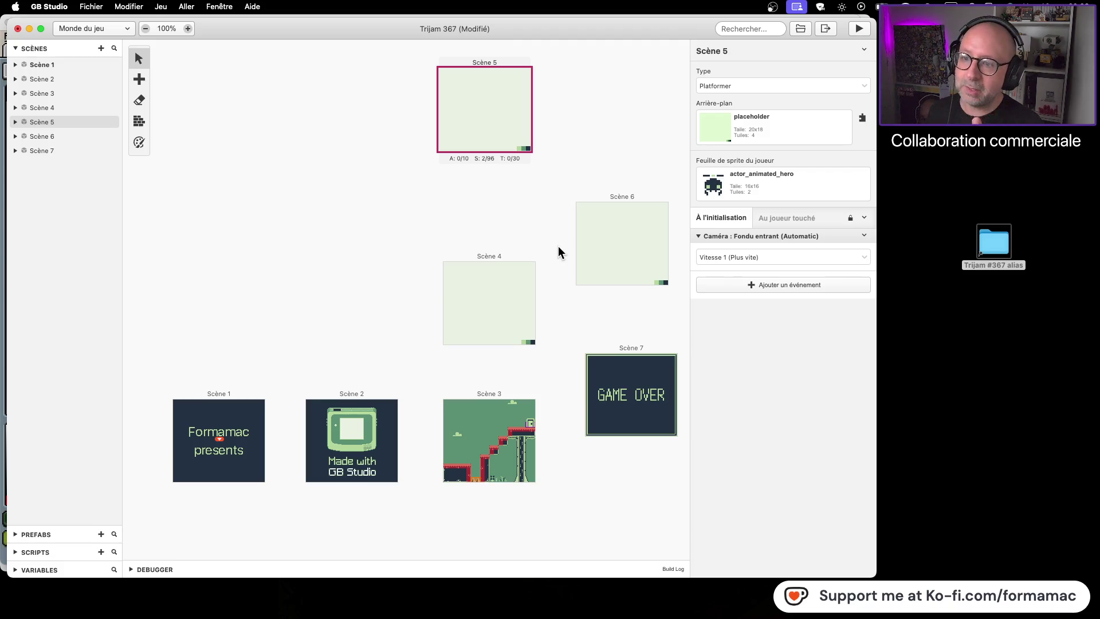
pyautogui.press('super+s')
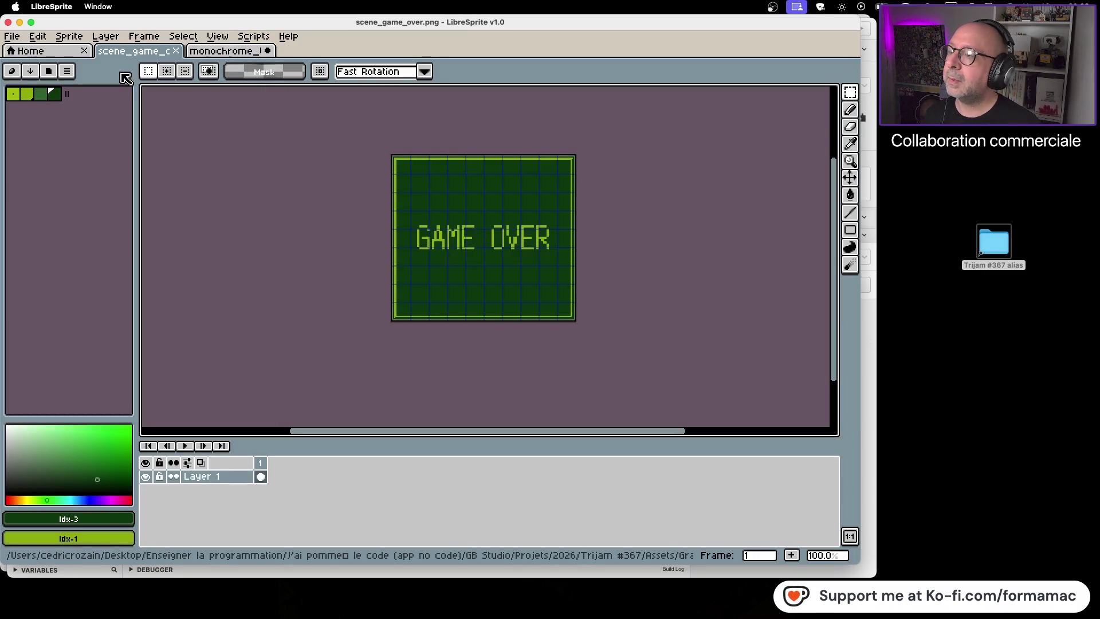
pyautogui.click(12, 36)
pyautogui.click(42, 59)
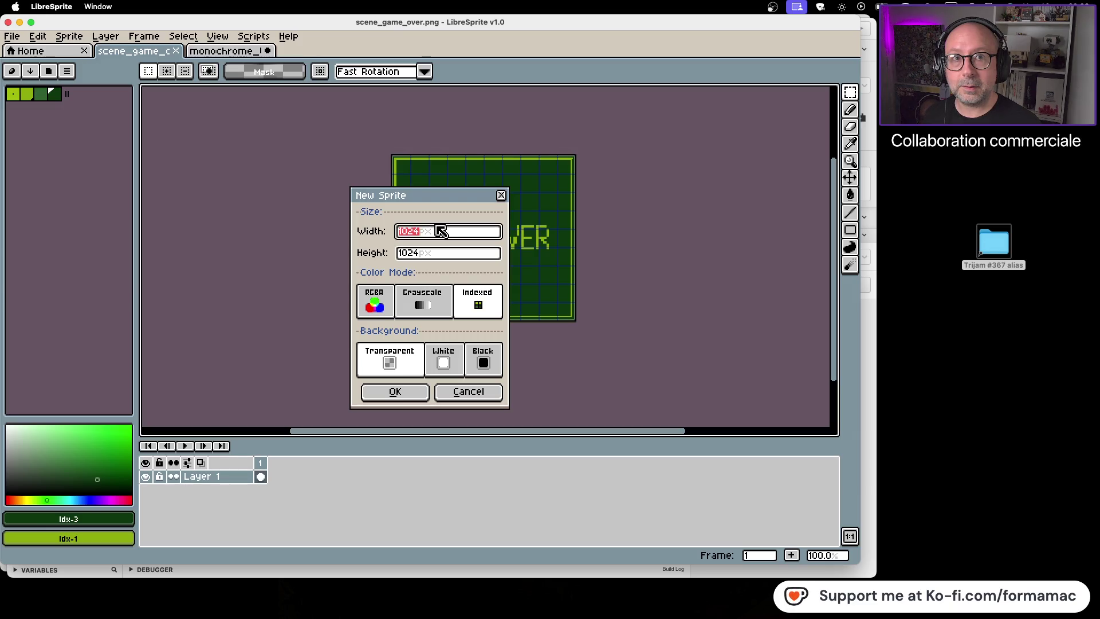
# Create a new sprite 320 pixels wide by 144 pixels high
pyautogui.write('320')
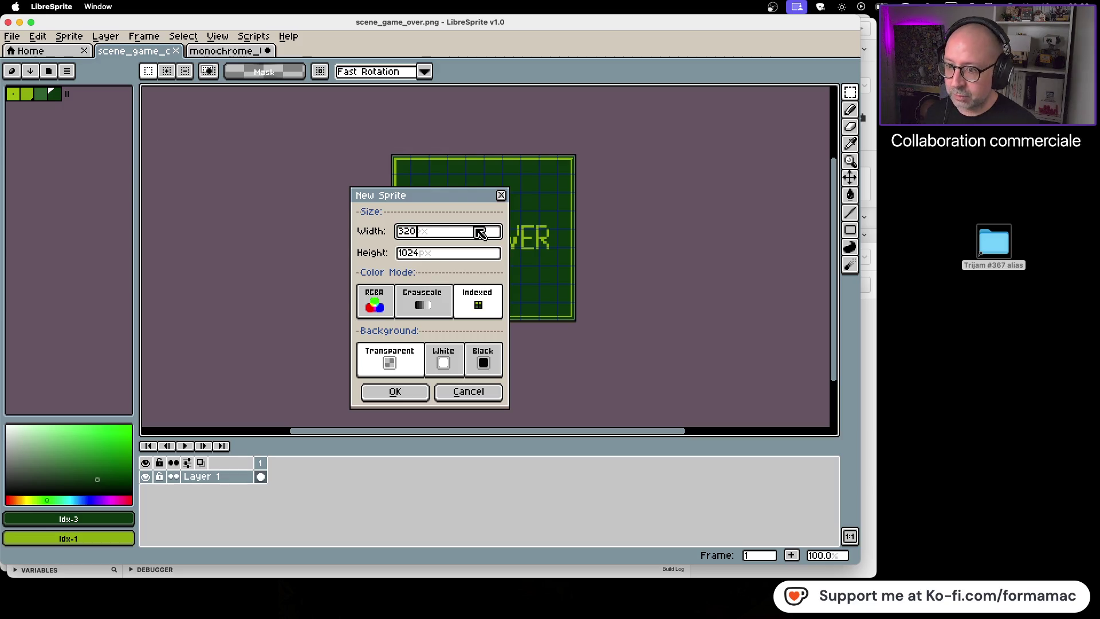
pyautogui.press('Tab')
pyautogui.write('144')
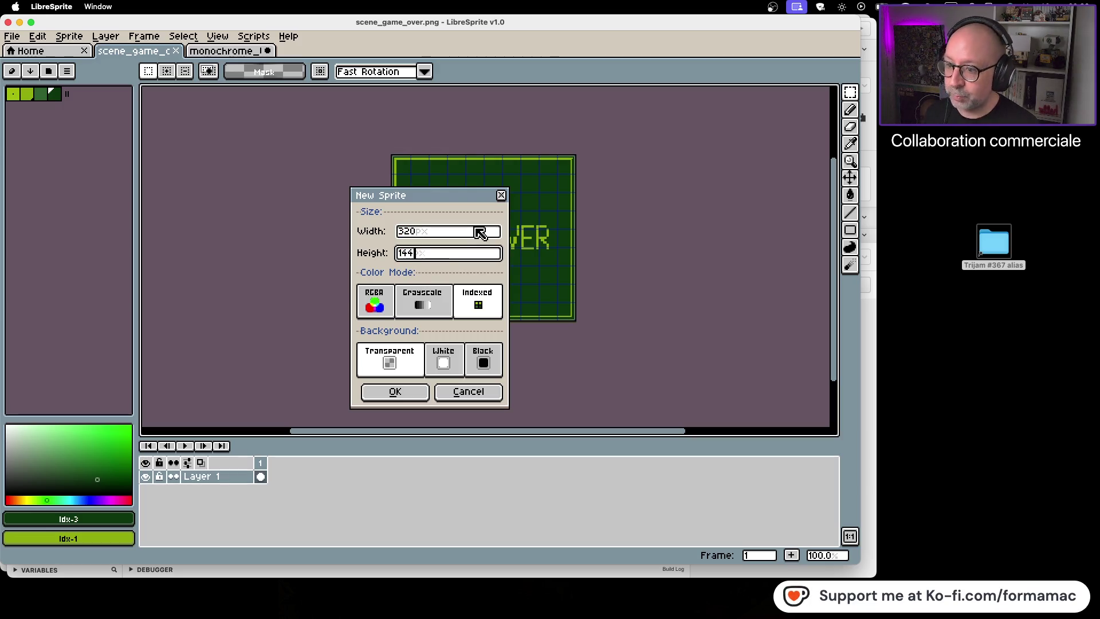
pyautogui.click(372, 392)
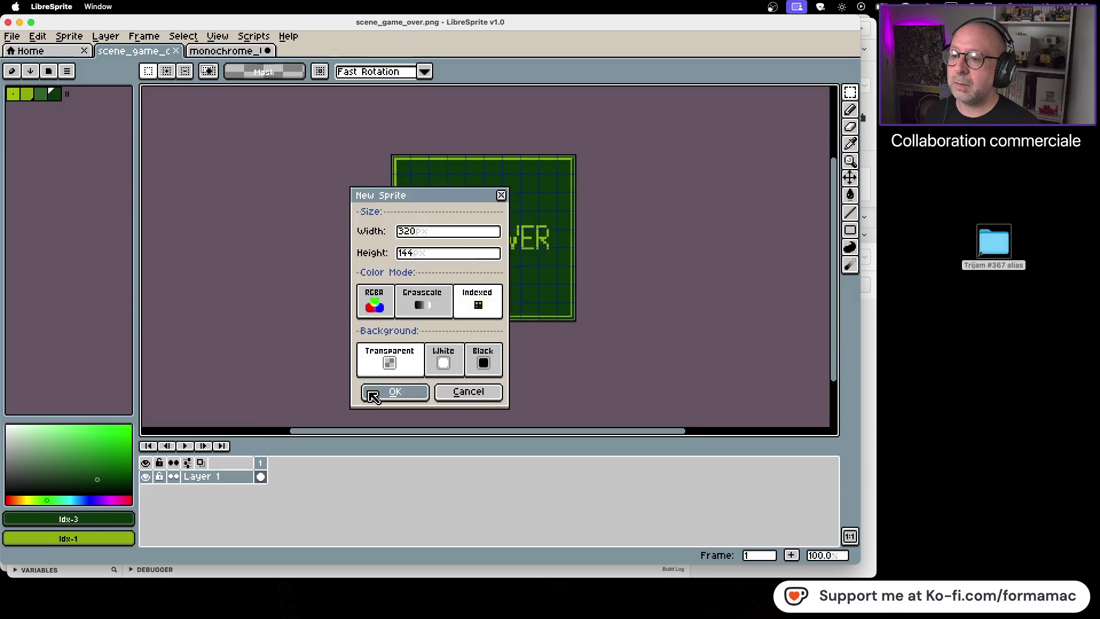